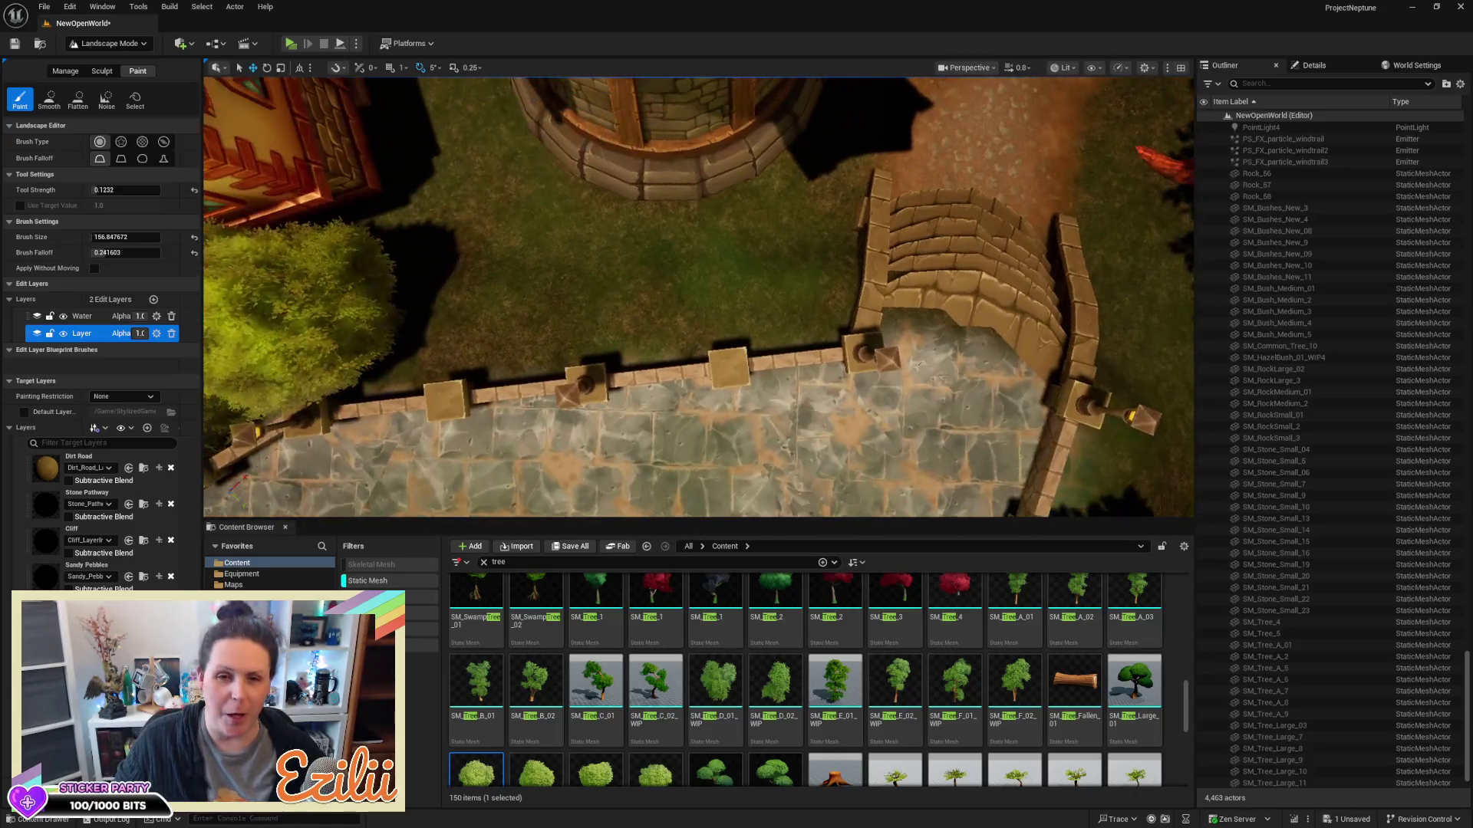
key(s)
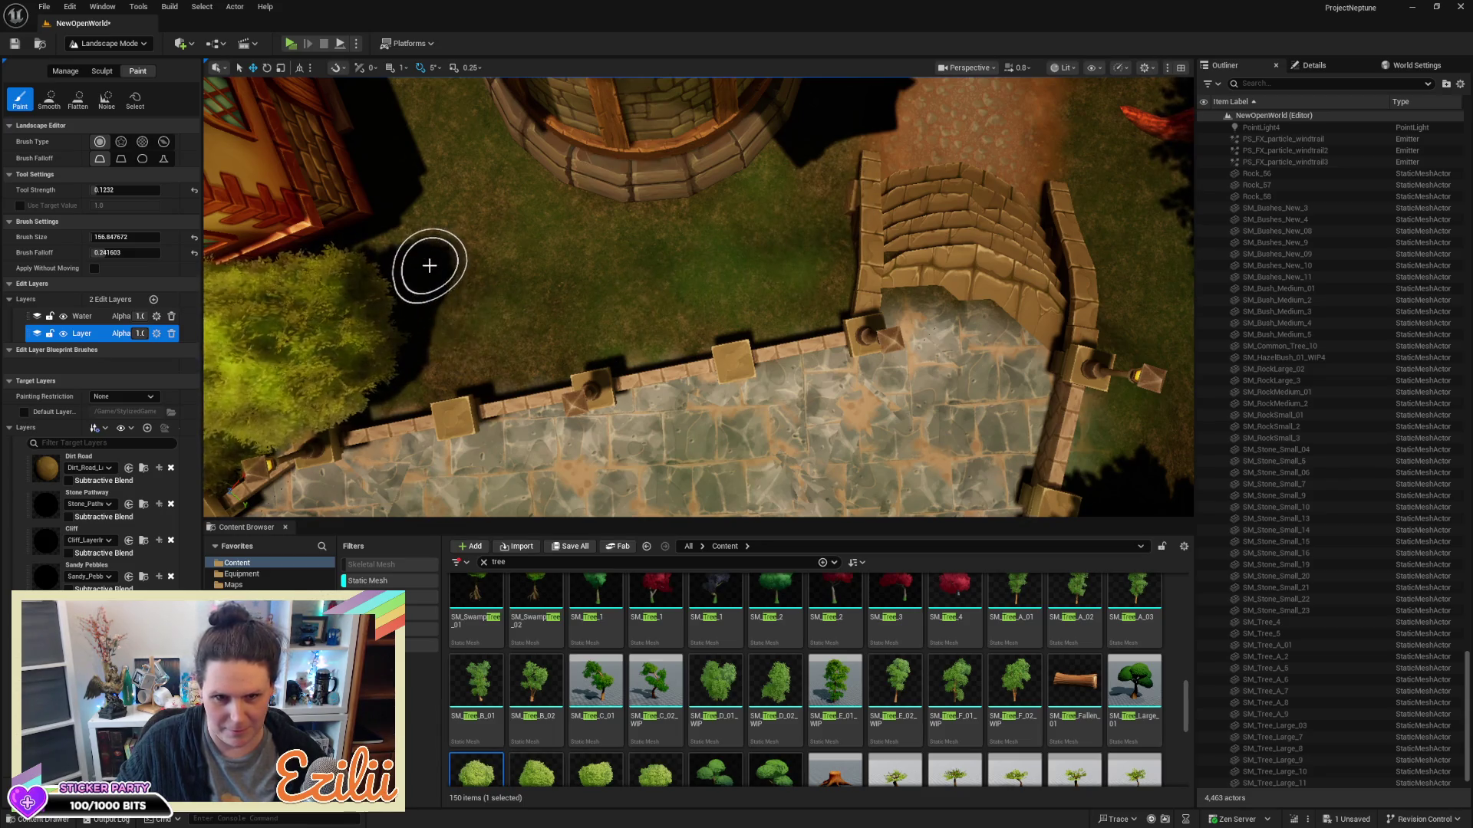
Fly over the tower, house and hedge wall, then set the landscape brush falloff to 0.0
key(w)
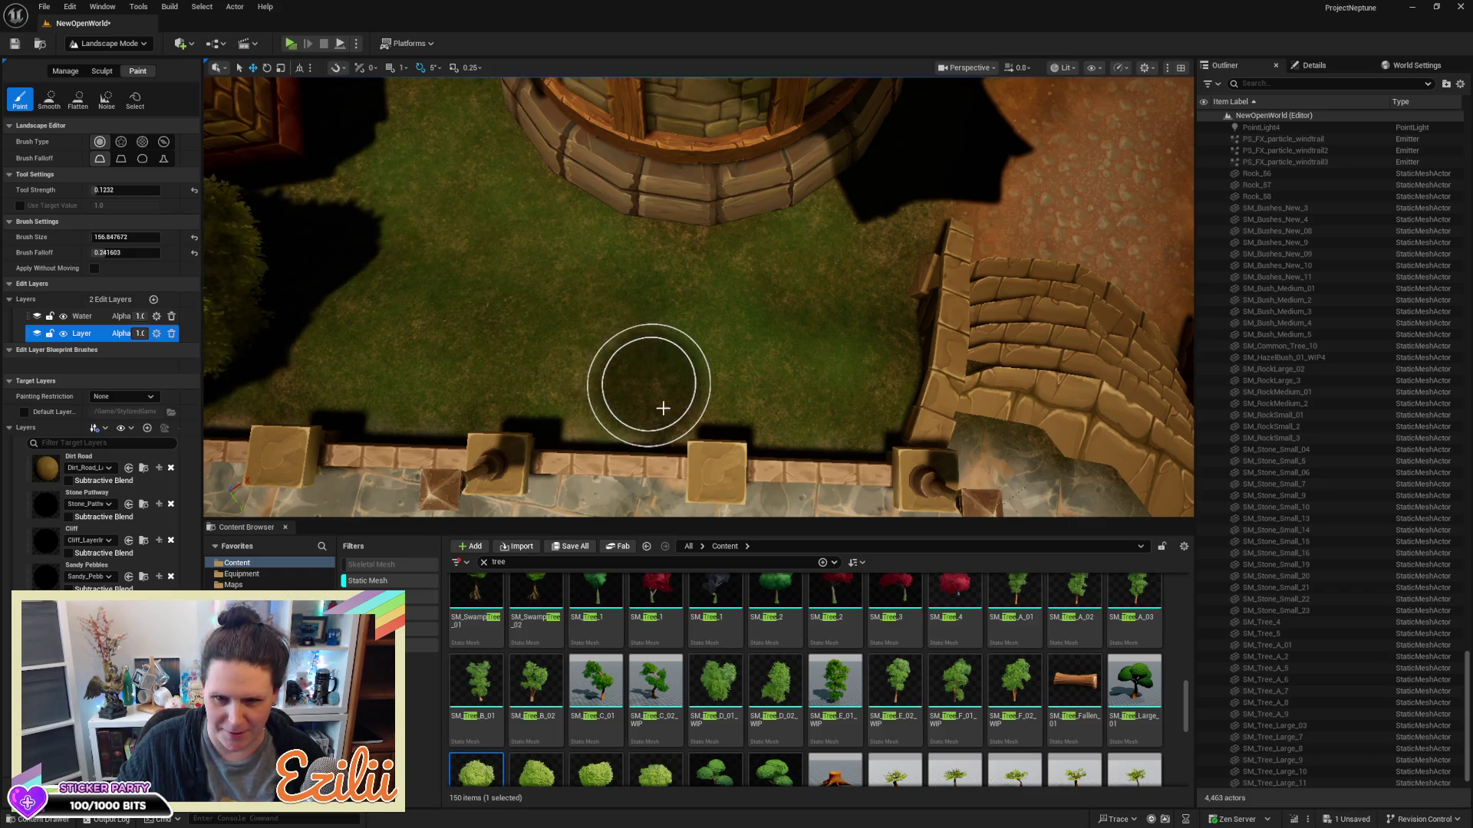
mouse_move(480, 735)
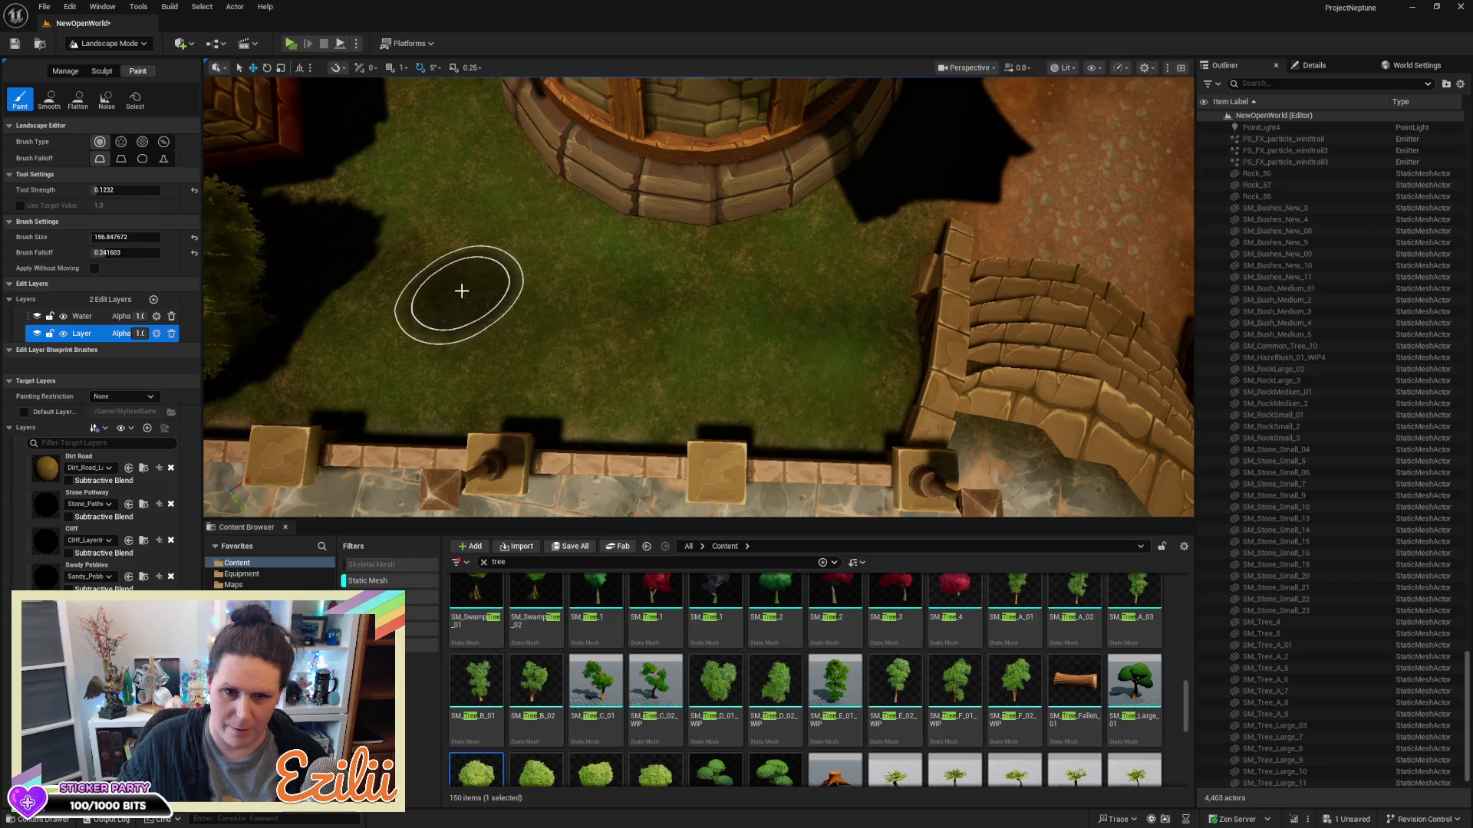
mouse_move(398, 269)
mouse_down()
mouse_move(460, 253)
mouse_move(601, 257)
mouse_move(579, 247)
mouse_up()
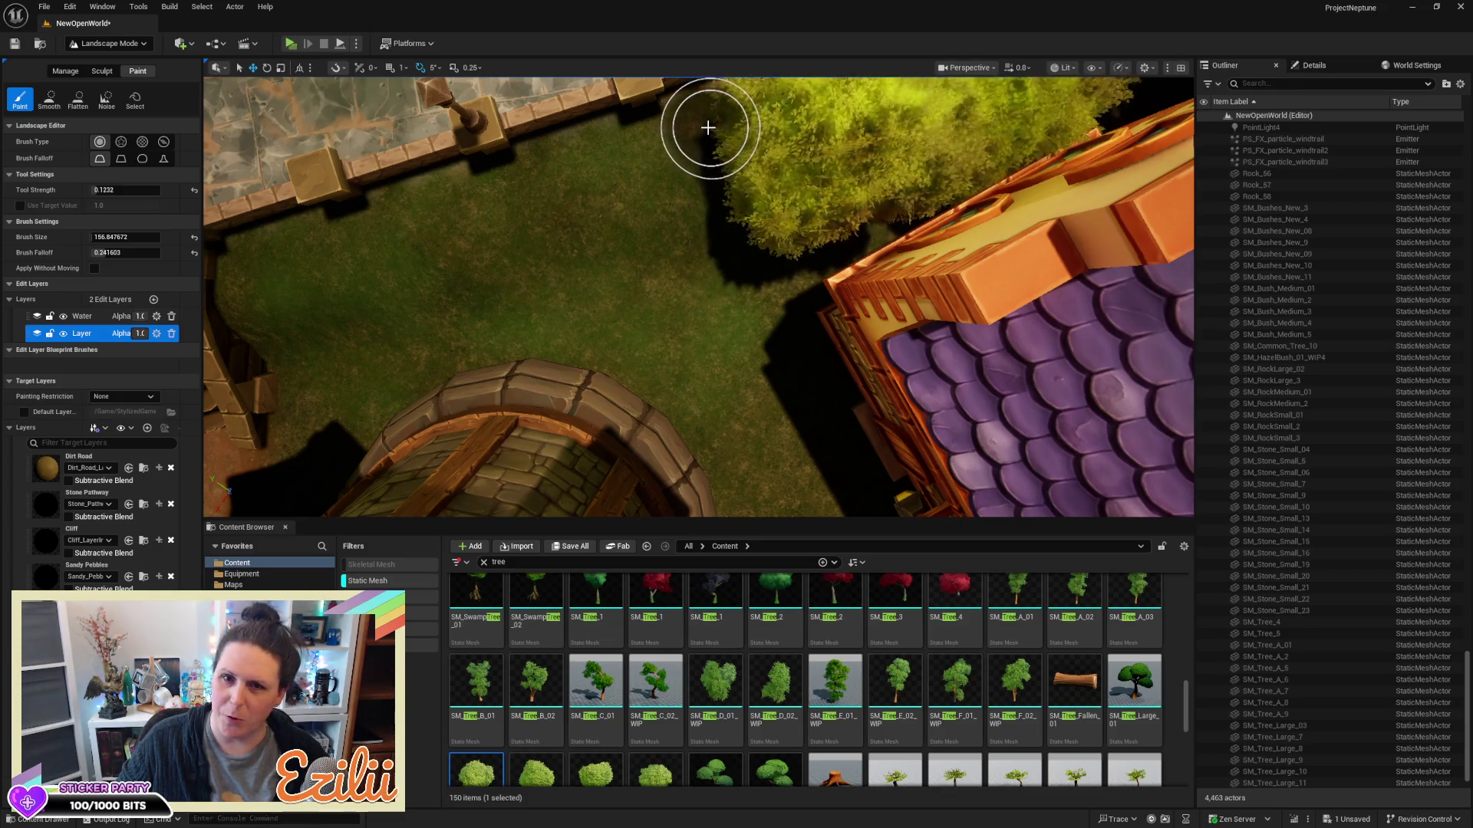
mouse_move(736, 181)
mouse_down()
mouse_move(736, 230)
mouse_move(653, 273)
mouse_up()
mouse_move(541, 320)
mouse_down()
mouse_move(541, 273)
mouse_move(586, 257)
mouse_move(326, 283)
mouse_up()
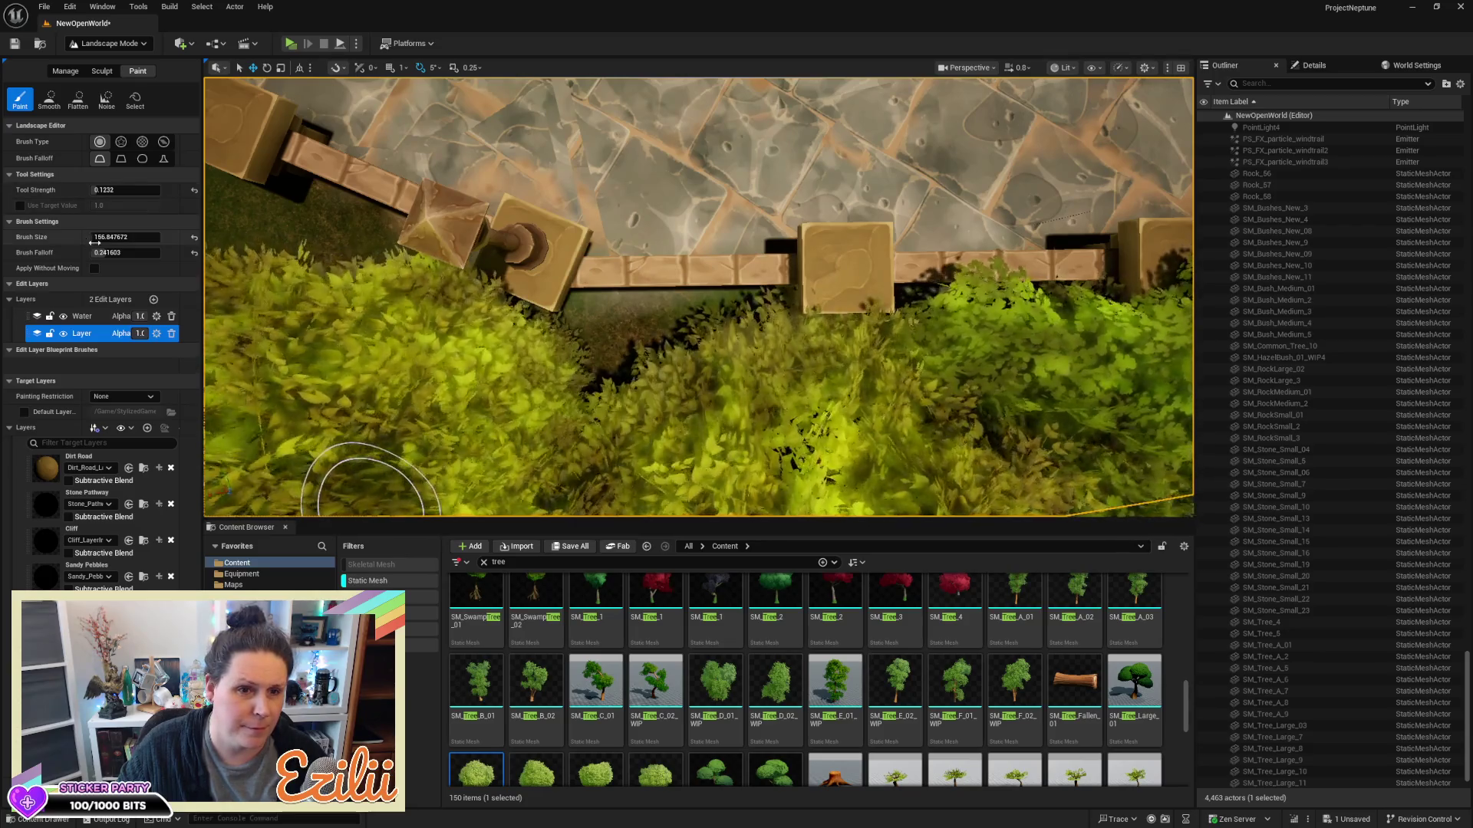
text(0)
key(Return)
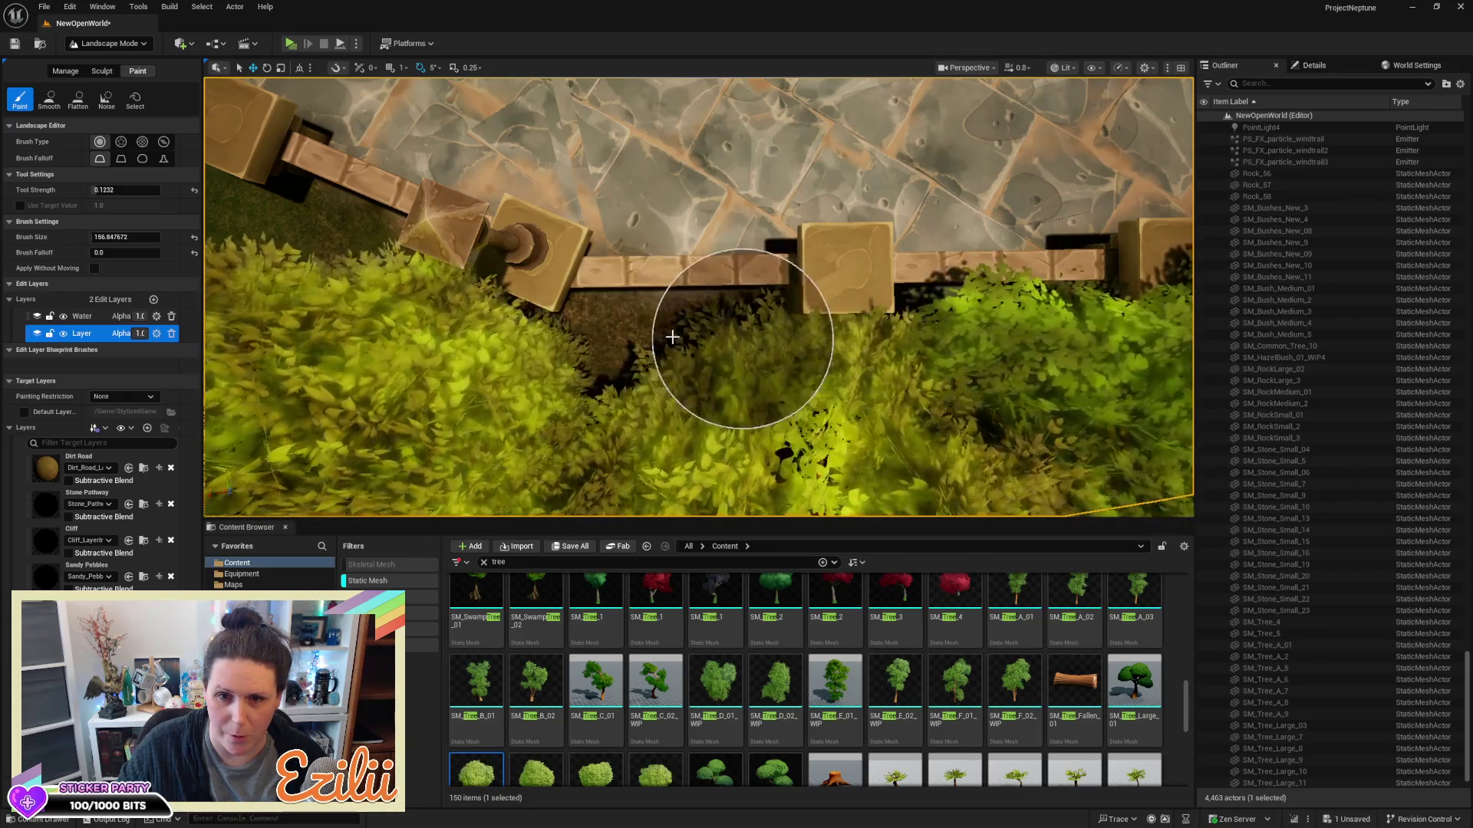
Survey the stone path from above and bring up the editor mode list
drag(1070, 345, 1070, 344)
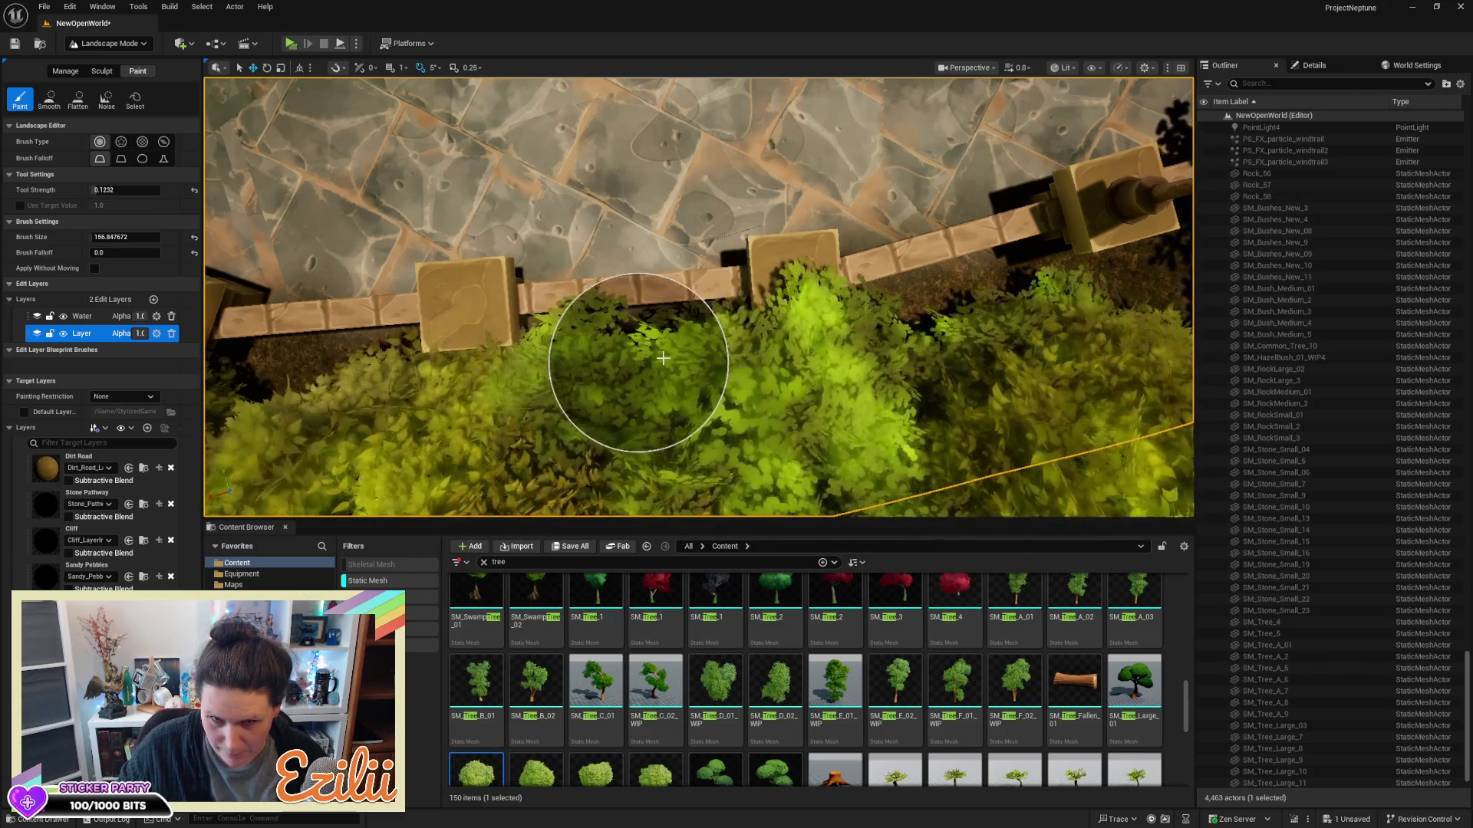
drag(1010, 305, 1009, 304)
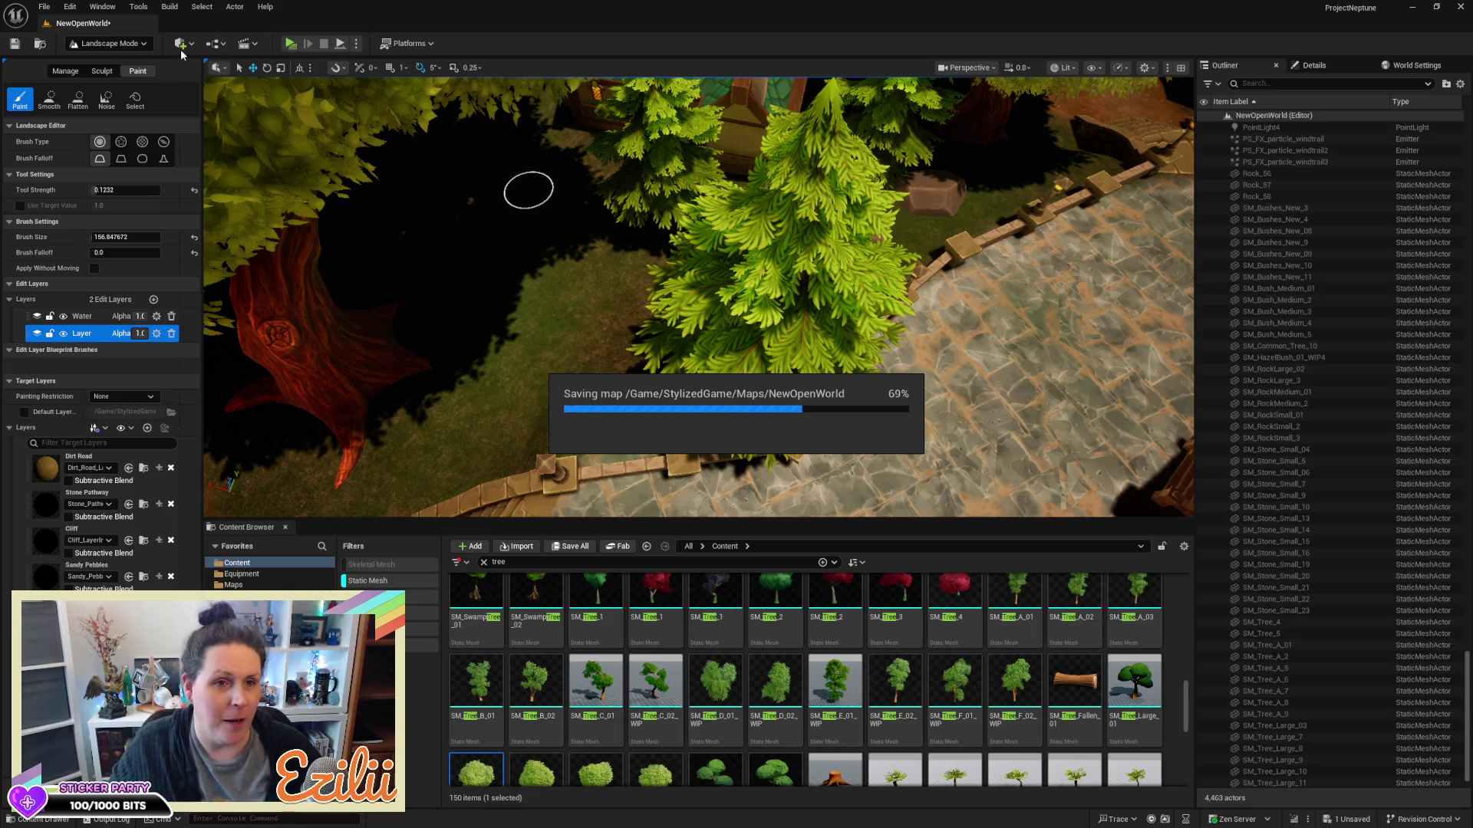
click(135, 45)
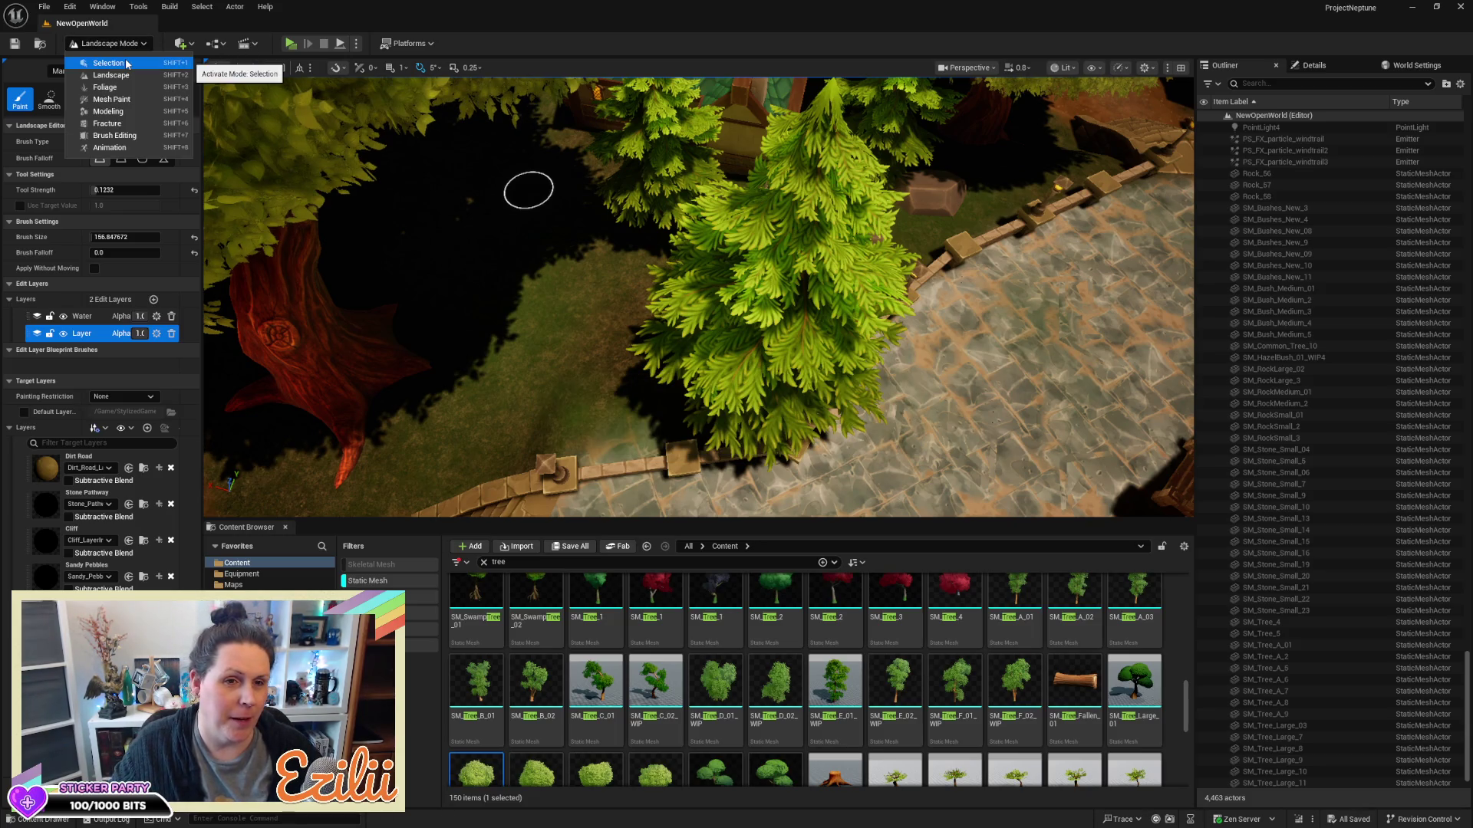
In Selection Mode, move the pine tree beside the path left onto the dark ground, then return to Landscape mode
click(127, 64)
click(670, 319)
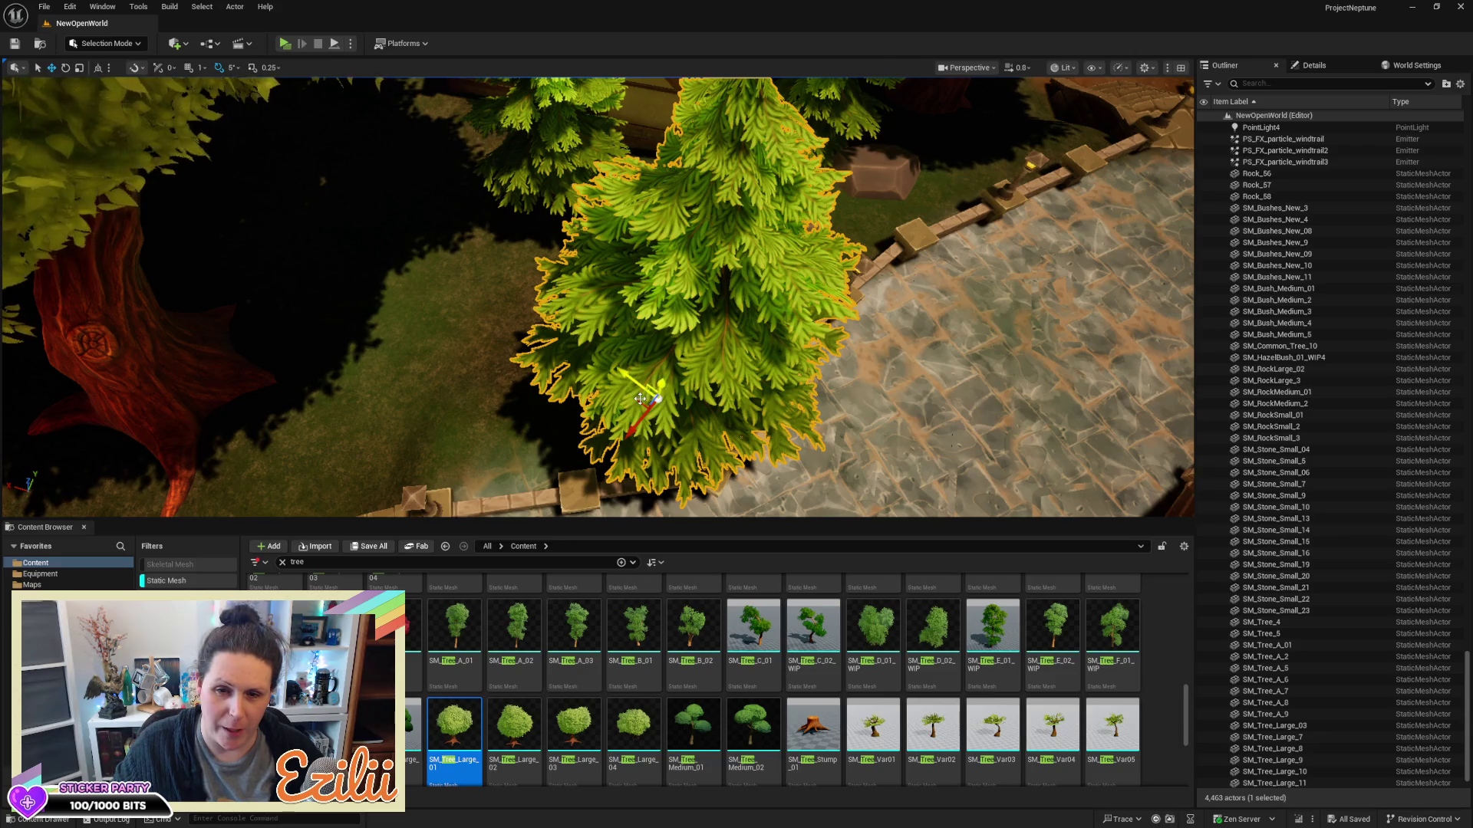
mouse_move(647, 385)
mouse_down()
mouse_move(307, 338)
mouse_move(428, 364)
mouse_move(461, 335)
mouse_up()
scroll(597, 296, down, 3)
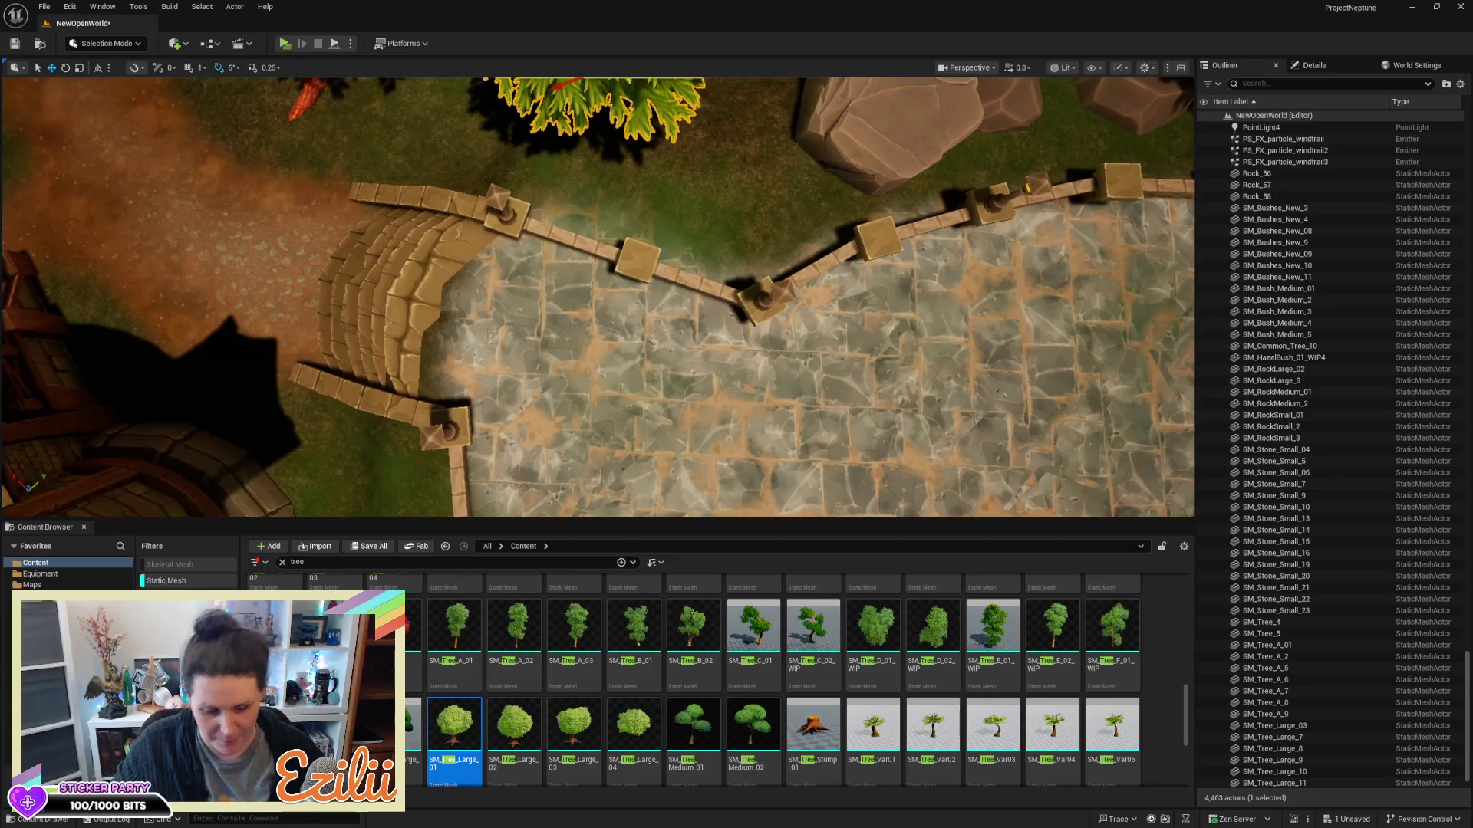
scroll(597, 297, up, 4)
scroll(495, 190, up, 4)
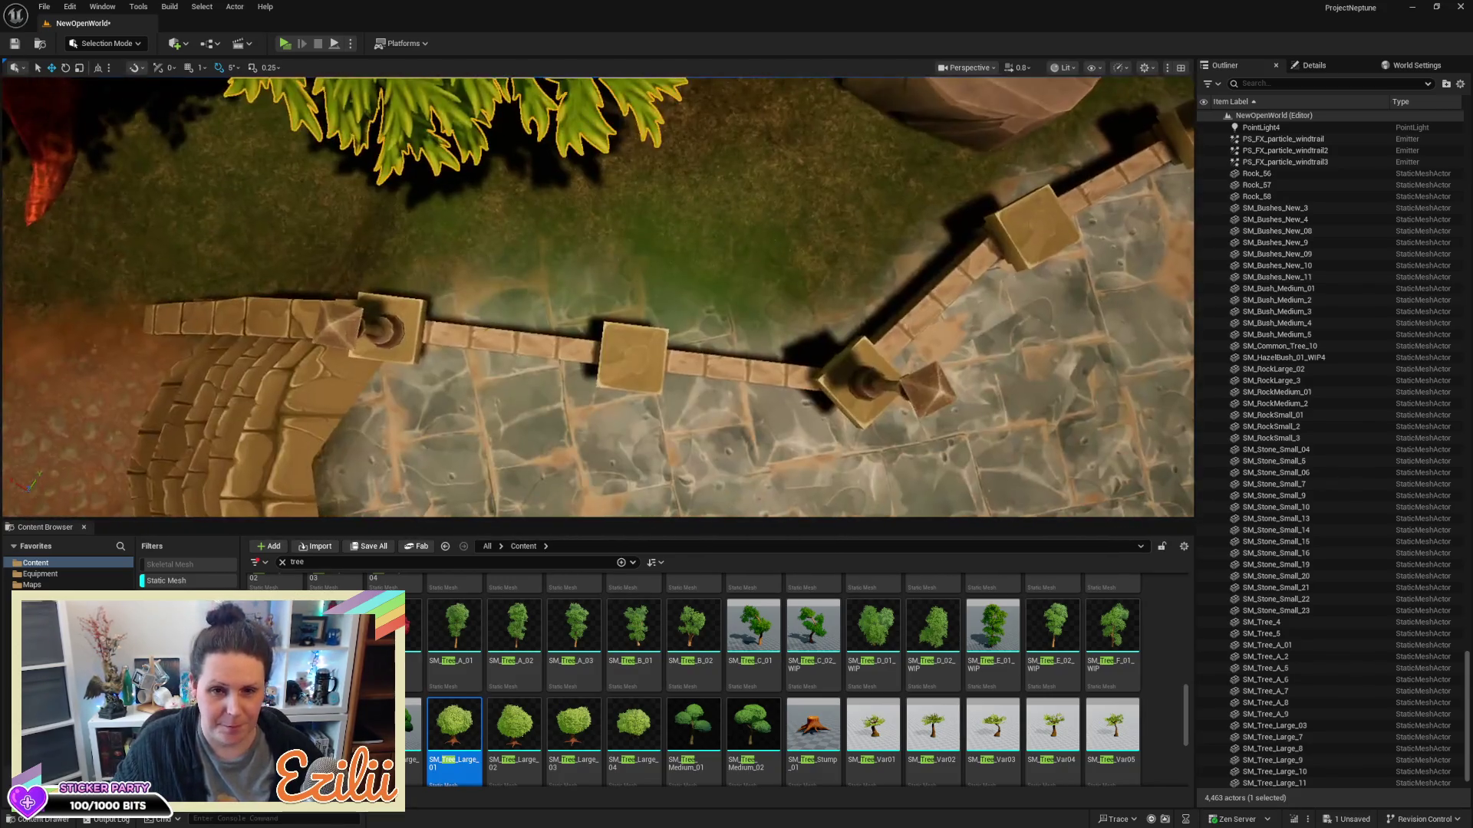
click(137, 45)
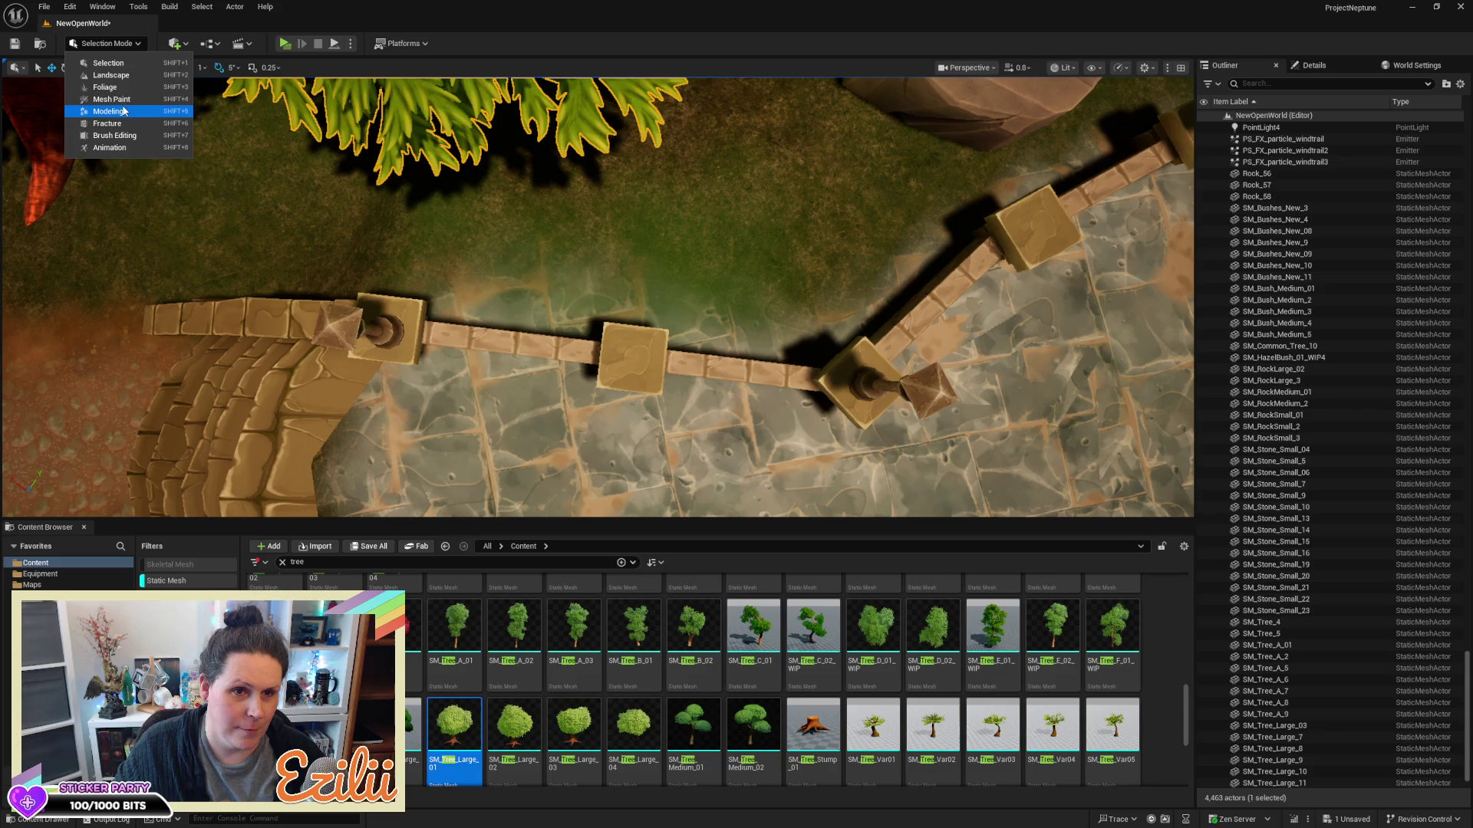
click(136, 77)
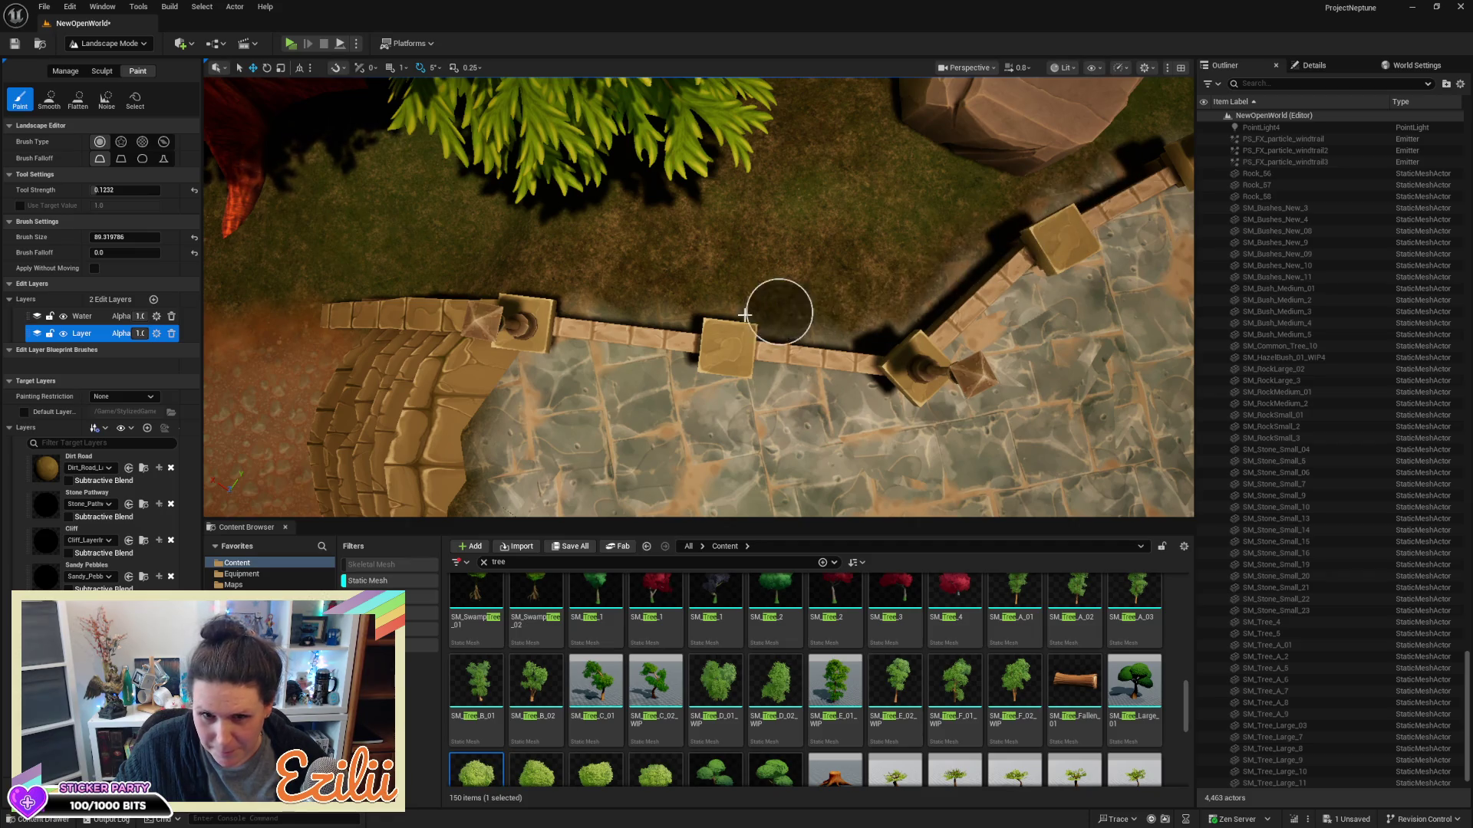
Inspect the large rock in the grass and fly along the fence wall to its bent section
mouse_move(595, 306)
mouse_down()
mouse_move(698, 311)
mouse_move(763, 263)
mouse_up()
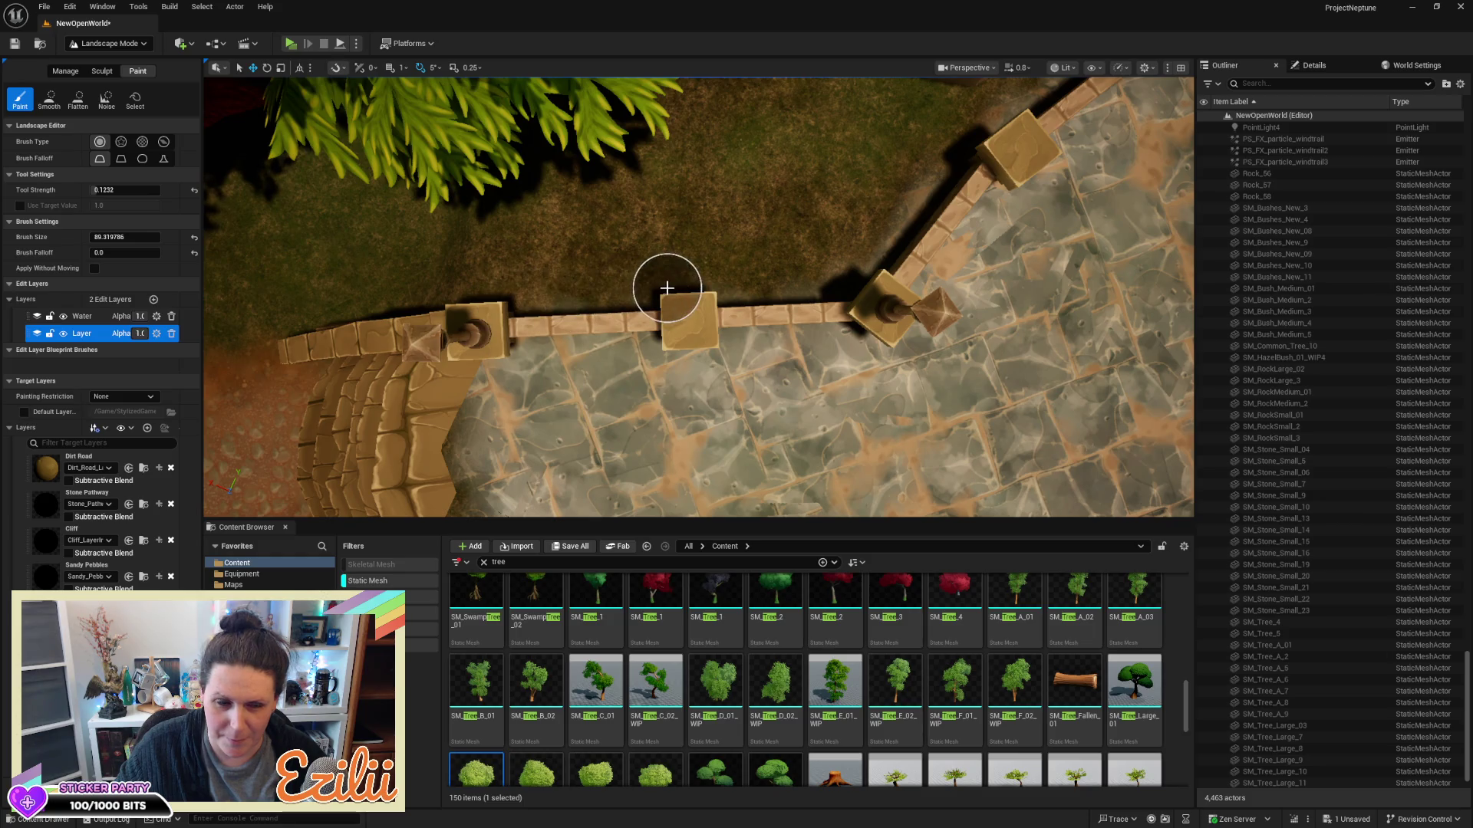
drag(781, 234, 649, 400)
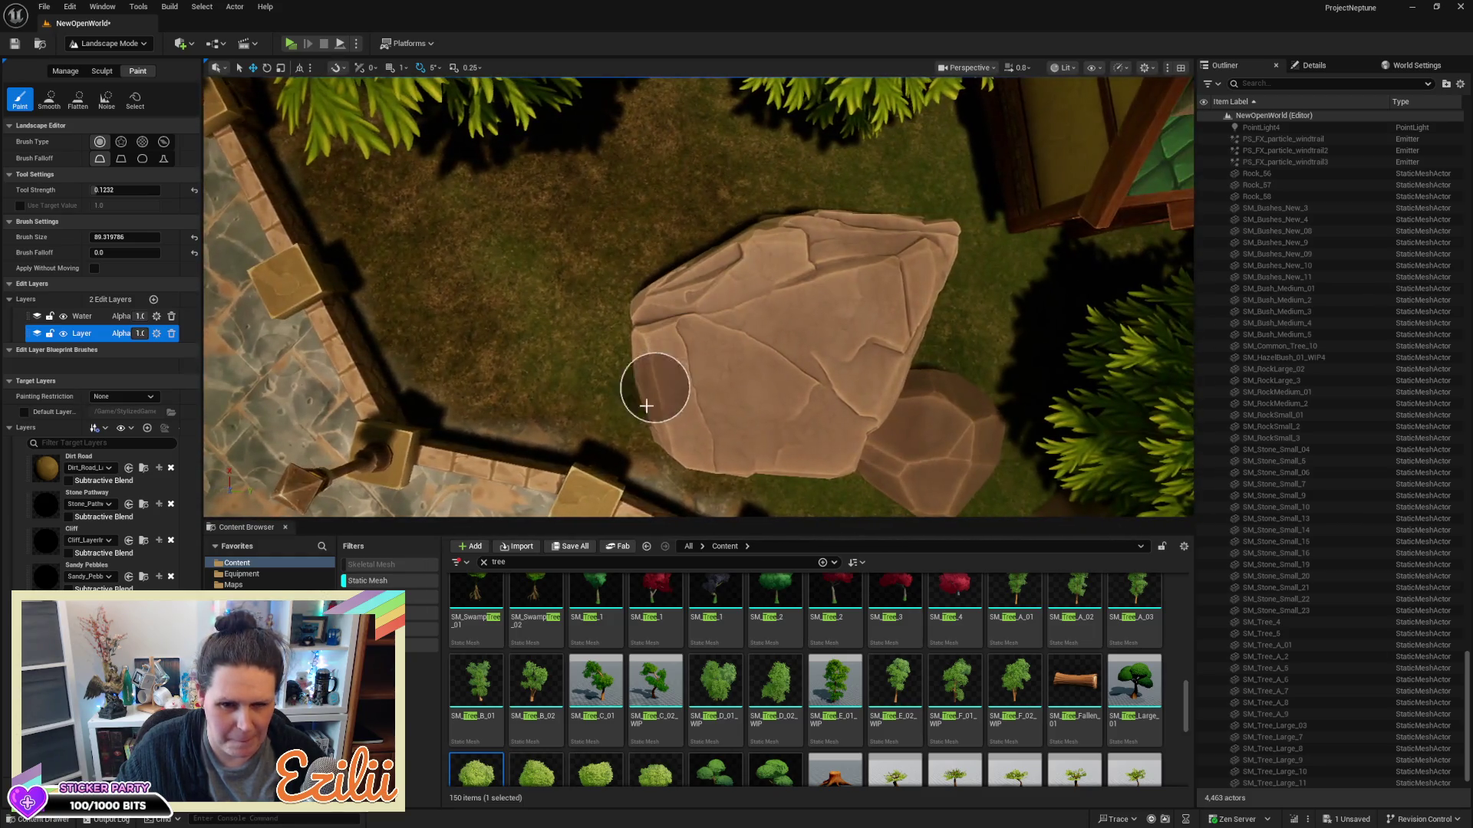
key(Down)
key(Right)
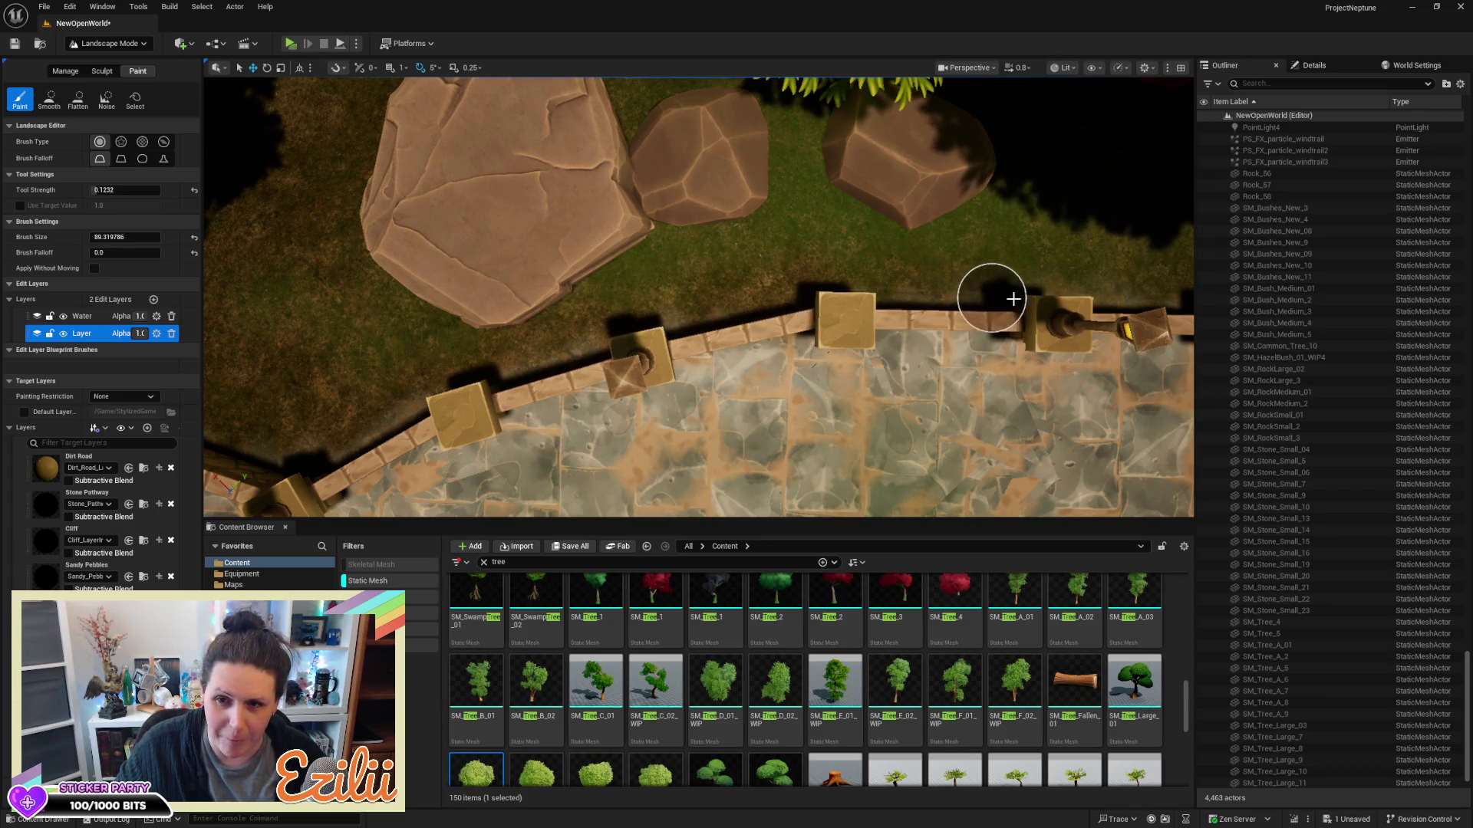
key(Up)
key(Right)
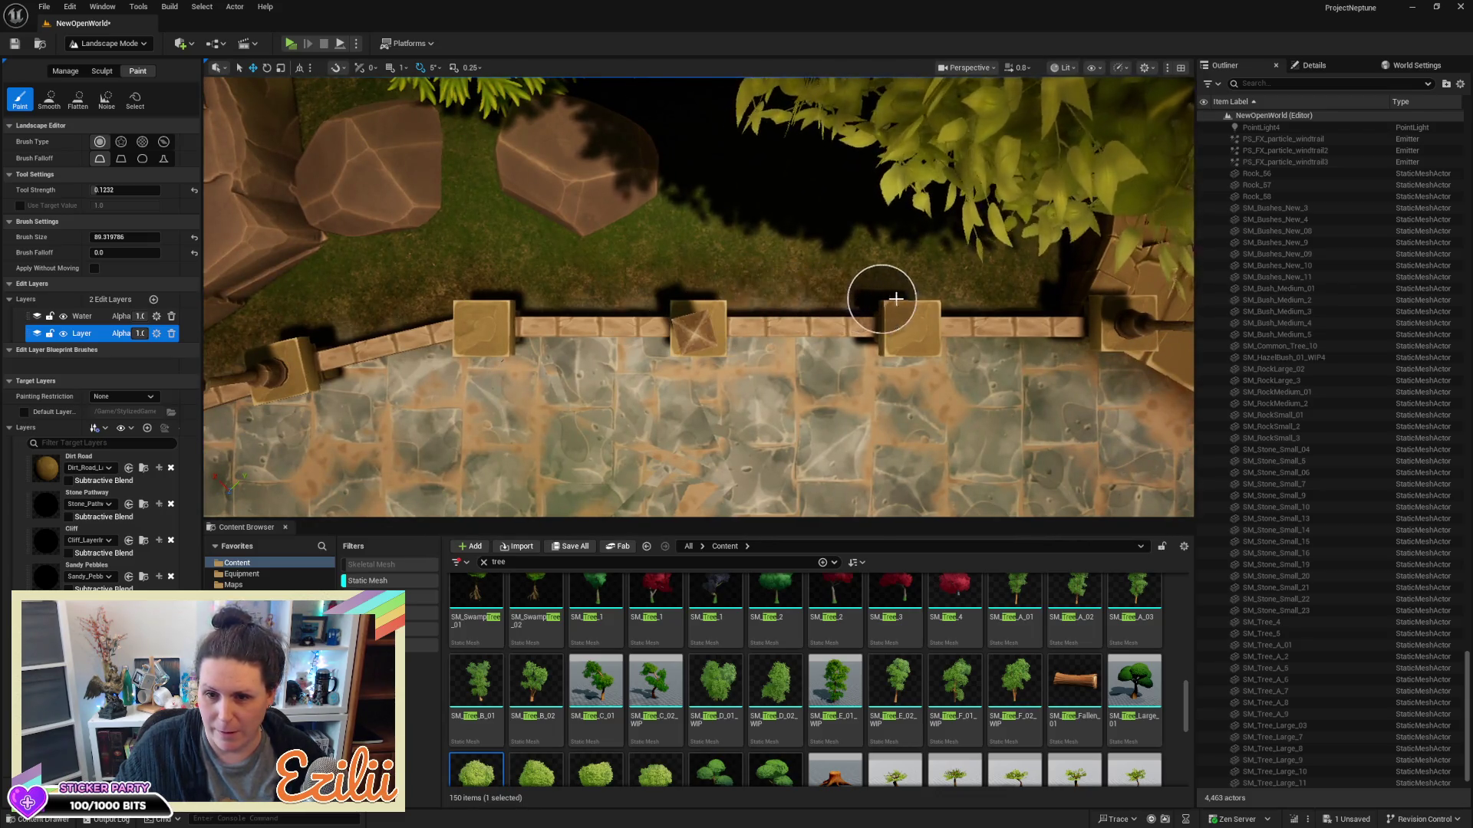
key(Left)
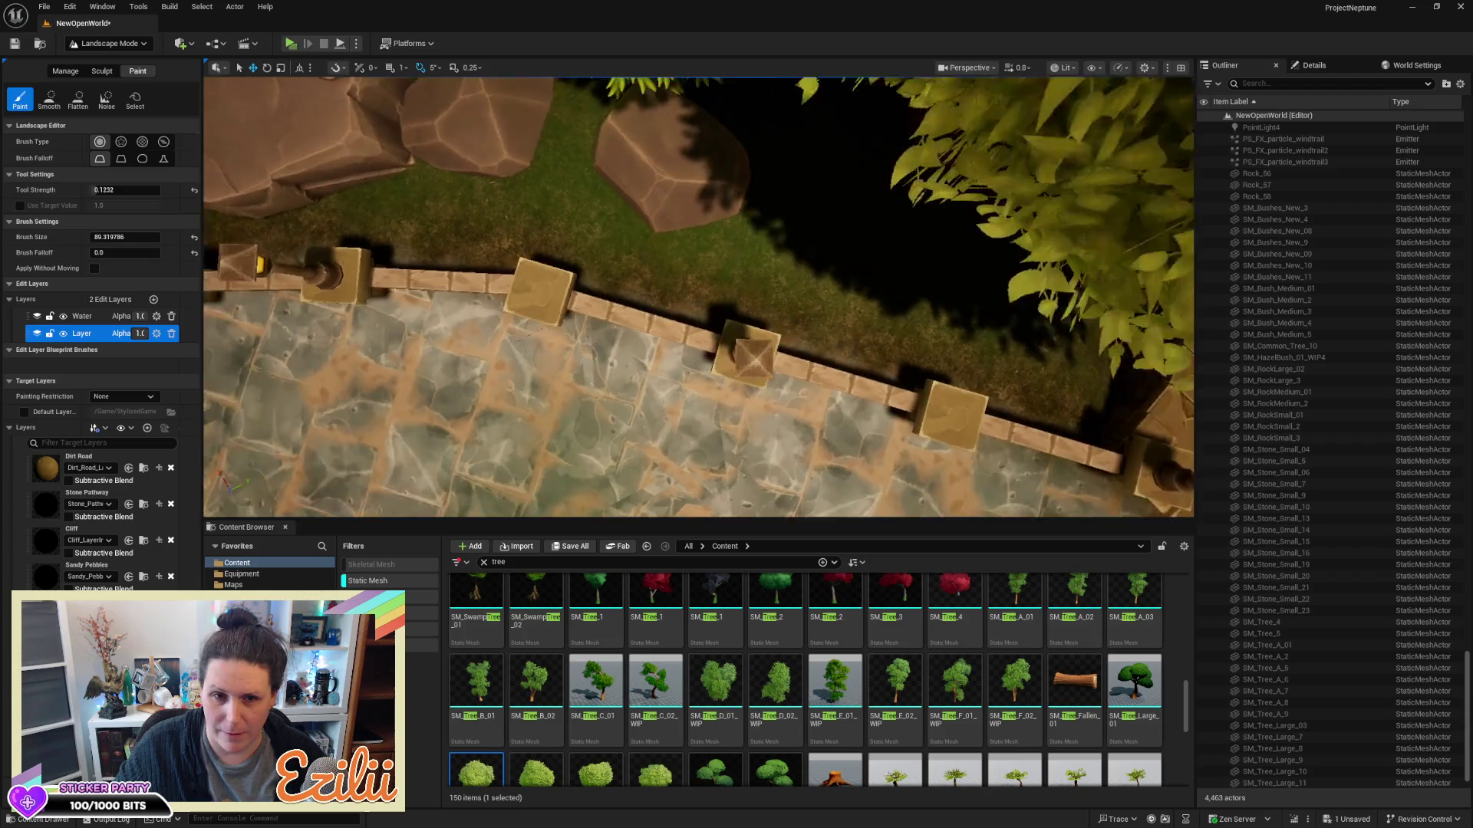
key(Left)
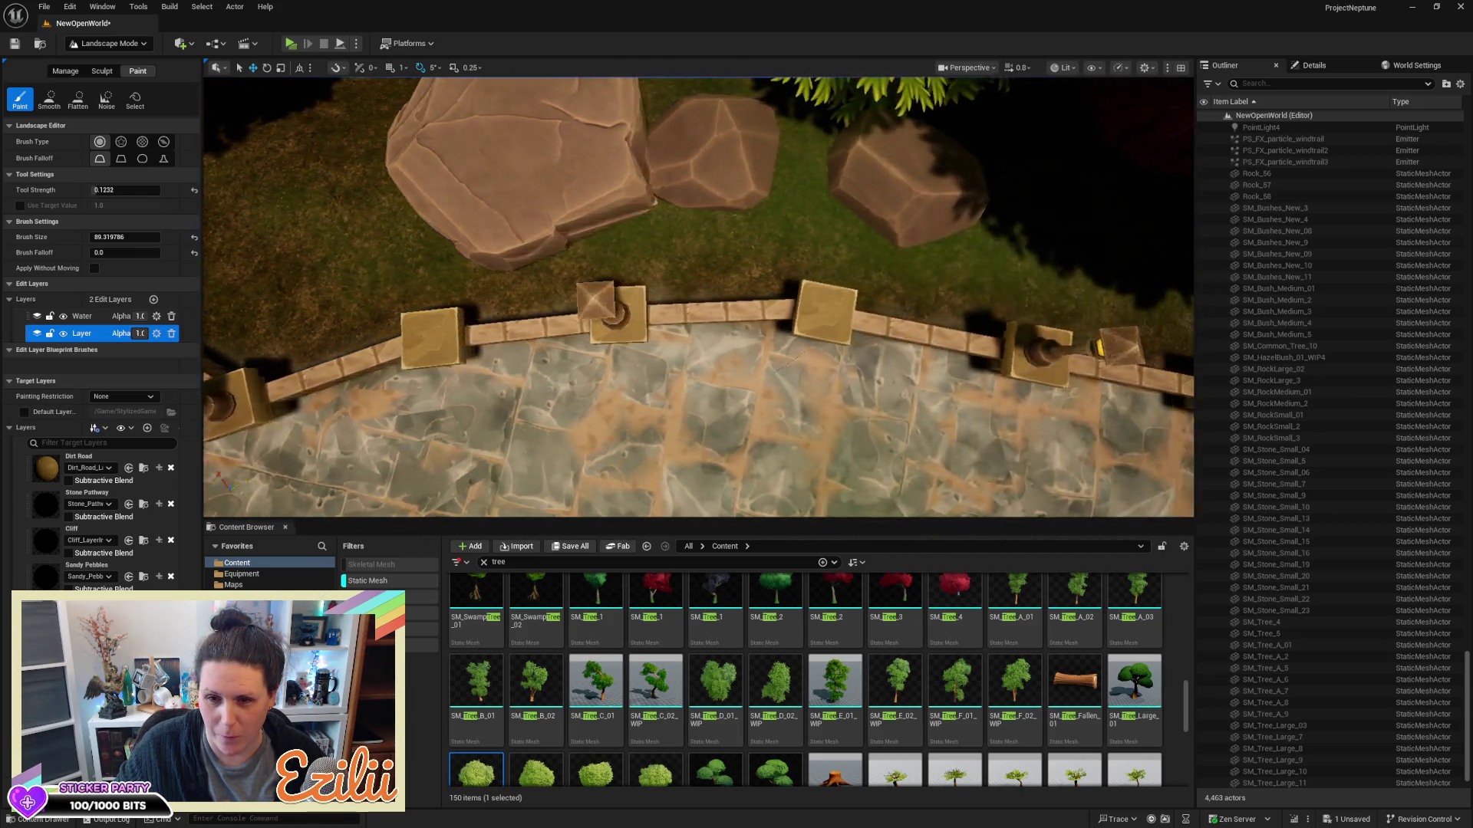
key(Right)
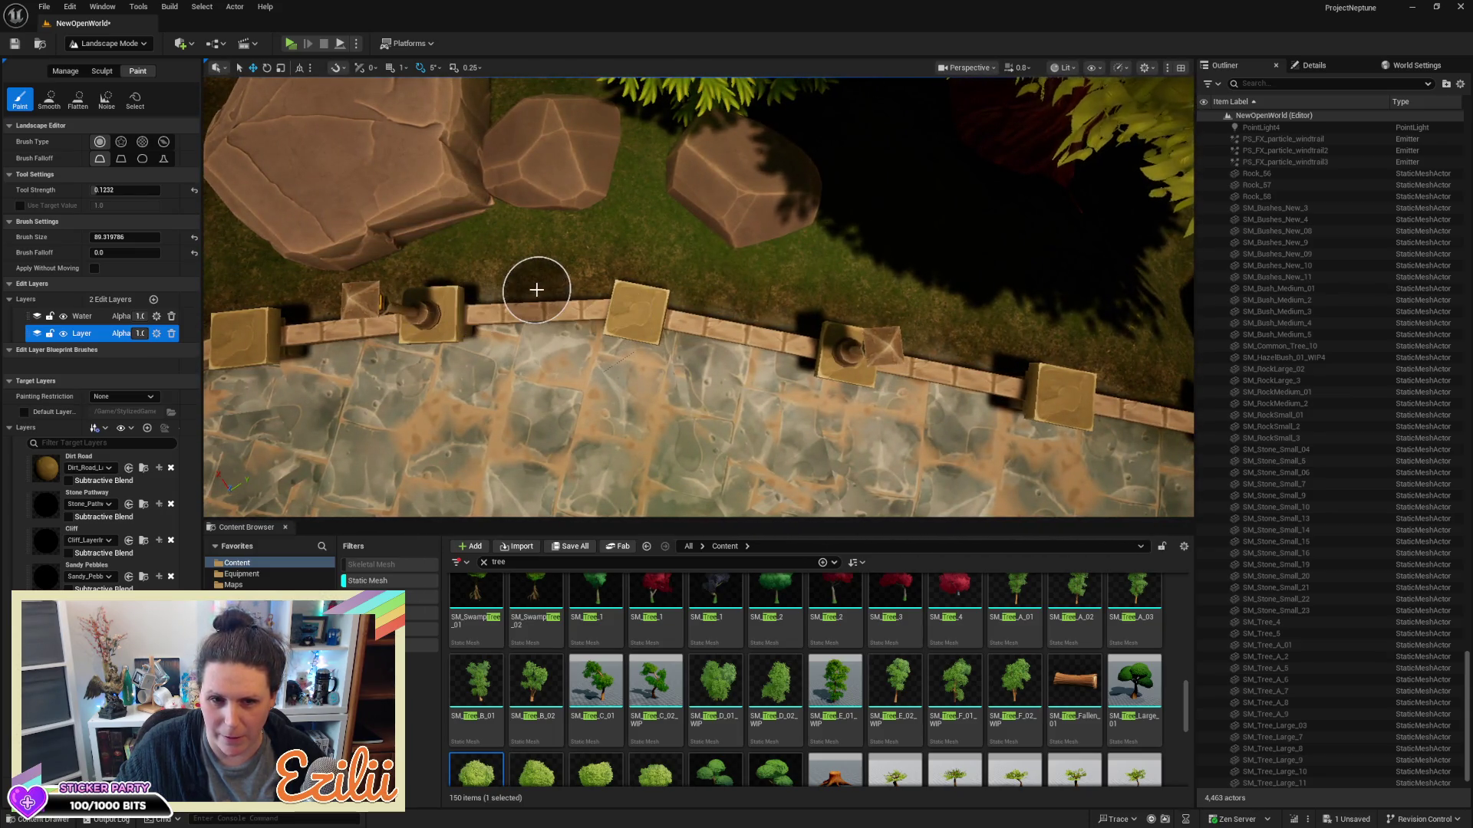
Review the wall and paving from above, then raise the paint tool strength slightly to about 0.132
drag(1072, 343, 947, 342)
key(s)
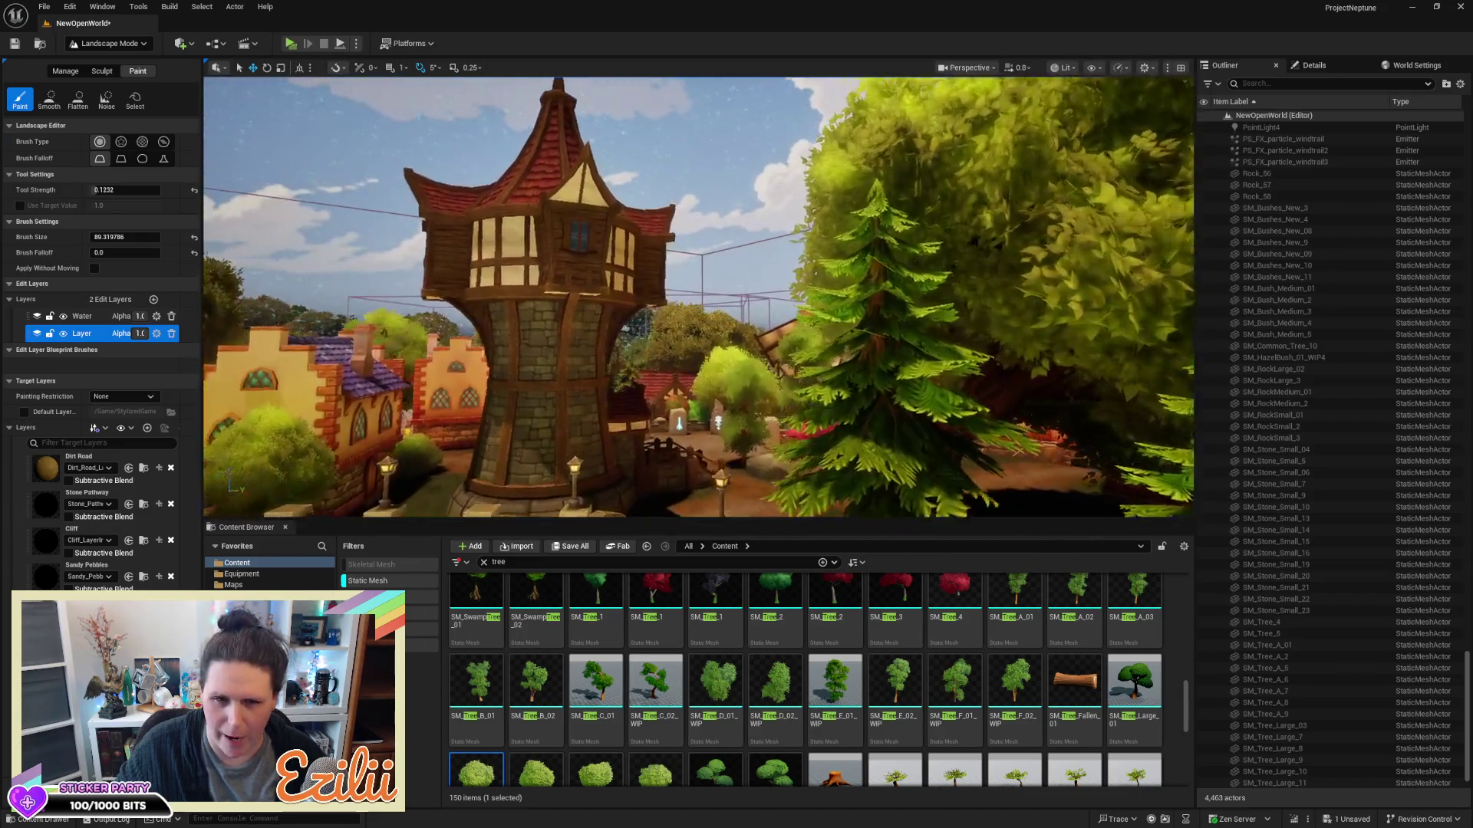
mouse_move(971, 192)
mouse_down()
mouse_move(970, 256)
mouse_move(1078, 255)
mouse_move(1078, 209)
mouse_move(737, 267)
mouse_up()
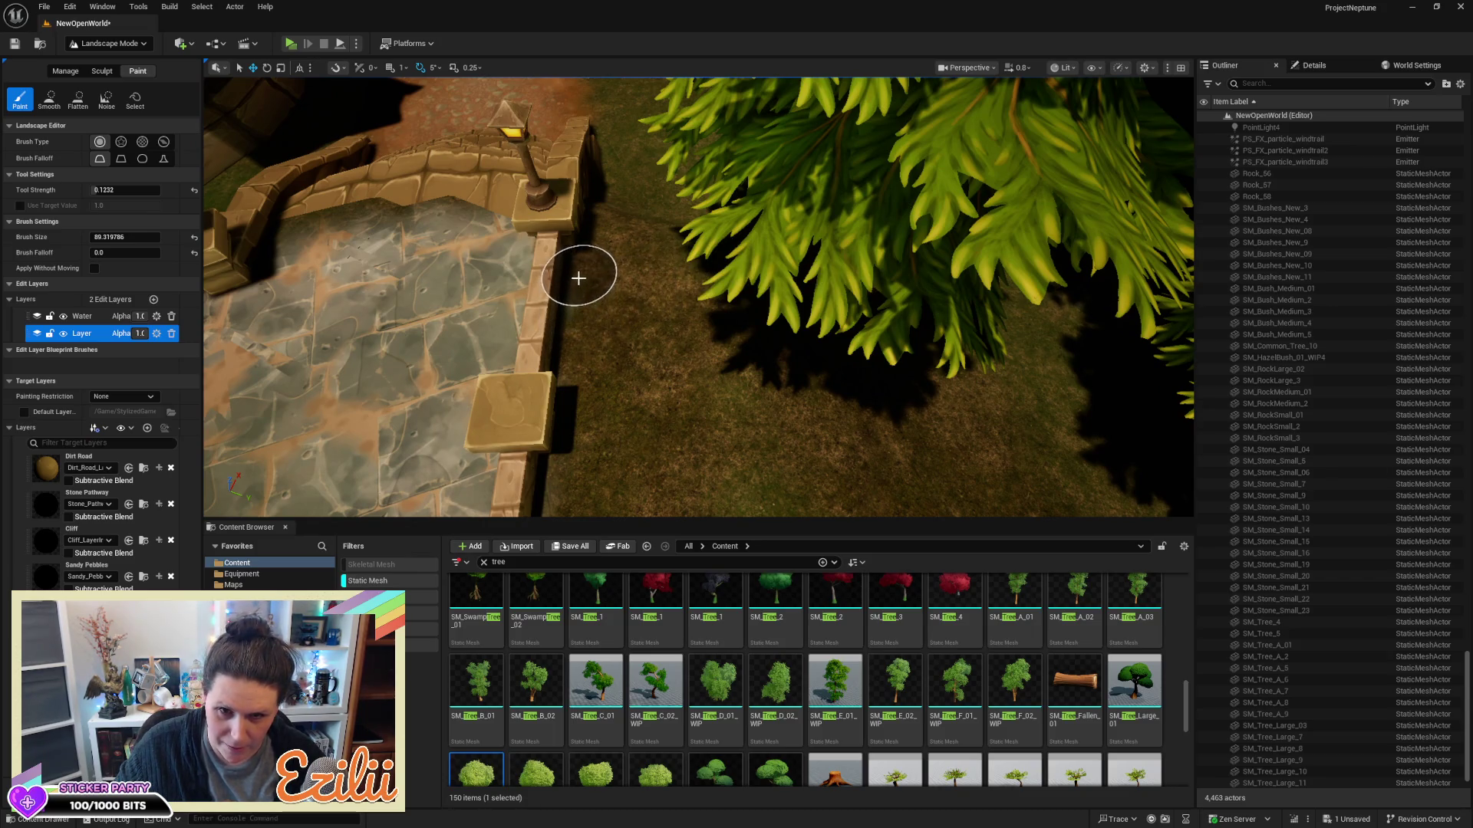
mouse_move(576, 395)
mouse_down()
mouse_move(644, 368)
mouse_move(642, 312)
mouse_up()
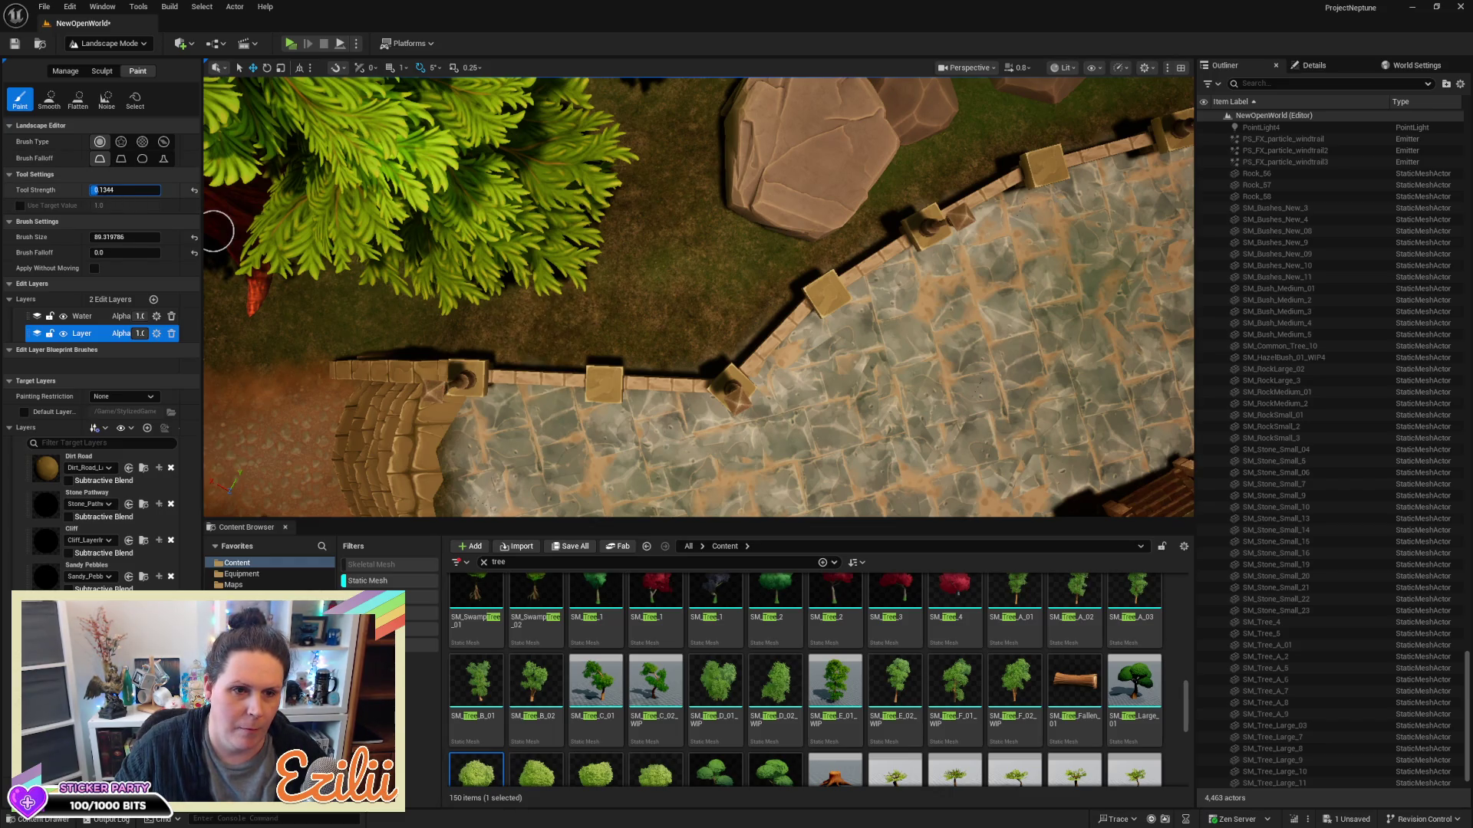
drag(125, 190, 134, 189)
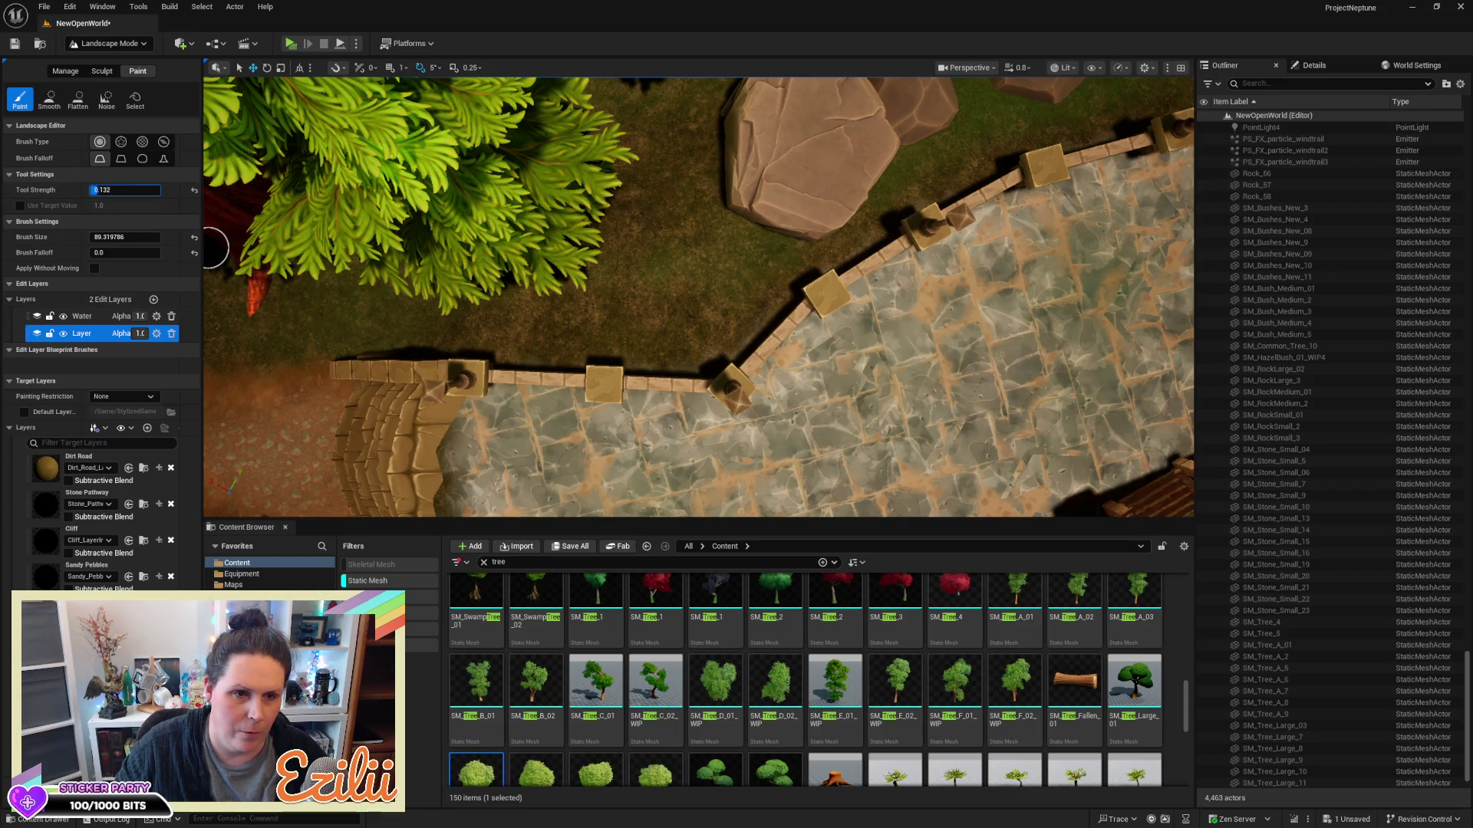
Enlarge the brush to about 272 and paint grass over the dirt beside the houses
drag(109, 236, 149, 236)
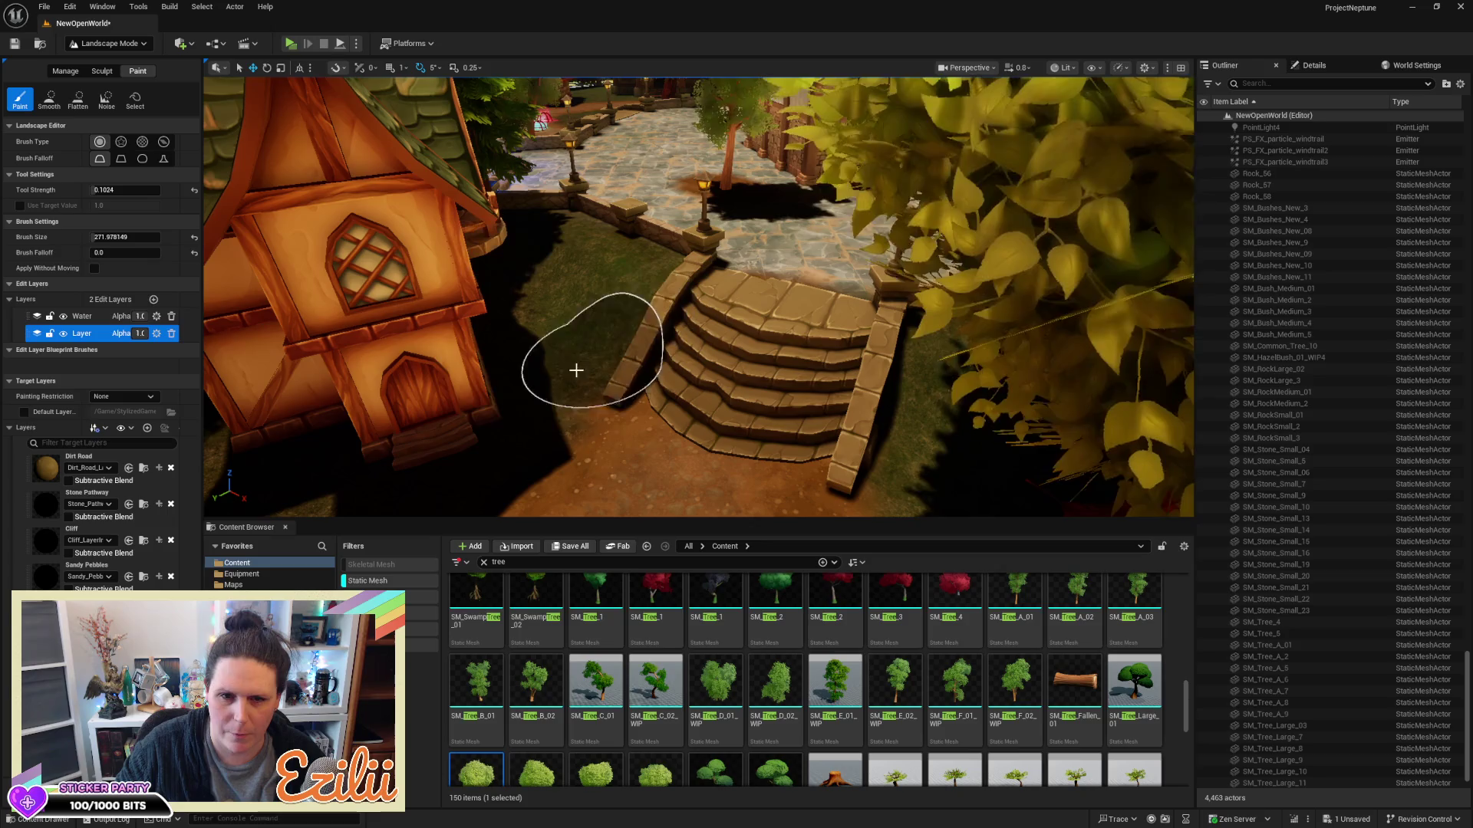
drag(602, 316, 795, 303)
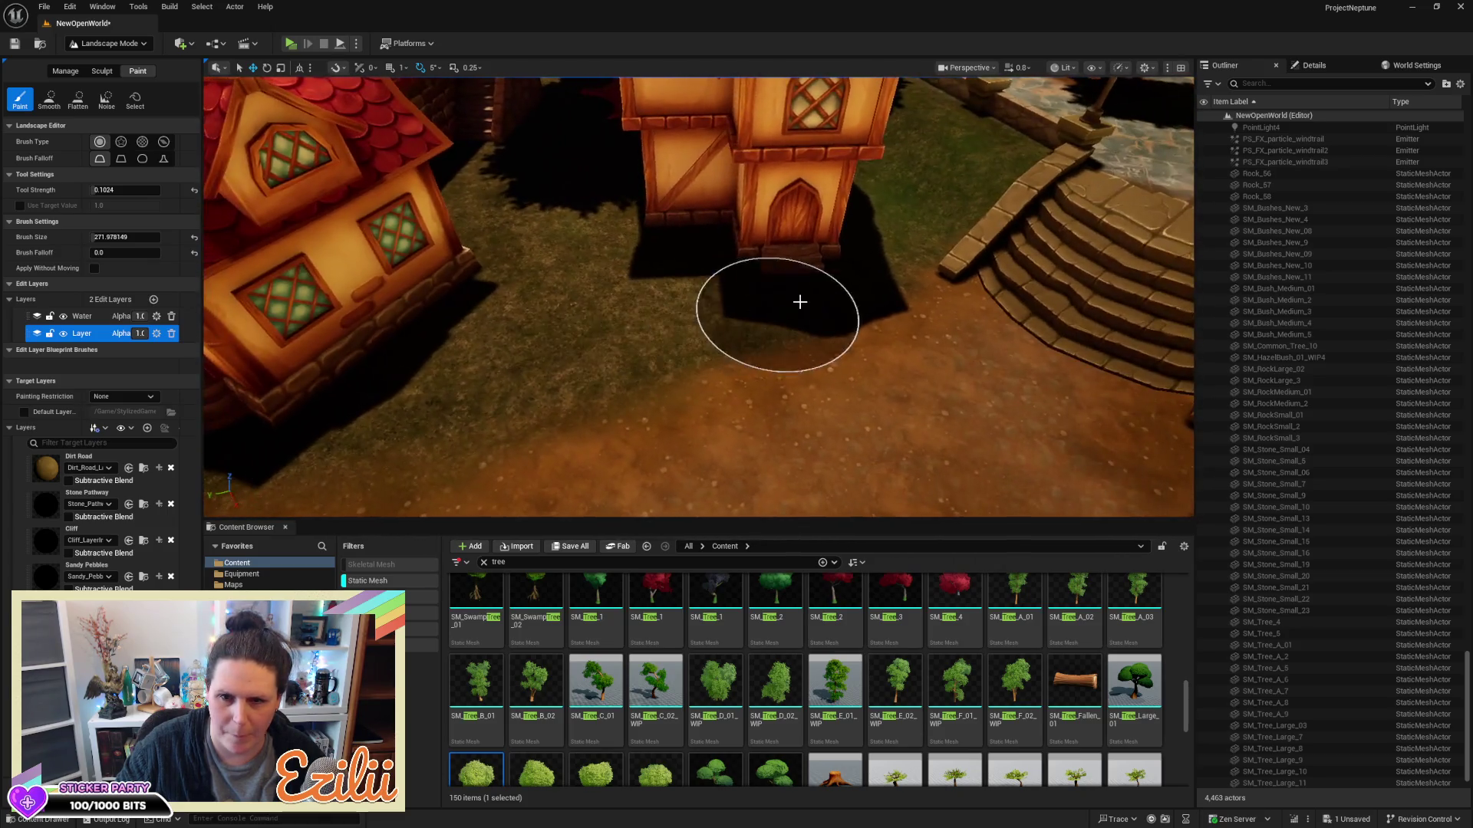
mouse_move(544, 351)
mouse_down()
mouse_move(421, 378)
mouse_move(525, 242)
mouse_up()
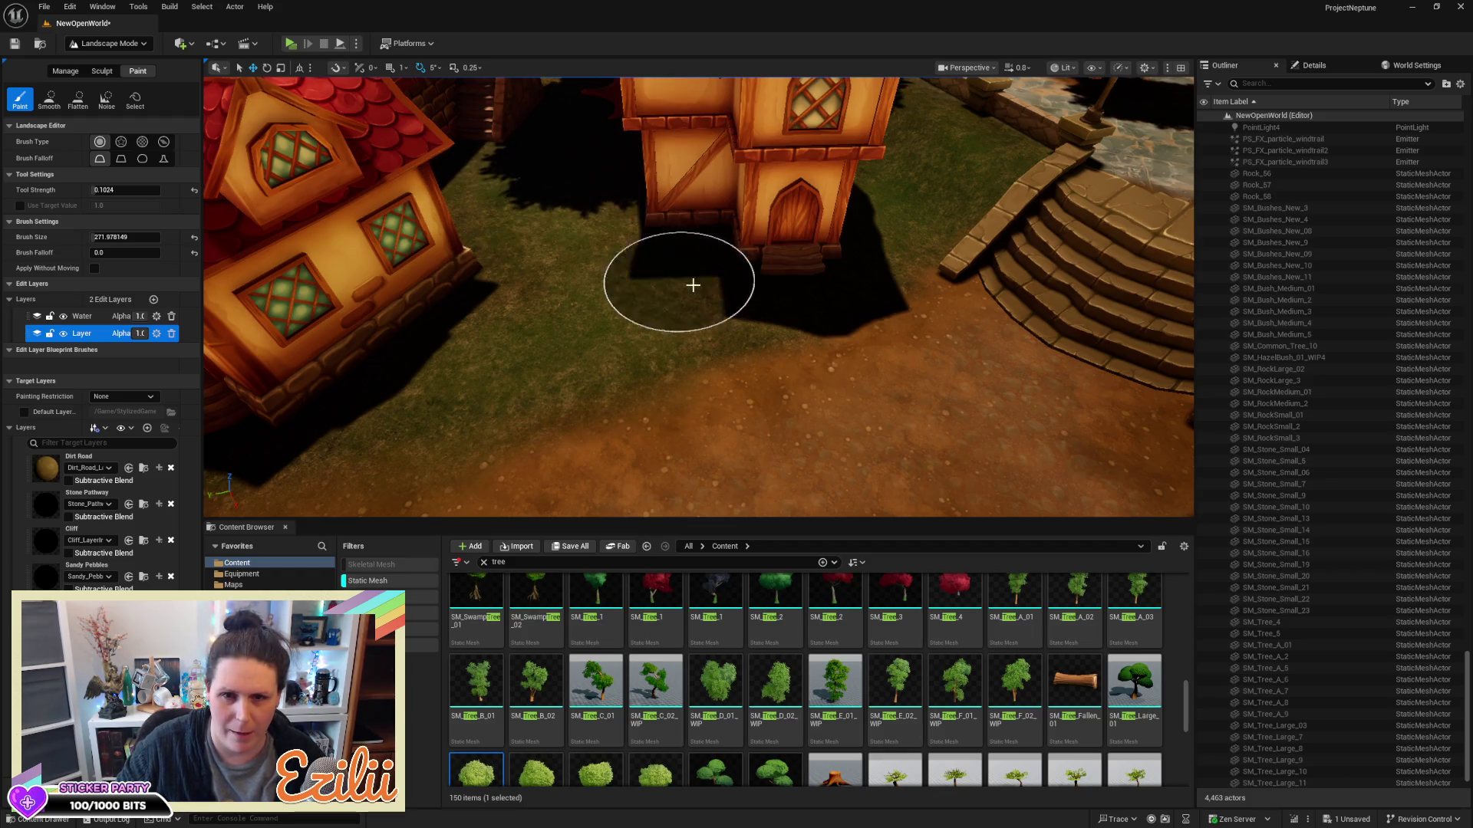
drag(825, 279, 721, 384)
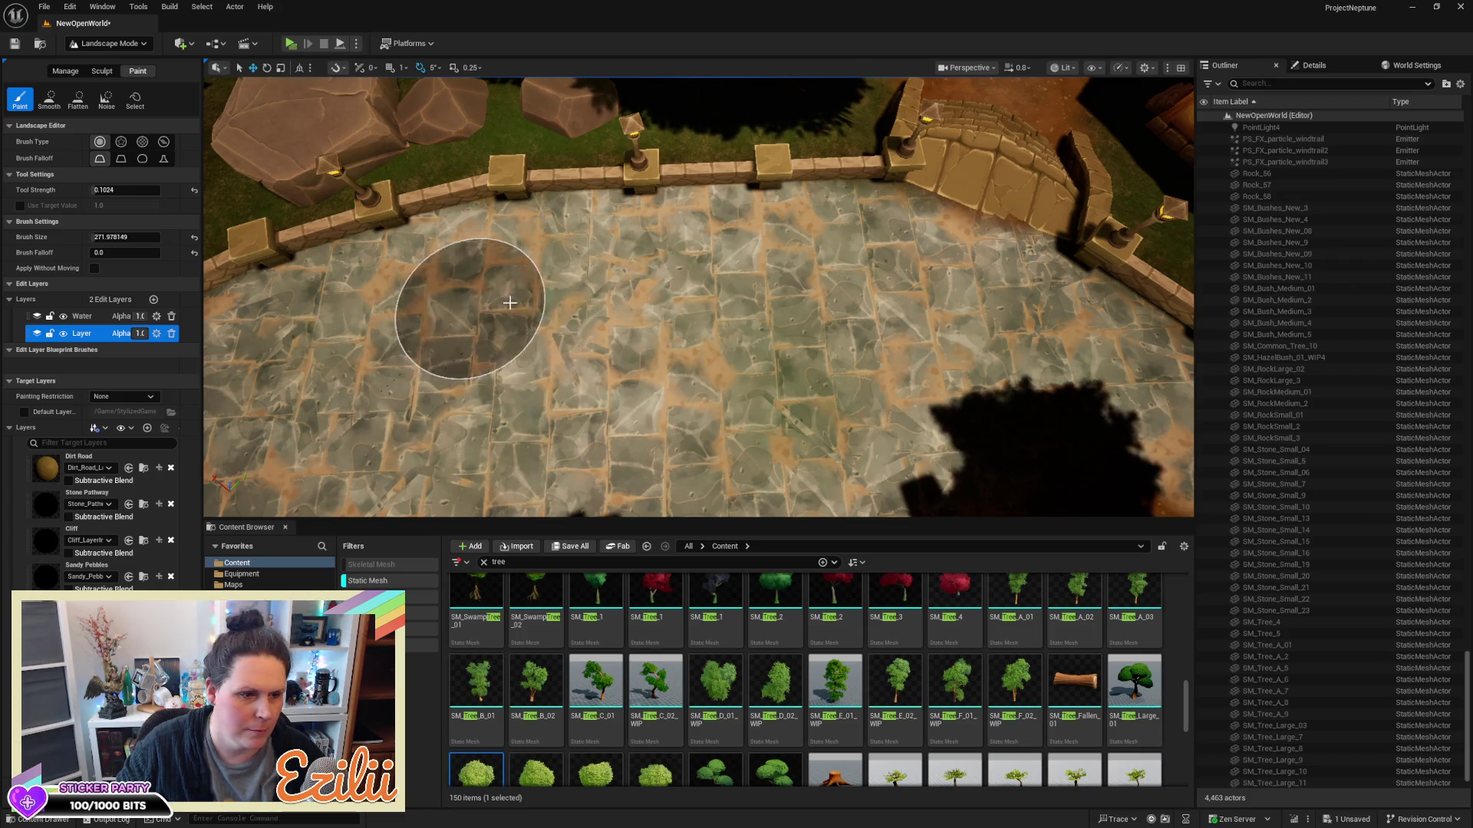
Paint a dark Stone Pathway patch on the paving by the bridge, then fly past the stairs
mouse_move(738, 307)
mouse_down()
mouse_move(644, 295)
mouse_move(729, 329)
mouse_up()
mouse_move(799, 277)
mouse_down()
mouse_move(775, 326)
mouse_move(794, 345)
mouse_up()
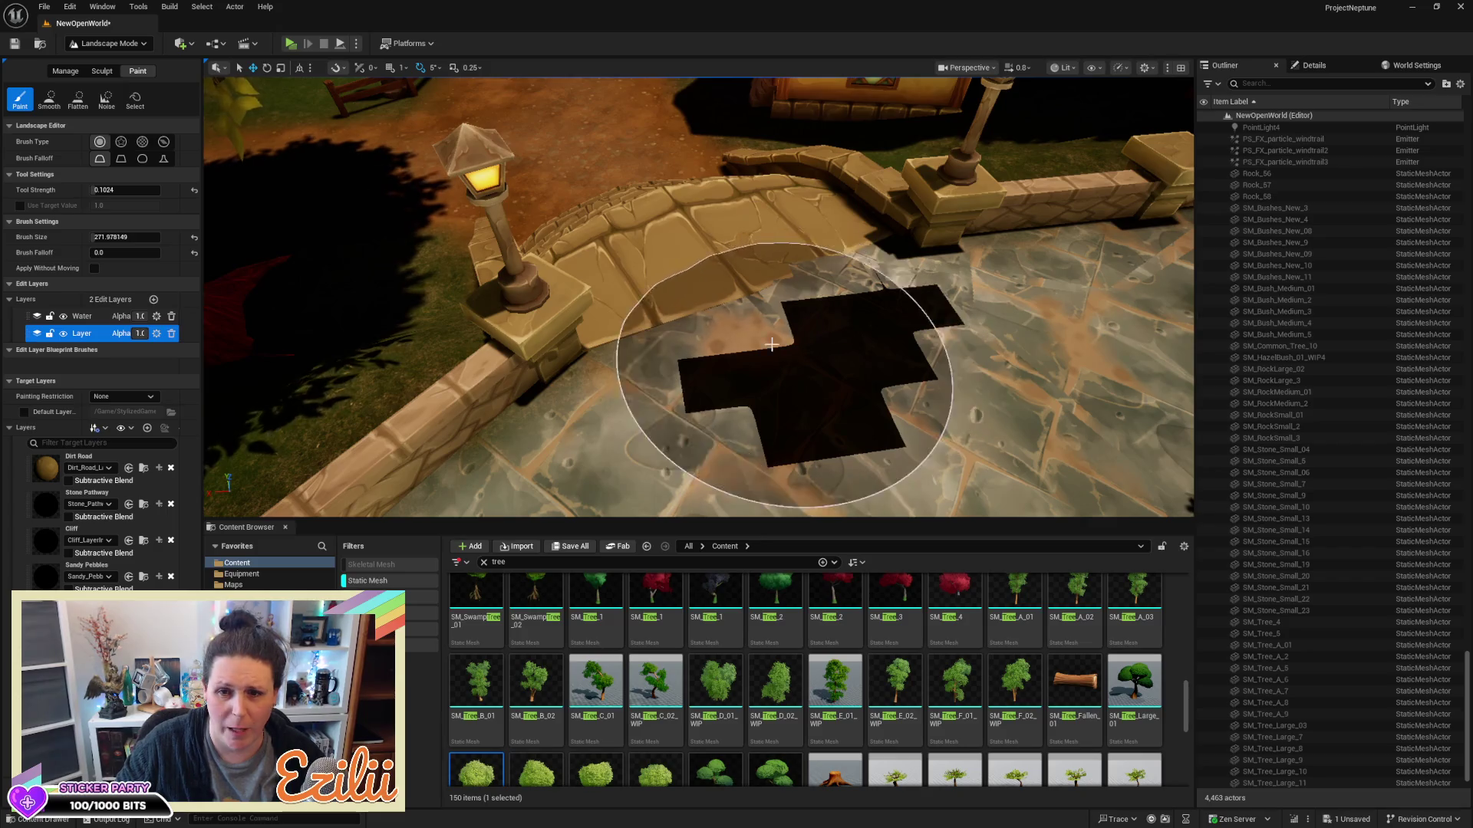
mouse_move(835, 381)
mouse_down()
mouse_move(806, 428)
mouse_move(368, 399)
mouse_move(322, 460)
mouse_up()
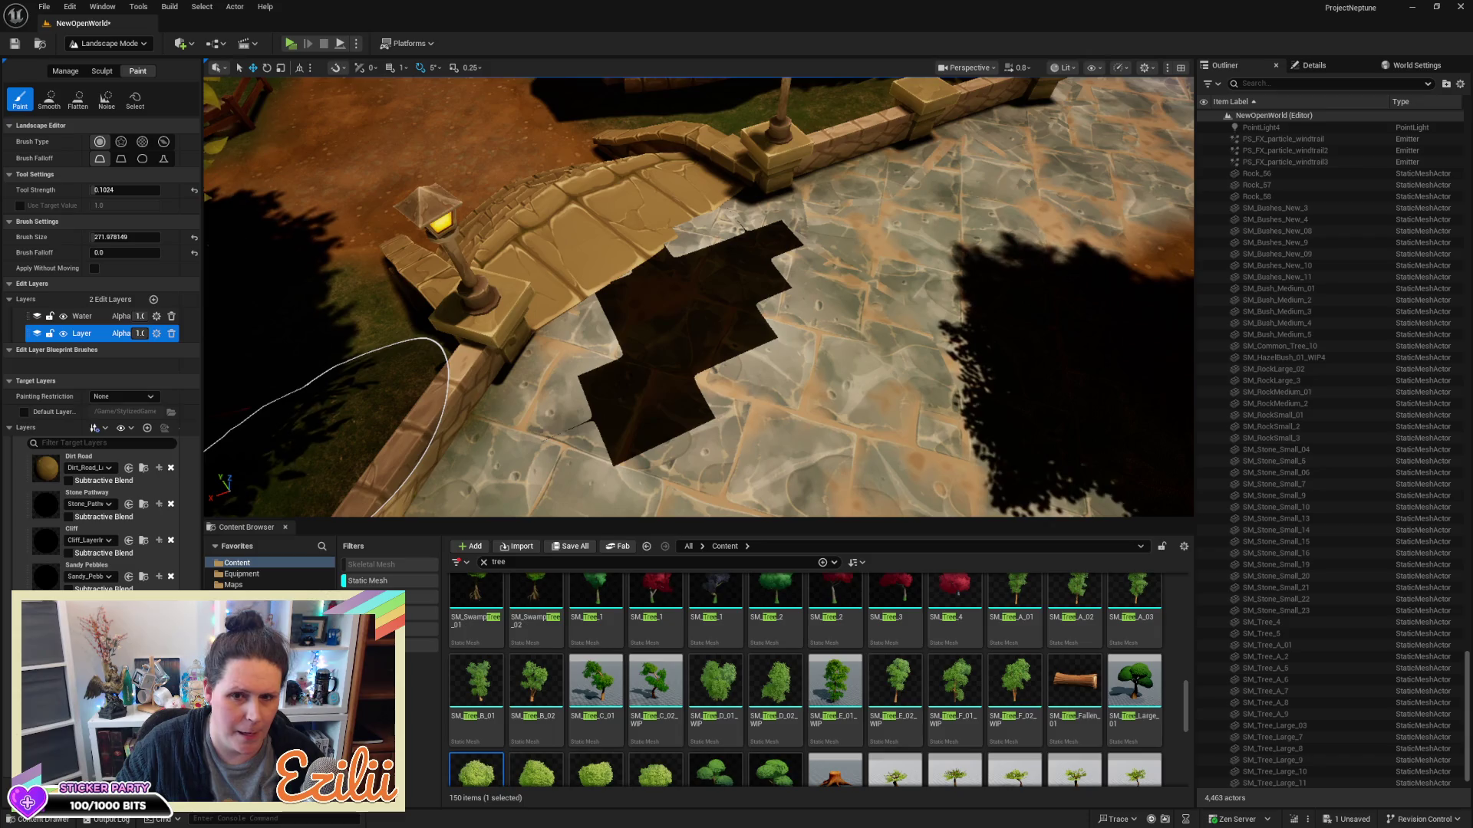
drag(733, 311, 540, 243)
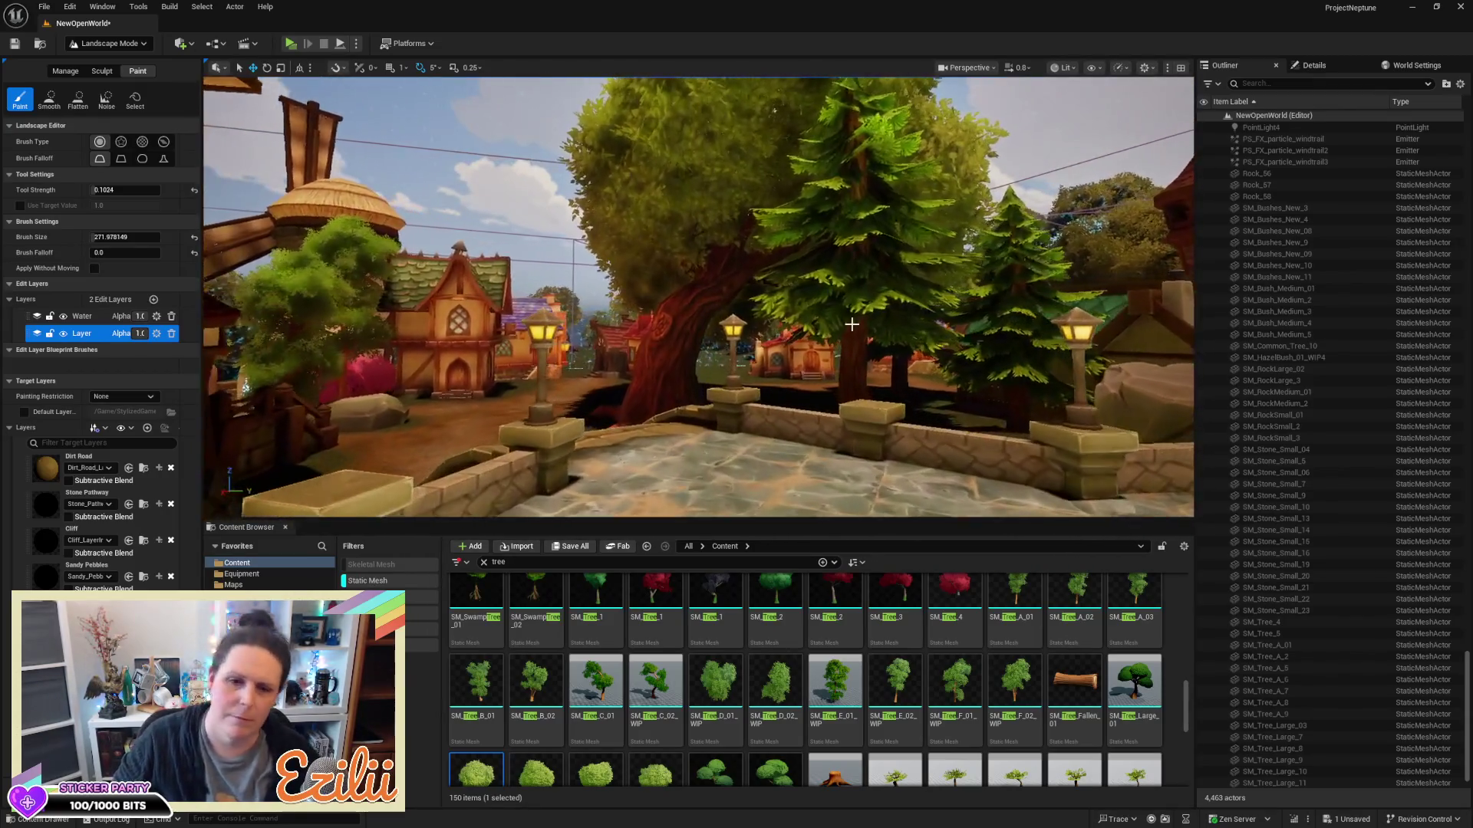
key(Up)
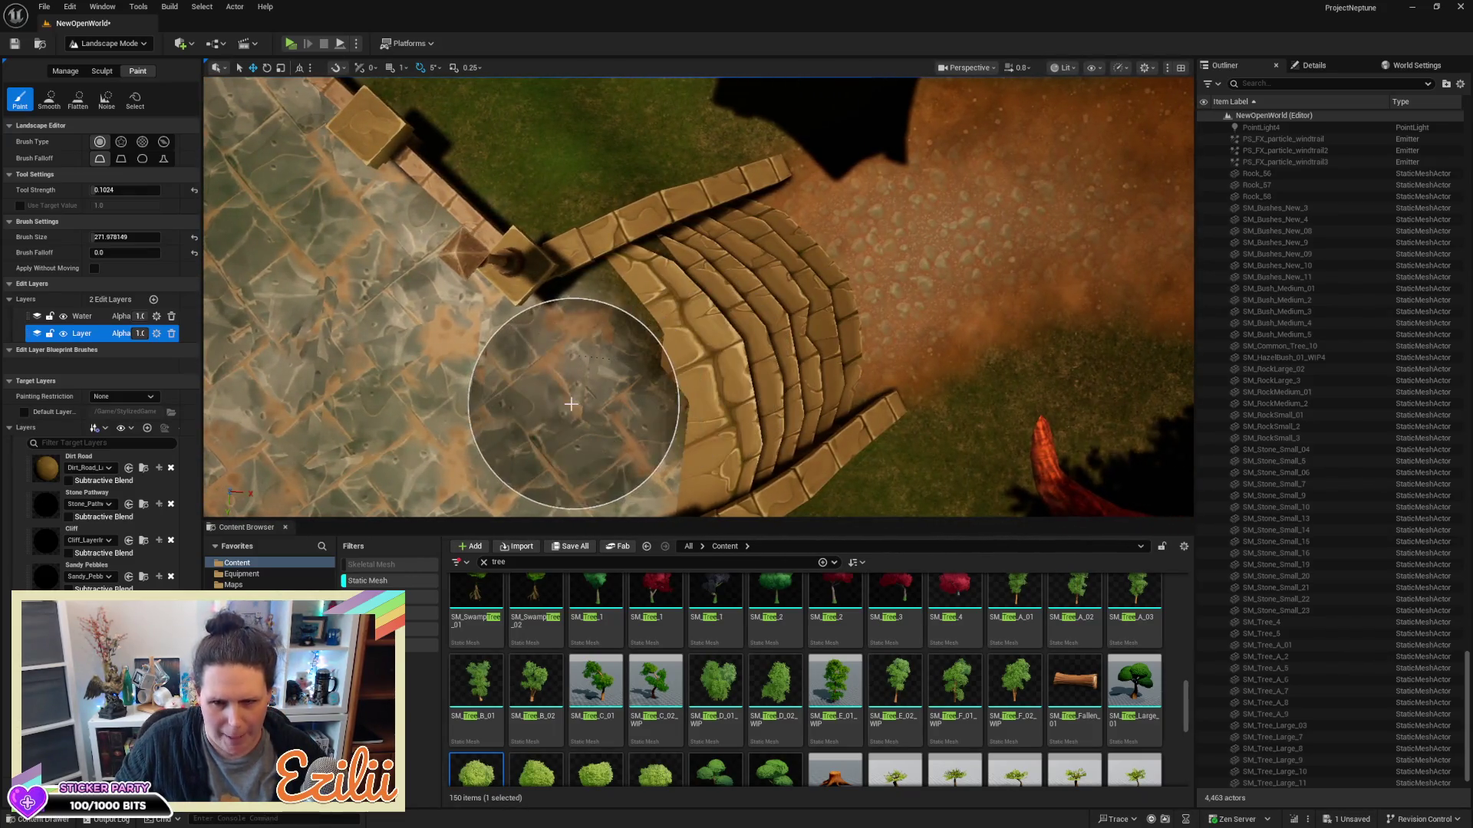
click(613, 365)
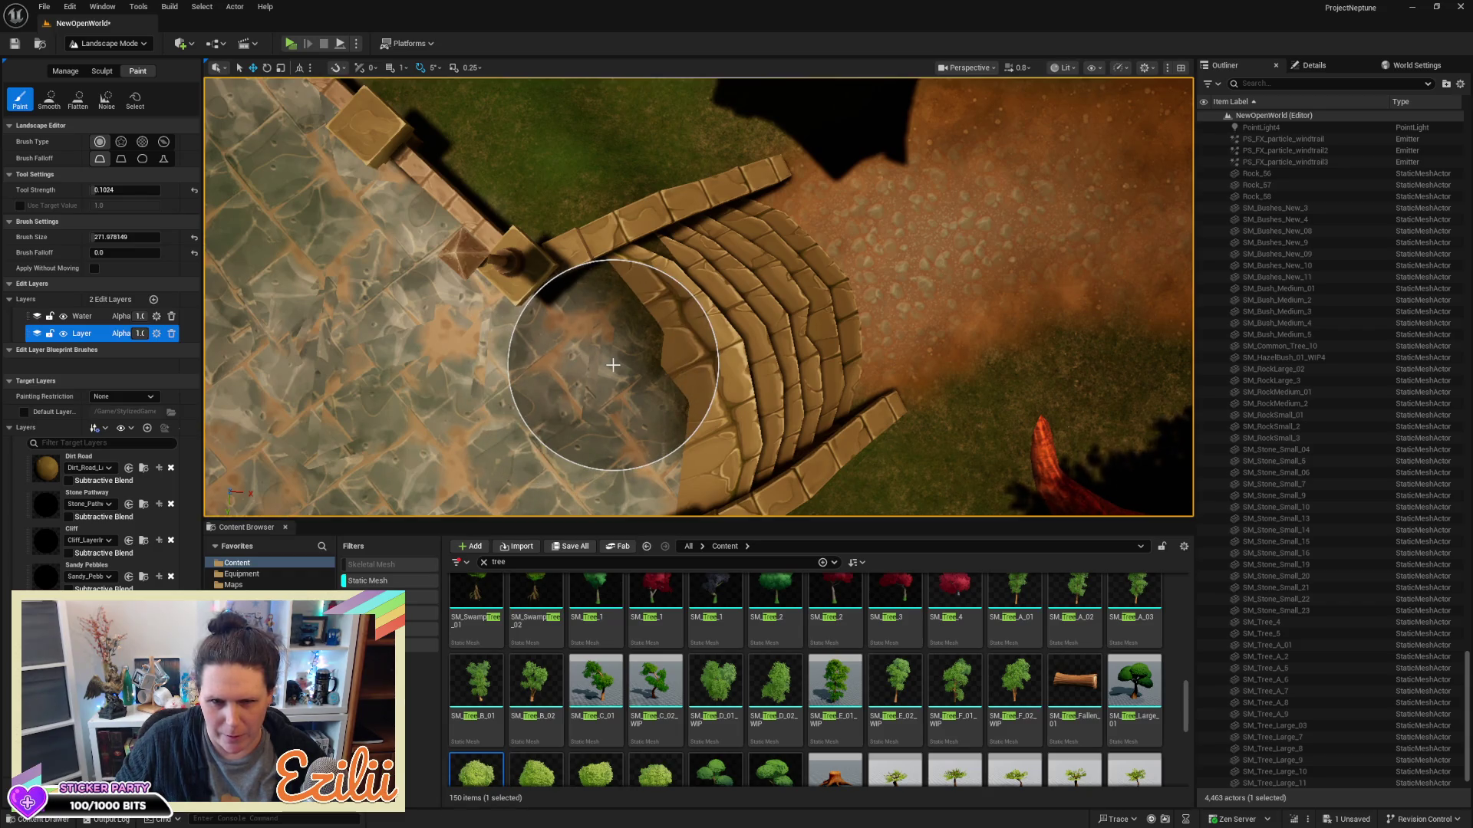
key(Up)
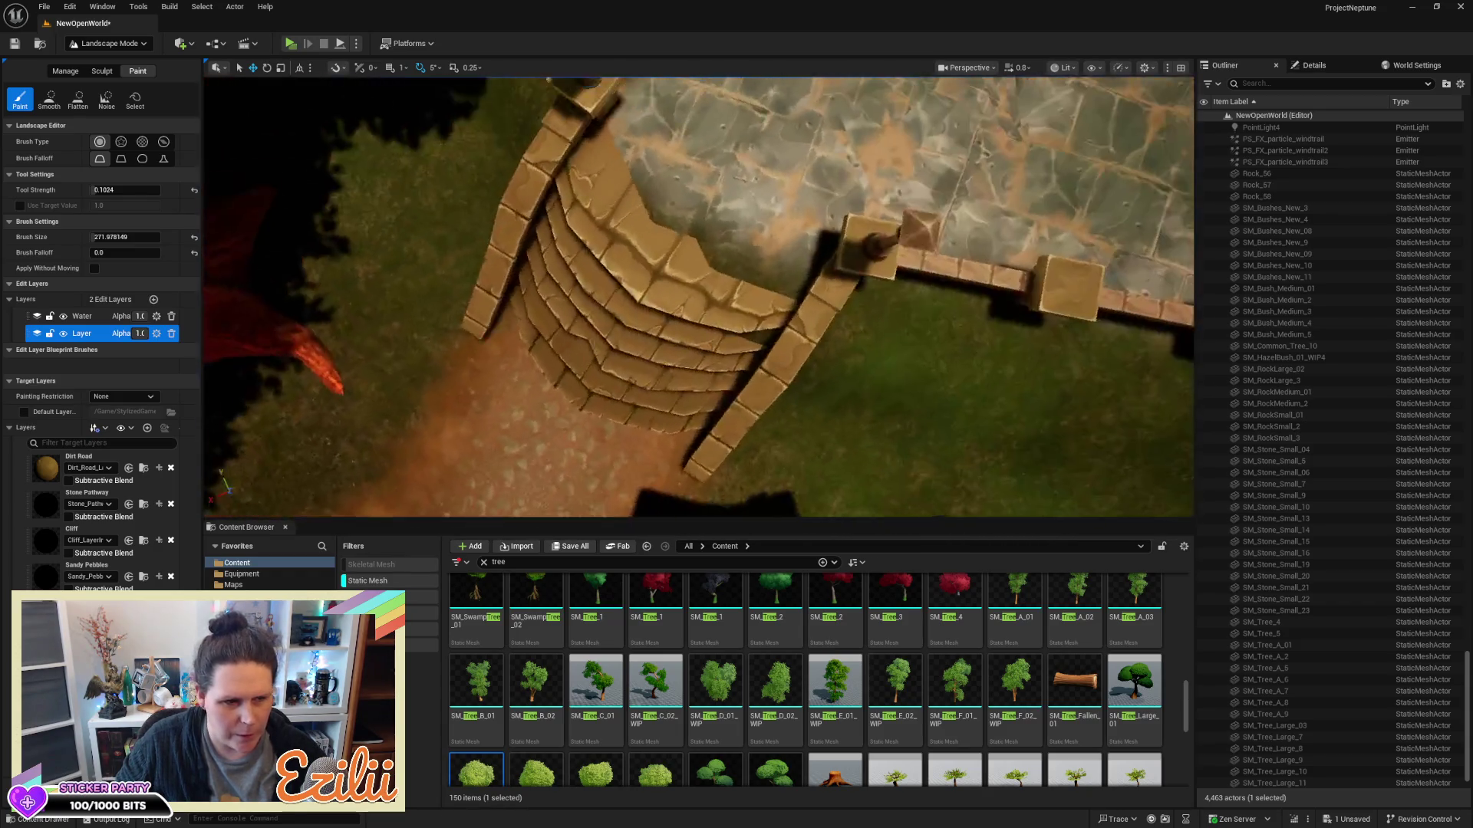
Fly back to the curved stairs and swing the view toward the round tower
key(Down)
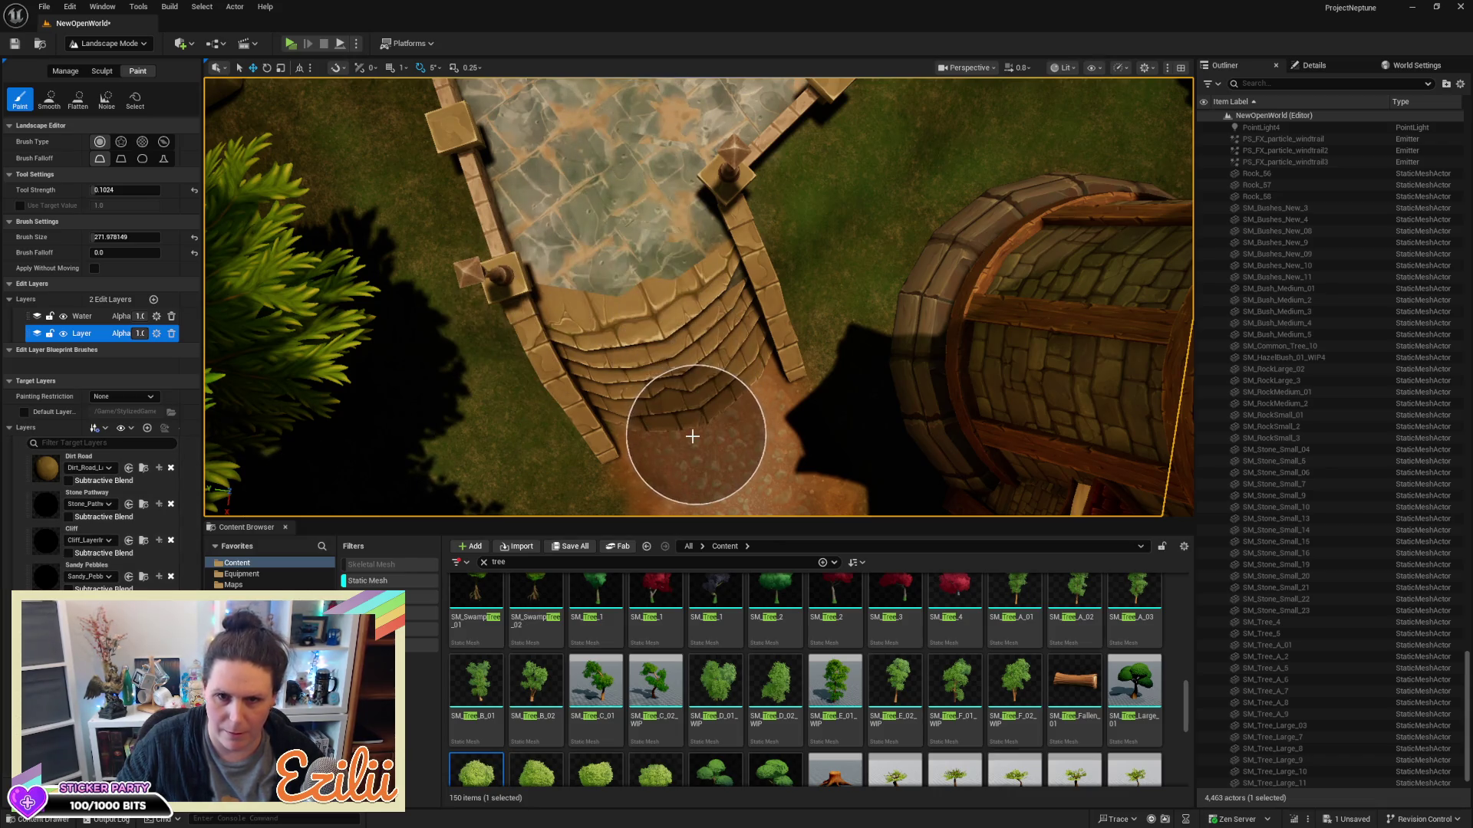
mouse_move(711, 388)
mouse_down()
mouse_move(718, 338)
mouse_move(625, 315)
mouse_up()
key(s)
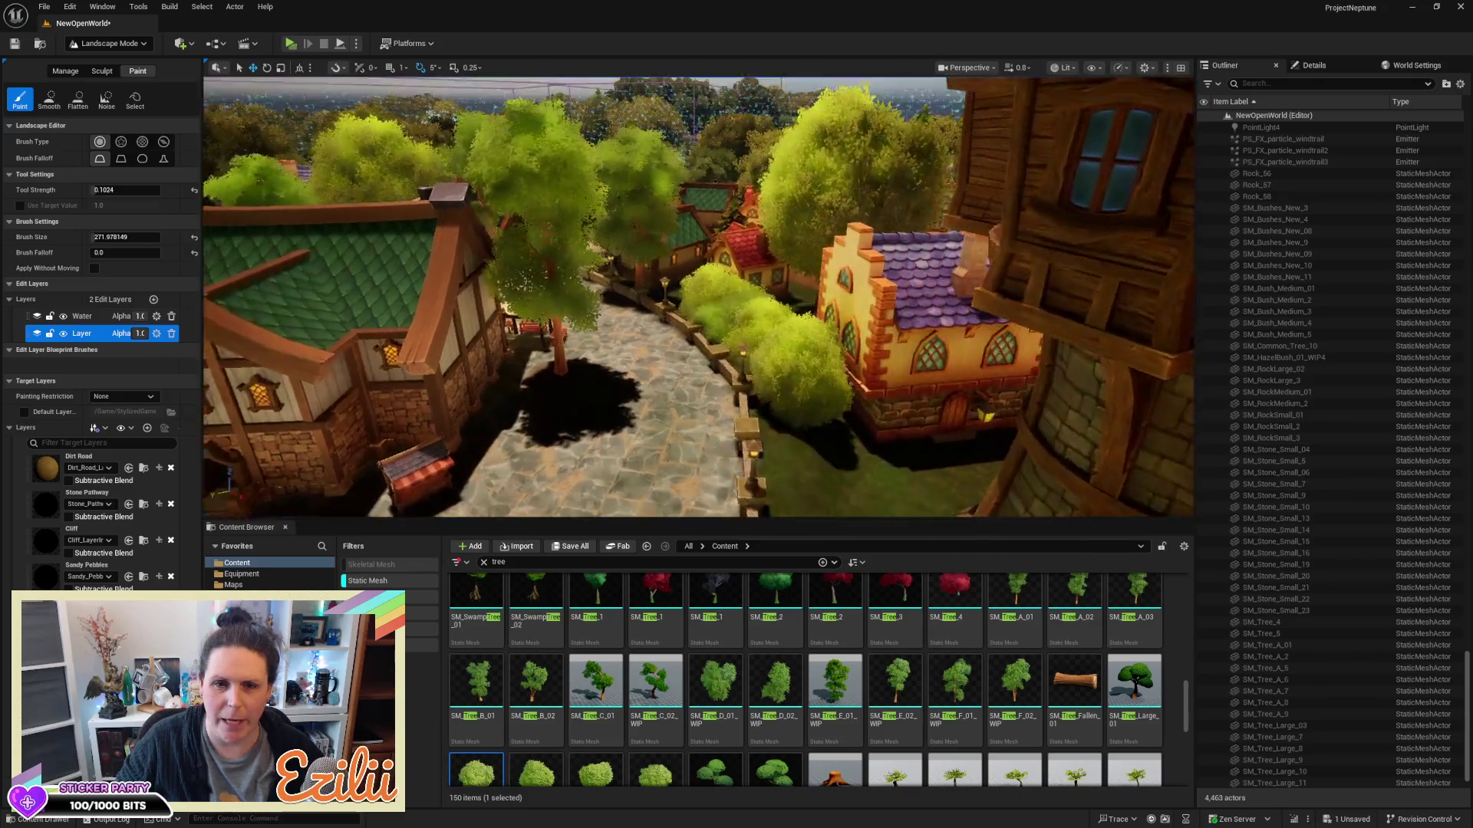
key(w)
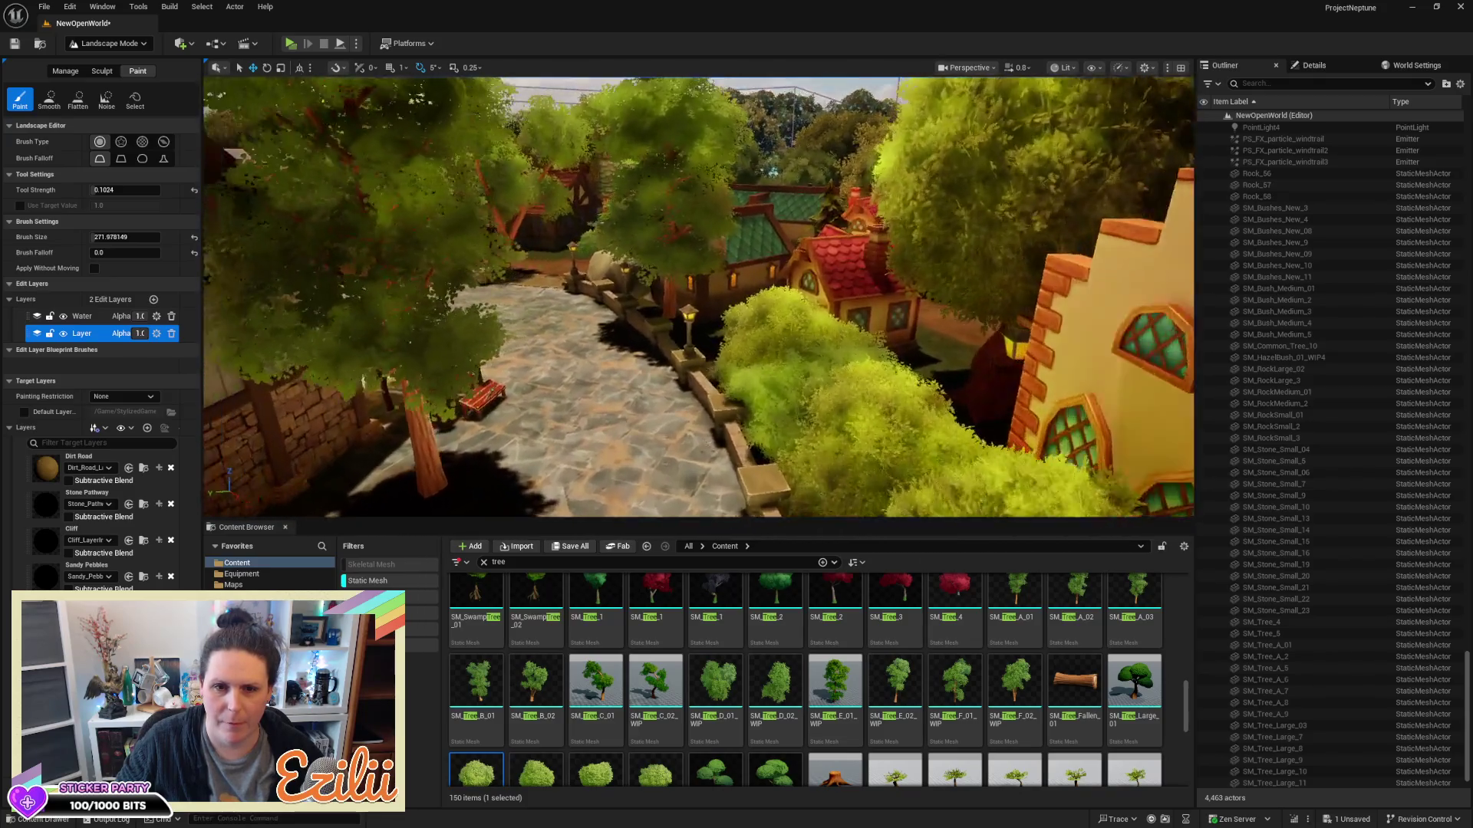
key(w)
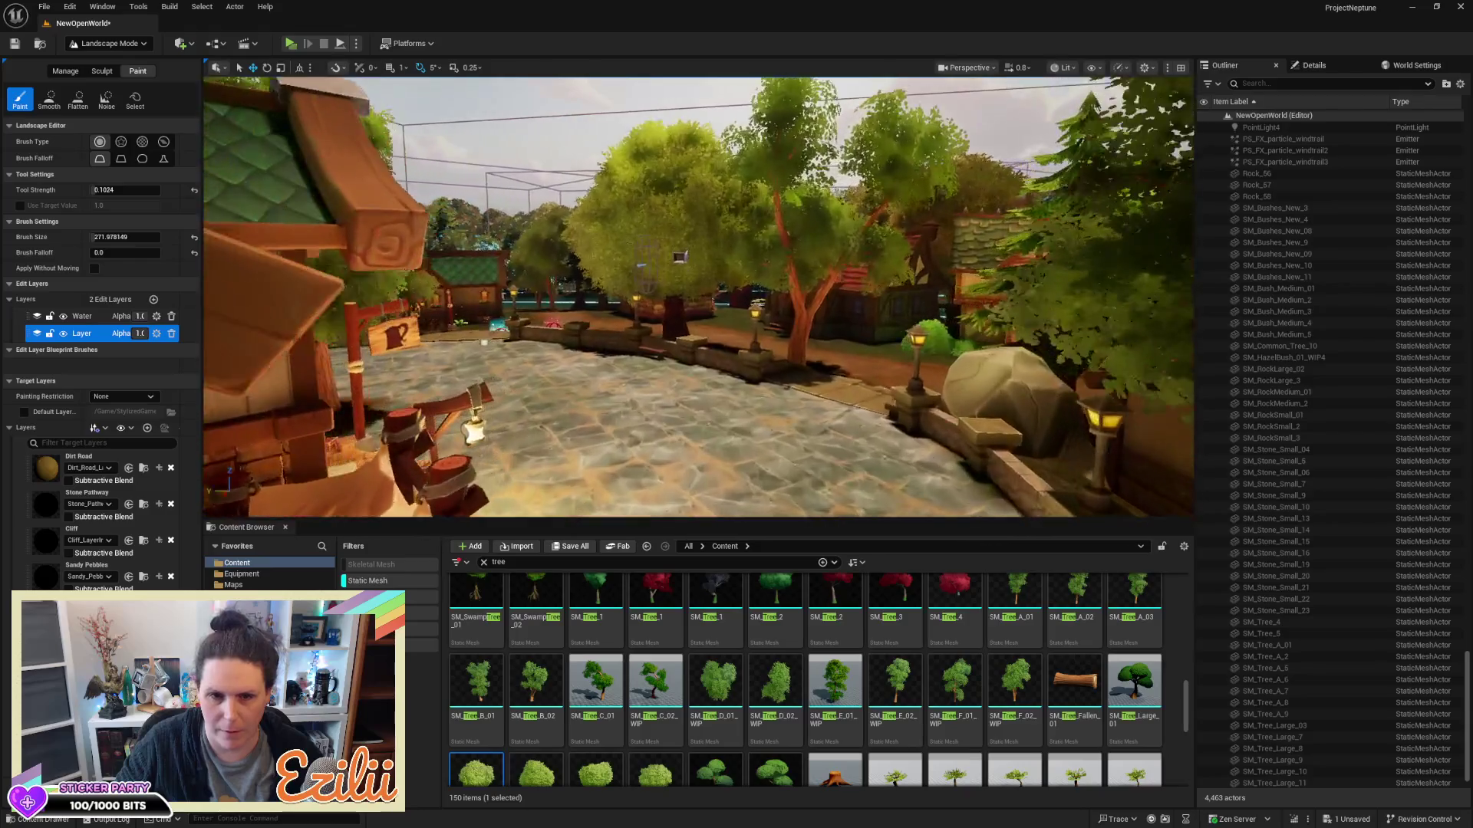
key(w)
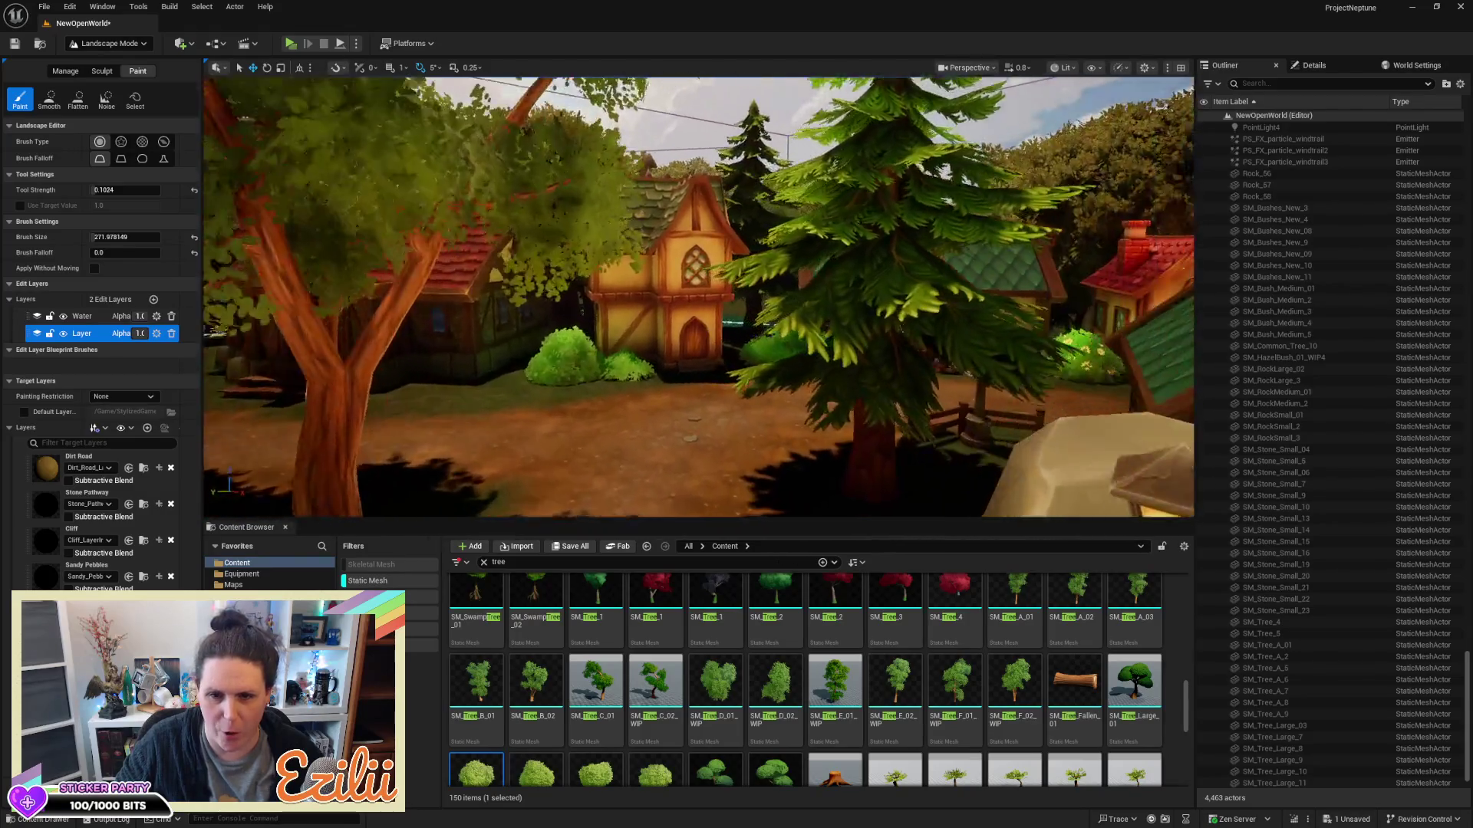
key(w)
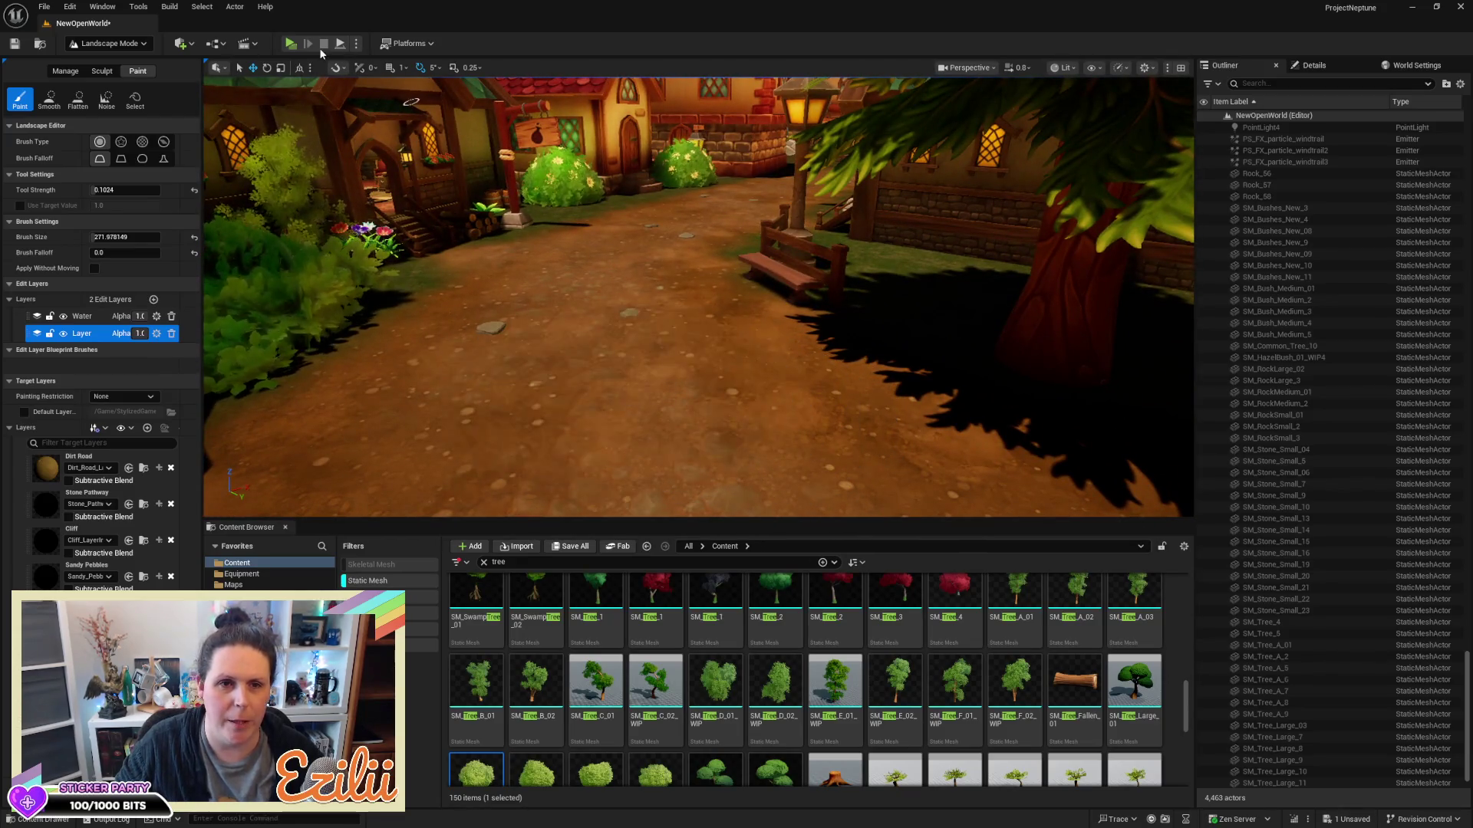
click(293, 46)
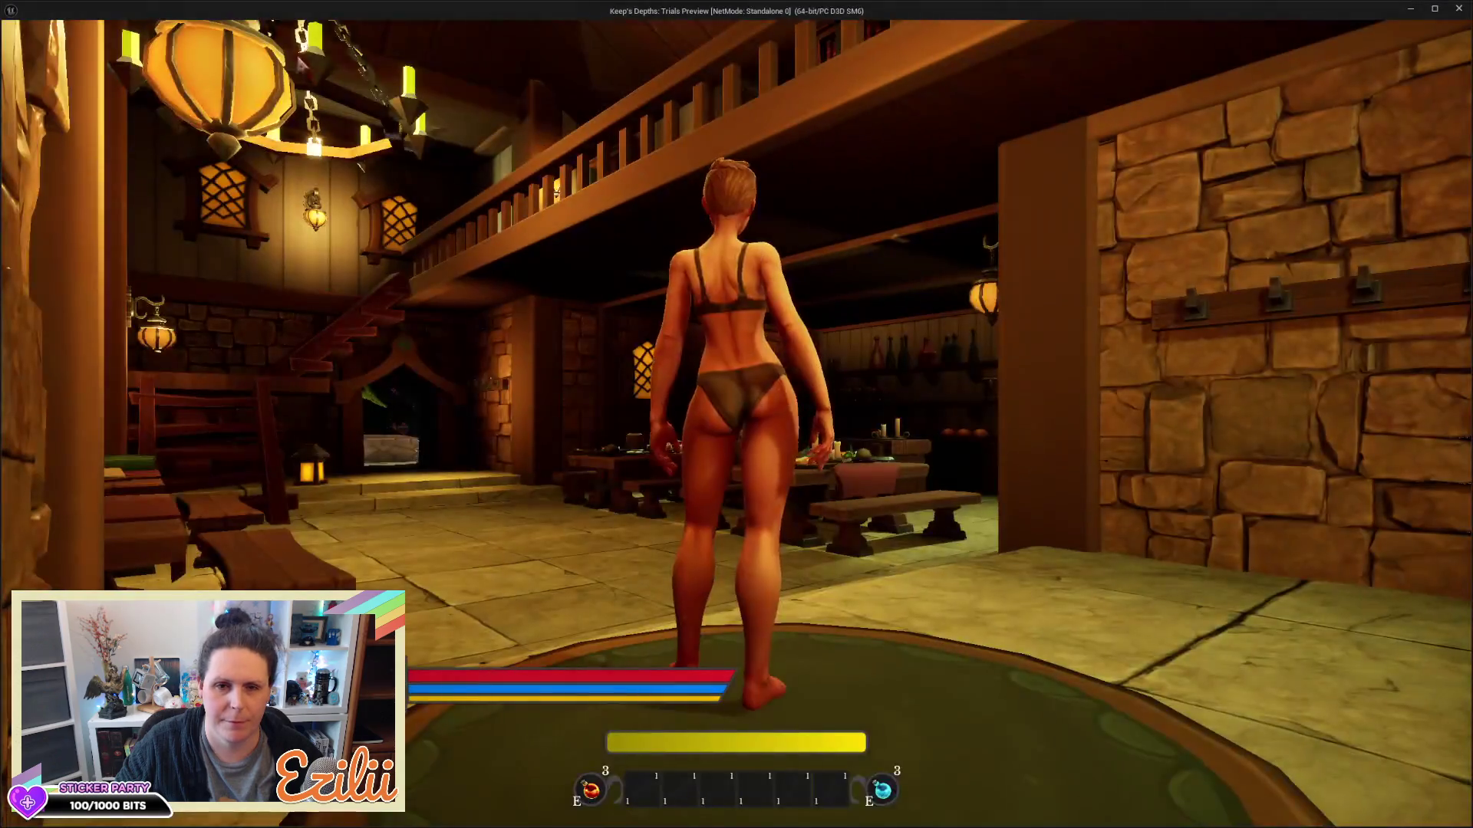
key(w)
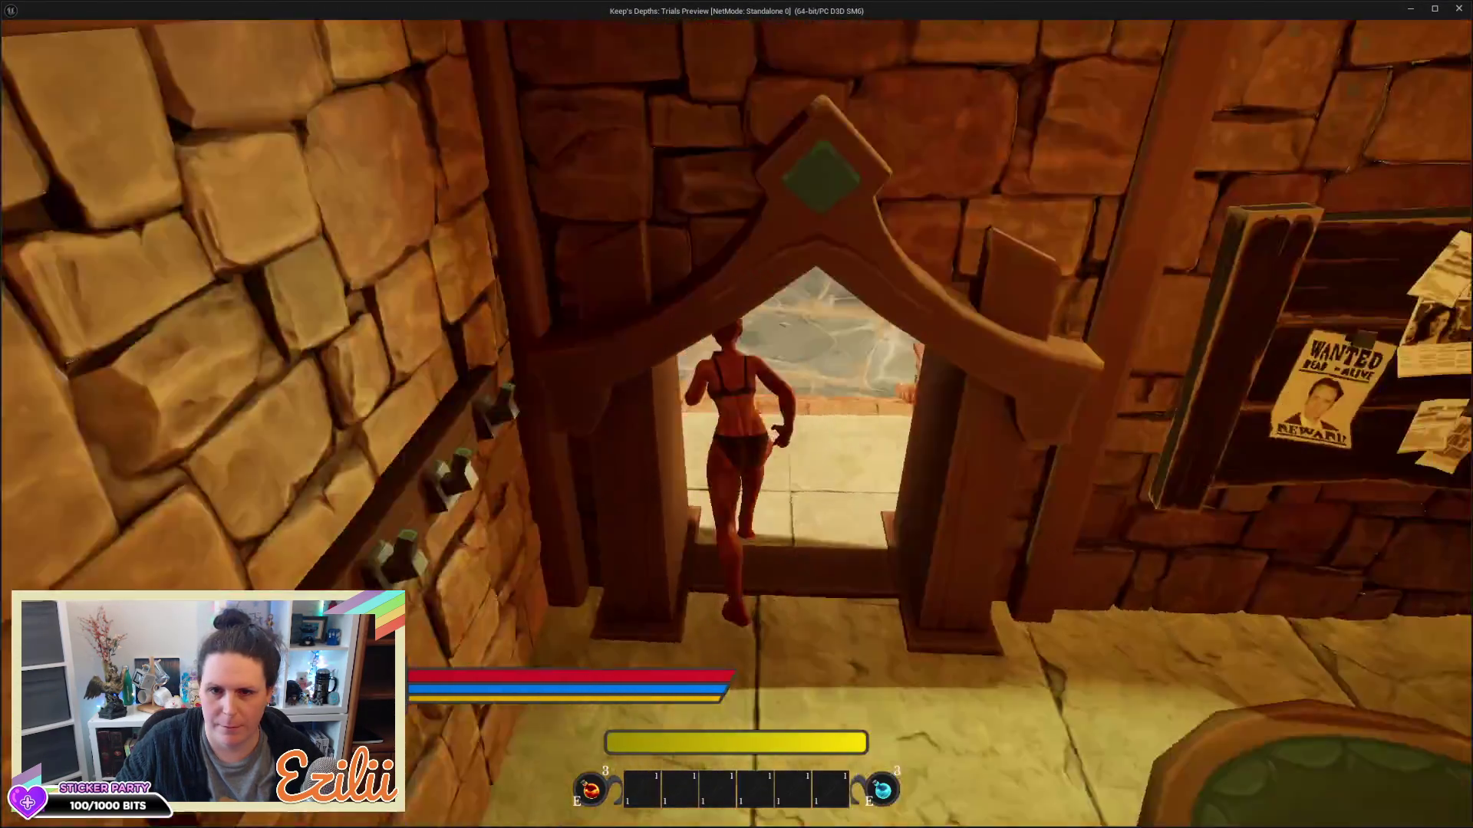
key(space)
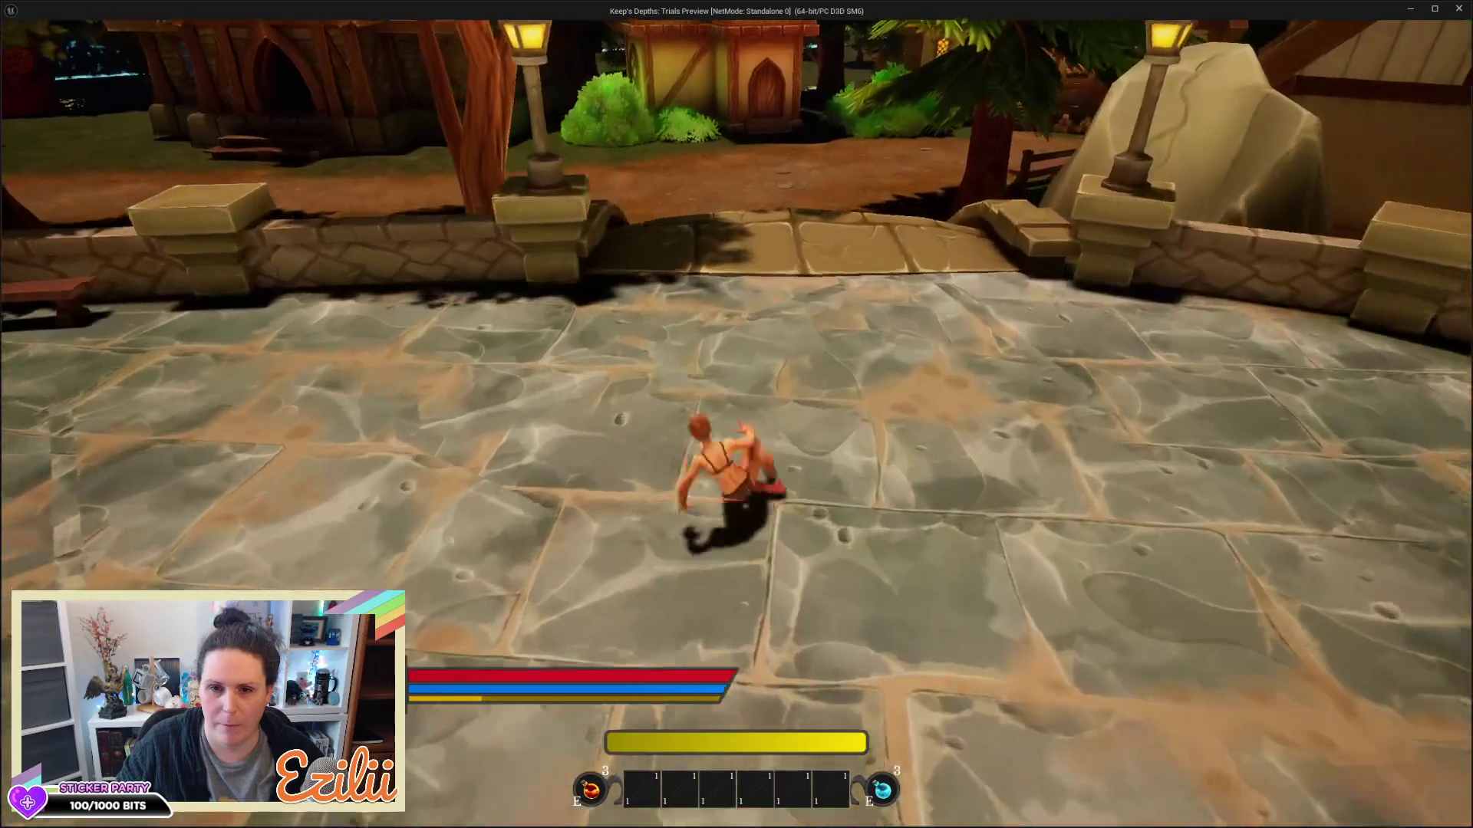
key(w)
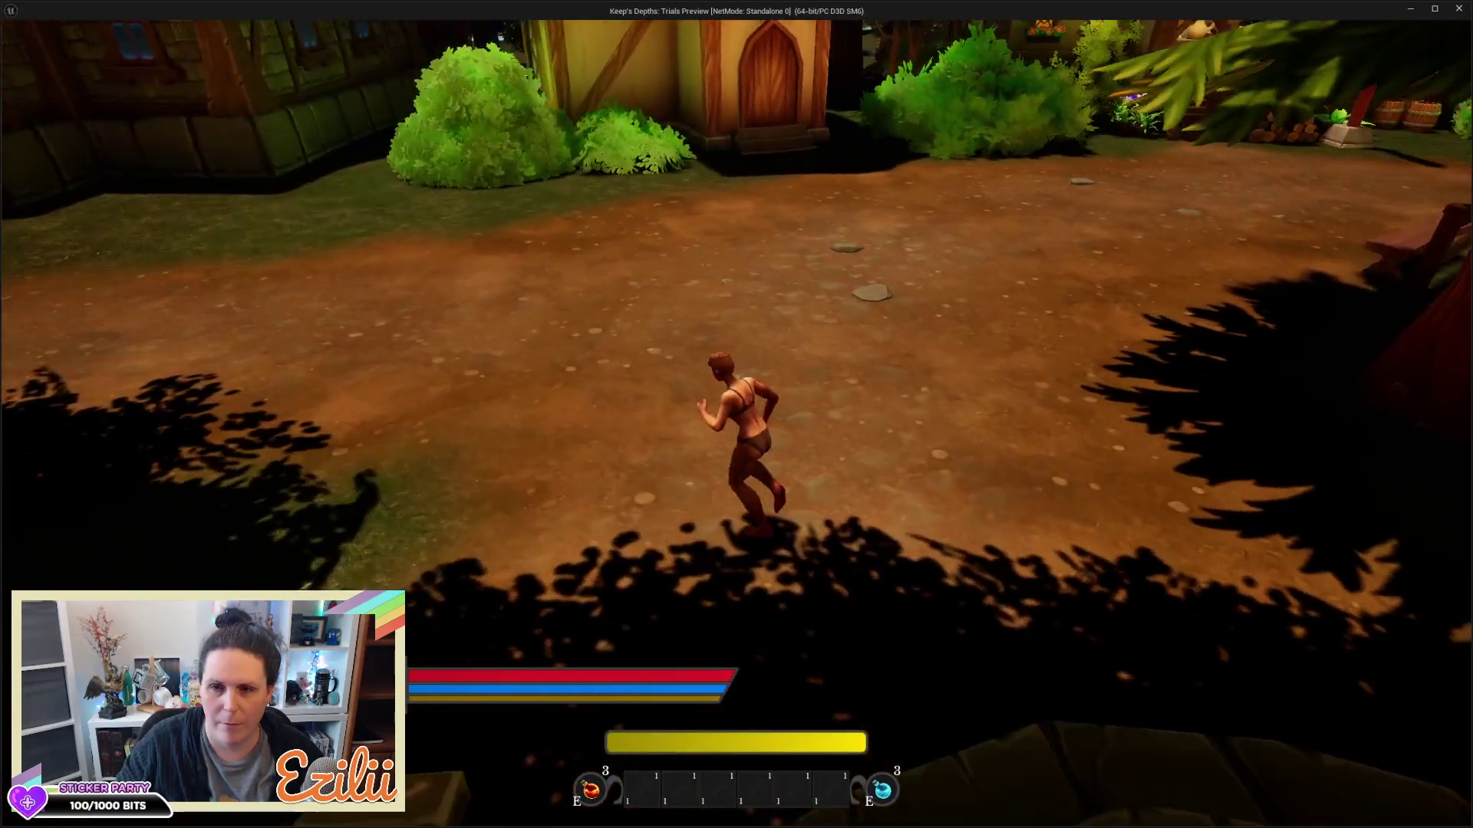
key(w)
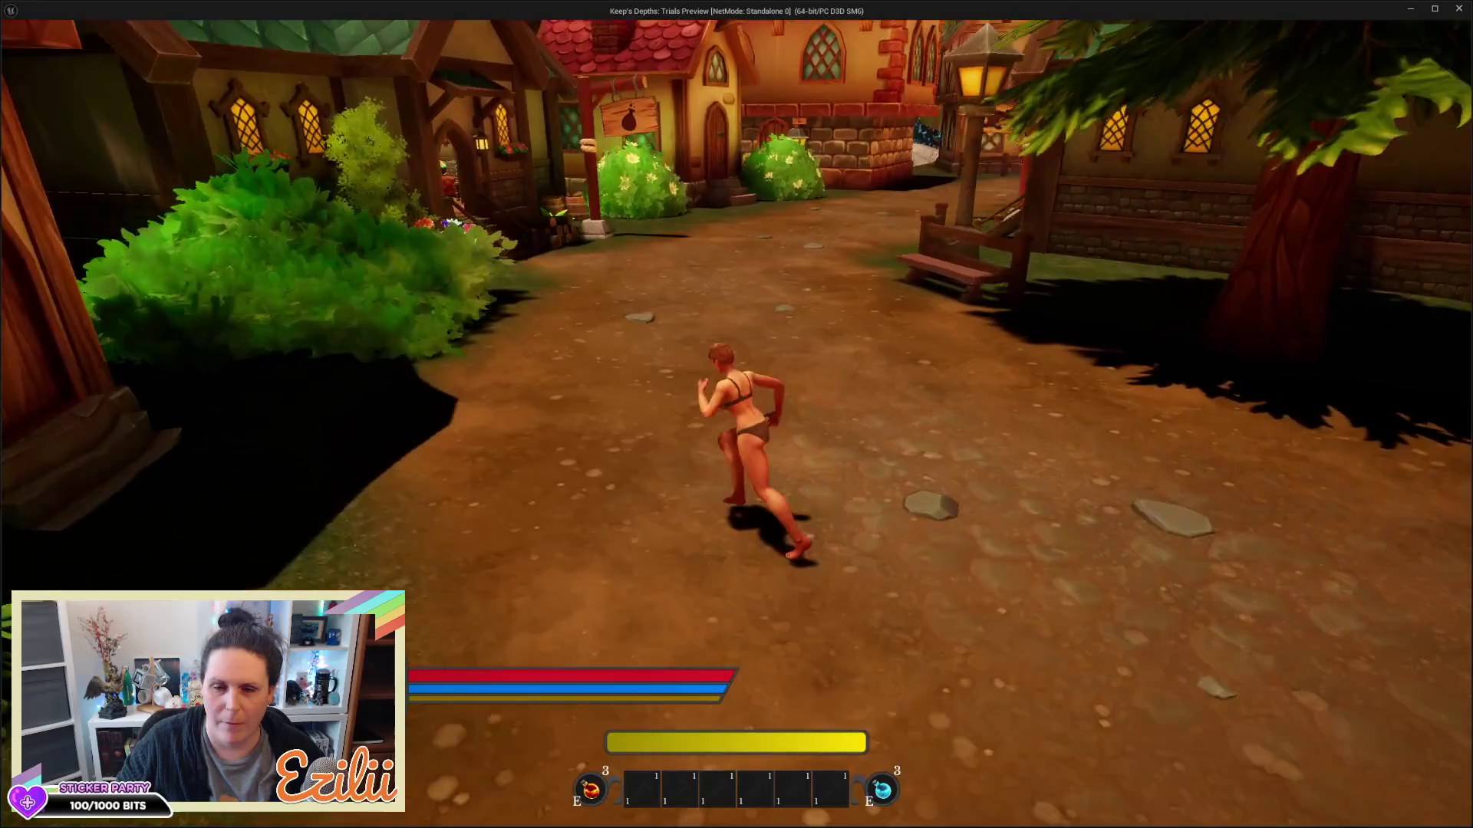
key(w)
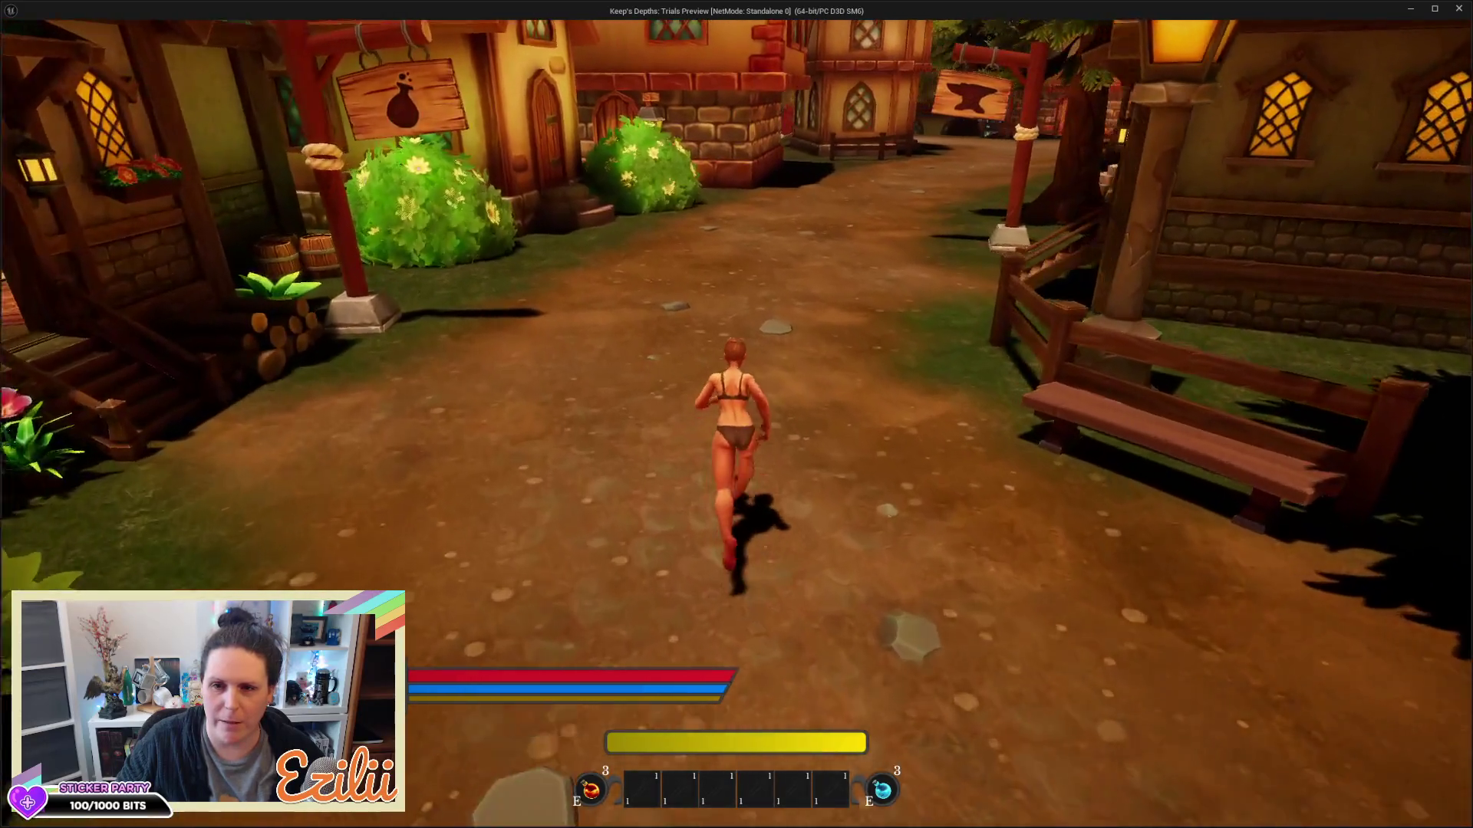
key(w)
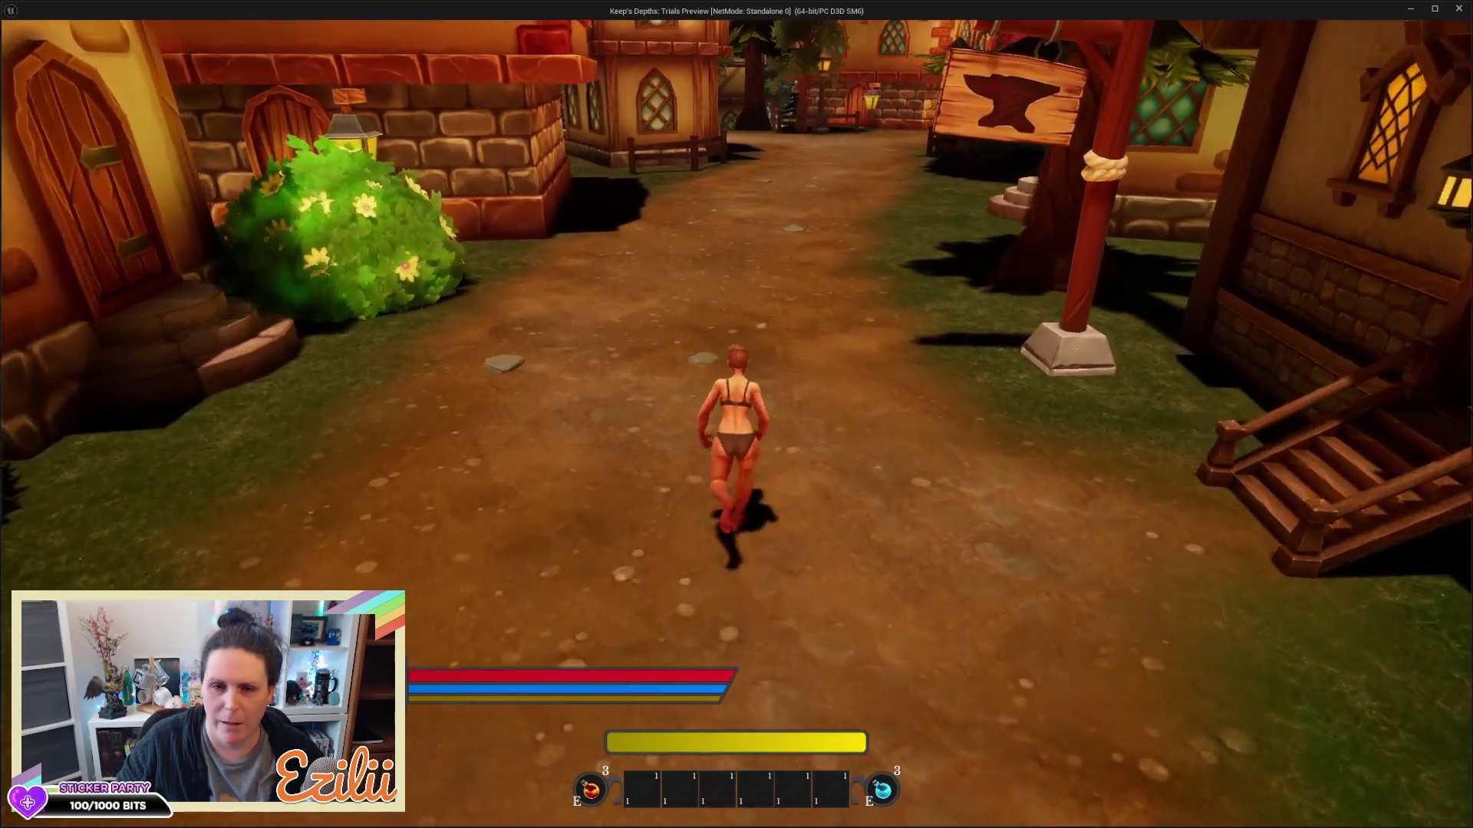
key(w)
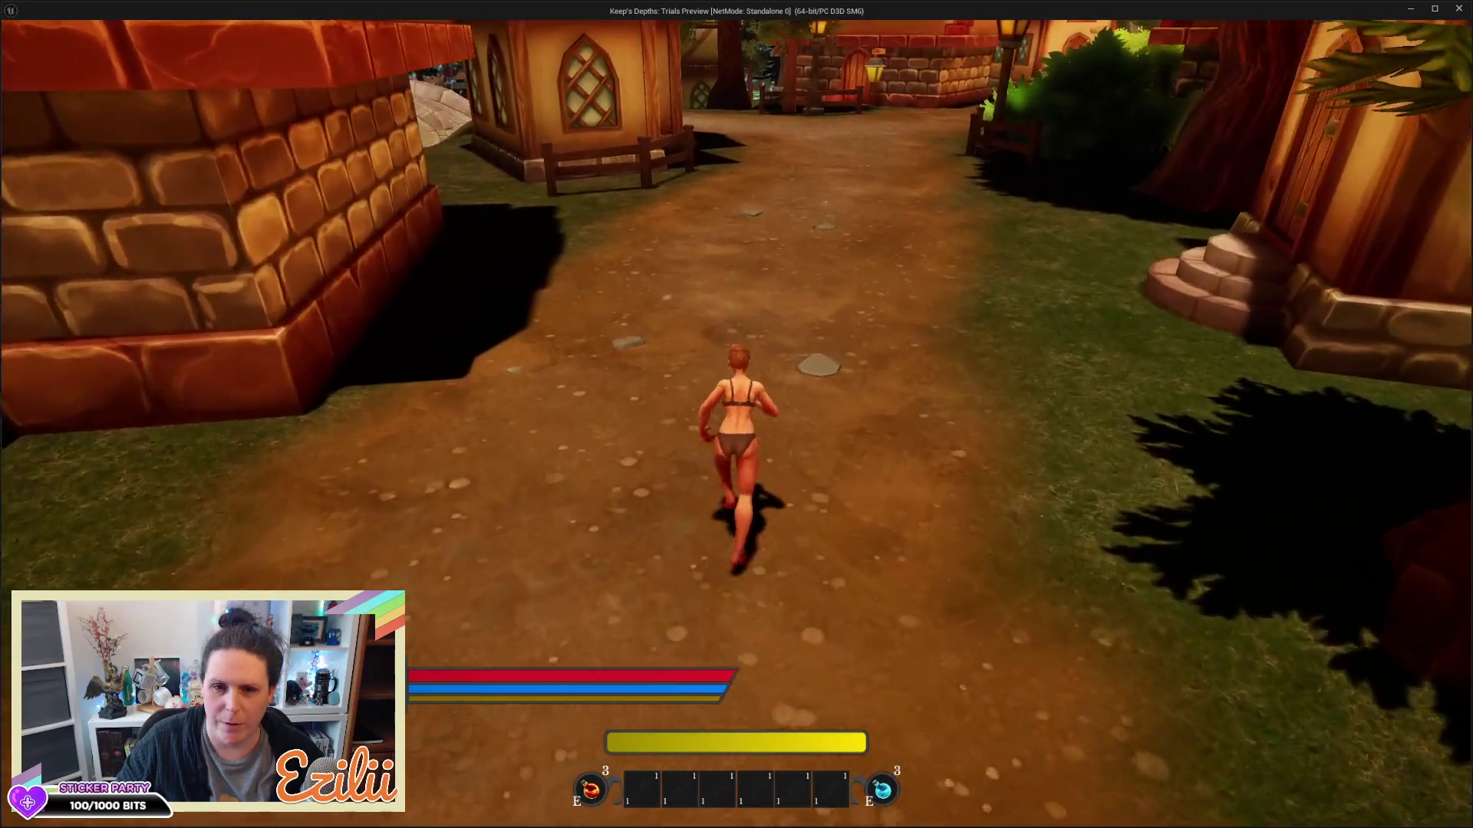
key(w)
key(Escape)
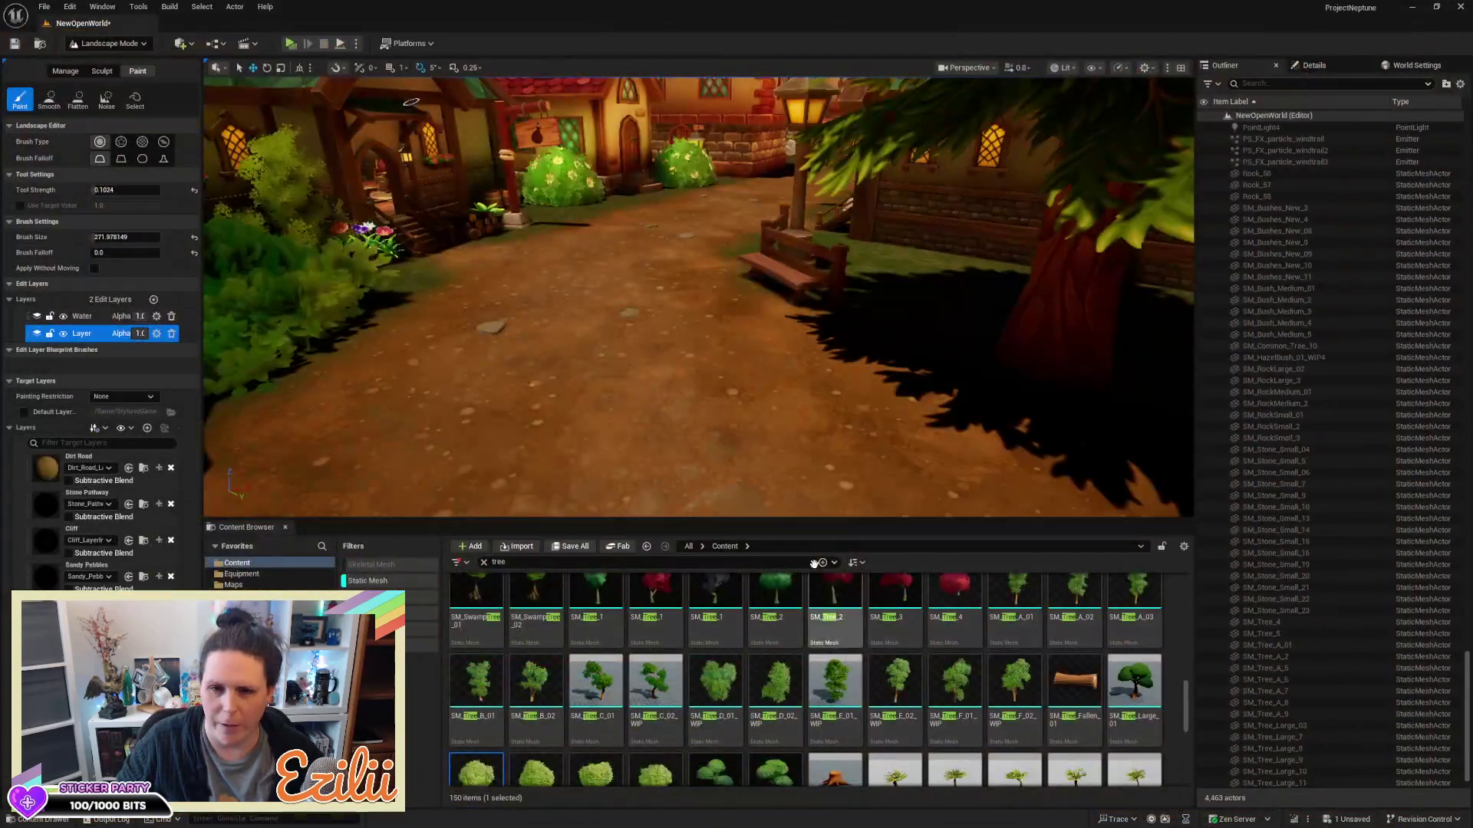
Save the level and switch from landscape painting to Selection Mode
scroll(671, 364, down, 5)
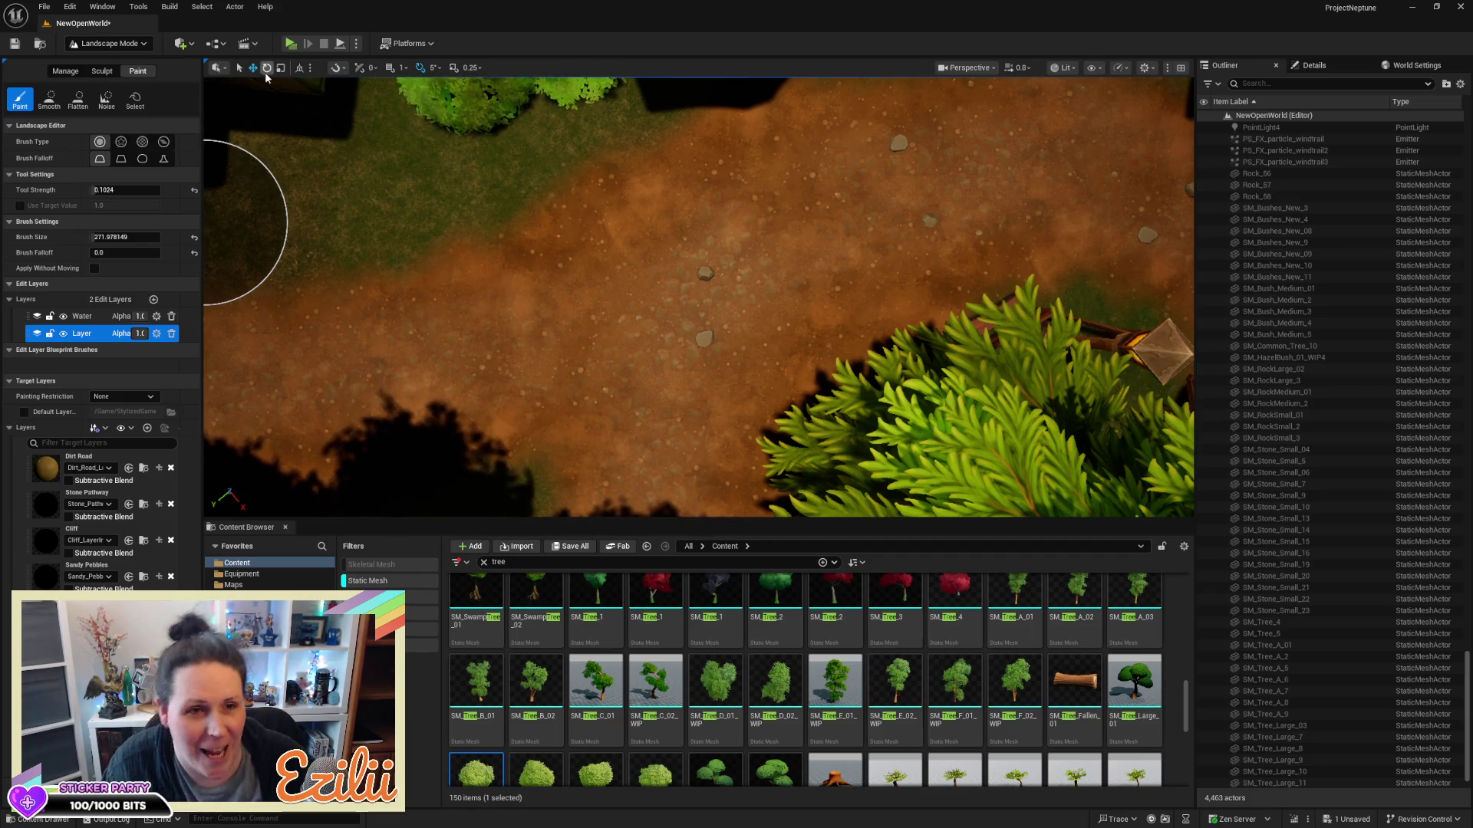
key(ctrl+s)
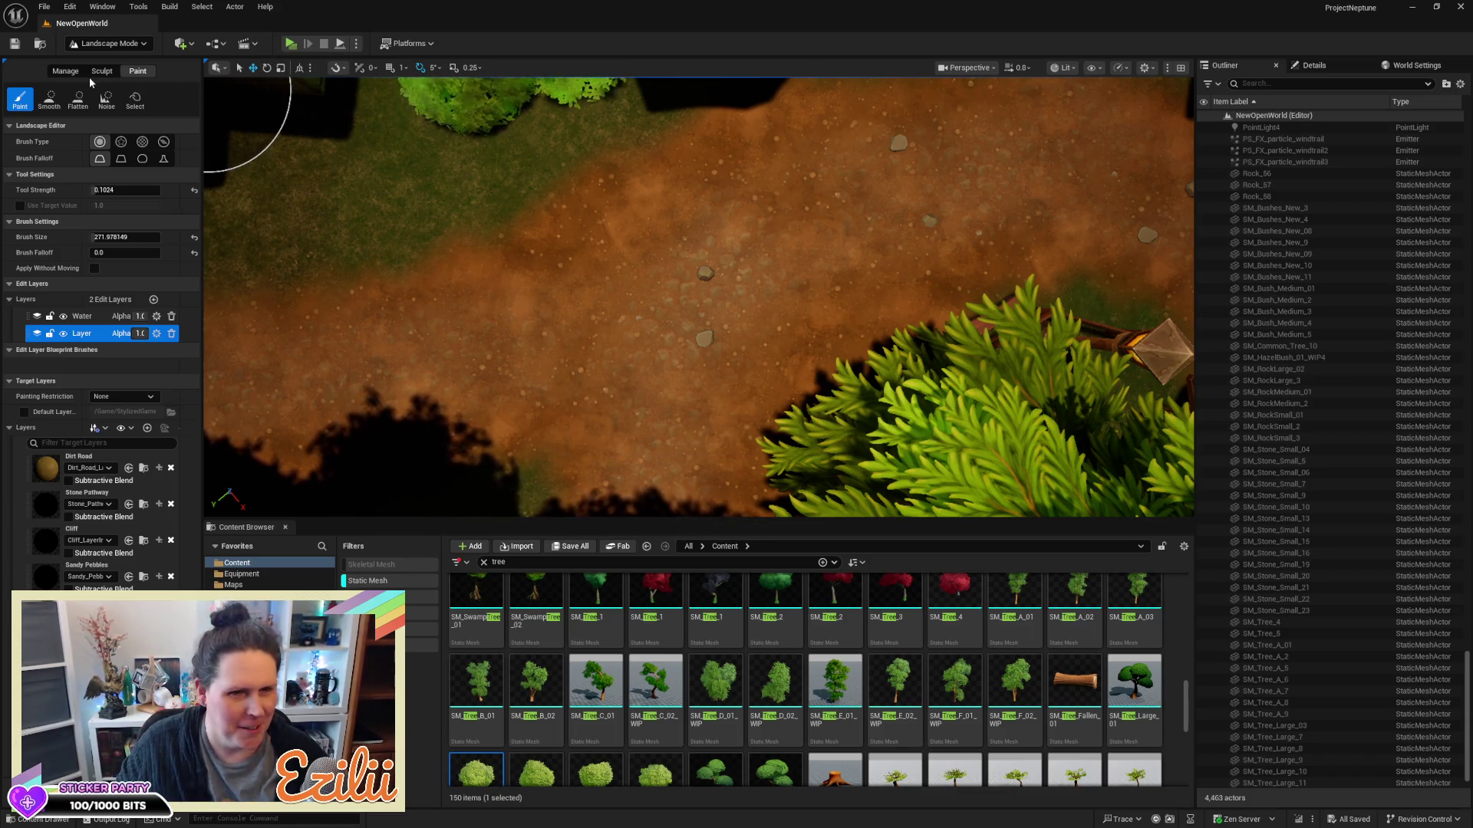
click(135, 43)
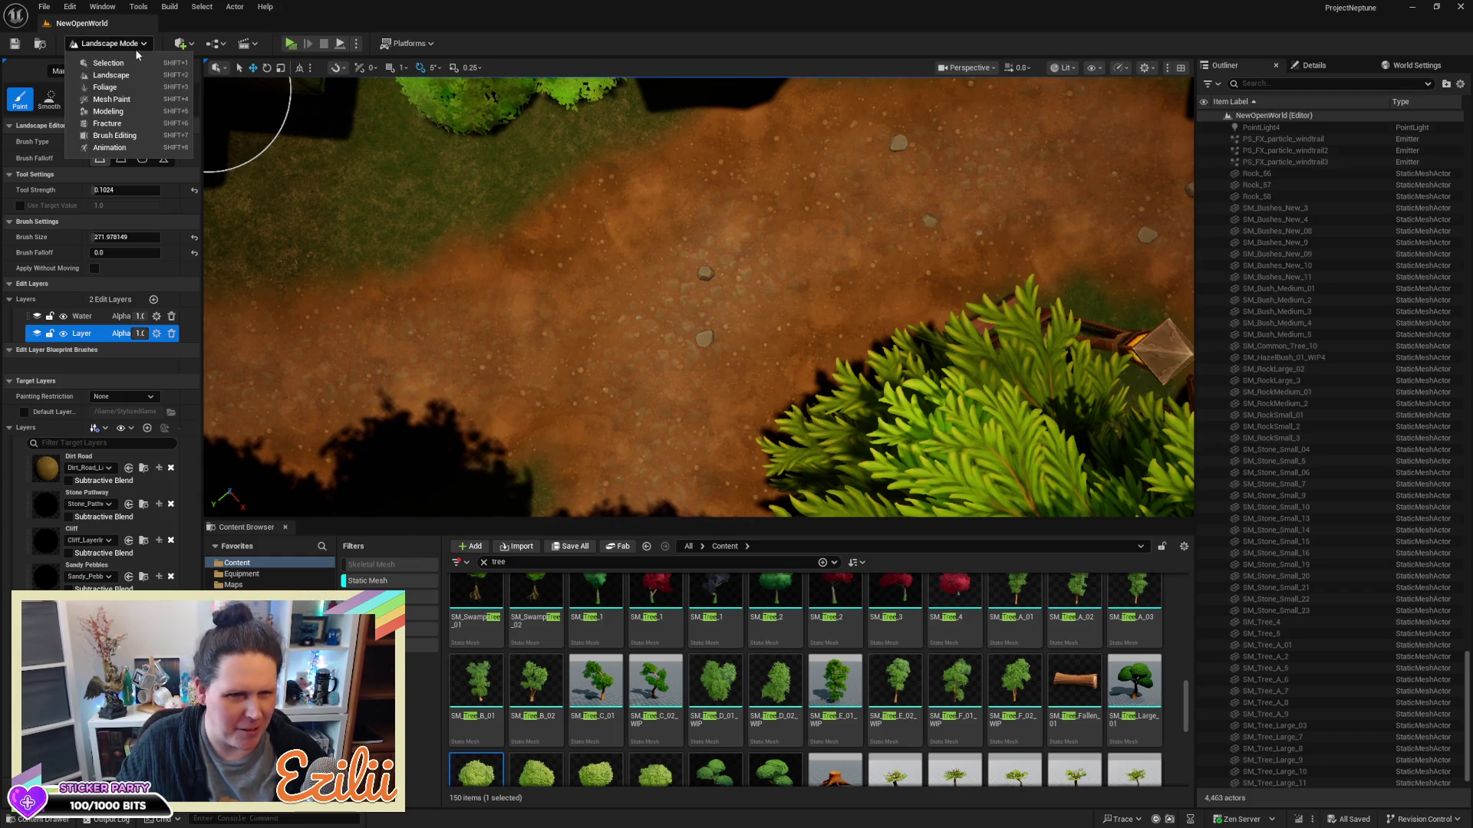
click(108, 62)
Nudge an object on the village dirt path, then select the small stone SM_Stone_Small_10
scroll(612, 260, up, 2)
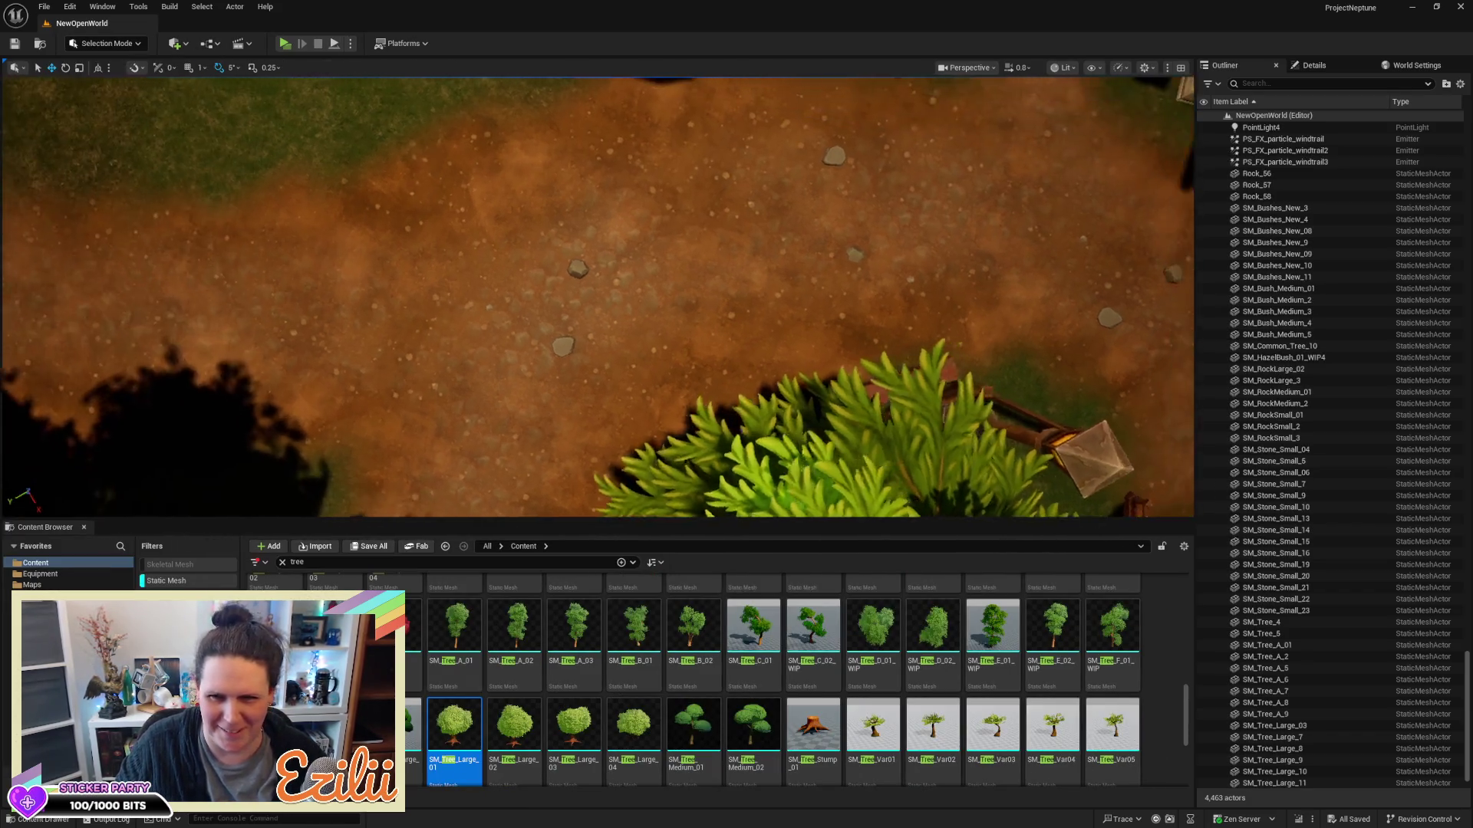
drag(612, 260, 687, 277)
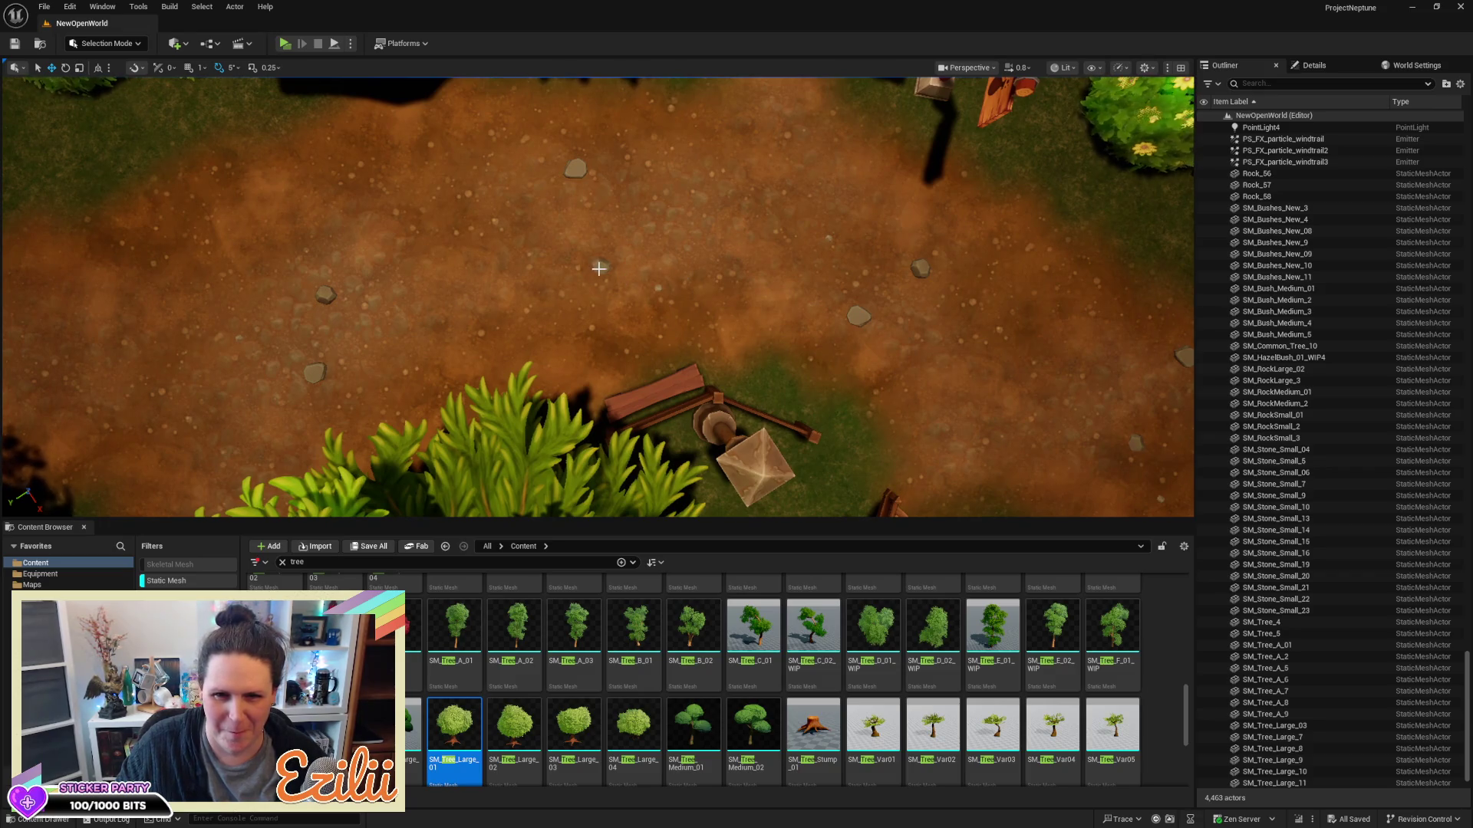
click(600, 268)
mouse_move(620, 262)
mouse_down()
mouse_move(554, 269)
mouse_move(567, 260)
mouse_move(537, 245)
mouse_move(581, 173)
mouse_move(567, 185)
mouse_move(667, 249)
mouse_move(698, 218)
mouse_move(637, 214)
mouse_up()
click(566, 174)
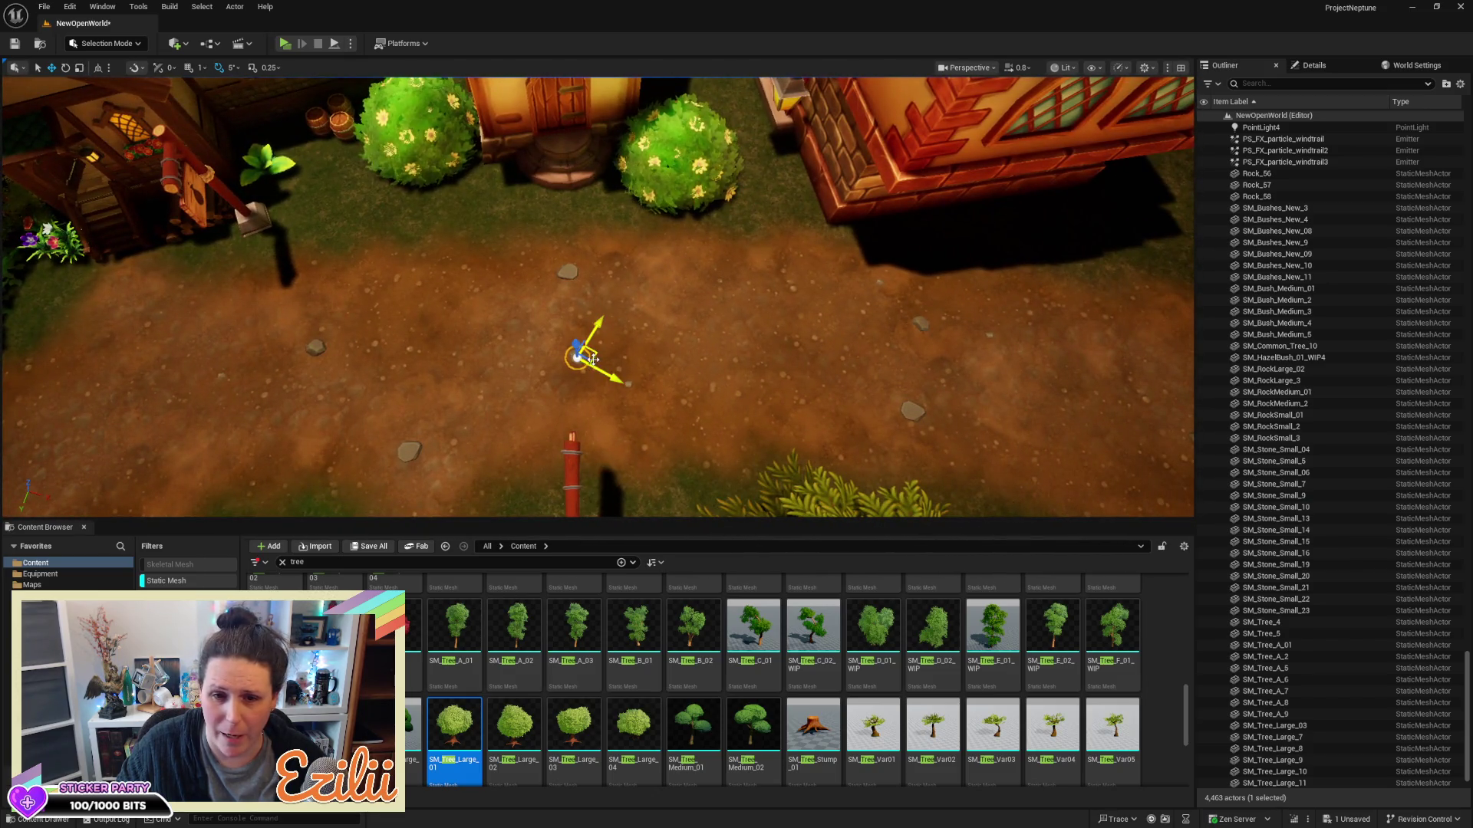
Move the small stone right across the path, then select SM_Stone_Small_19 and another stone
drag(596, 356, 776, 346)
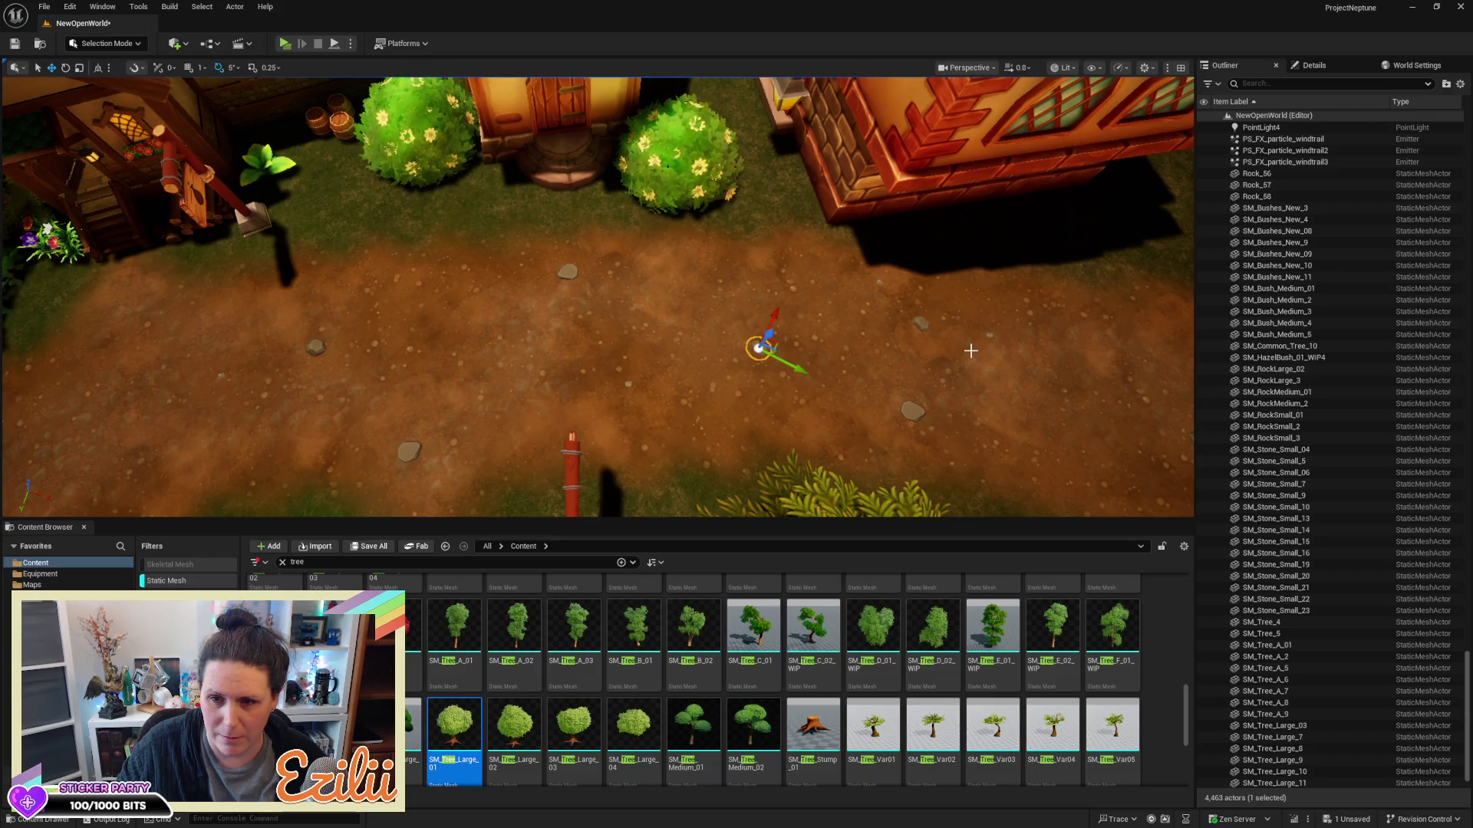
click(908, 408)
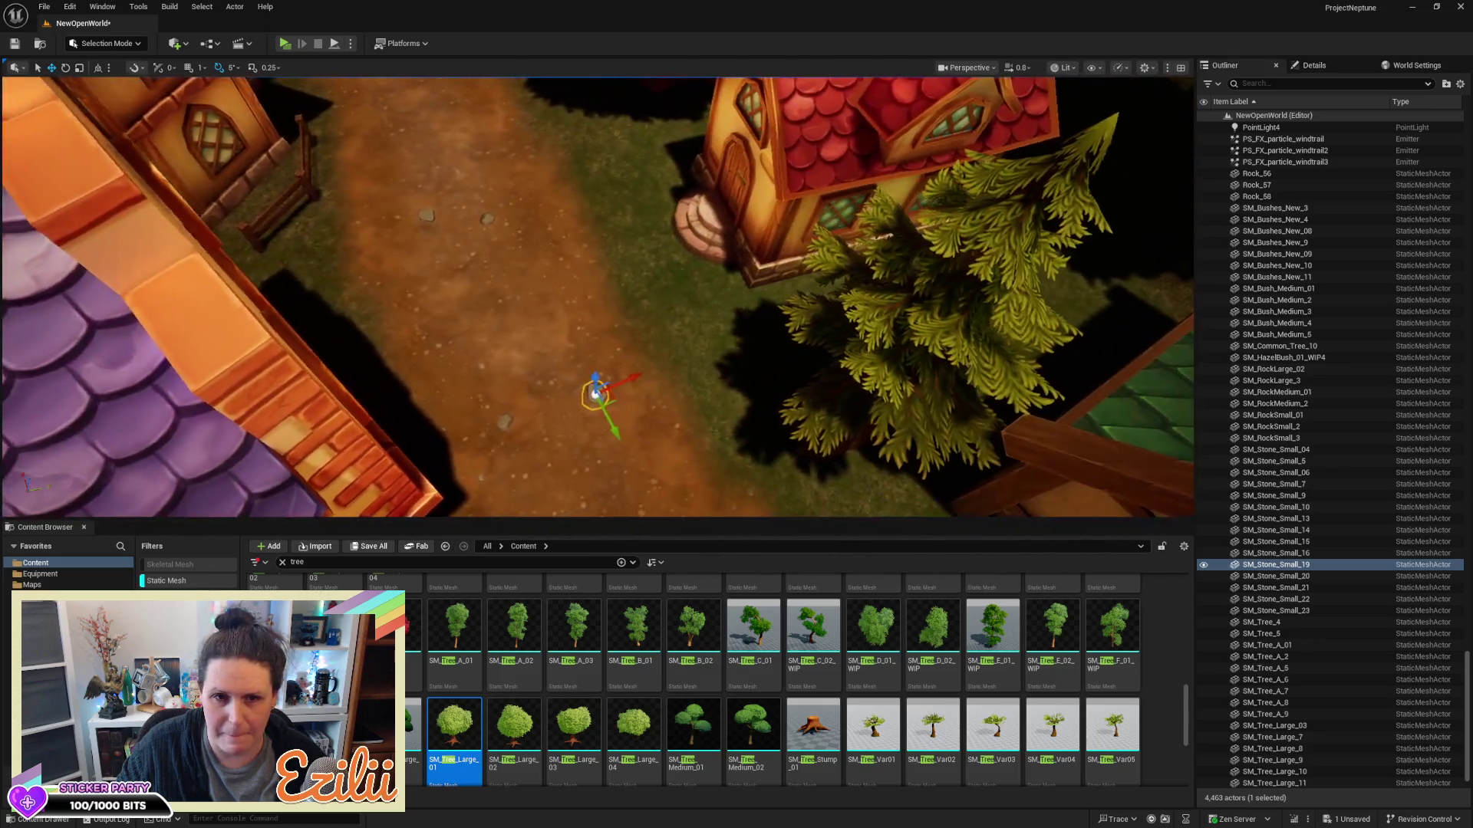
drag(514, 259, 515, 258)
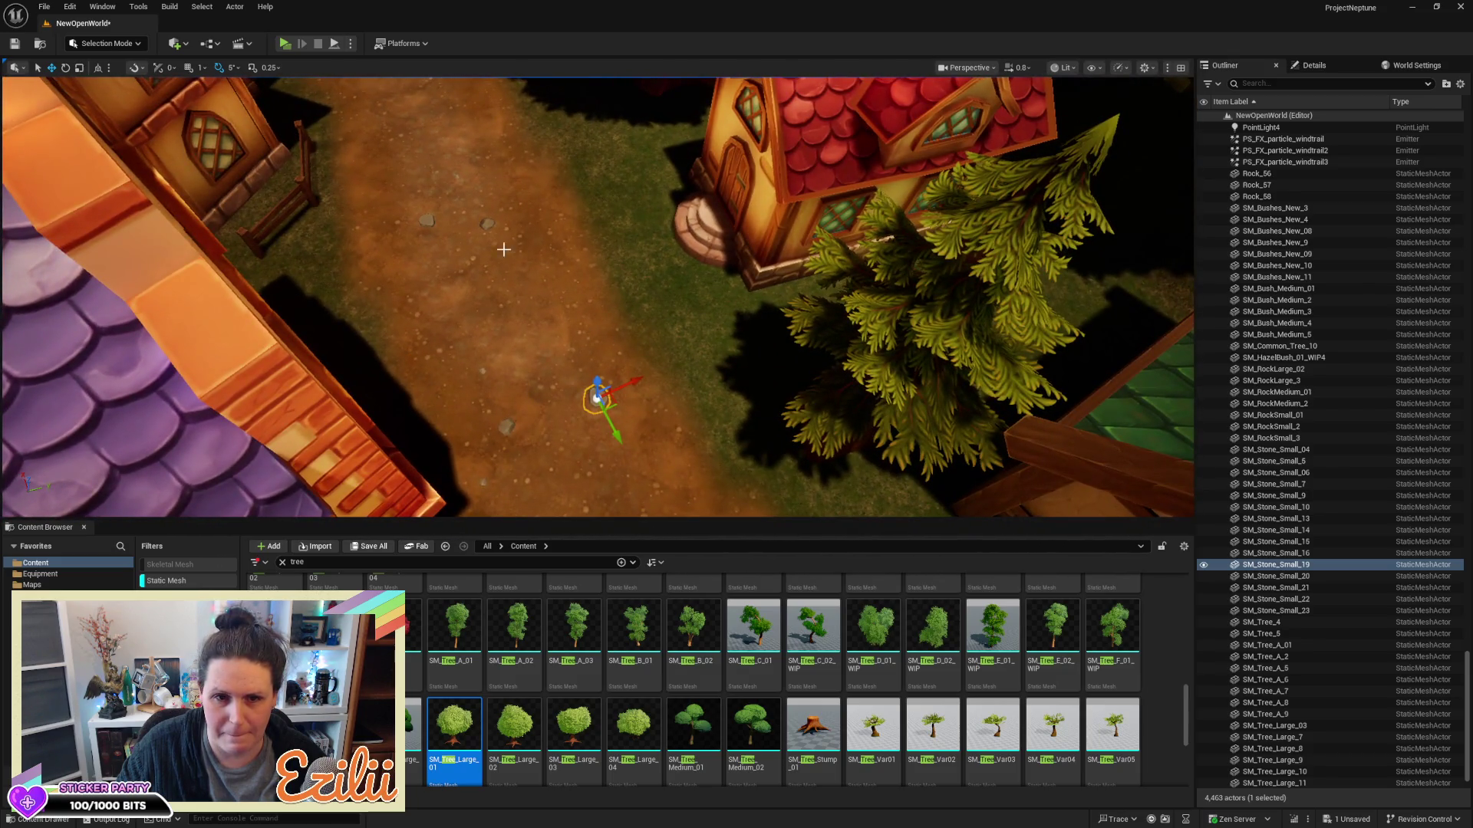
click(491, 221)
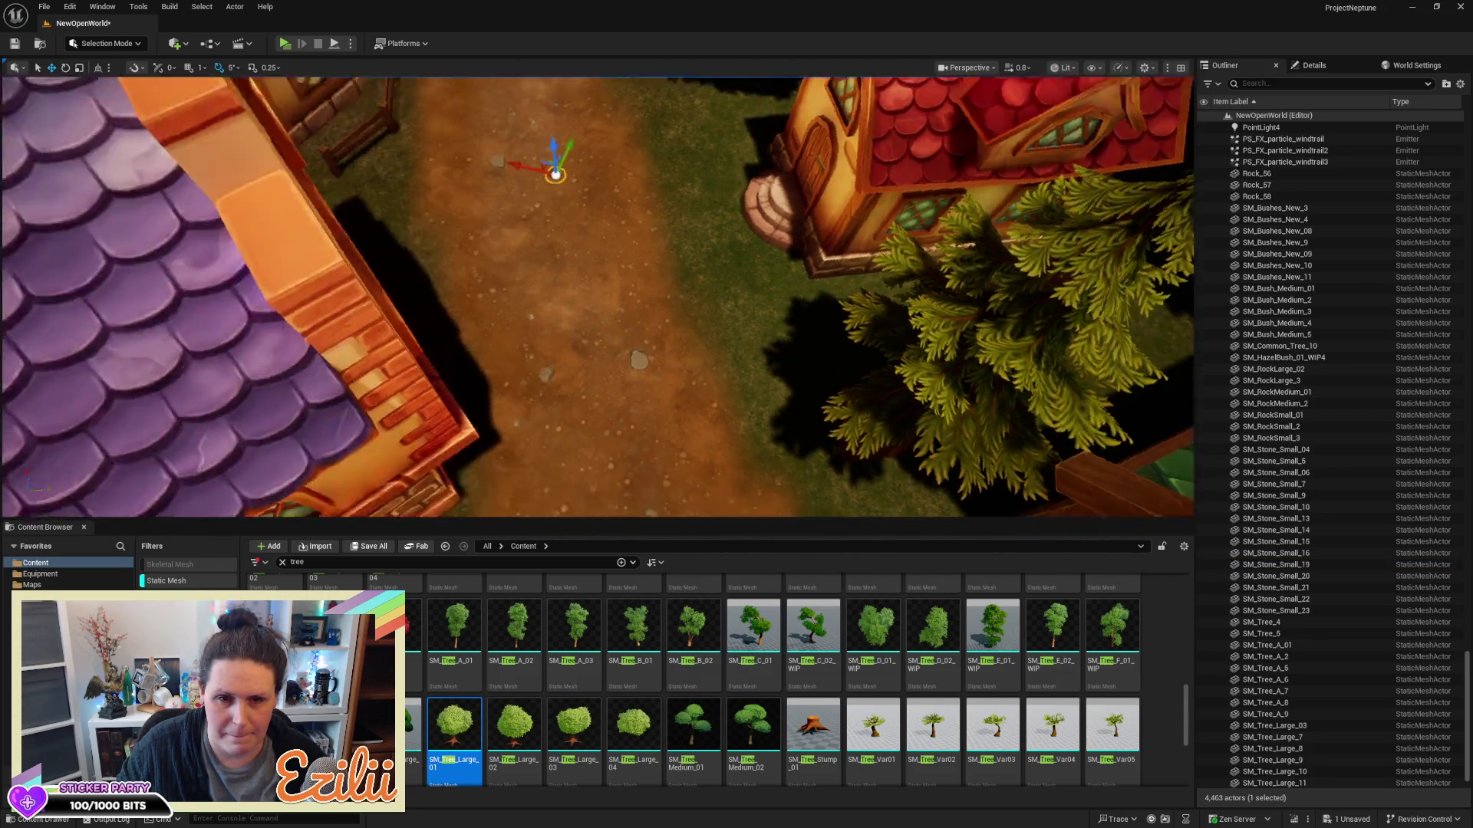
drag(514, 258, 583, 253)
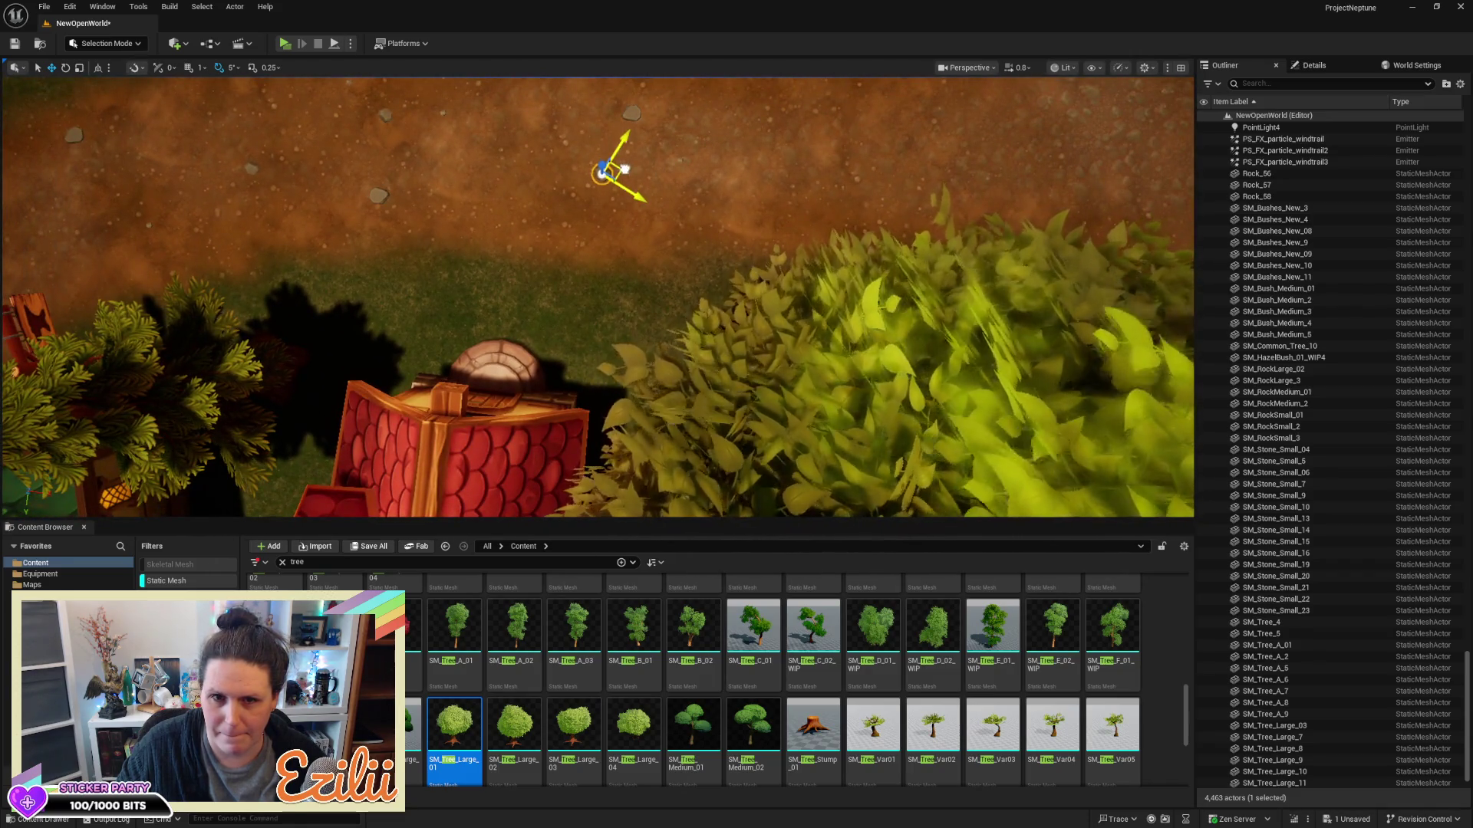
drag(790, 207, 790, 245)
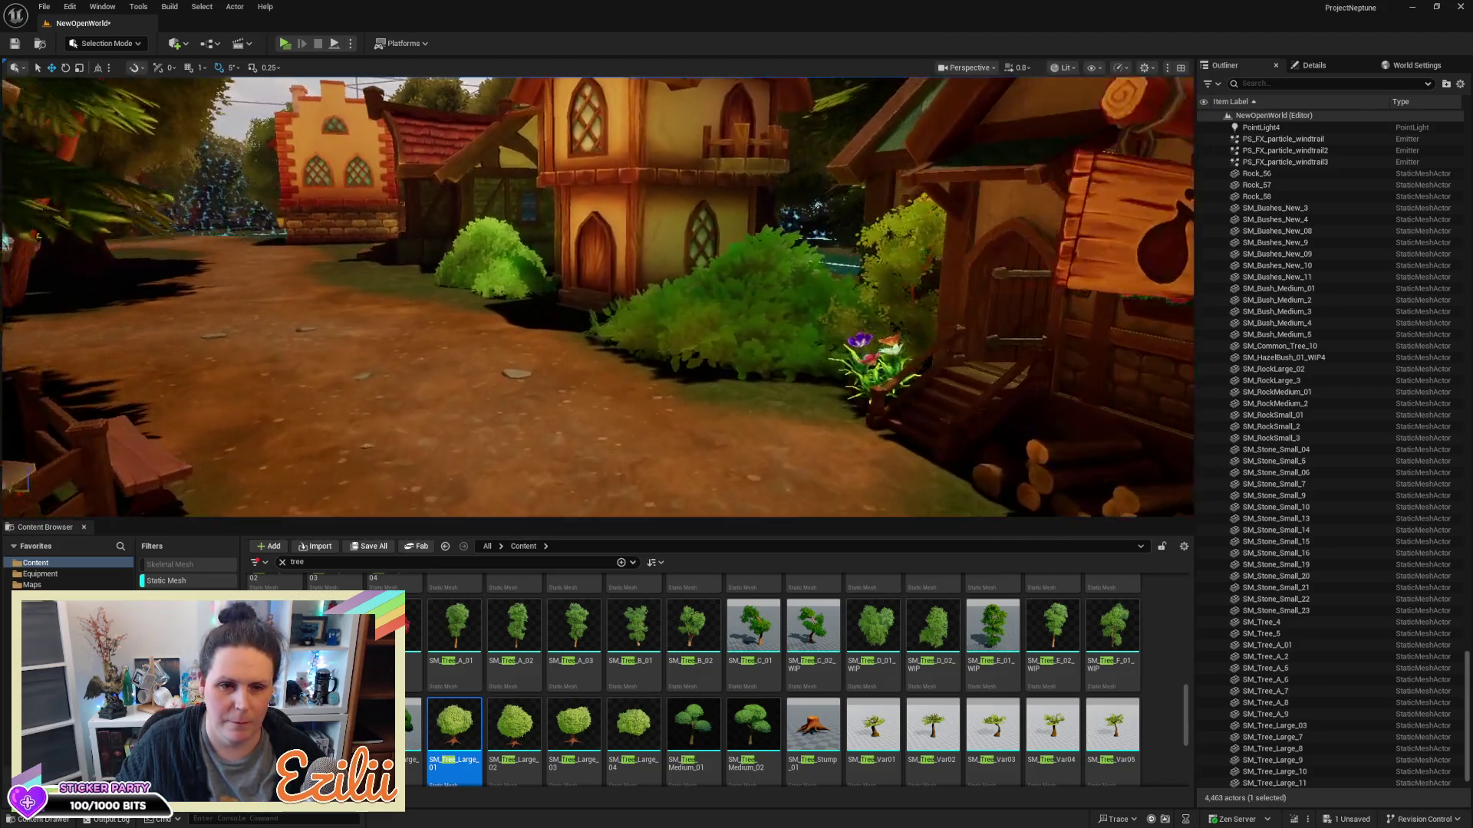
drag(790, 245, 767, 277)
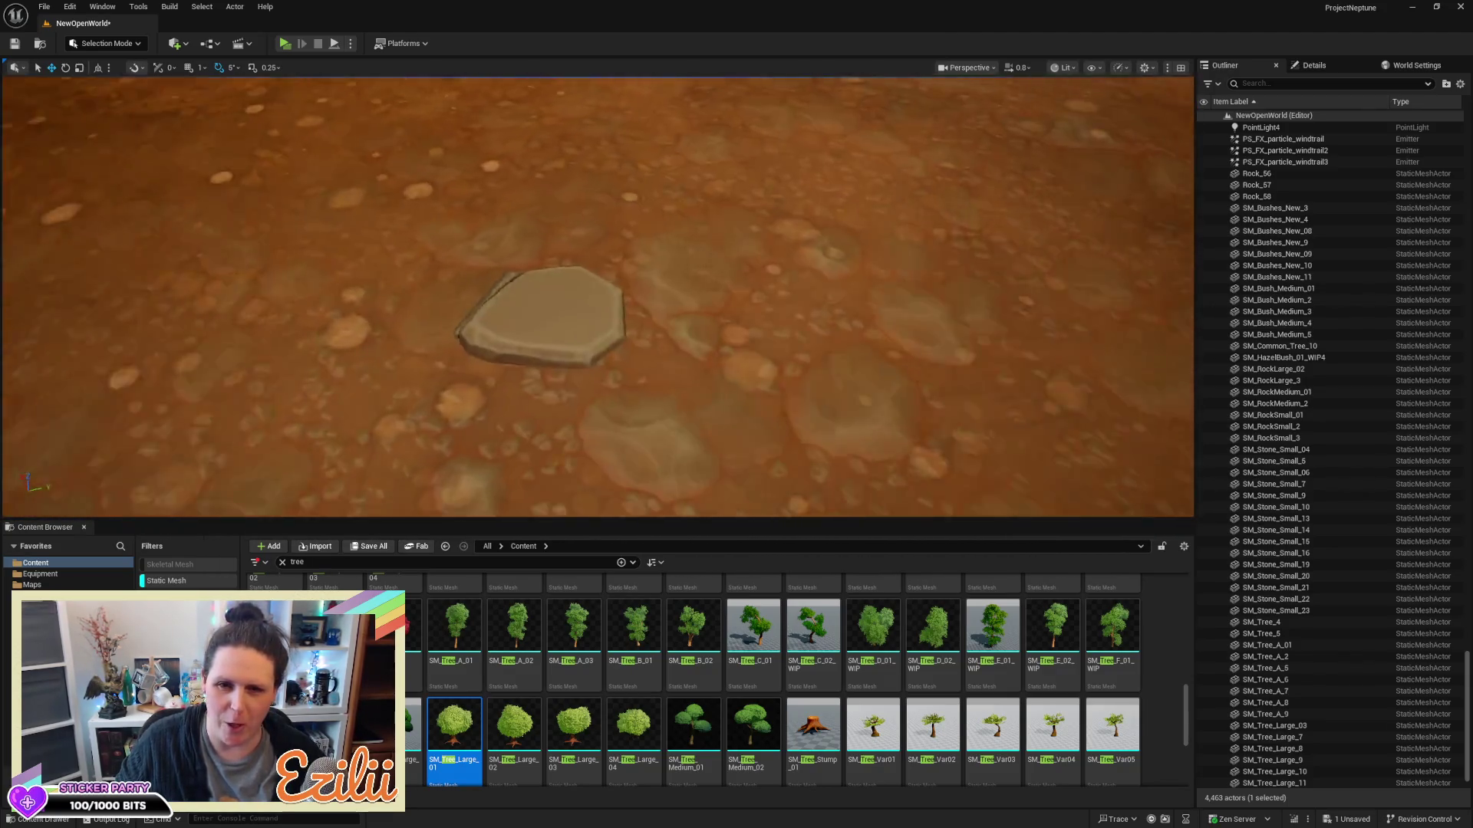
drag(790, 245, 790, 292)
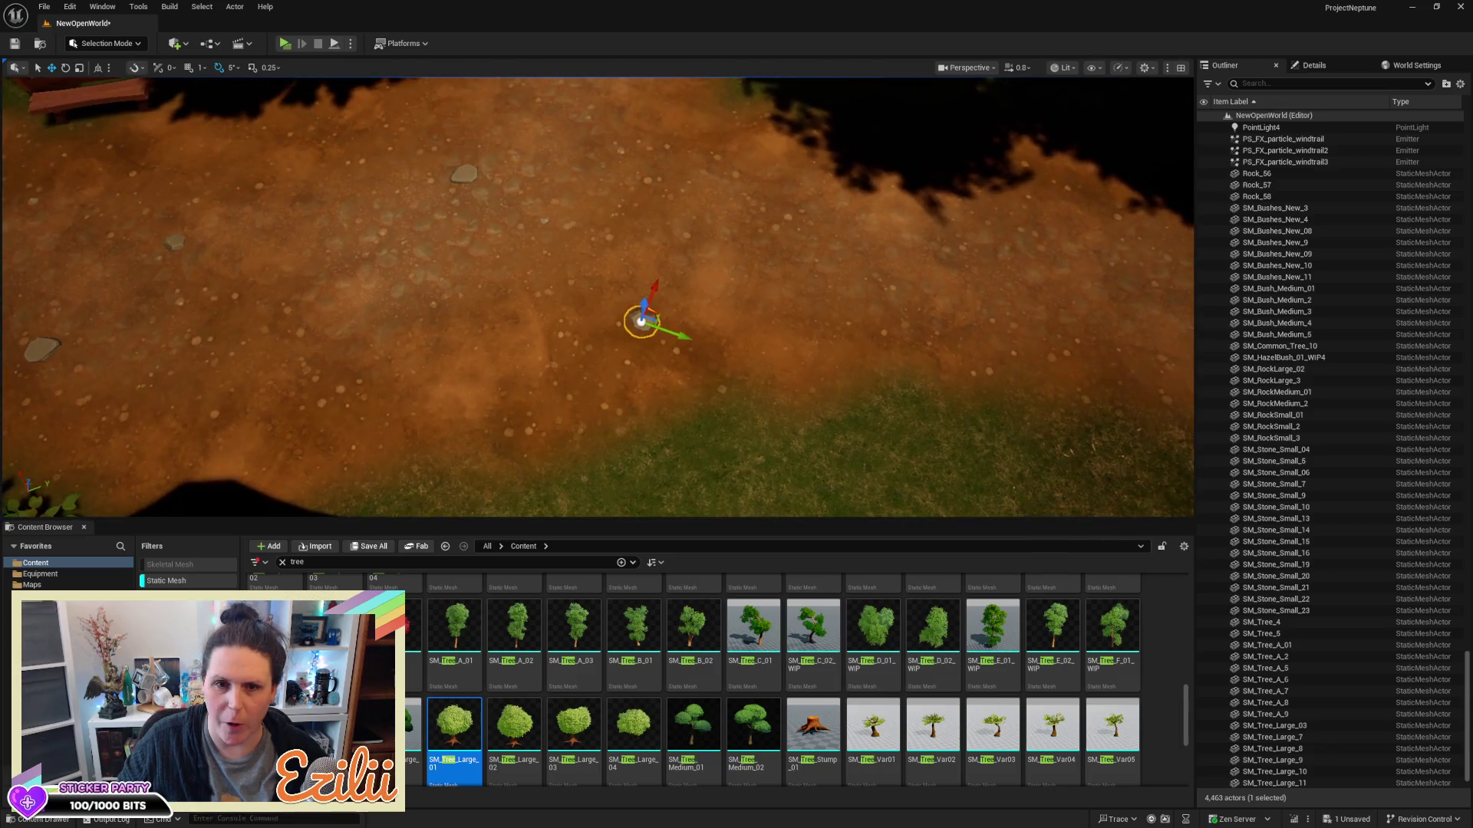
Select SM_Stone_Small_04, then clear the selection and fly down to street level
click(543, 219)
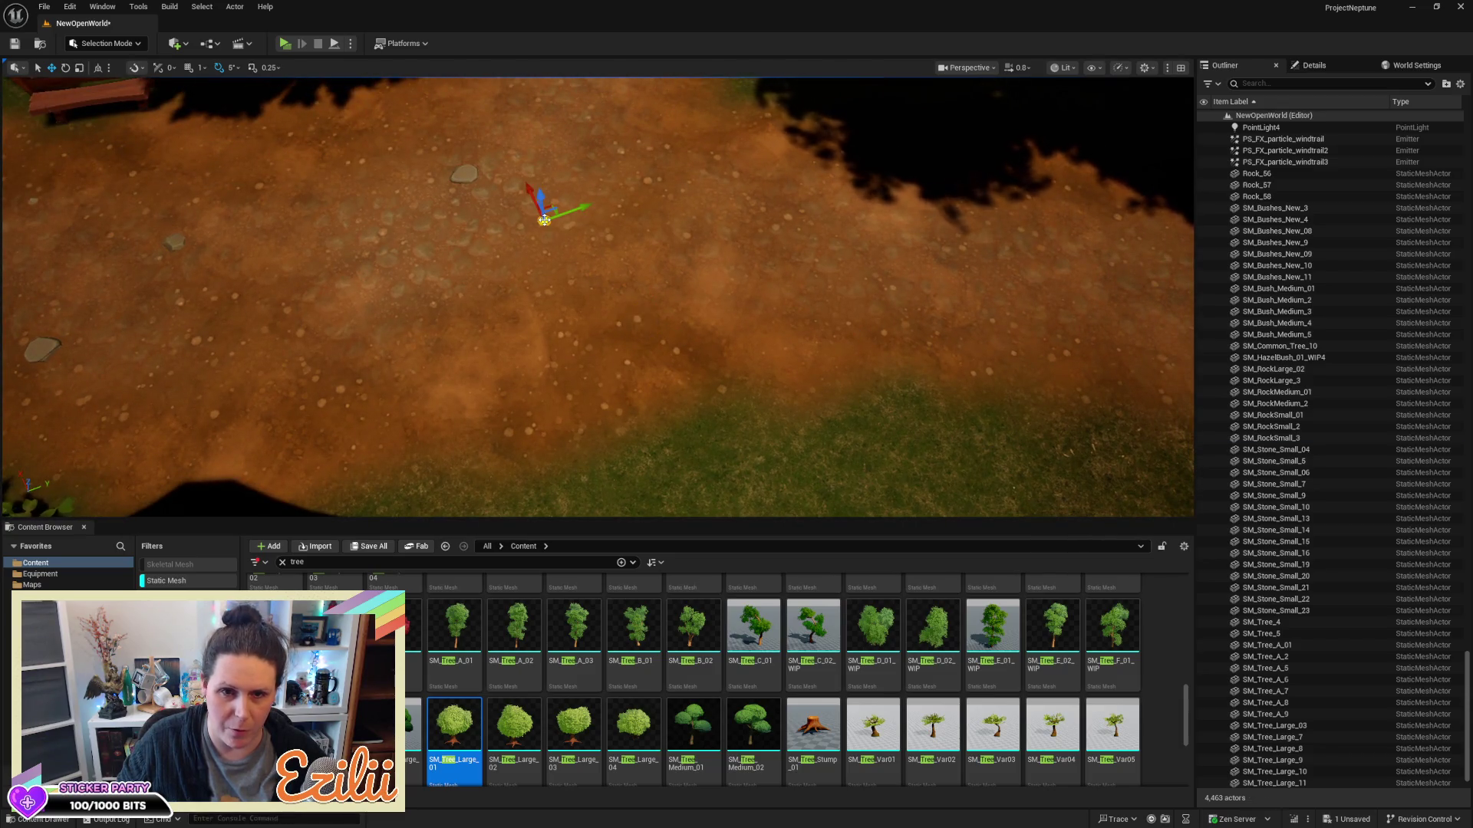
drag(543, 219, 302, 181)
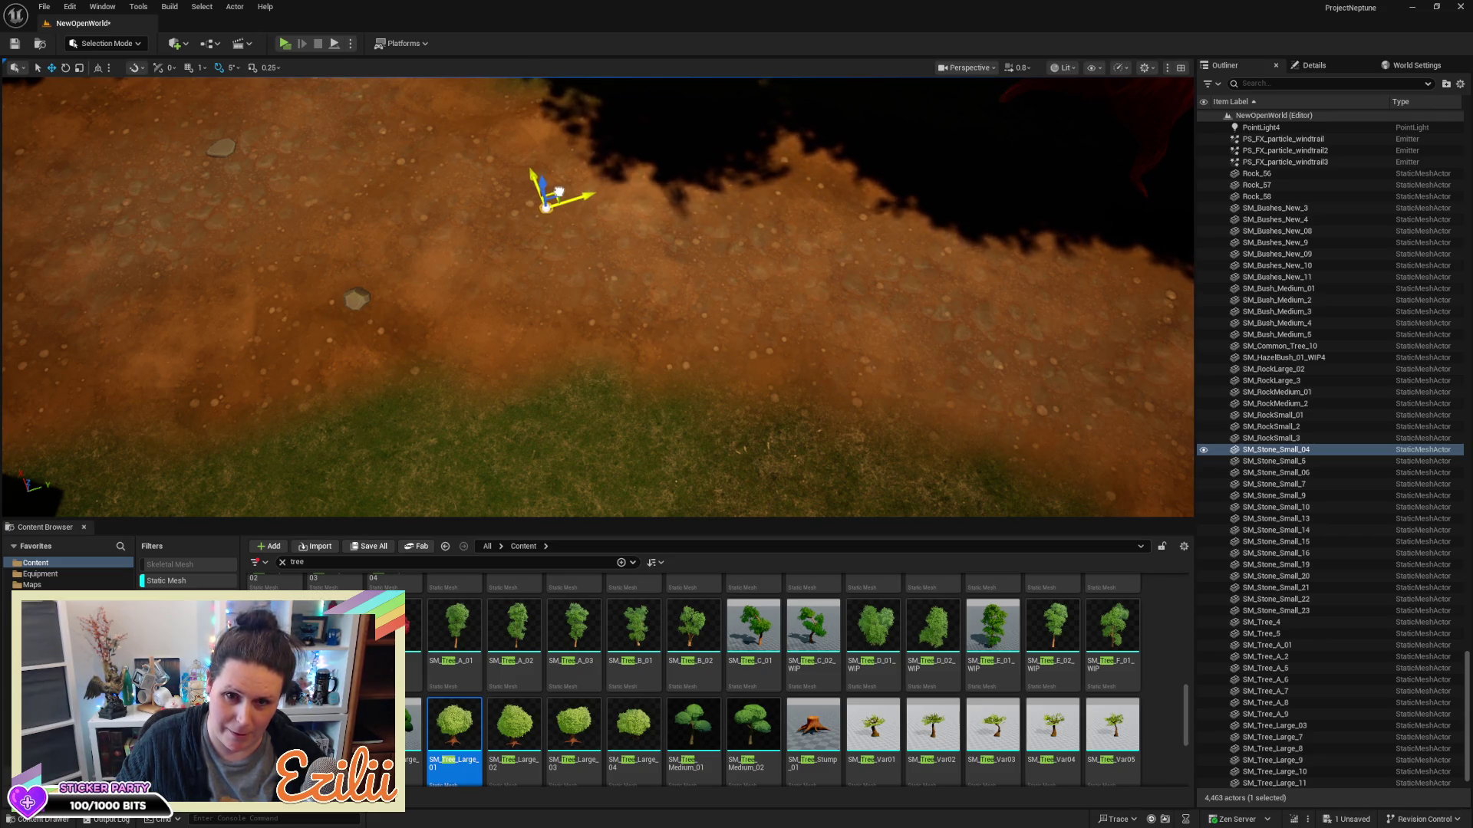
key(Escape)
mouse_move(789, 273)
mouse_down()
mouse_move(744, 214)
mouse_move(706, 226)
mouse_move(706, 322)
mouse_up()
mouse_move(749, 239)
mouse_down()
mouse_move(760, 223)
mouse_move(750, 239)
mouse_move(675, 239)
mouse_move(718, 242)
mouse_move(679, 219)
mouse_move(504, 303)
mouse_up()
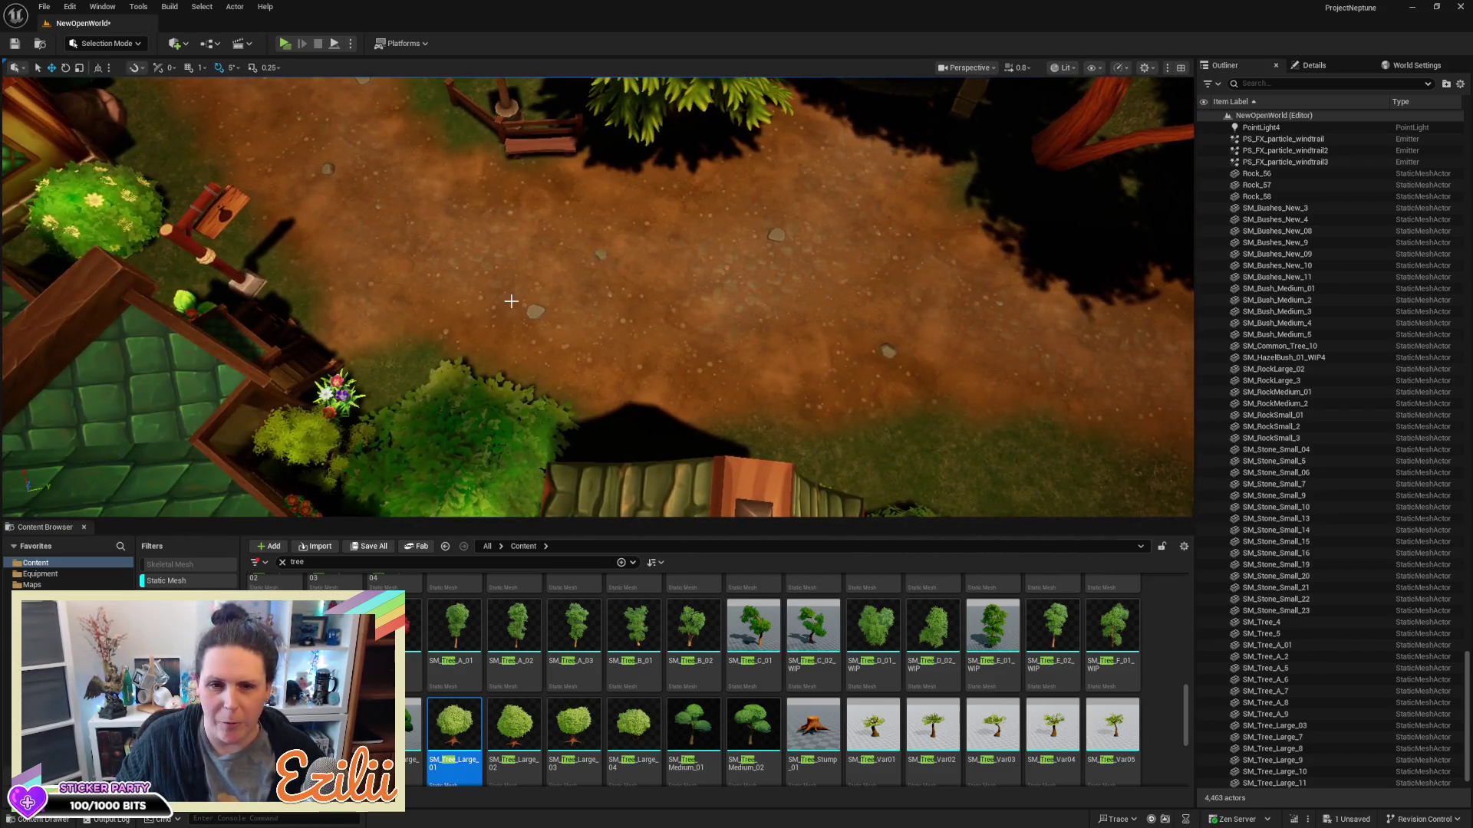
Move the small stone on the dirt path to the left and fly in close to the ground
click(535, 311)
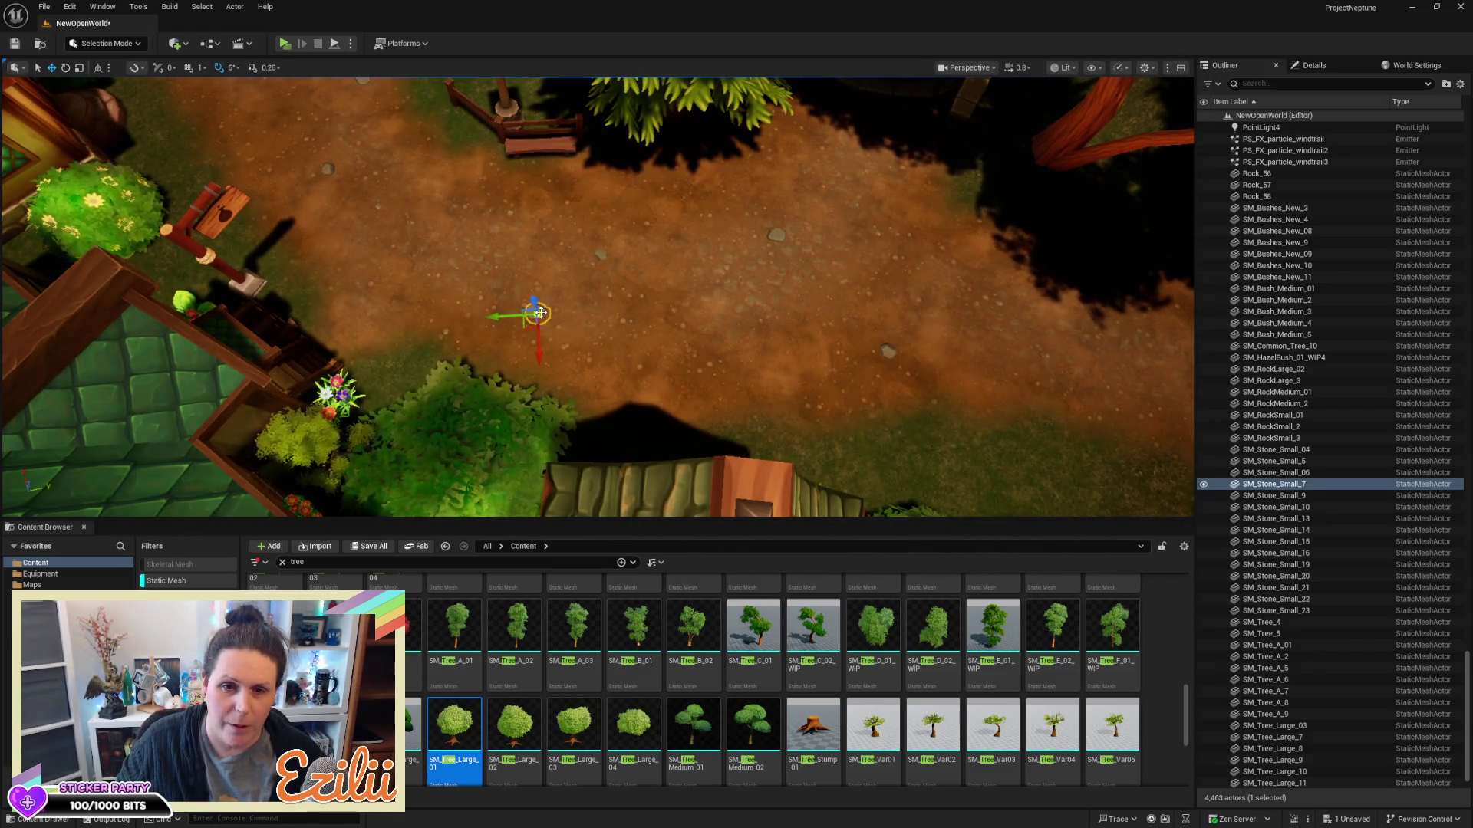
drag(523, 326, 471, 311)
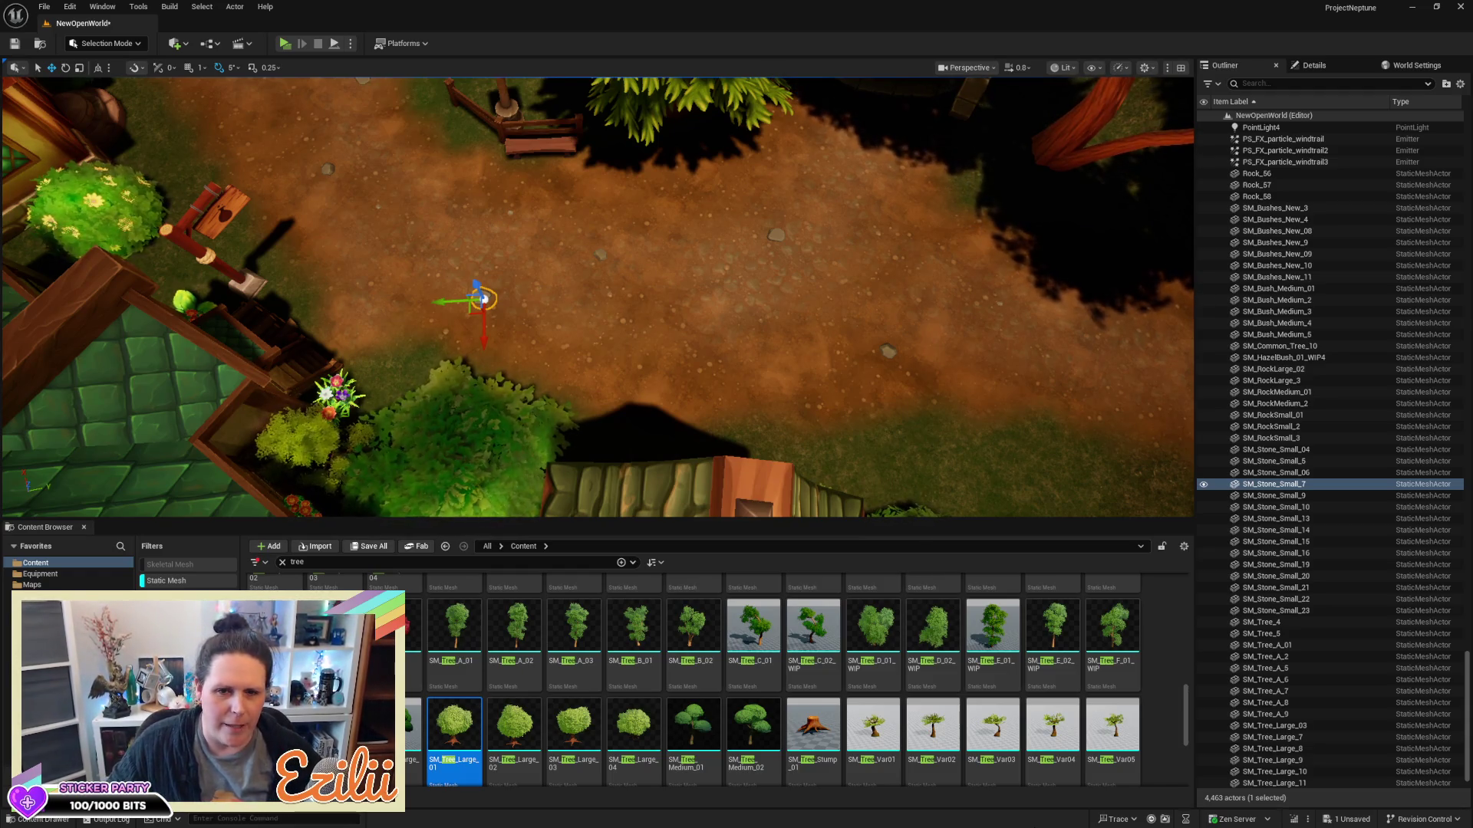
drag(805, 240, 736, 154)
drag(598, 307, 598, 214)
mouse_move(799, 256)
mouse_down()
mouse_move(799, 231)
mouse_move(798, 256)
mouse_up()
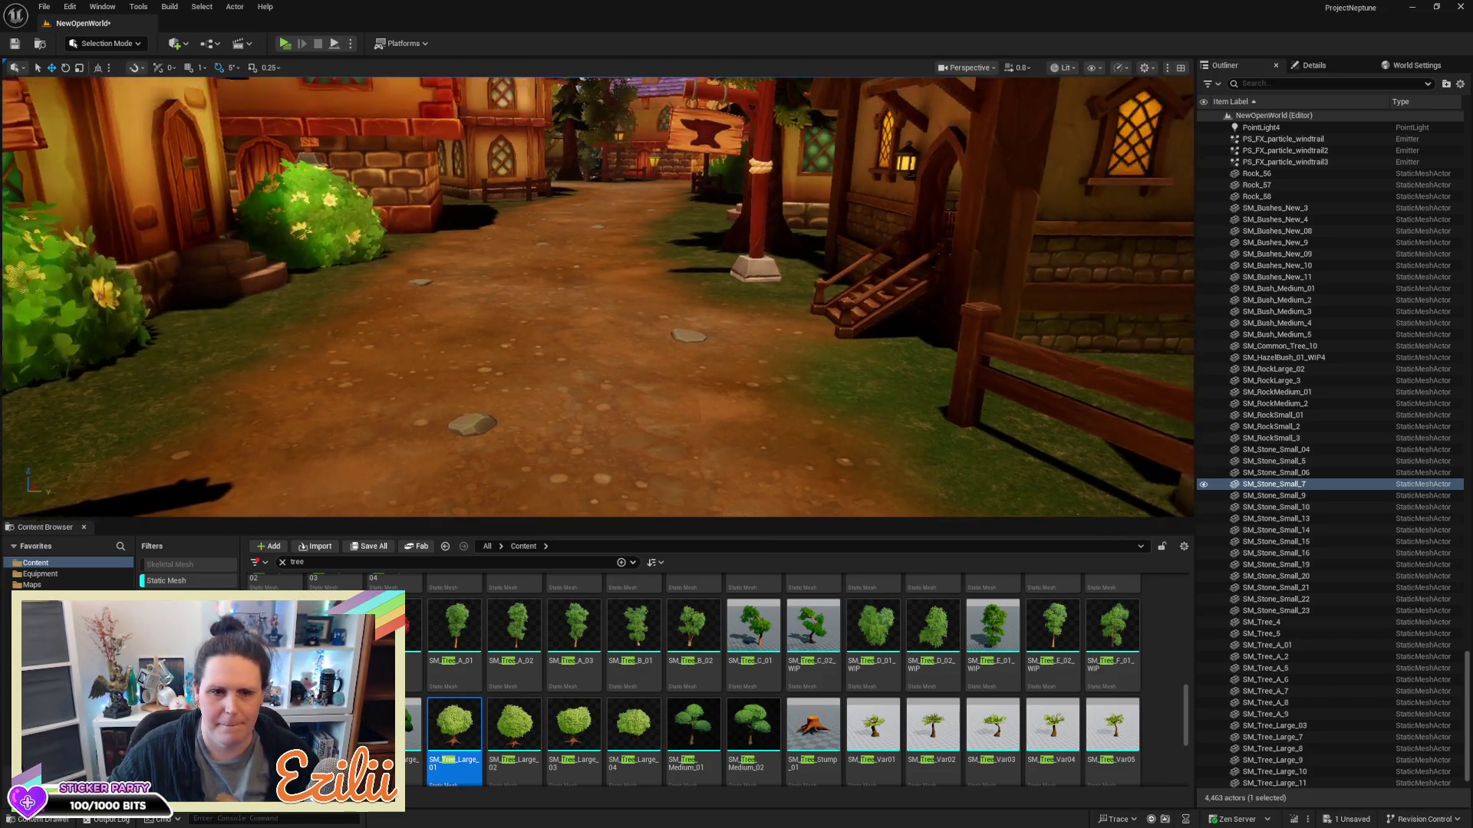
Fly over the village, deselect the stone, and save the NewOpenWorld level with Ctrl+S
scroll(598, 297, down, 6)
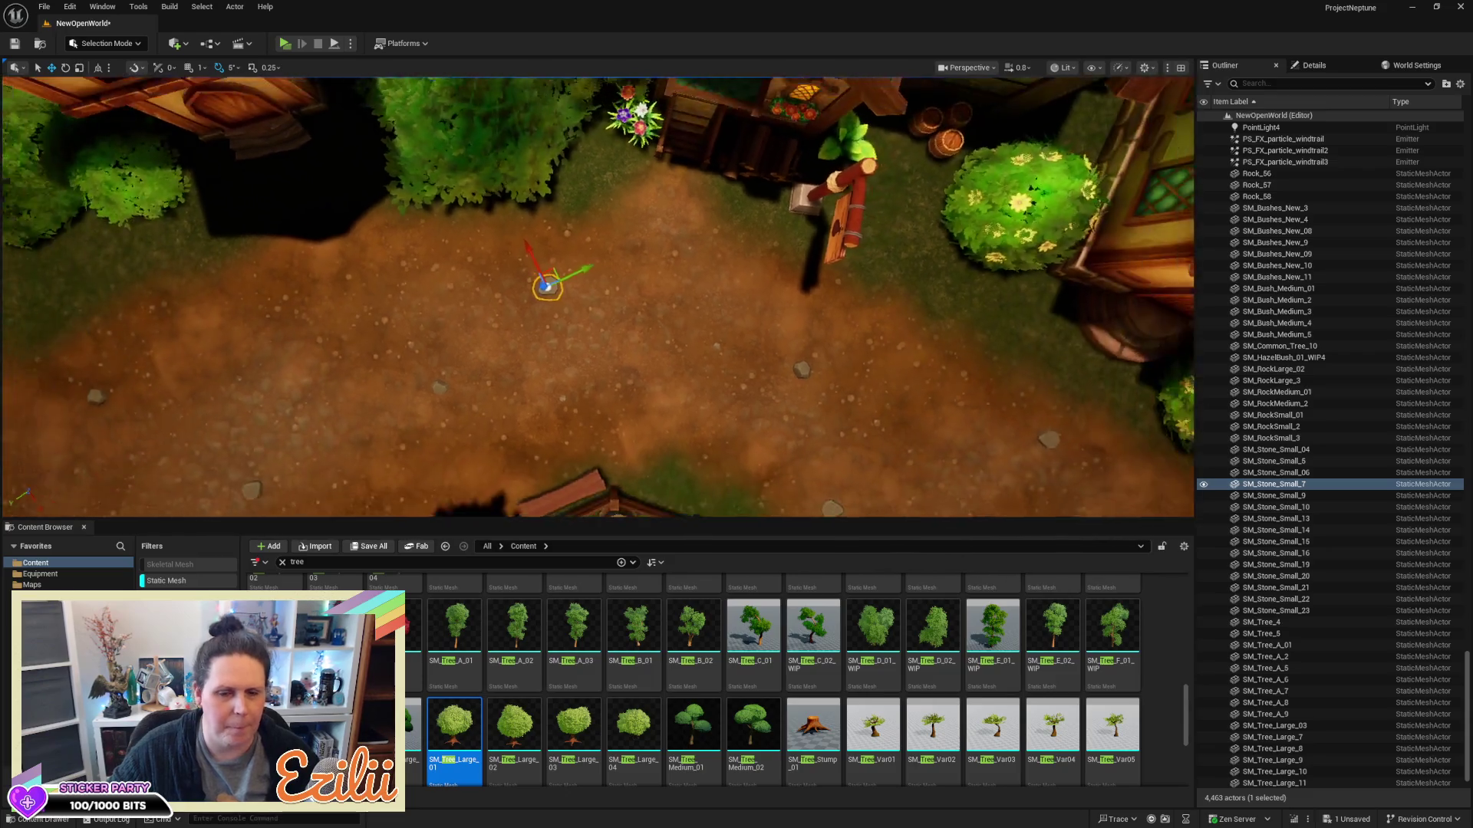
key(a)
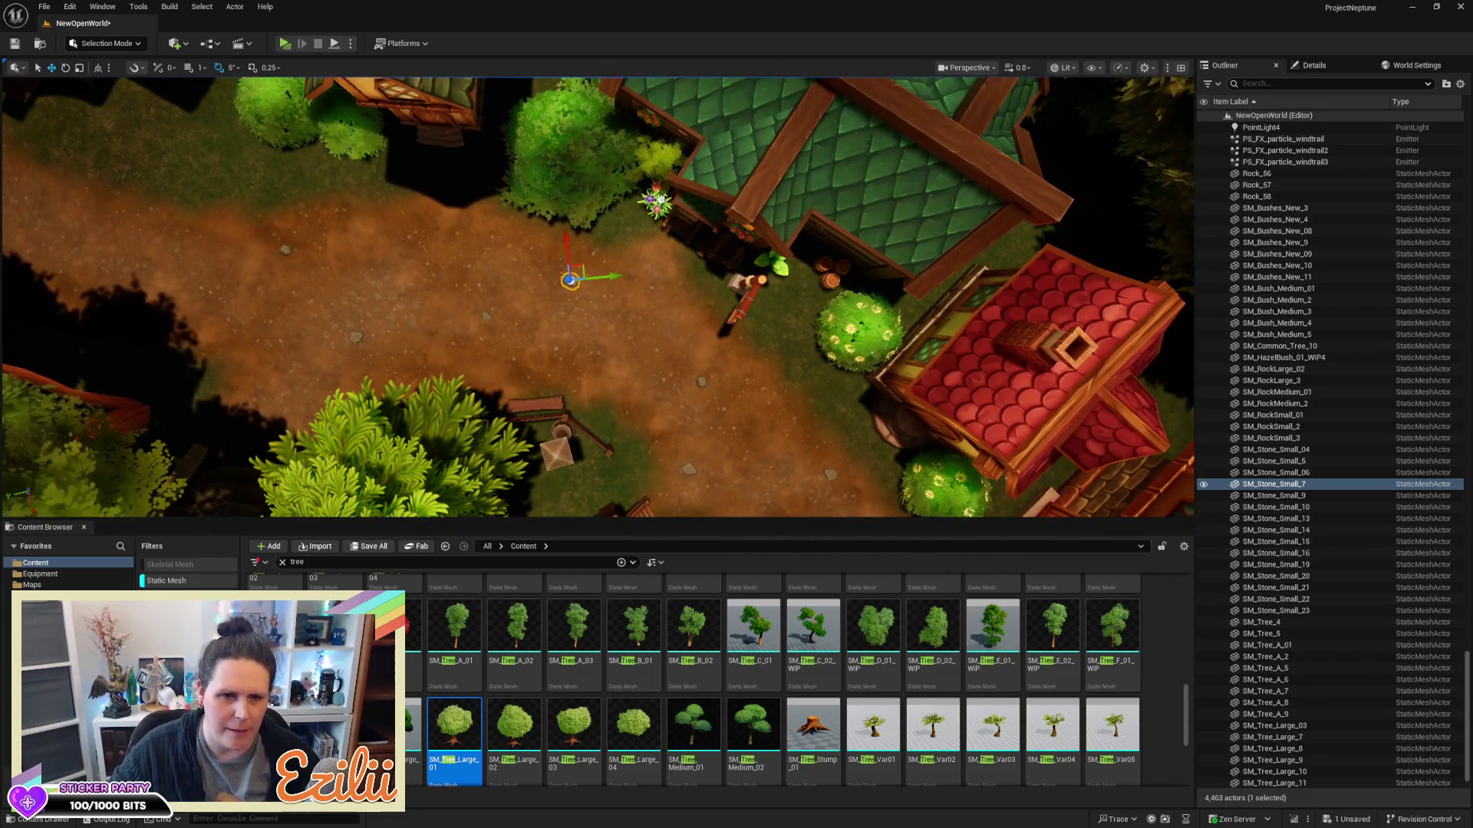
key(a)
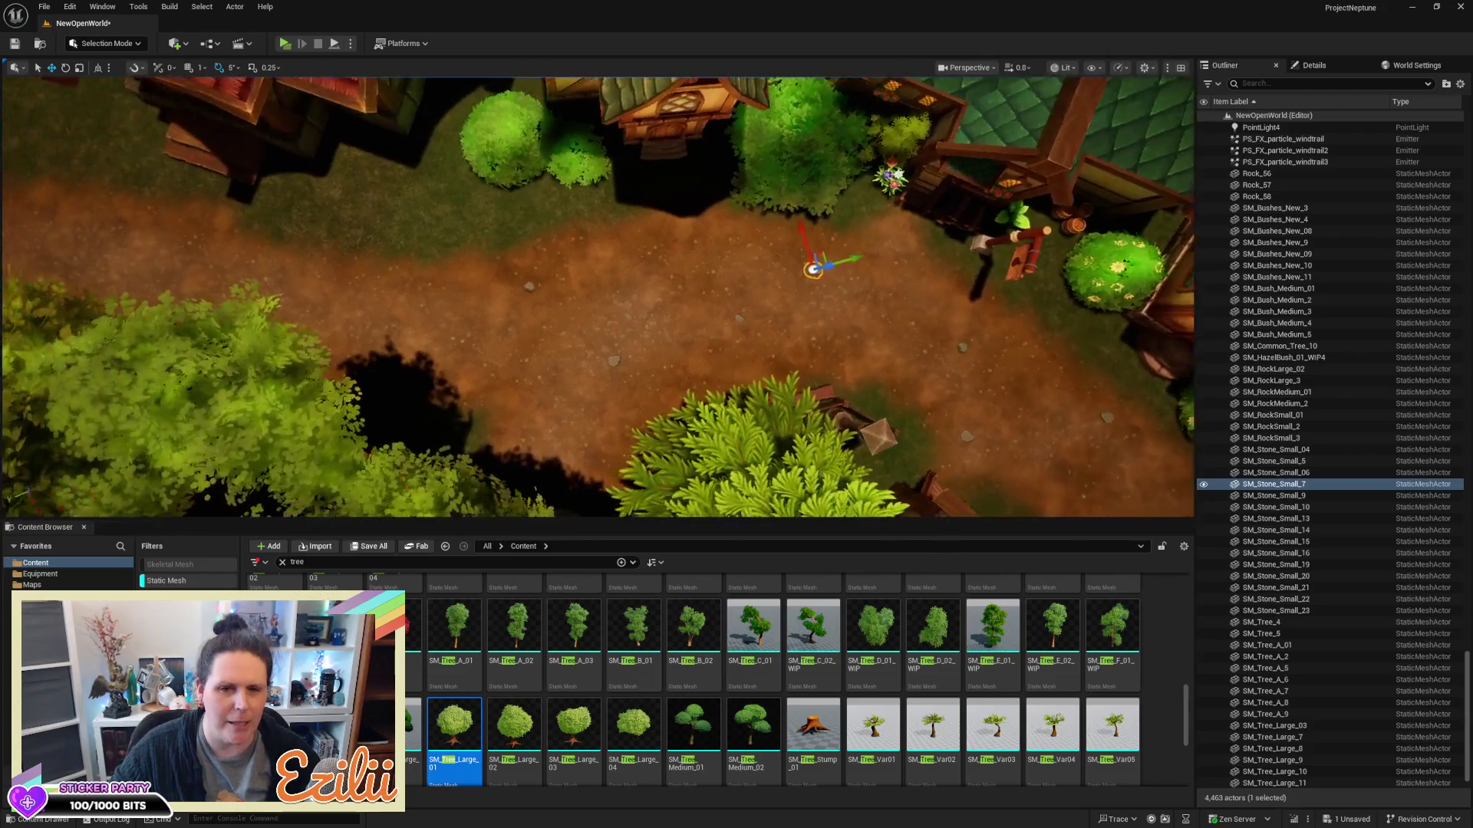
key(a)
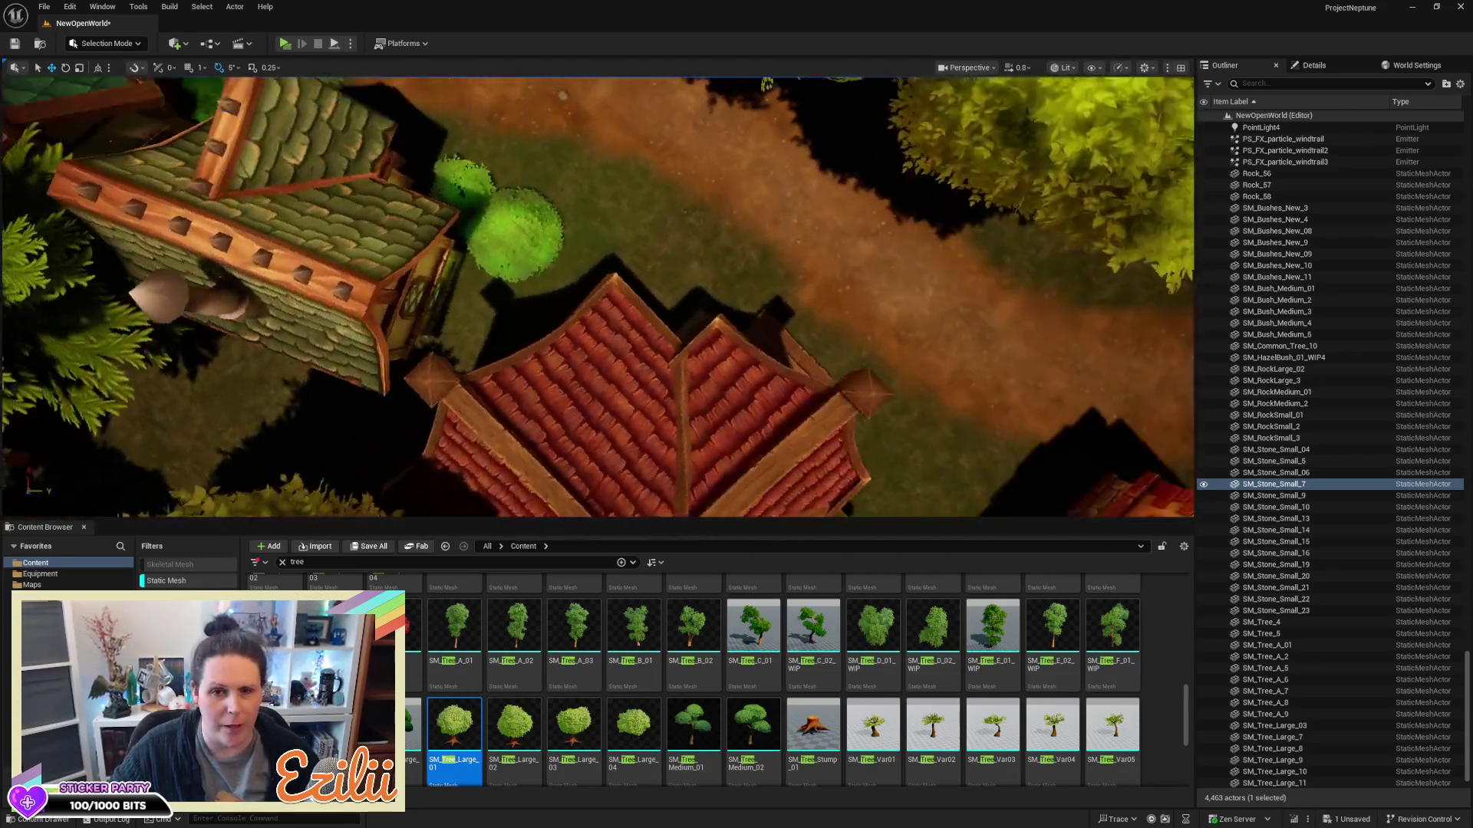
key(a)
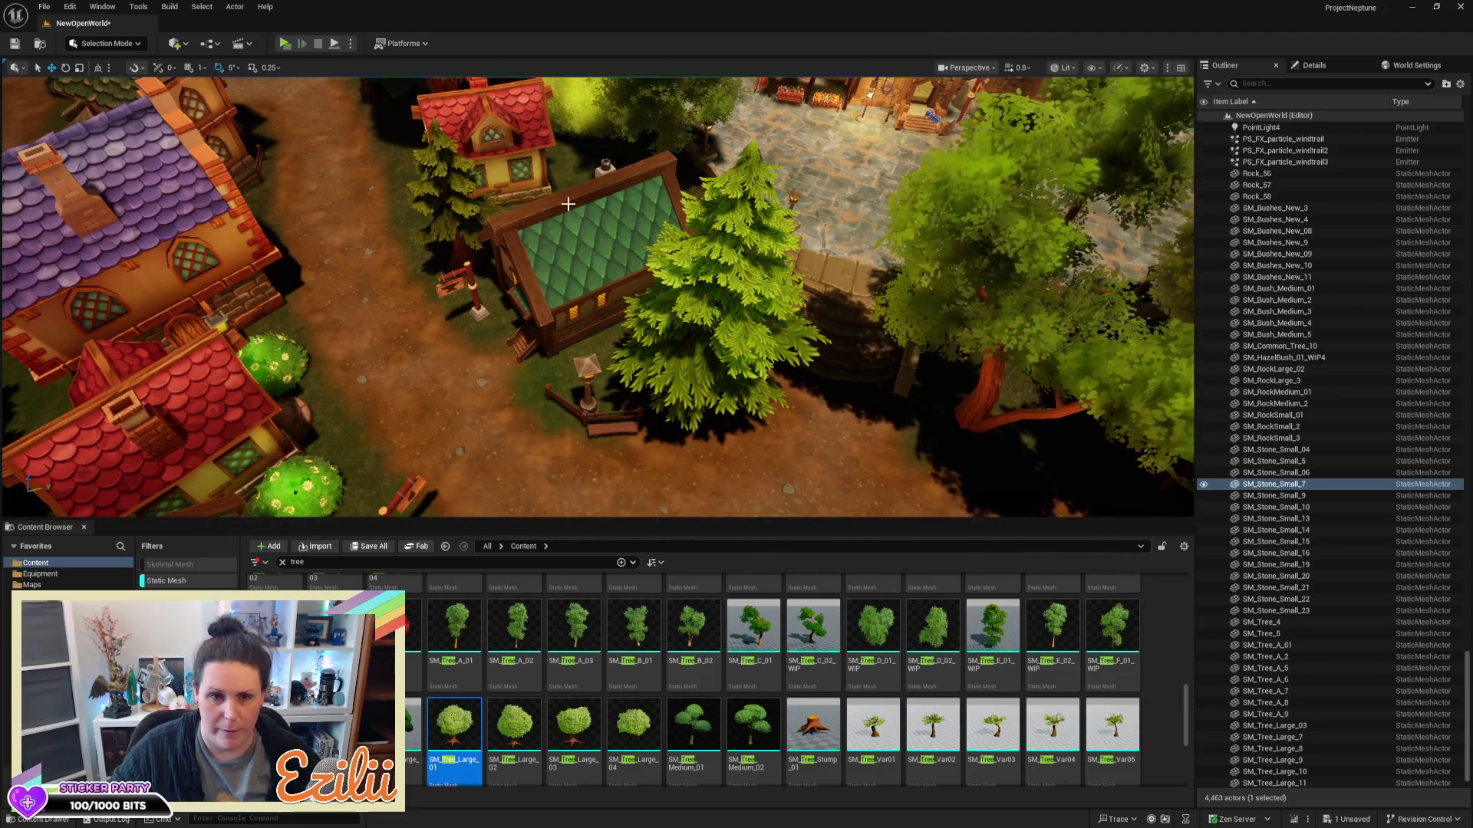
key(Escape)
drag(552, 208, 149, 88)
key(ctrl+s)
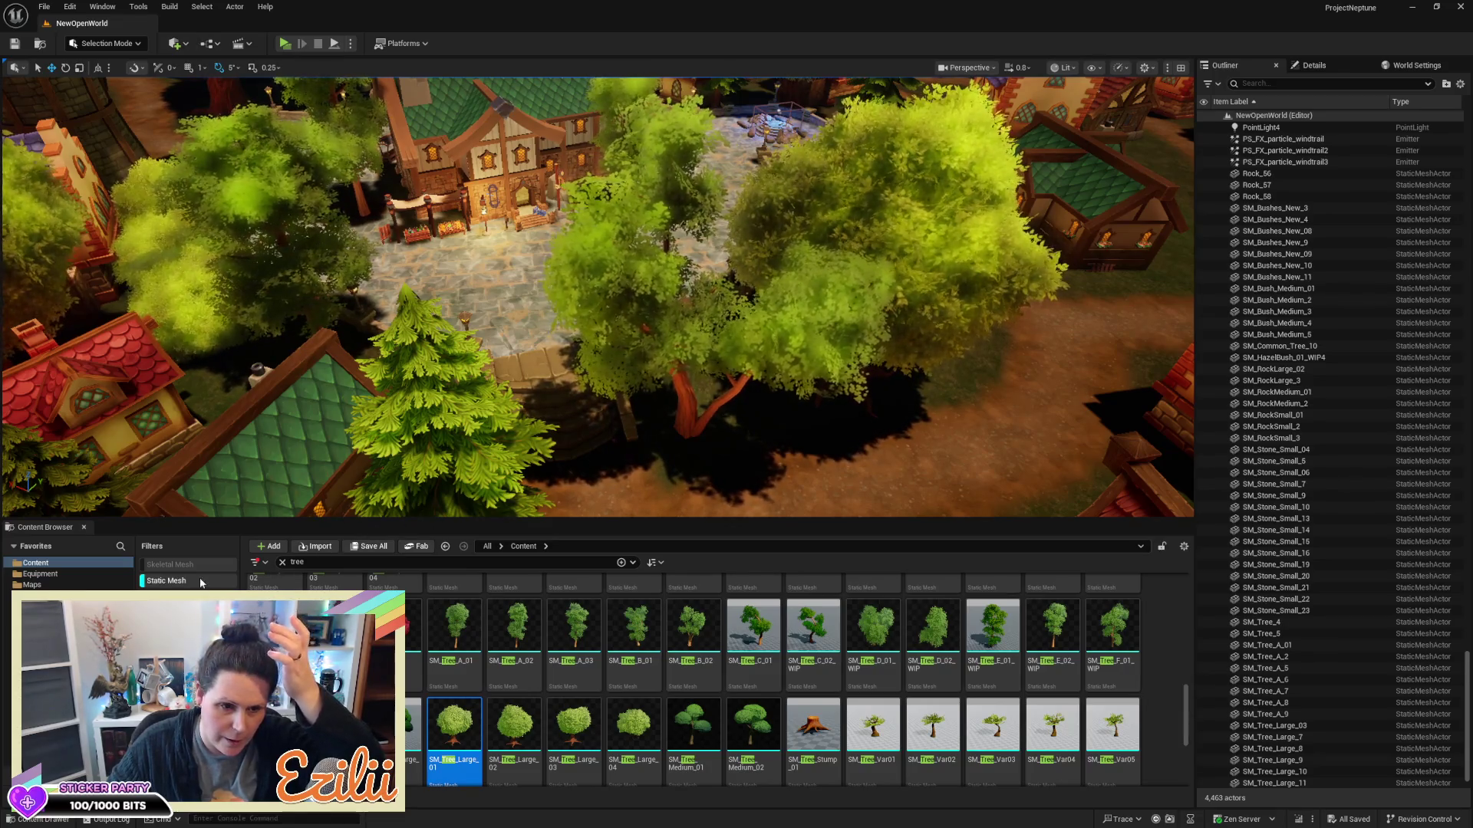
Turn off the Static Mesh filter, clear the tree search, and open StylizedGame/Maps to select MainMenu
click(167, 581)
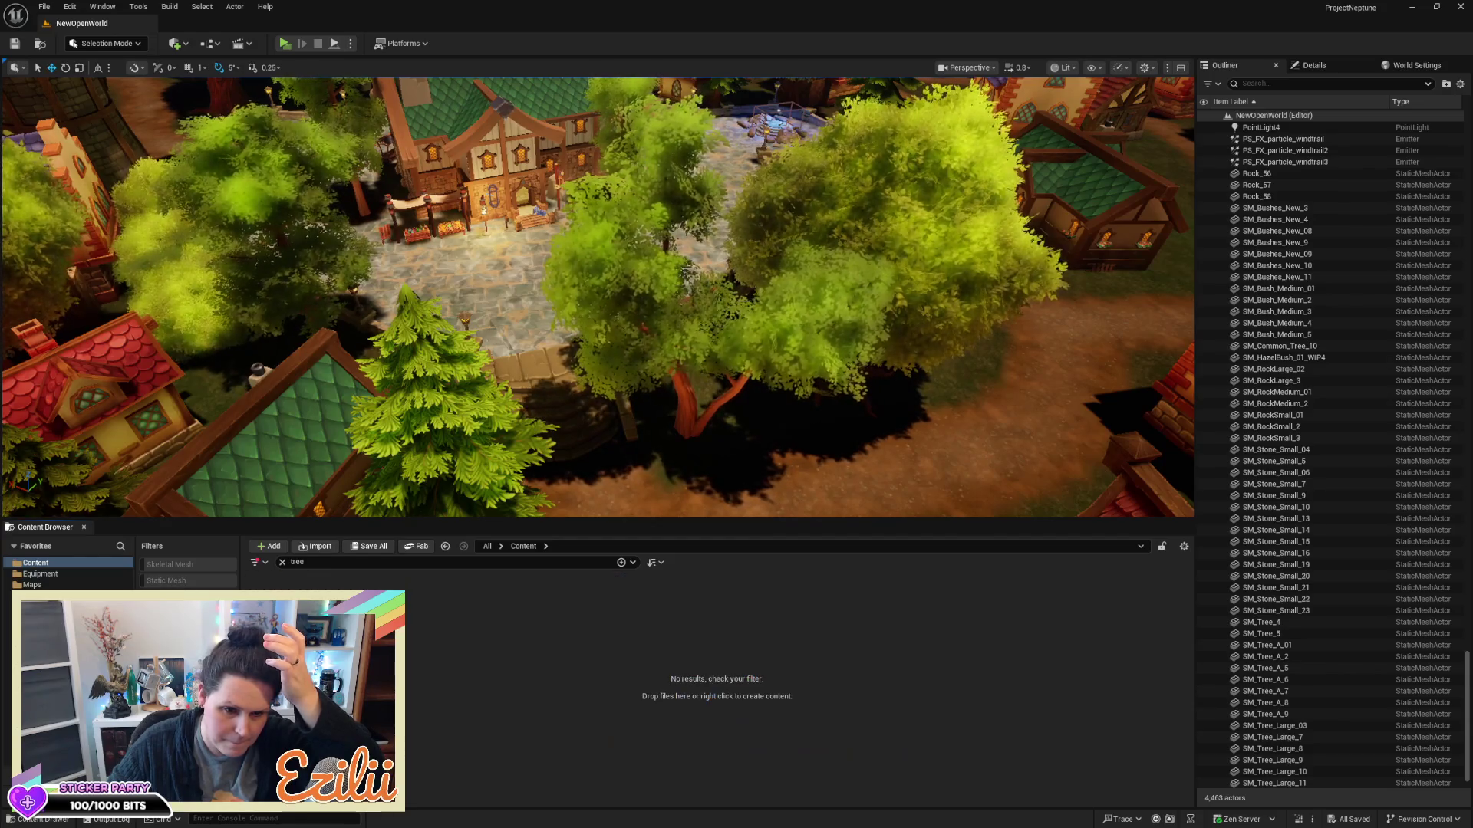
click(74, 568)
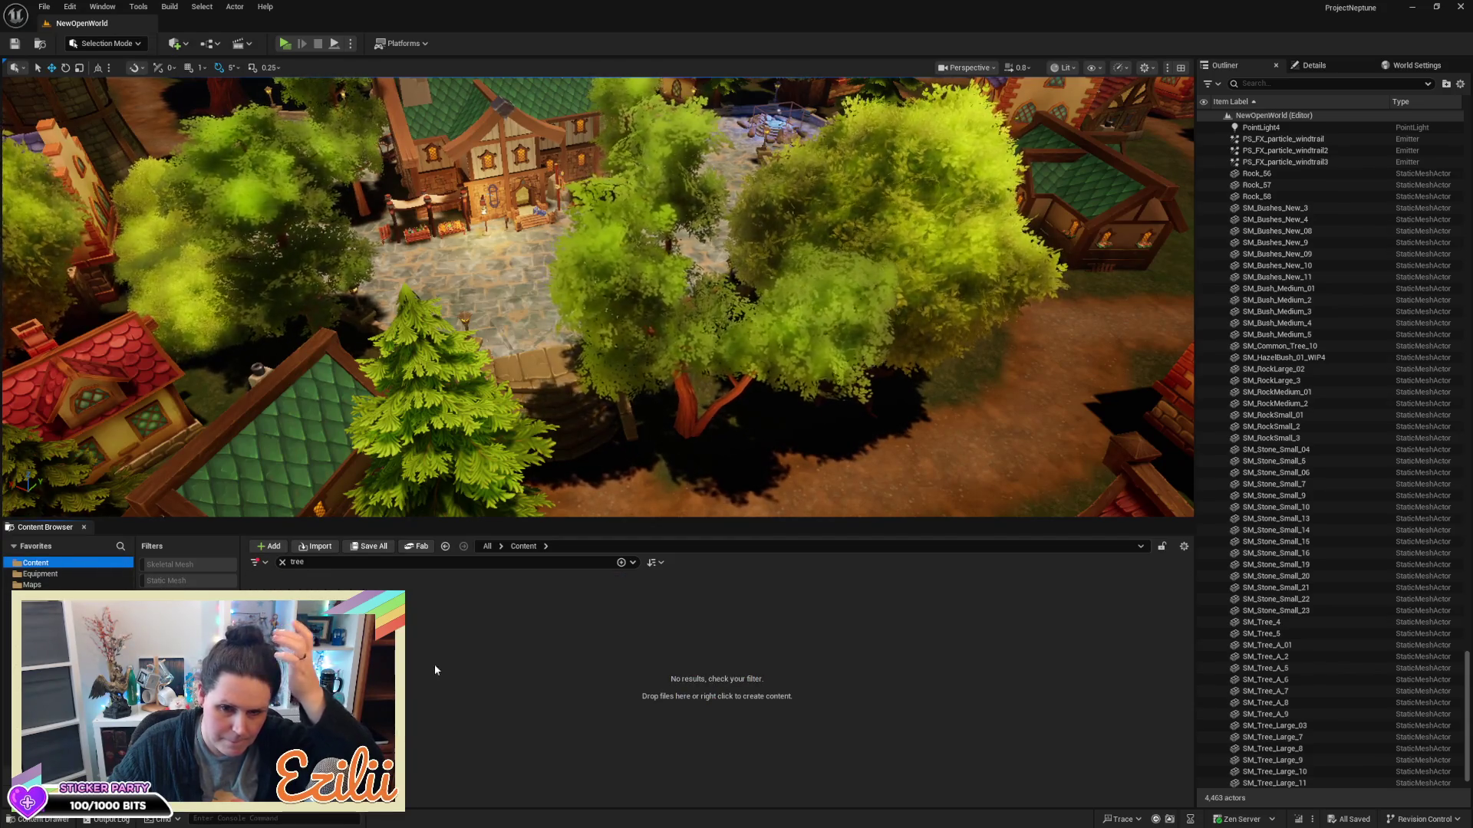
click(282, 564)
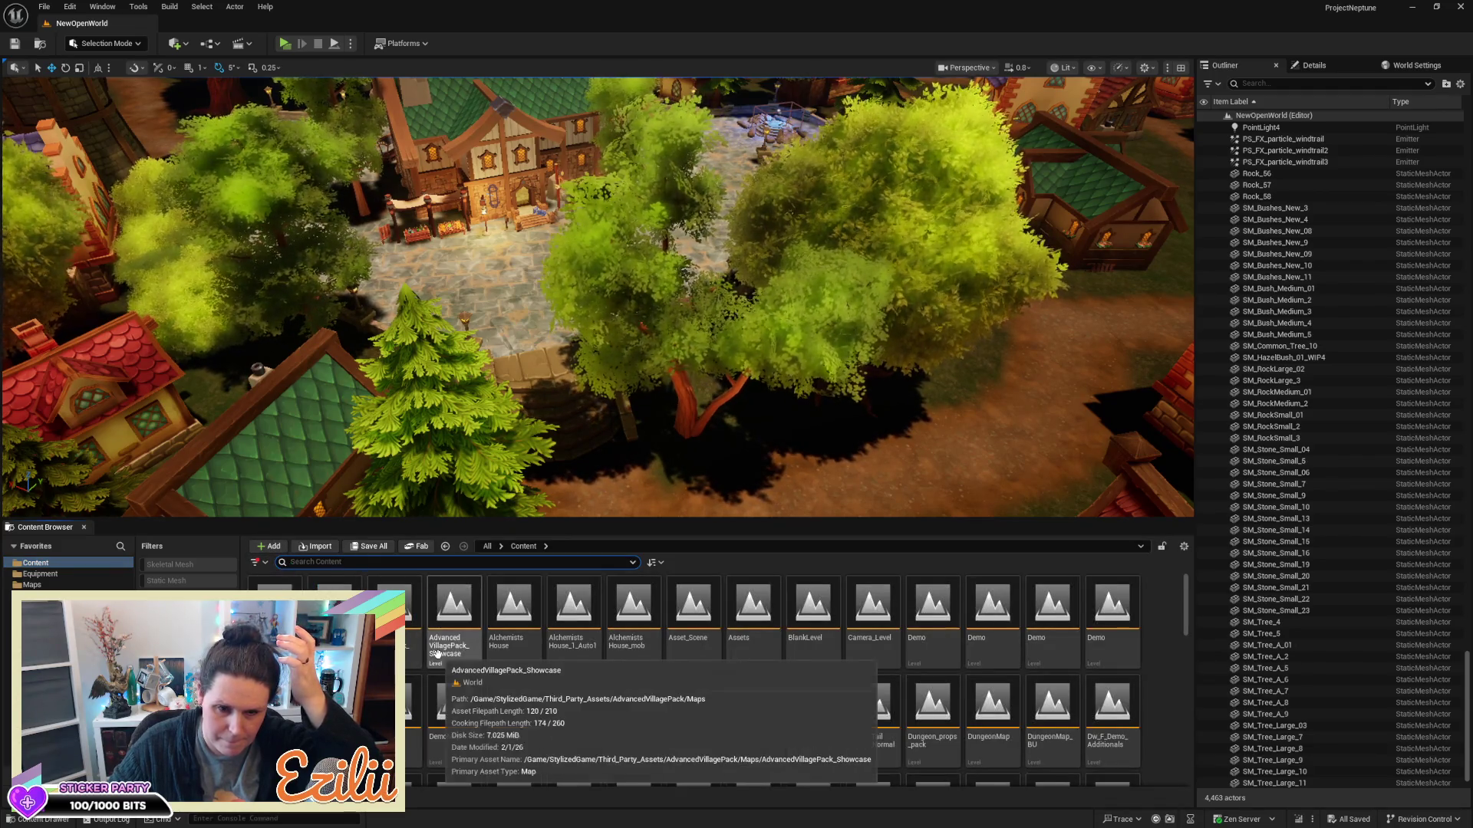
click(88, 586)
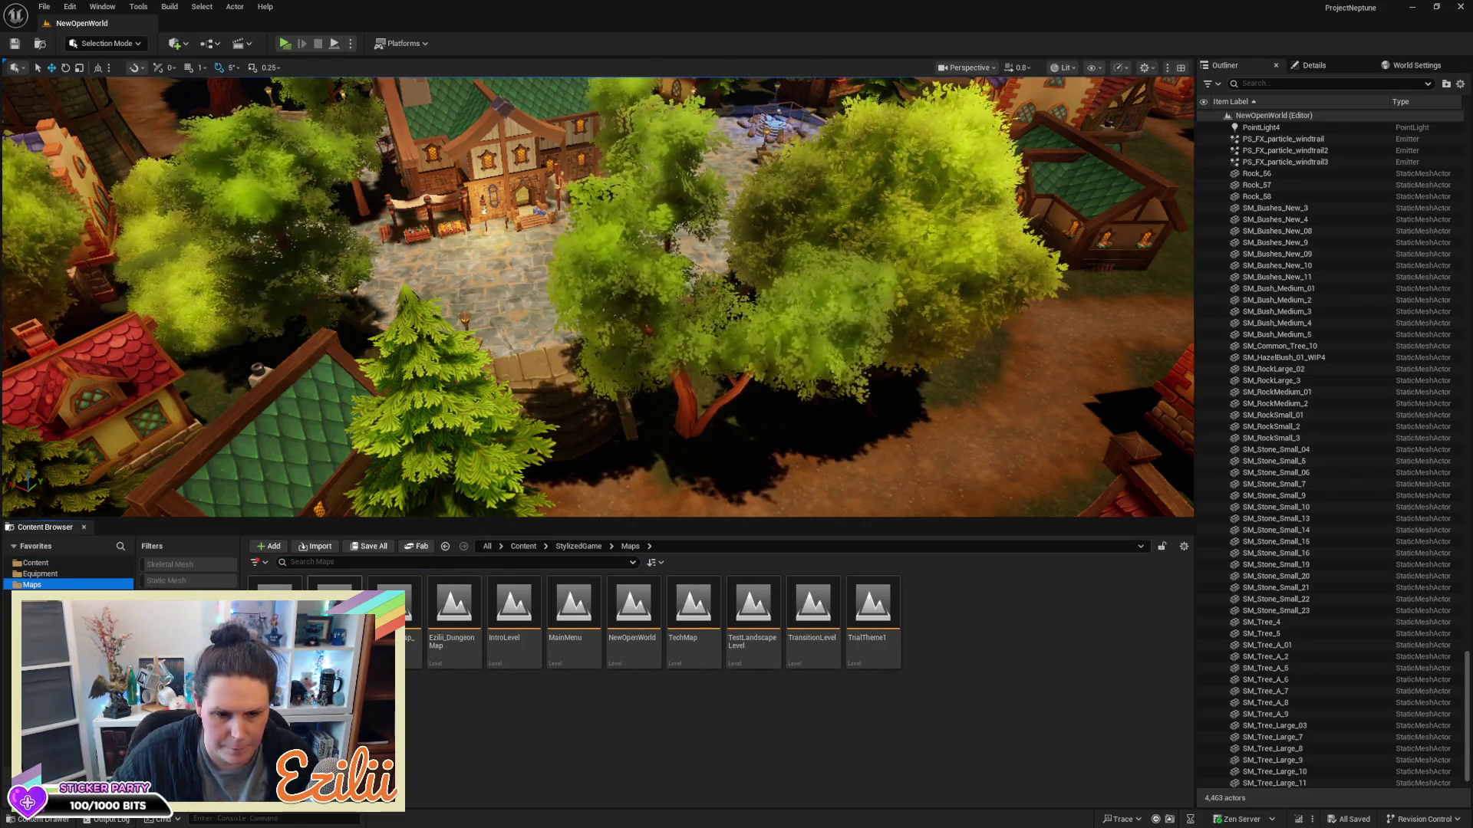
click(554, 659)
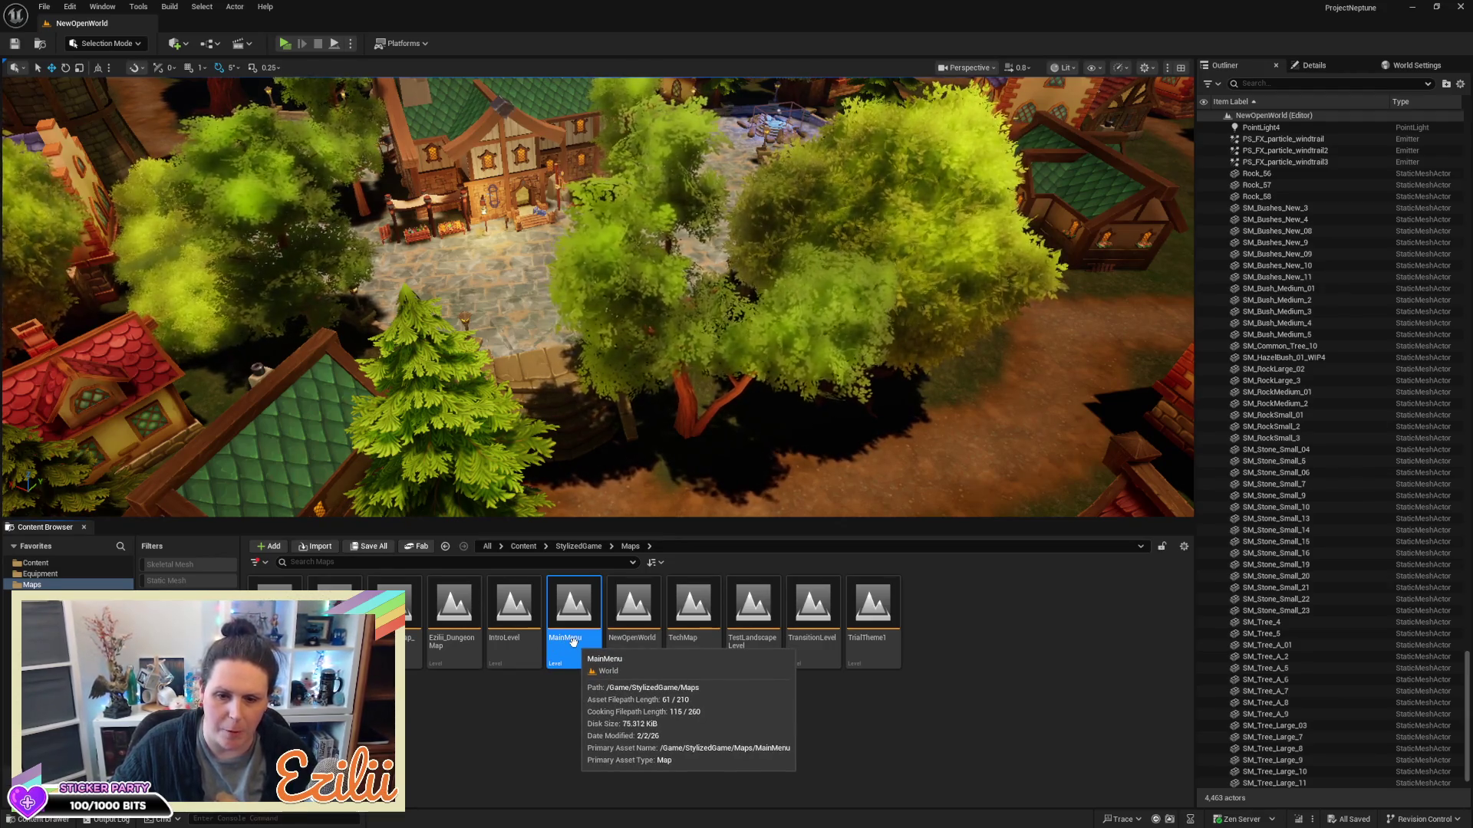
Open the MainMenu level, enlarge the viewport around the portal island, and launch a playtest
double_click(575, 645)
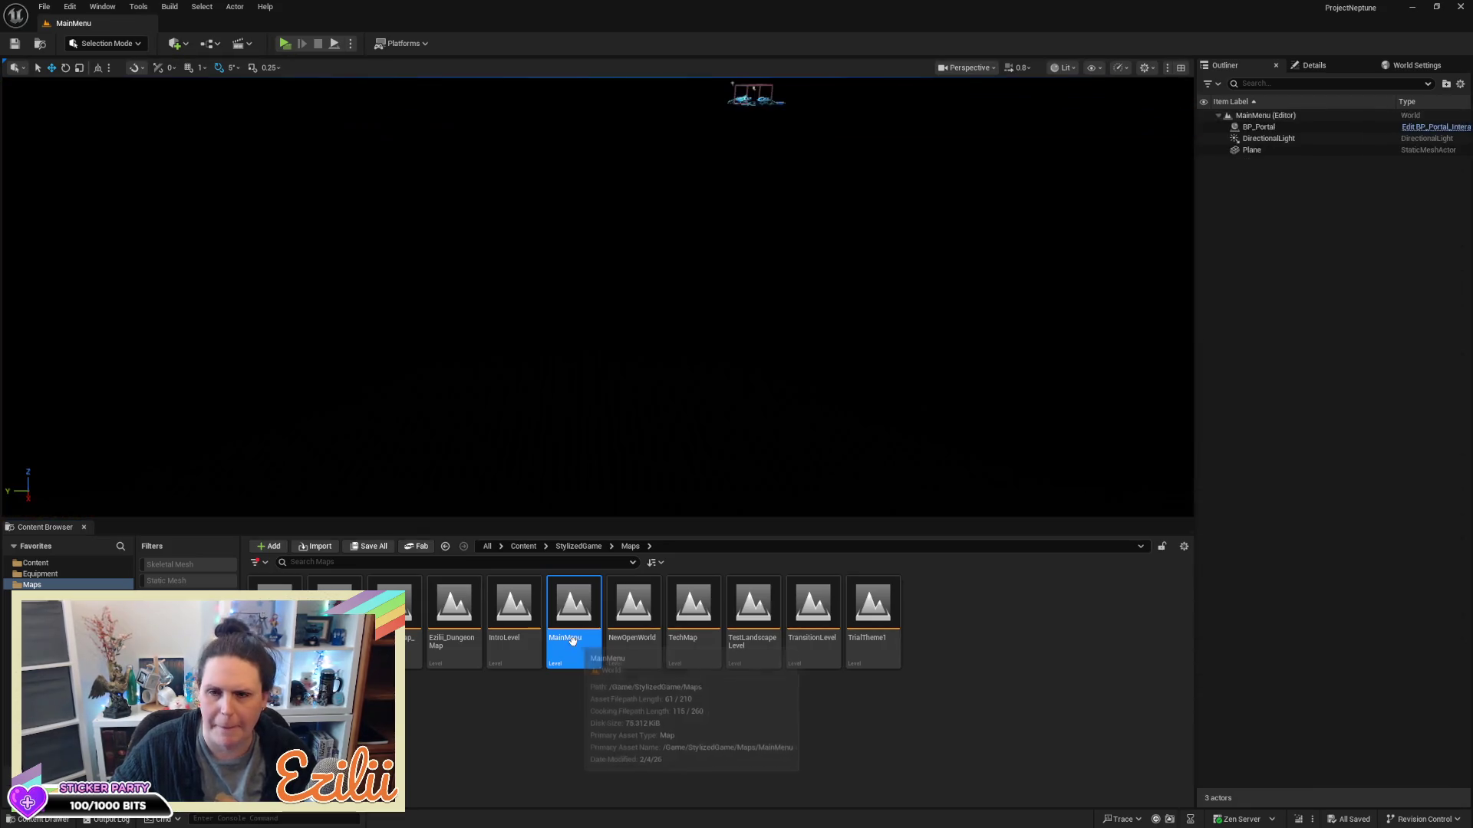
drag(692, 520, 670, 667)
mouse_move(597, 368)
mouse_down()
mouse_move(660, 261)
mouse_move(571, 384)
mouse_move(613, 399)
mouse_move(629, 341)
mouse_move(598, 261)
mouse_move(687, 257)
mouse_move(637, 258)
mouse_move(629, 276)
mouse_move(625, 253)
mouse_move(590, 253)
mouse_up()
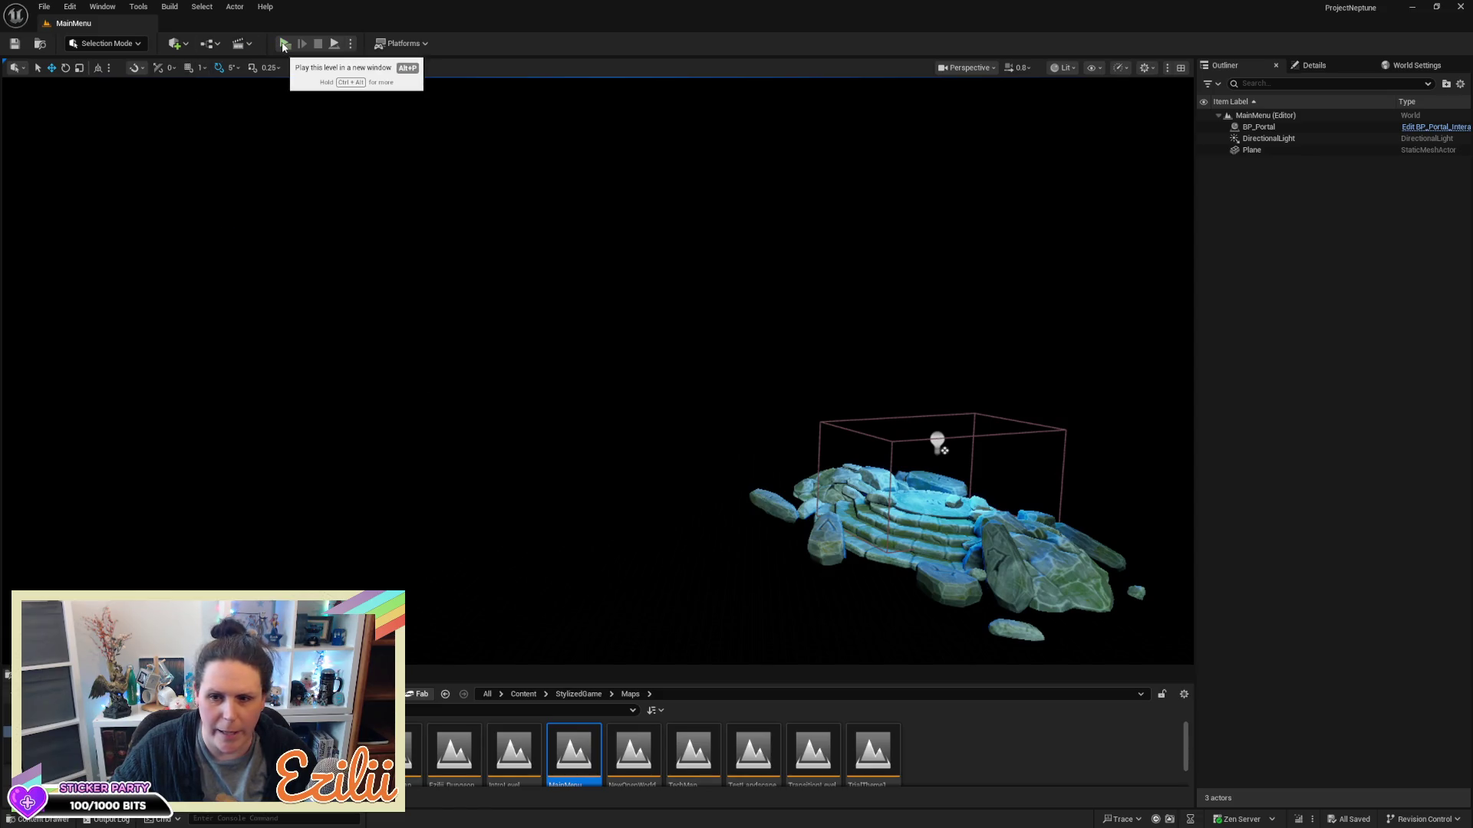
click(283, 44)
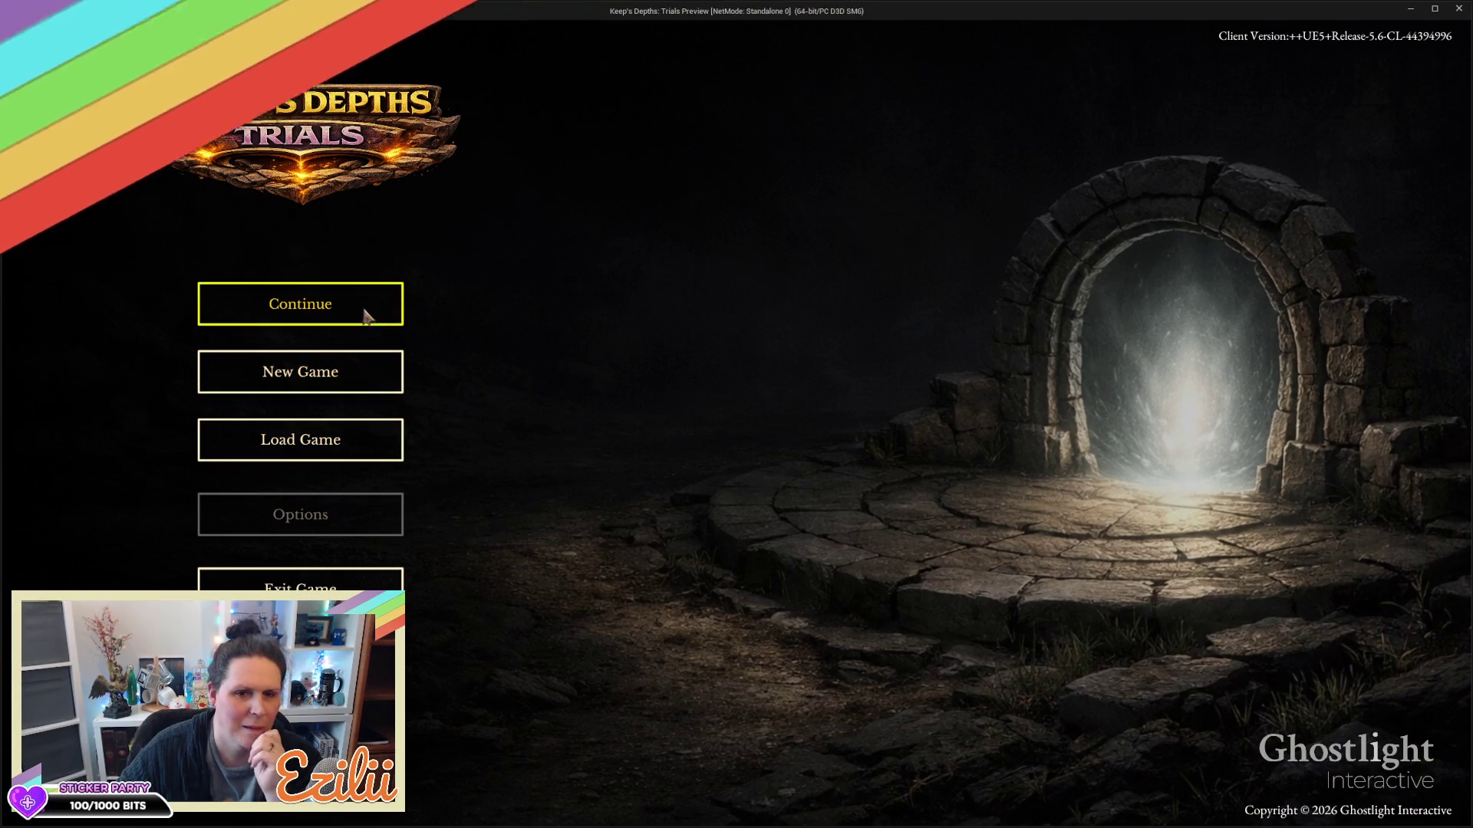
click(365, 307)
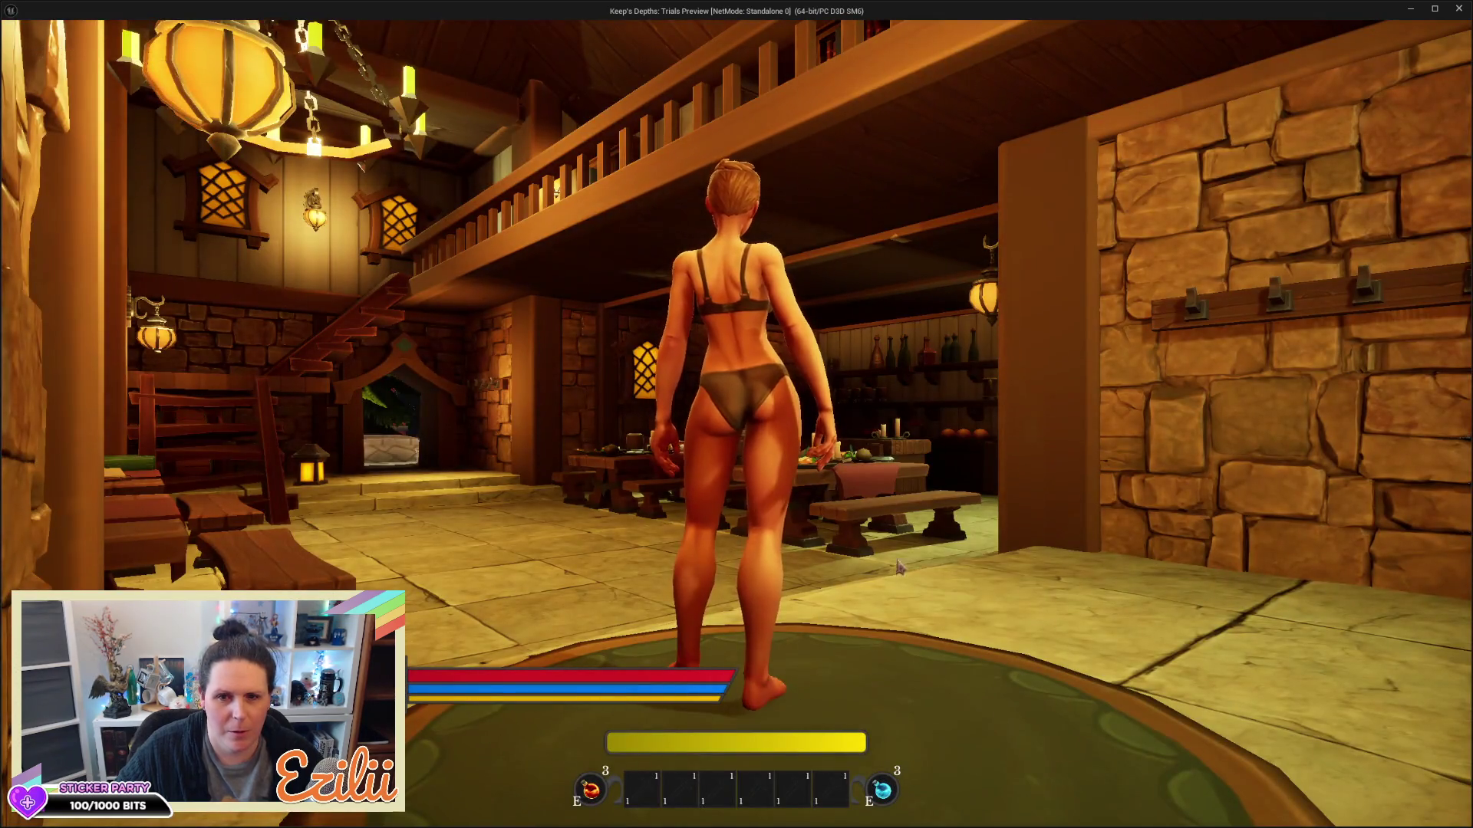
key(Escape)
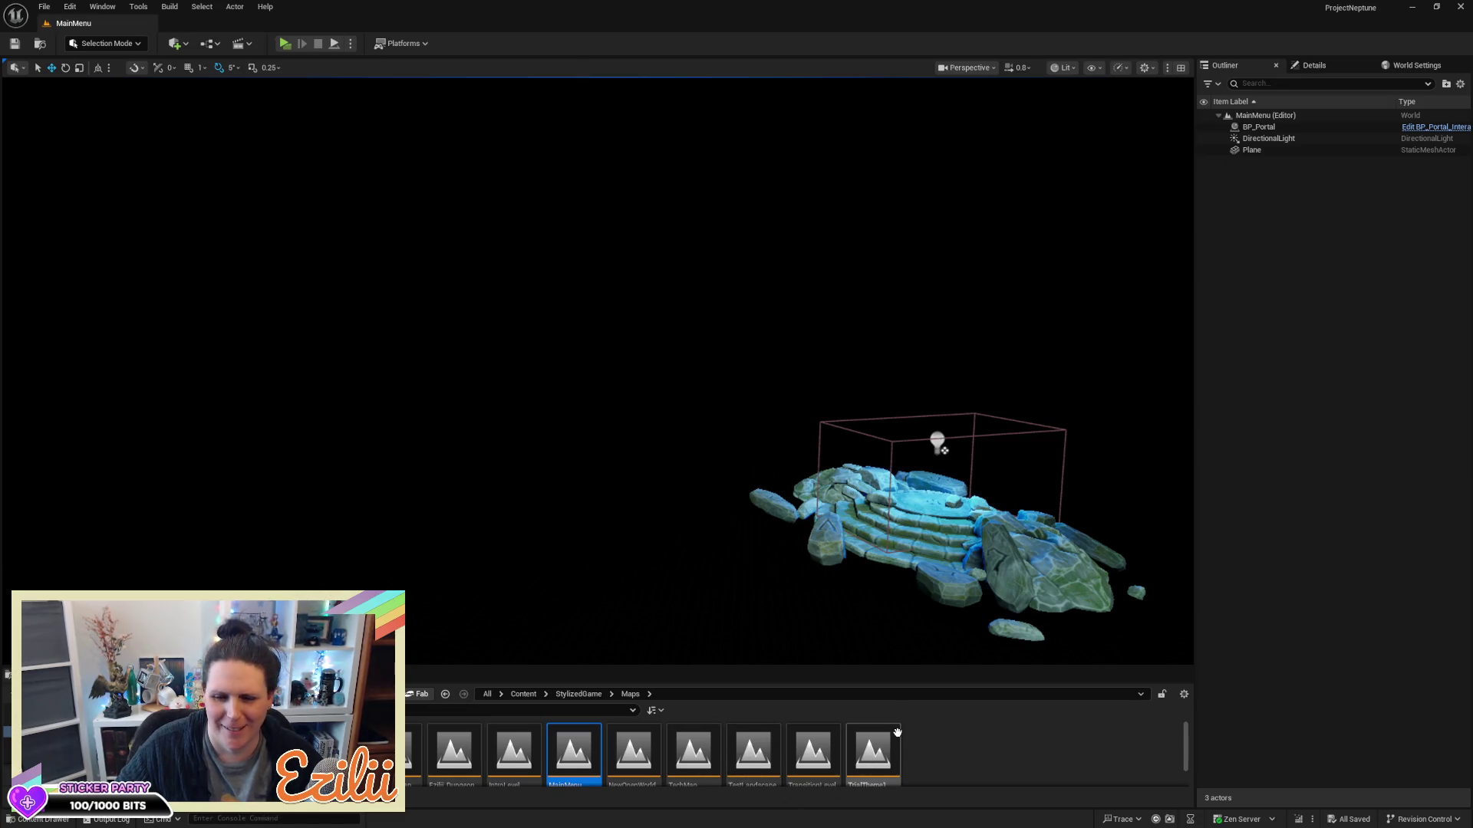
Raise the viewport/Content Browser splitter so map names are readable, then select NewOpenWorld
mouse_move(897, 734)
mouse_move(694, 556)
mouse_down()
mouse_move(844, 613)
mouse_move(767, 598)
mouse_move(641, 522)
mouse_move(693, 522)
mouse_up()
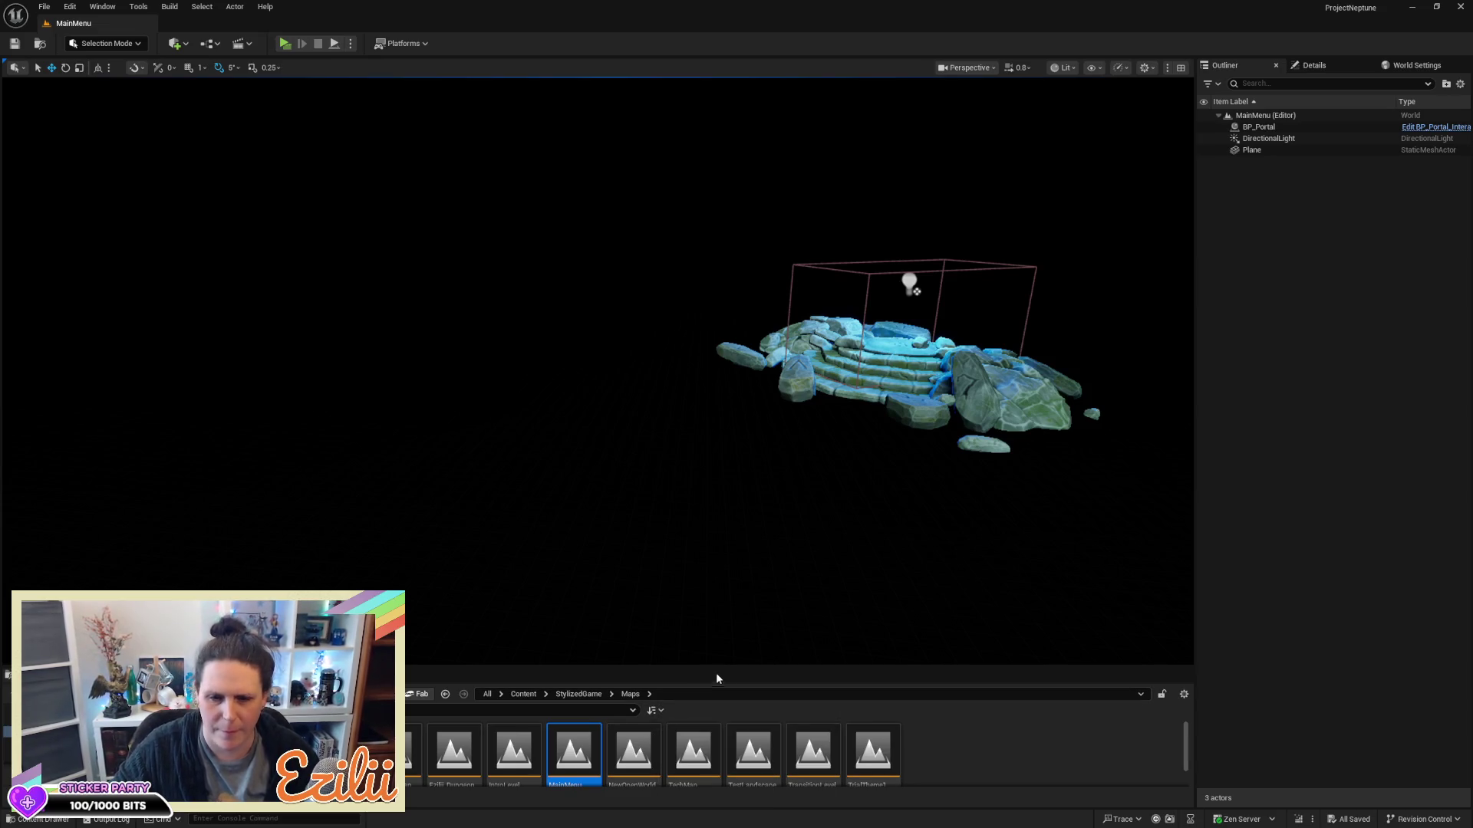
mouse_move(725, 668)
mouse_down()
mouse_move(723, 635)
mouse_move(750, 603)
mouse_up()
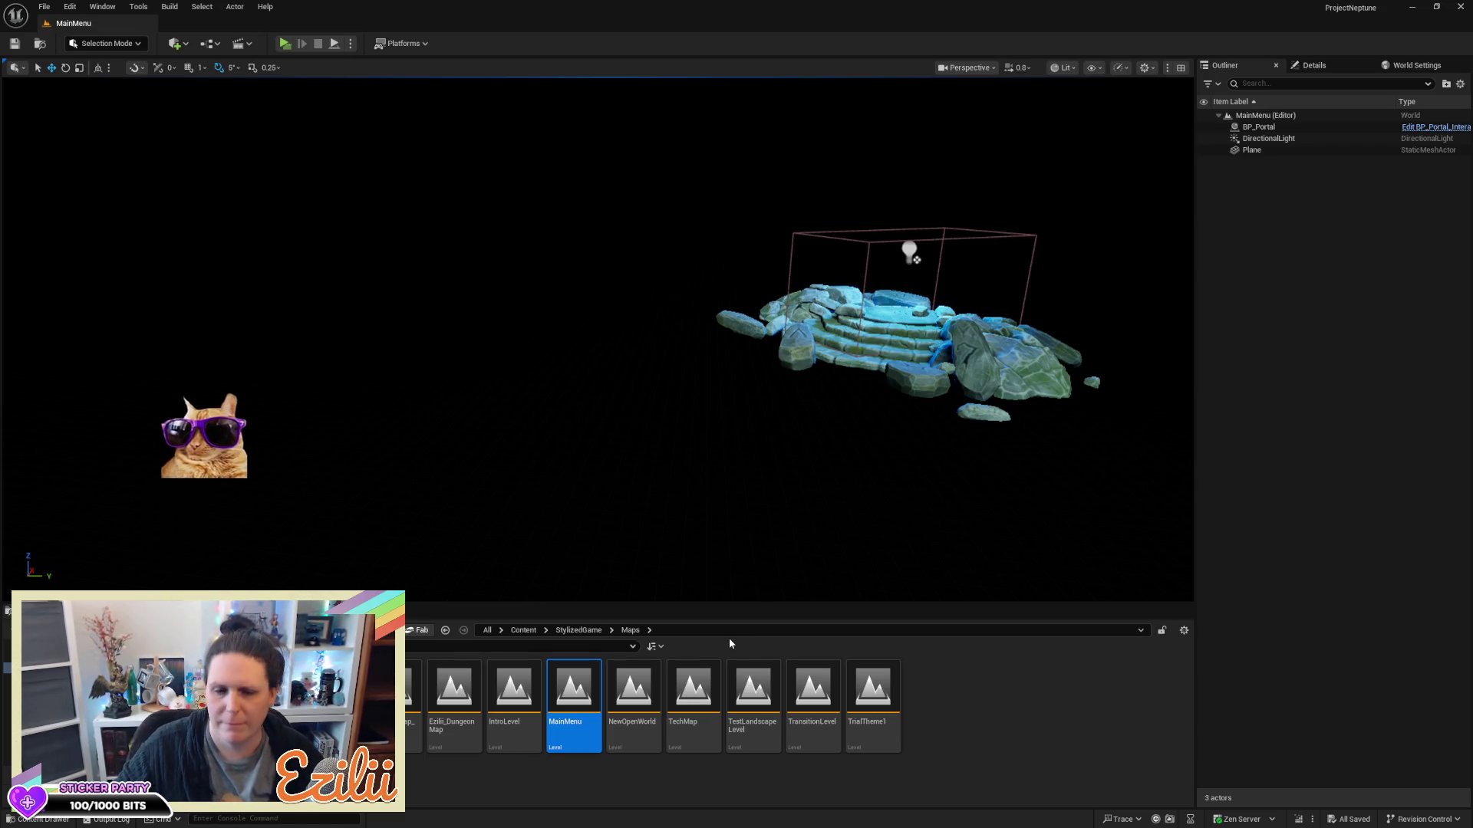
mouse_move(696, 738)
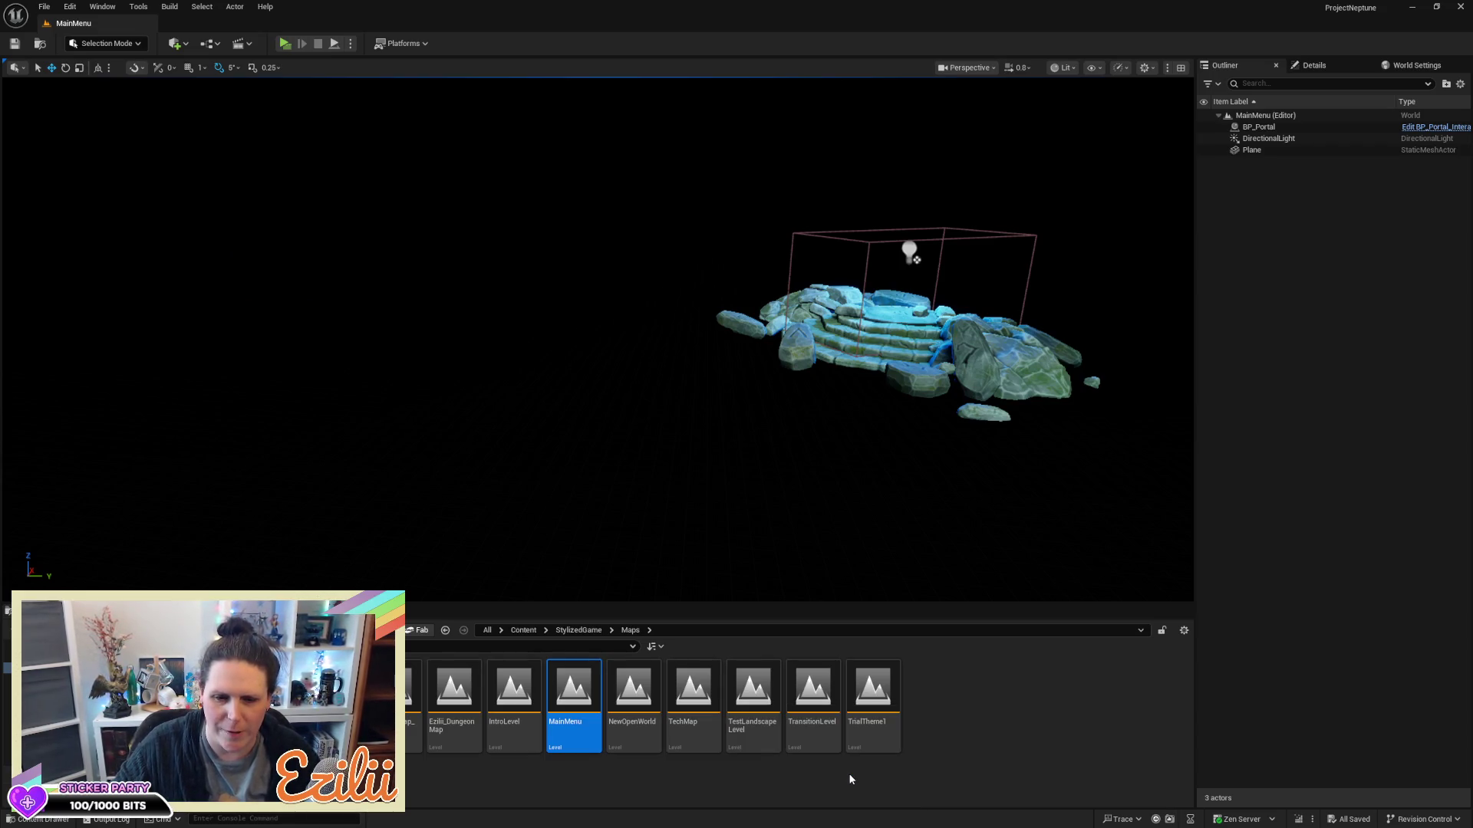
click(634, 704)
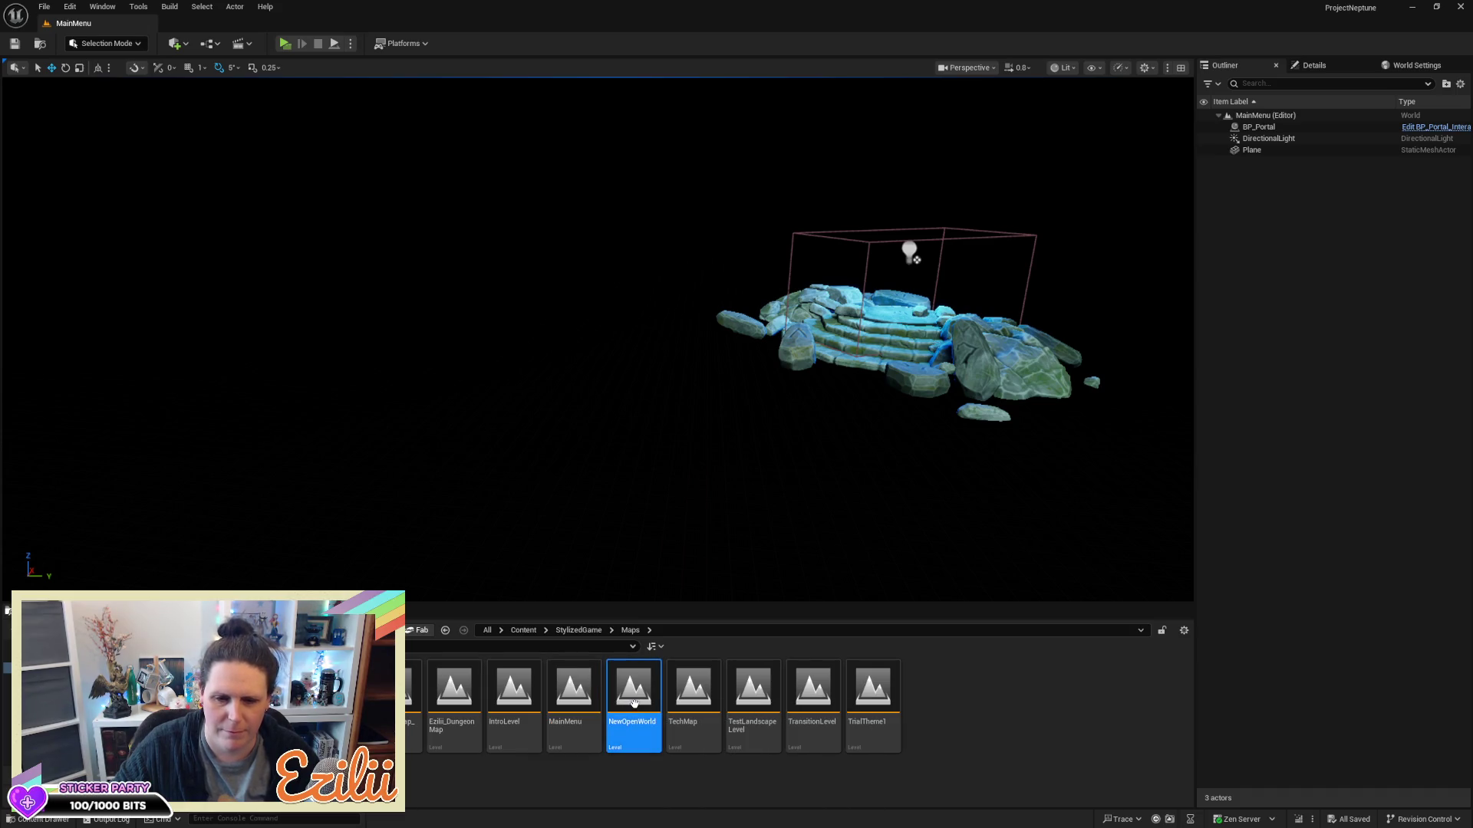
Open NewOpenWorld, return the Content Browser to the root Content folder, and start a playtest
double_click(633, 703)
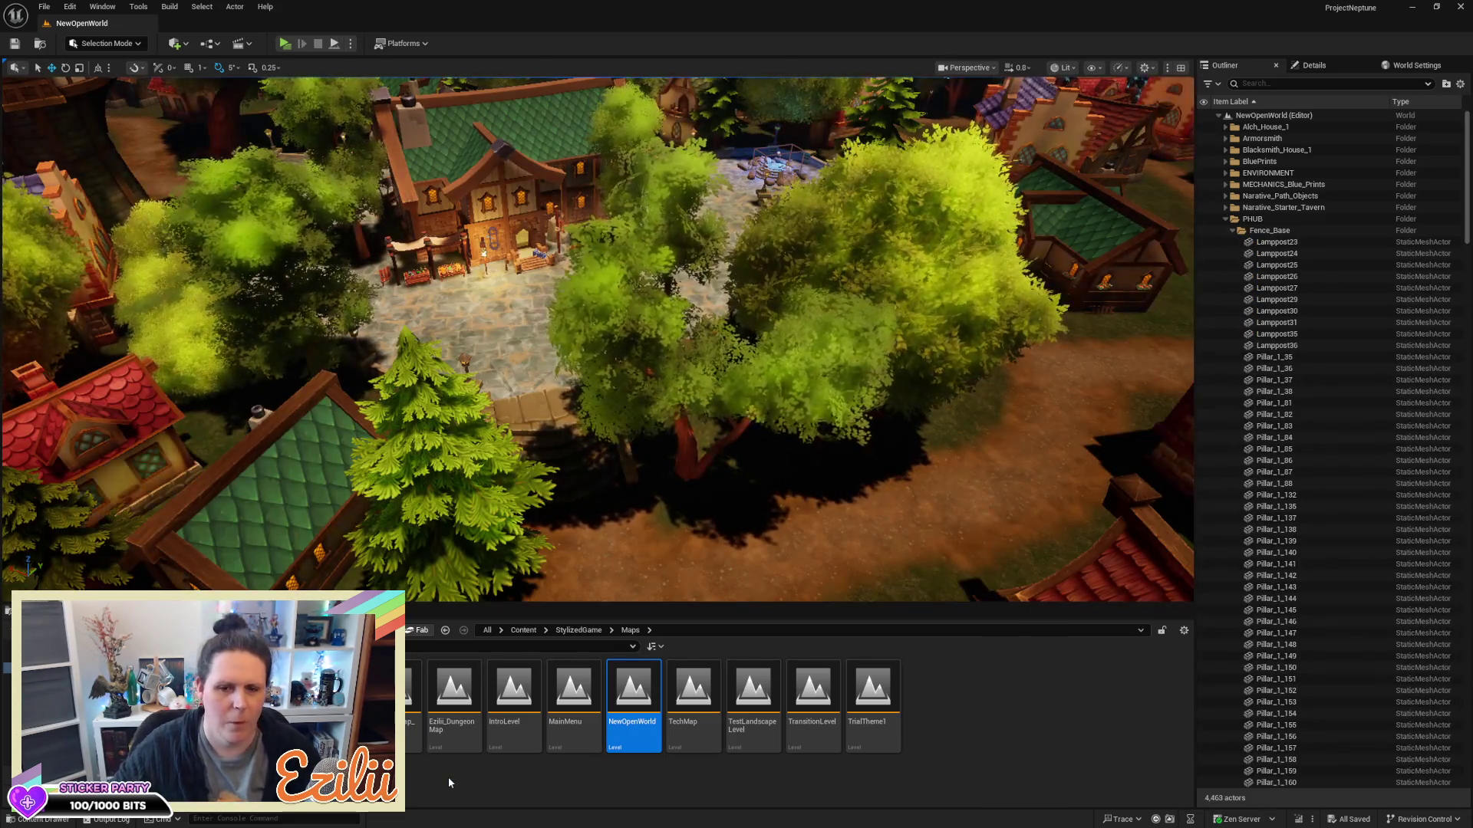
mouse_move(898, 372)
mouse_down()
mouse_move(844, 268)
mouse_move(822, 146)
mouse_up()
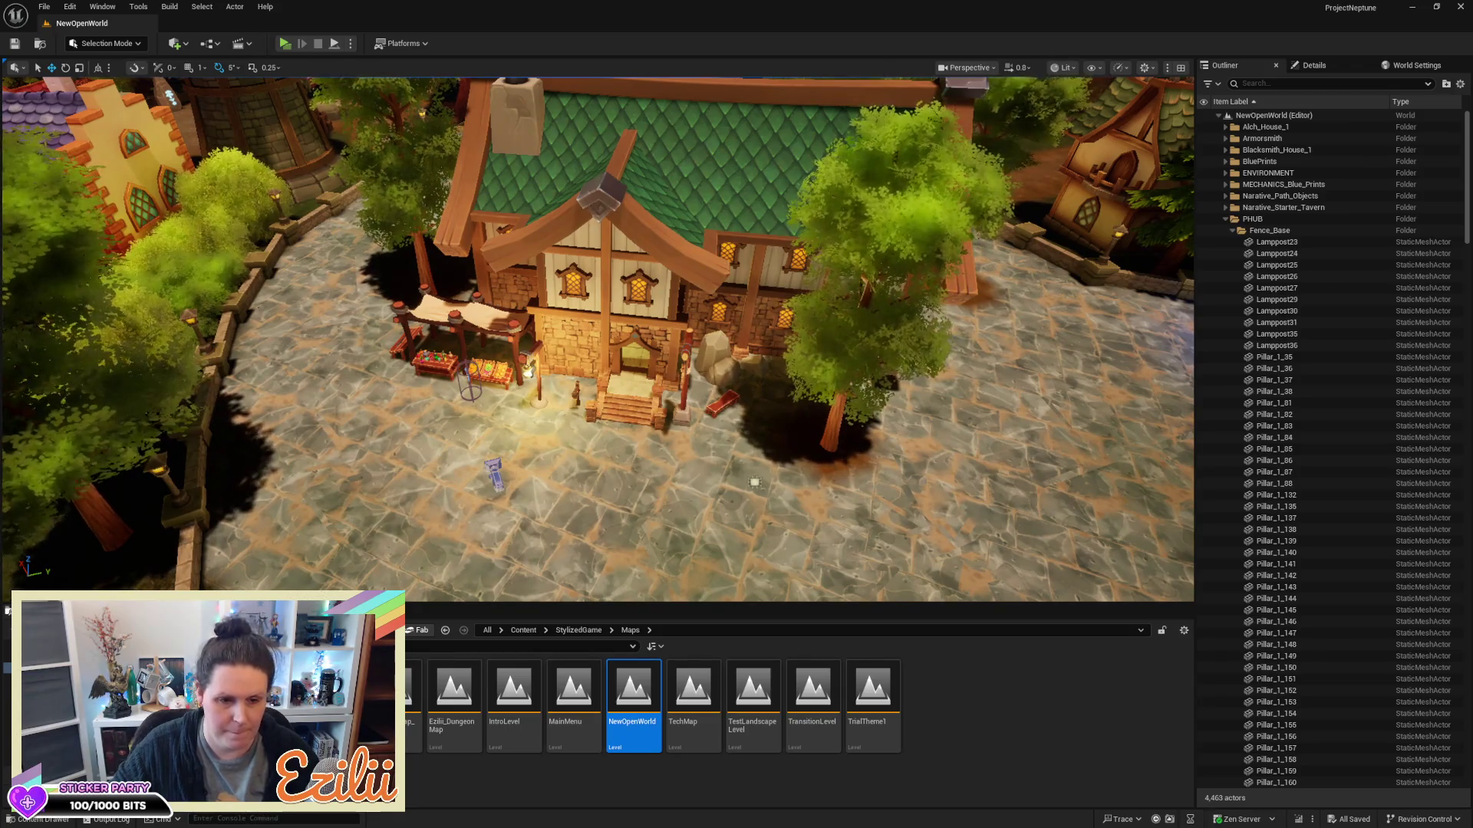
key(alt+Left)
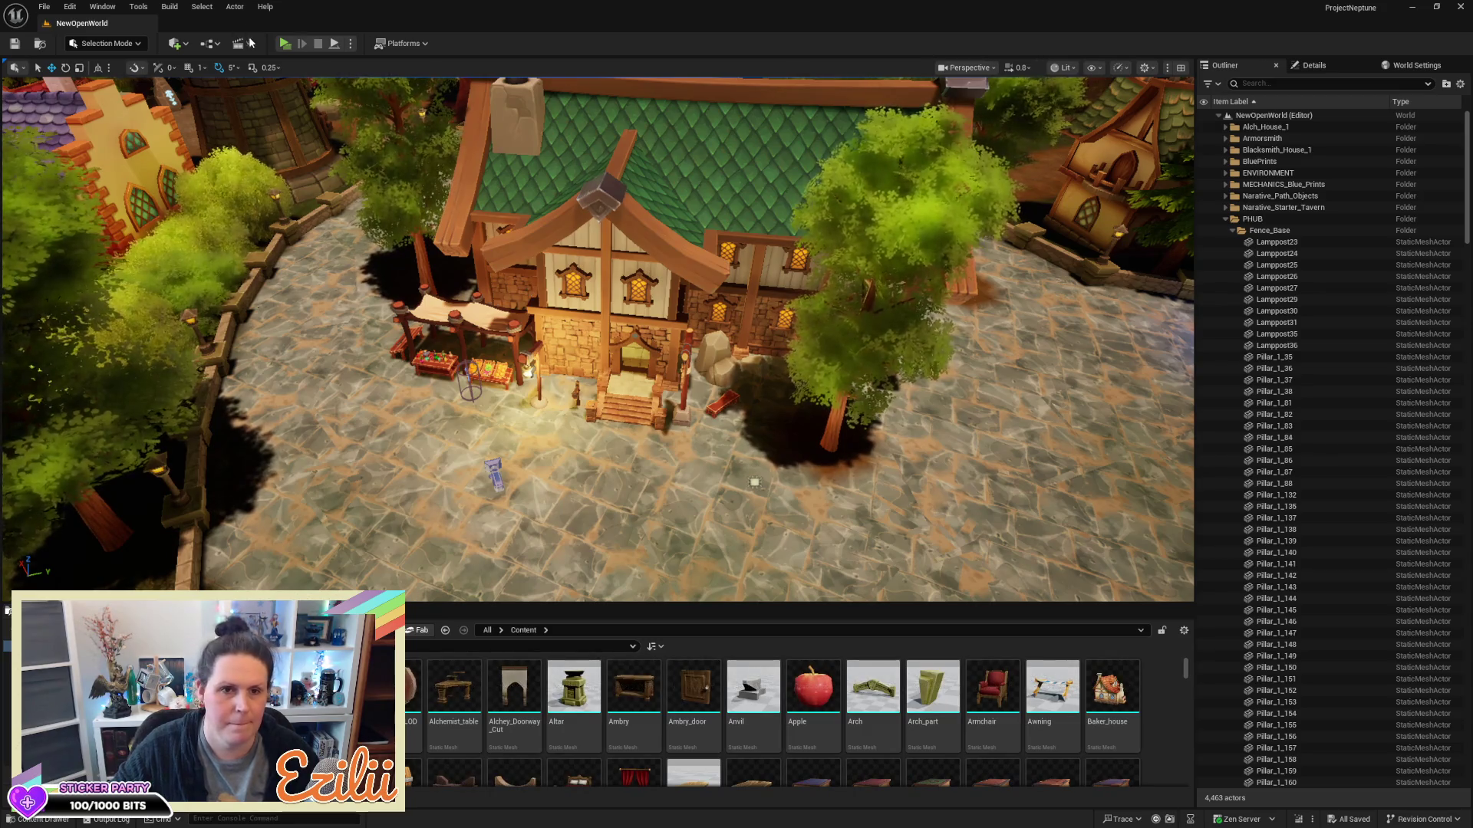
click(290, 48)
Run the character out of the tavern, across the square and down the village street
key(w)
key(w)
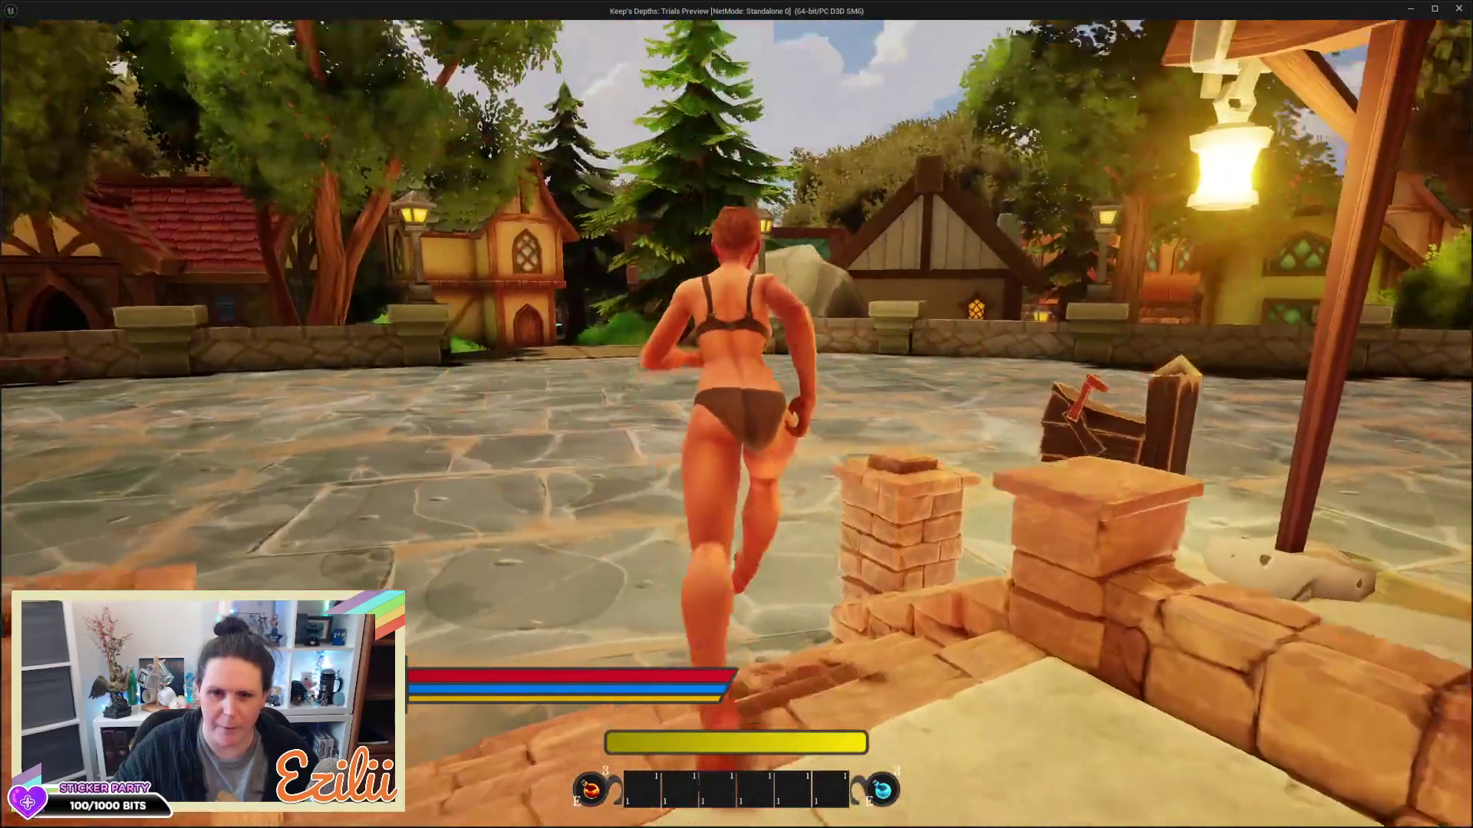
key(w)
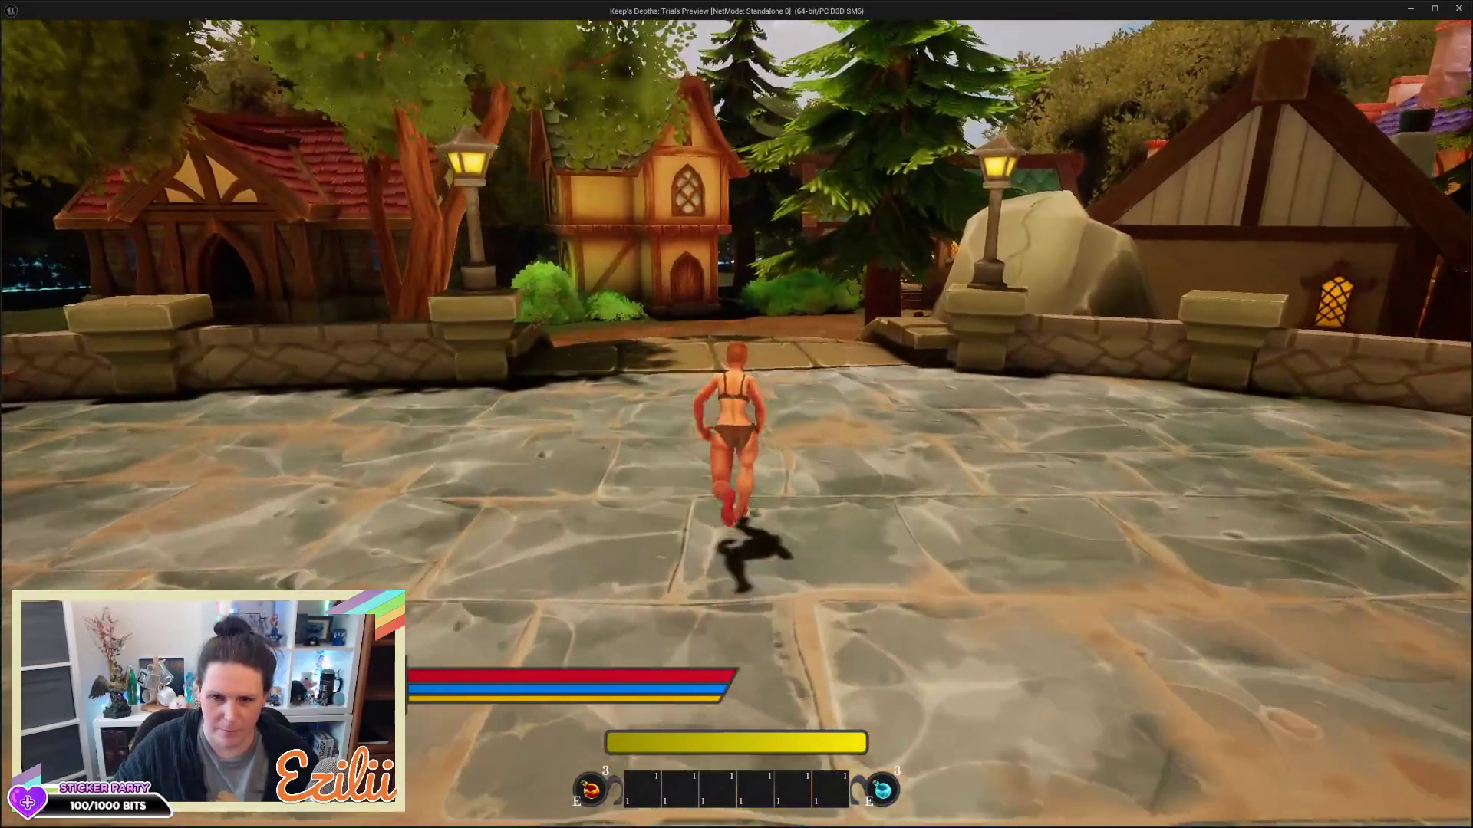
key(w)
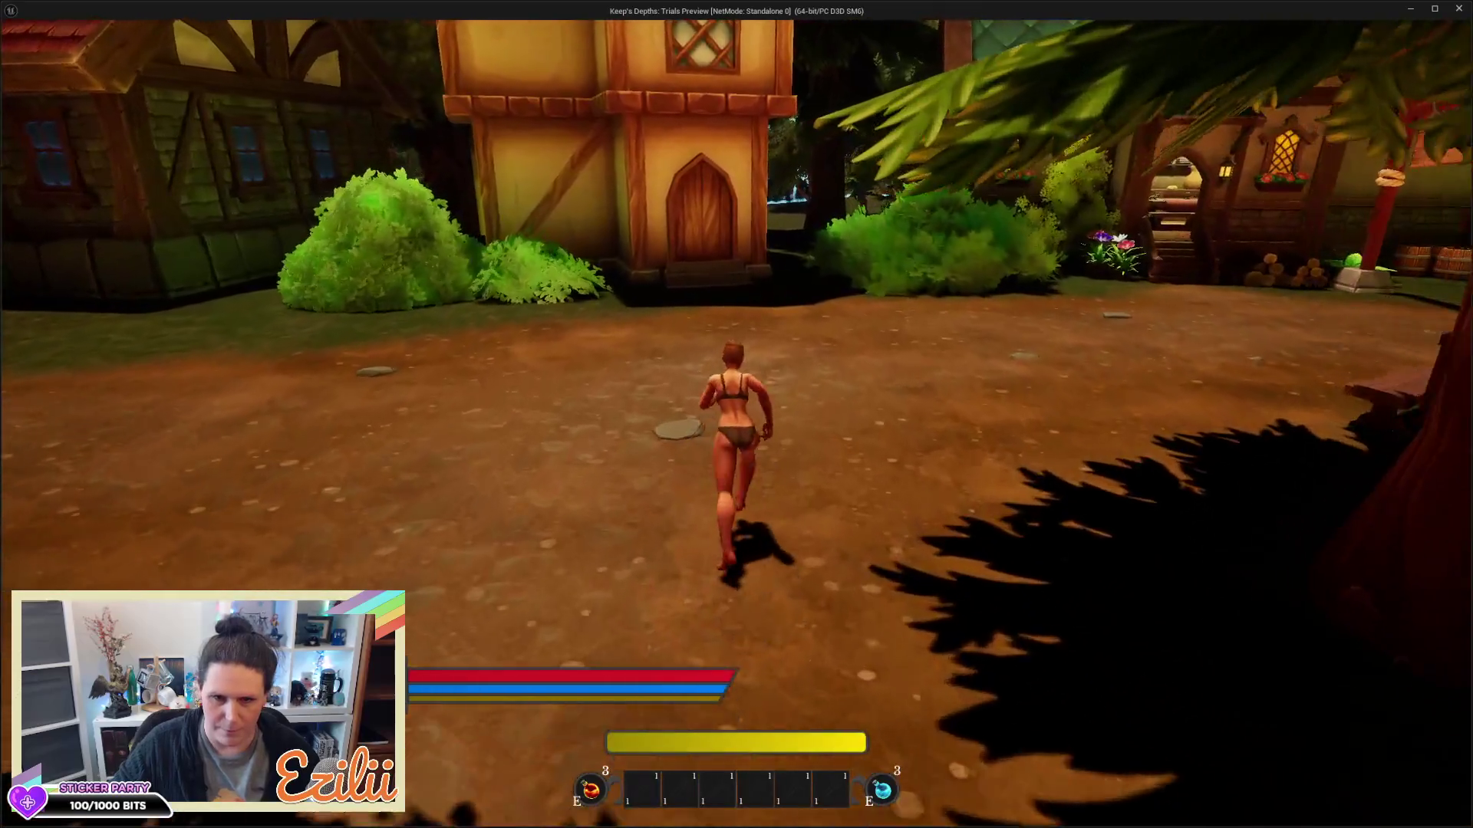
key(w)
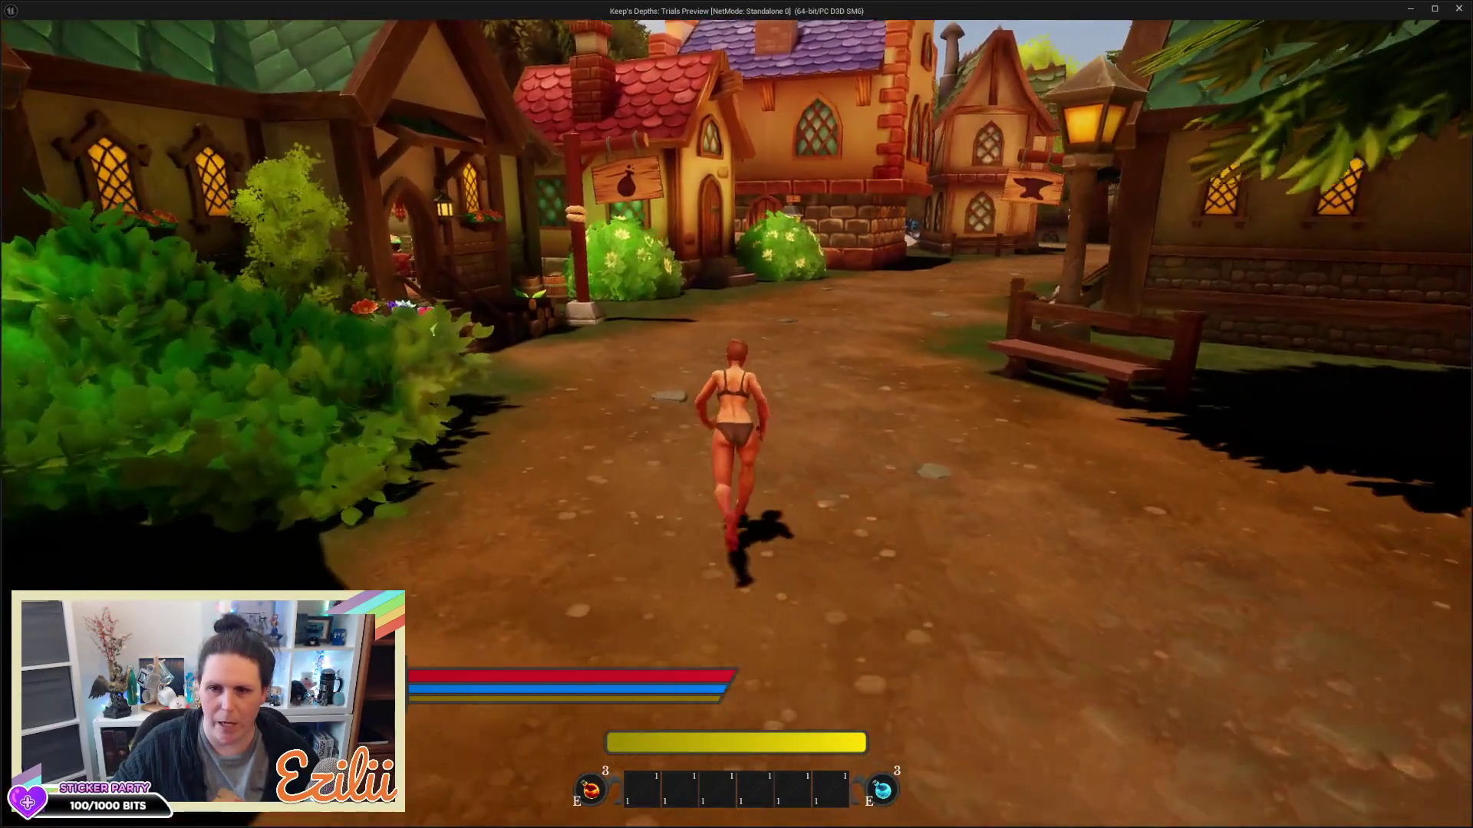
key(w)
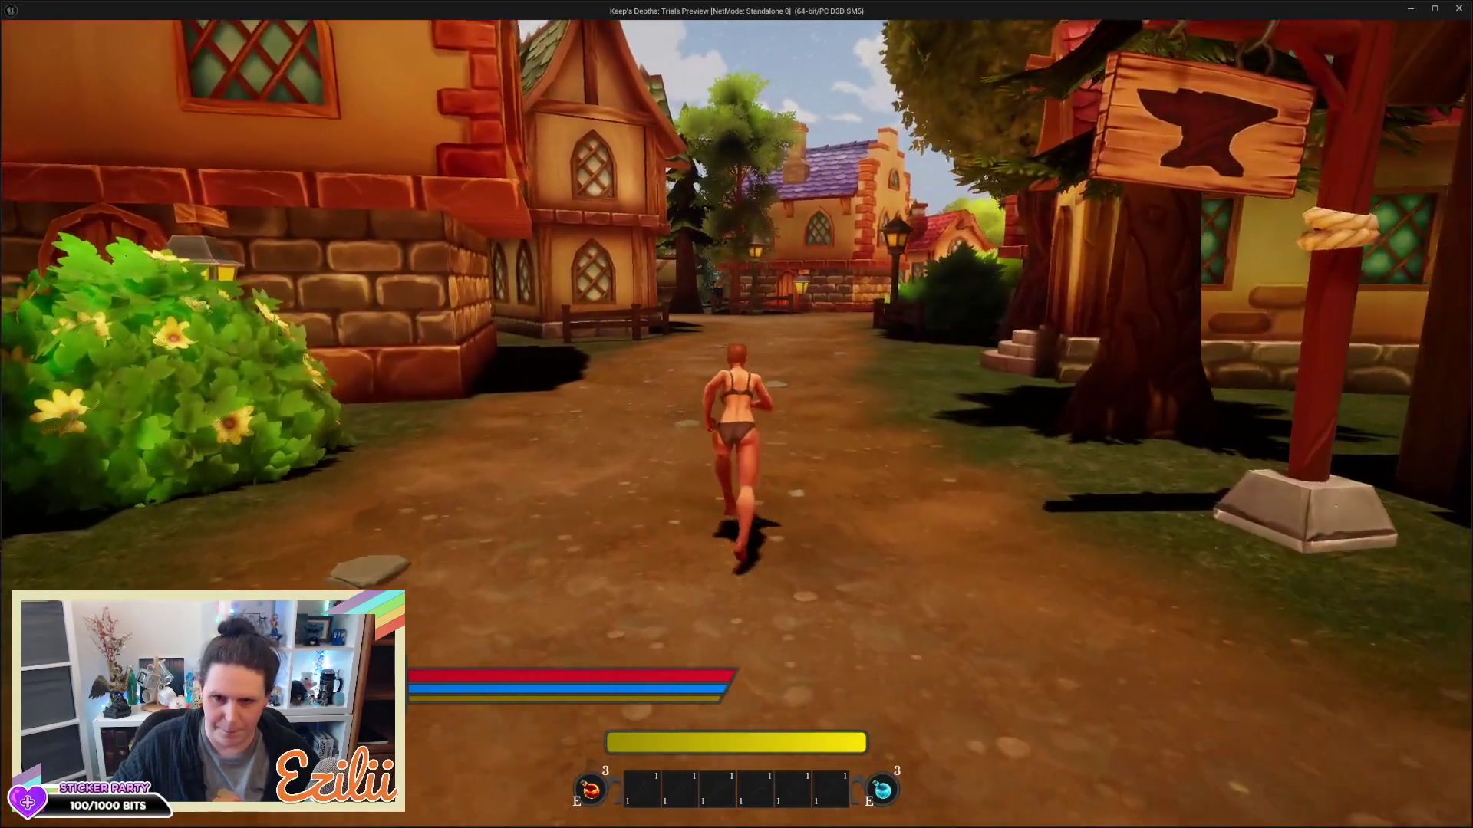
key(w)
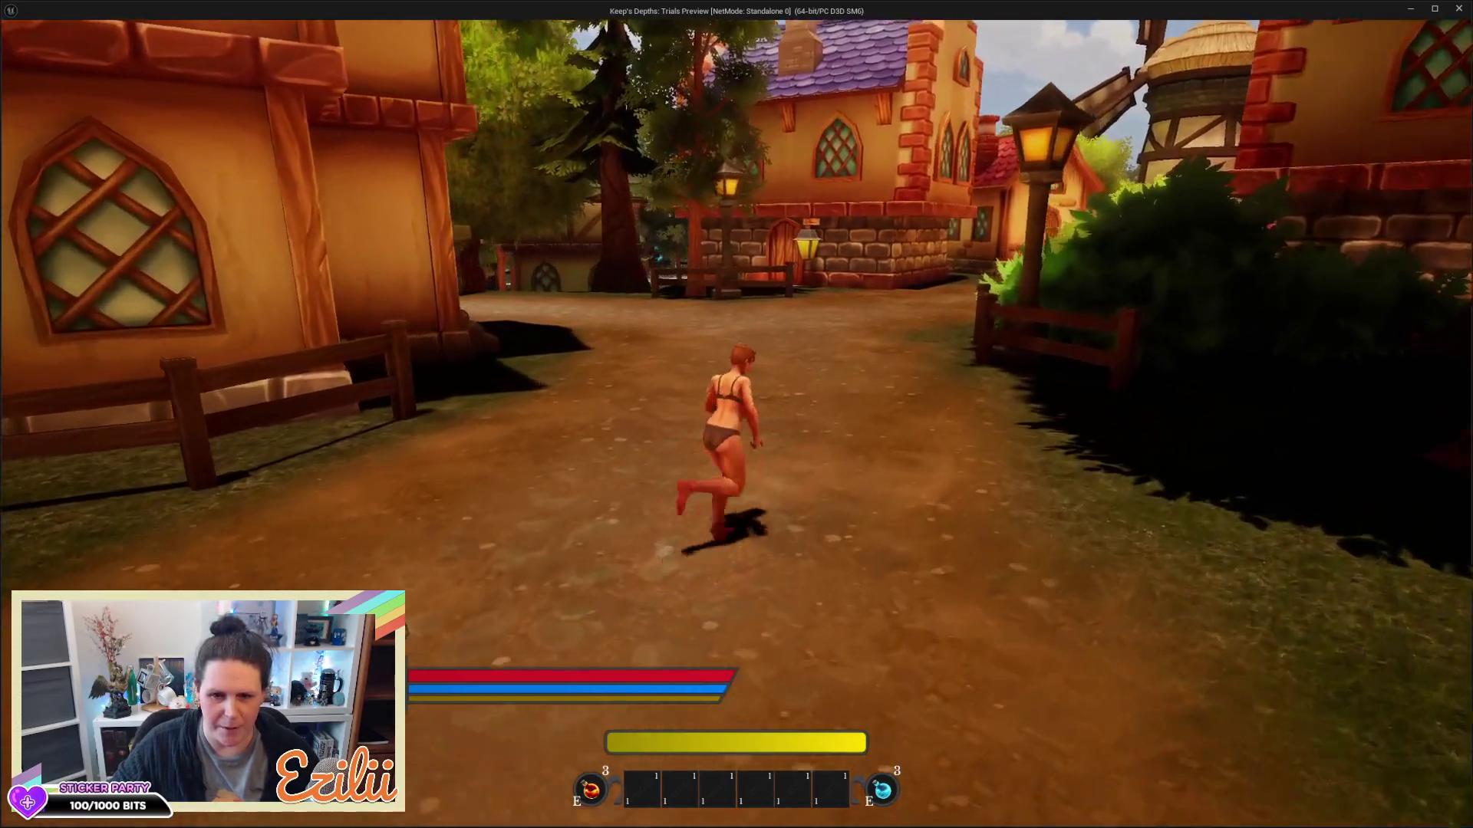
key(w)
key(w)
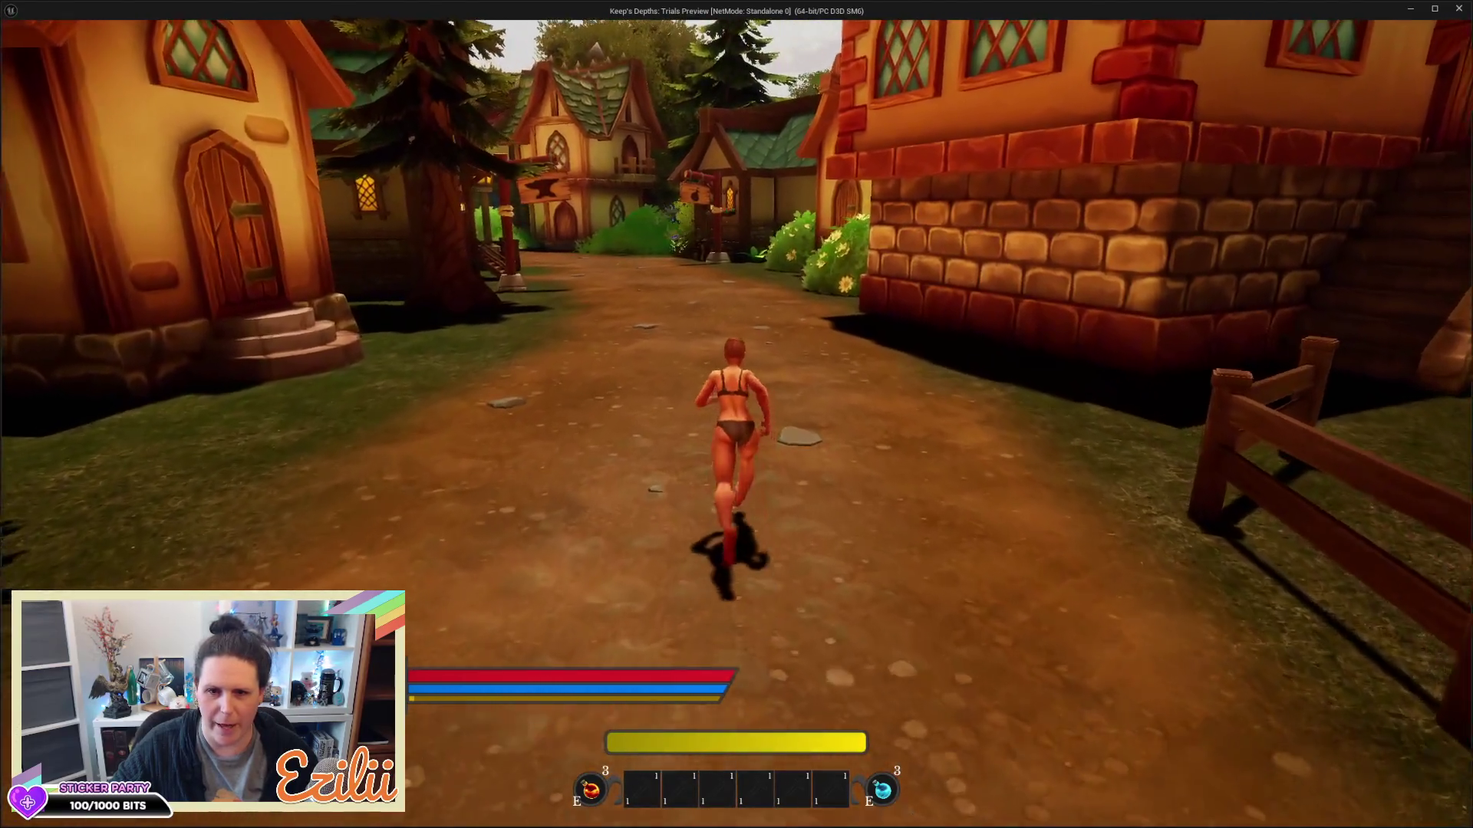
Keep running up the street past the potion and anvil shops toward the stone gateway
key(w)
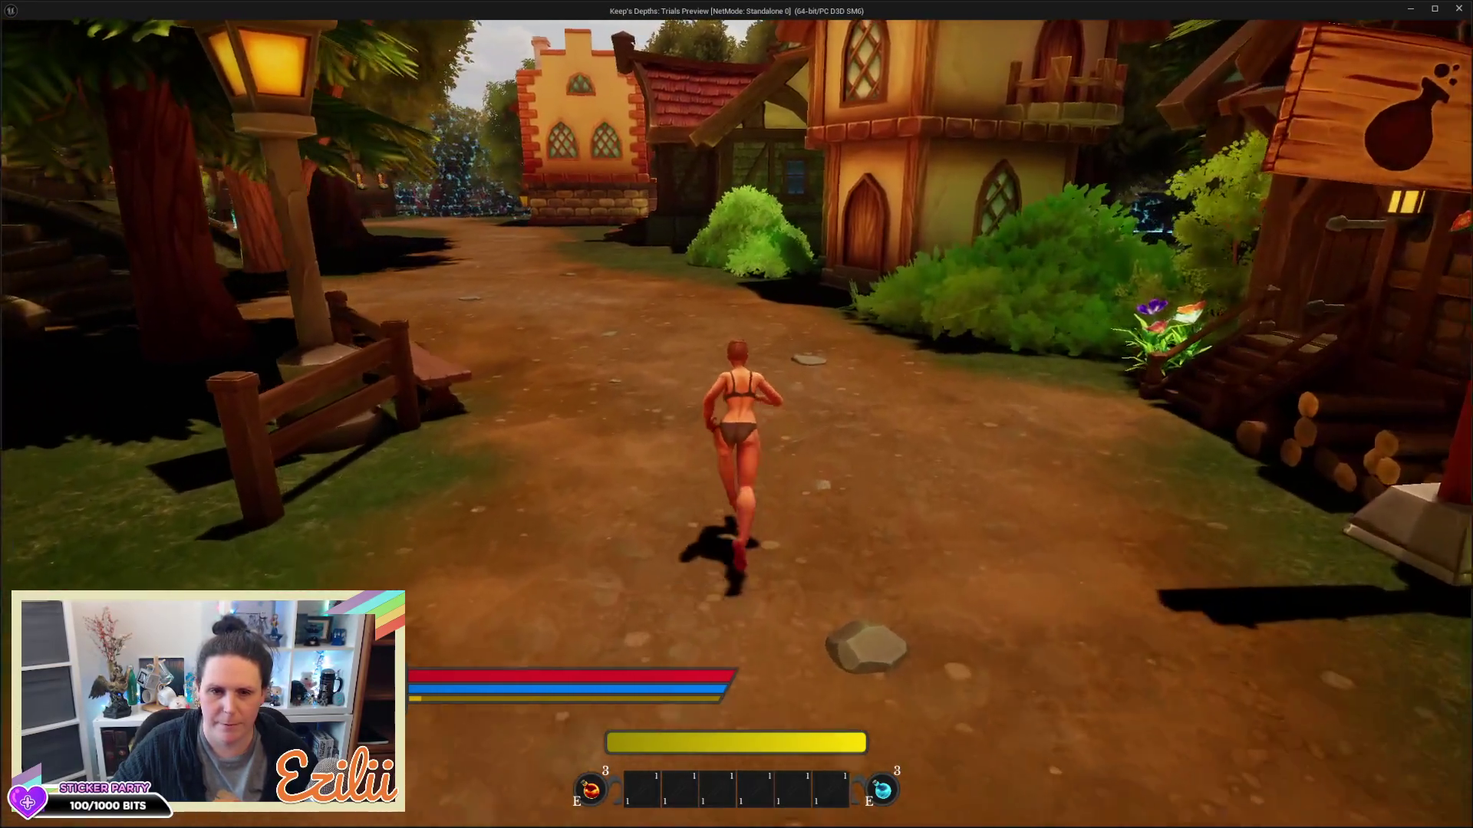
key(w)
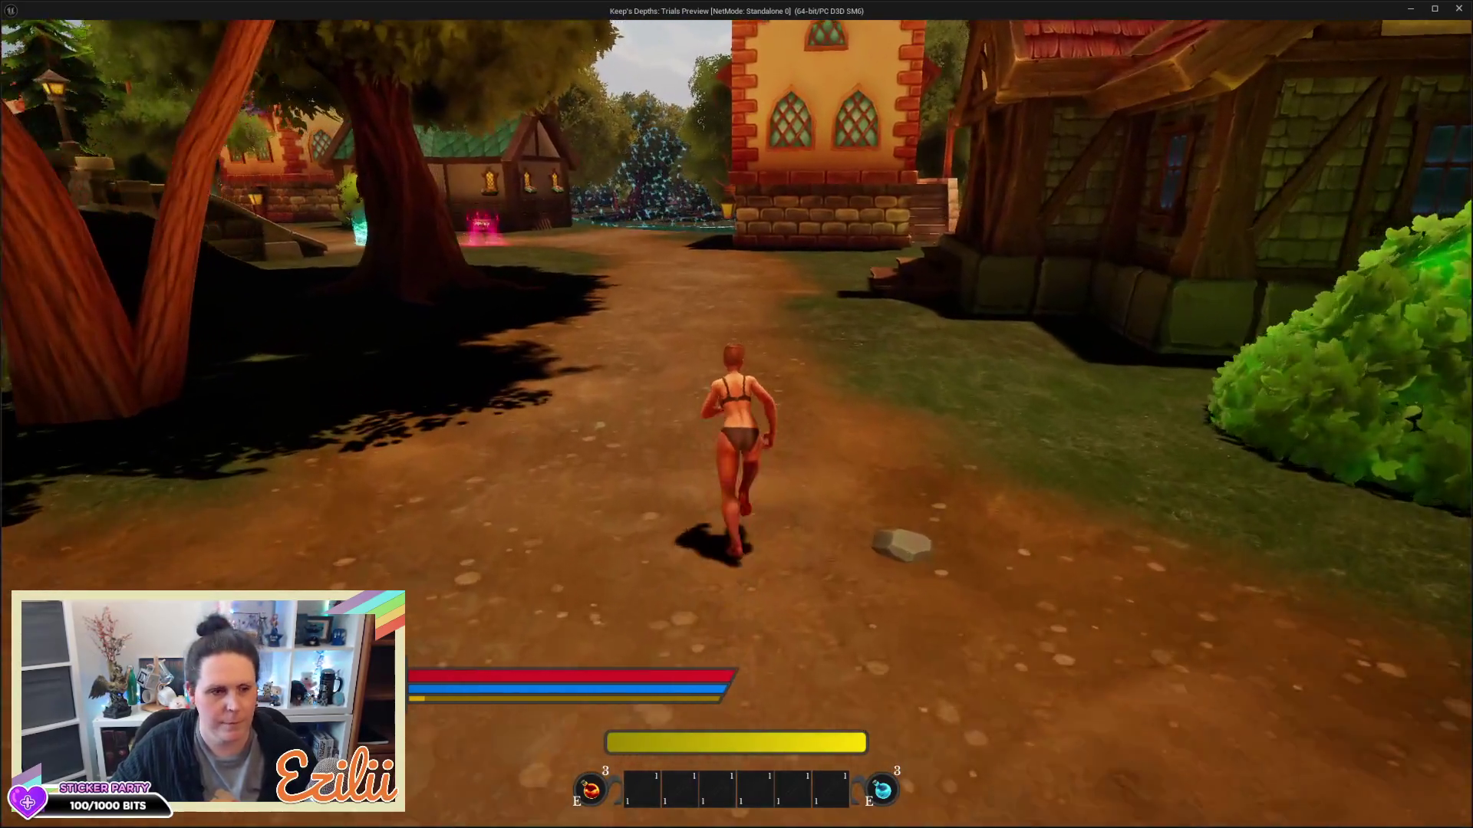
key(w)
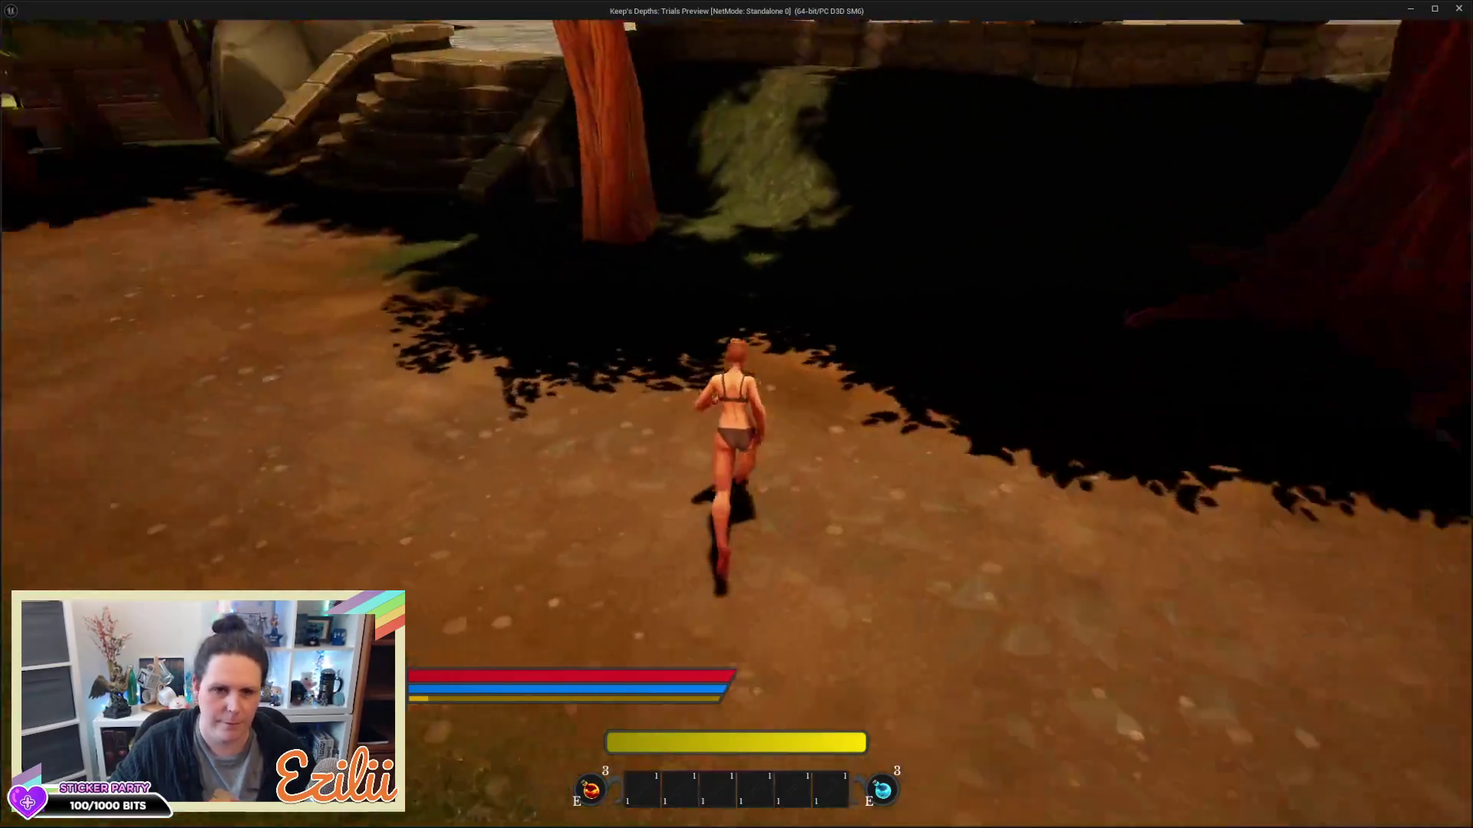
key(w)
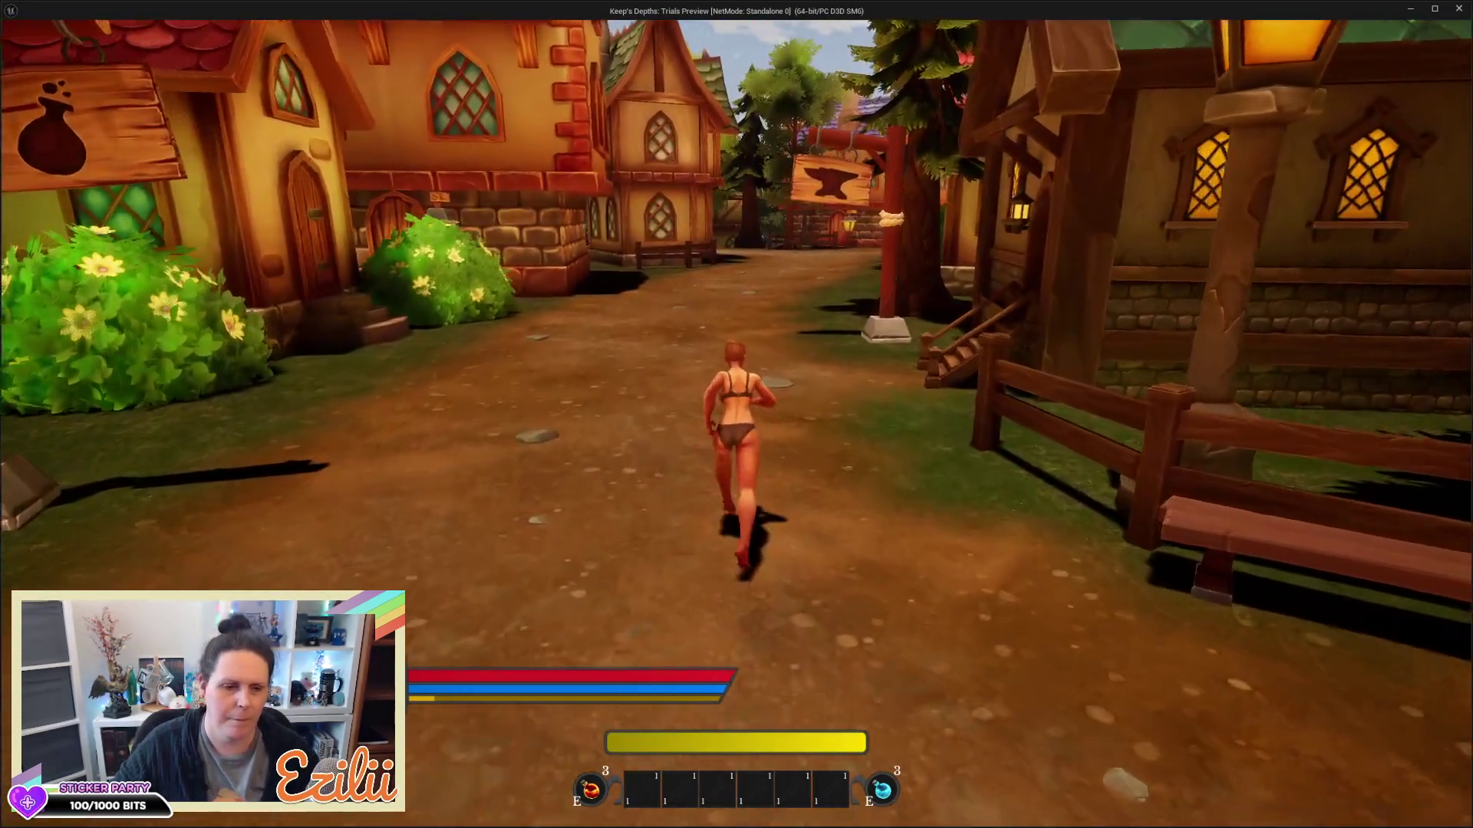
key(w)
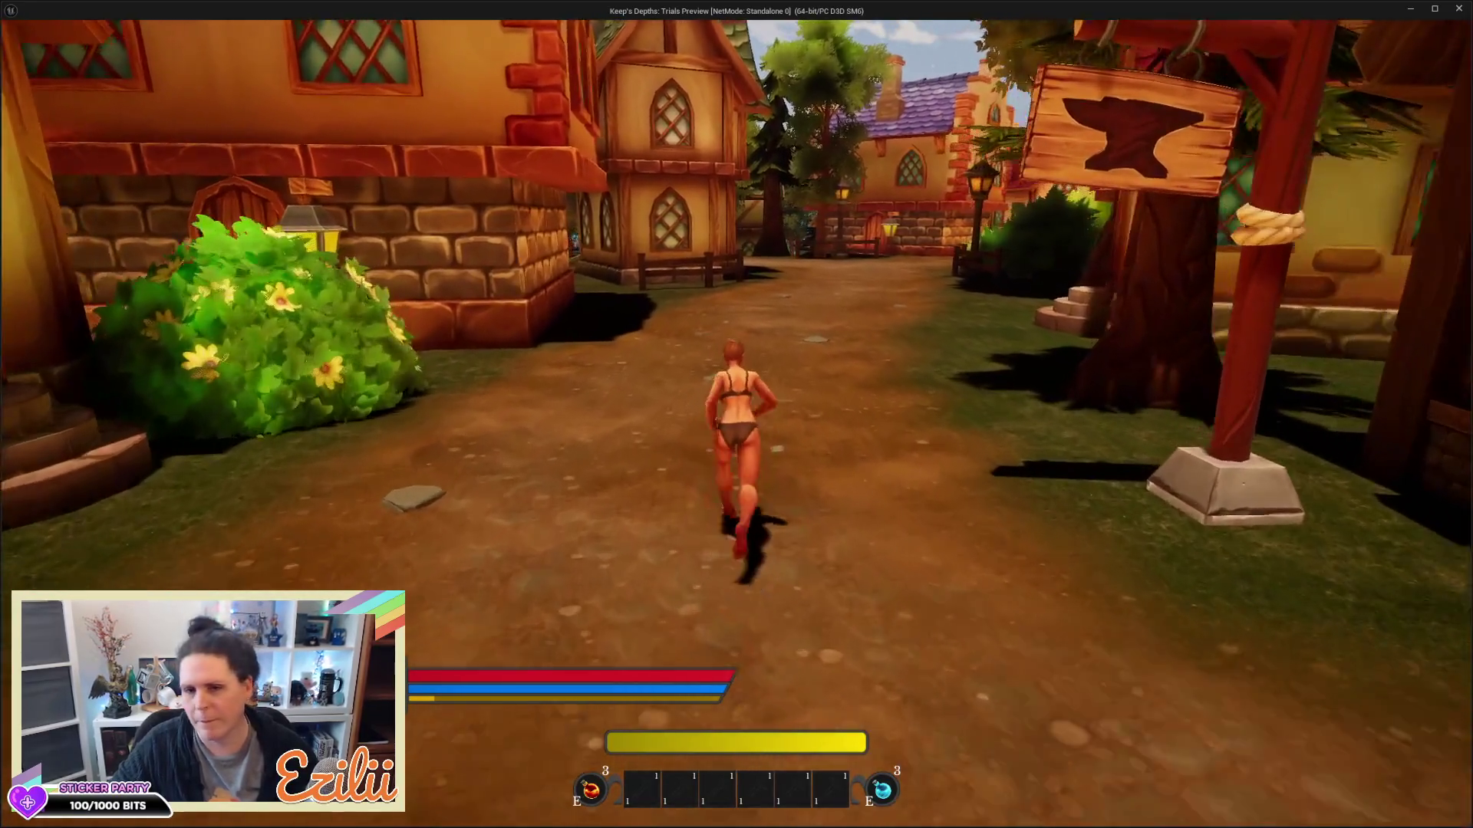
key(w)
key(w)
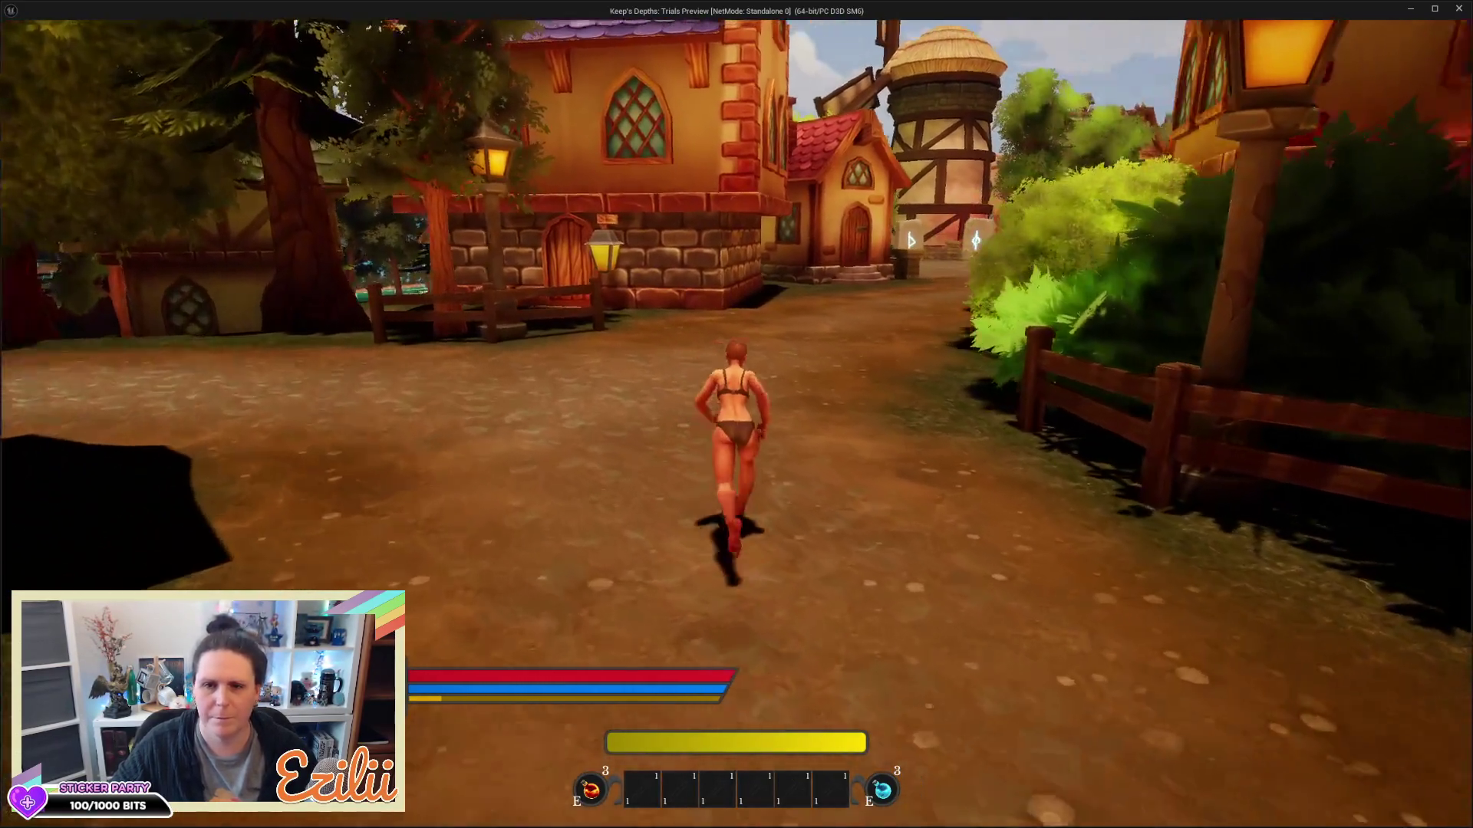
key(w)
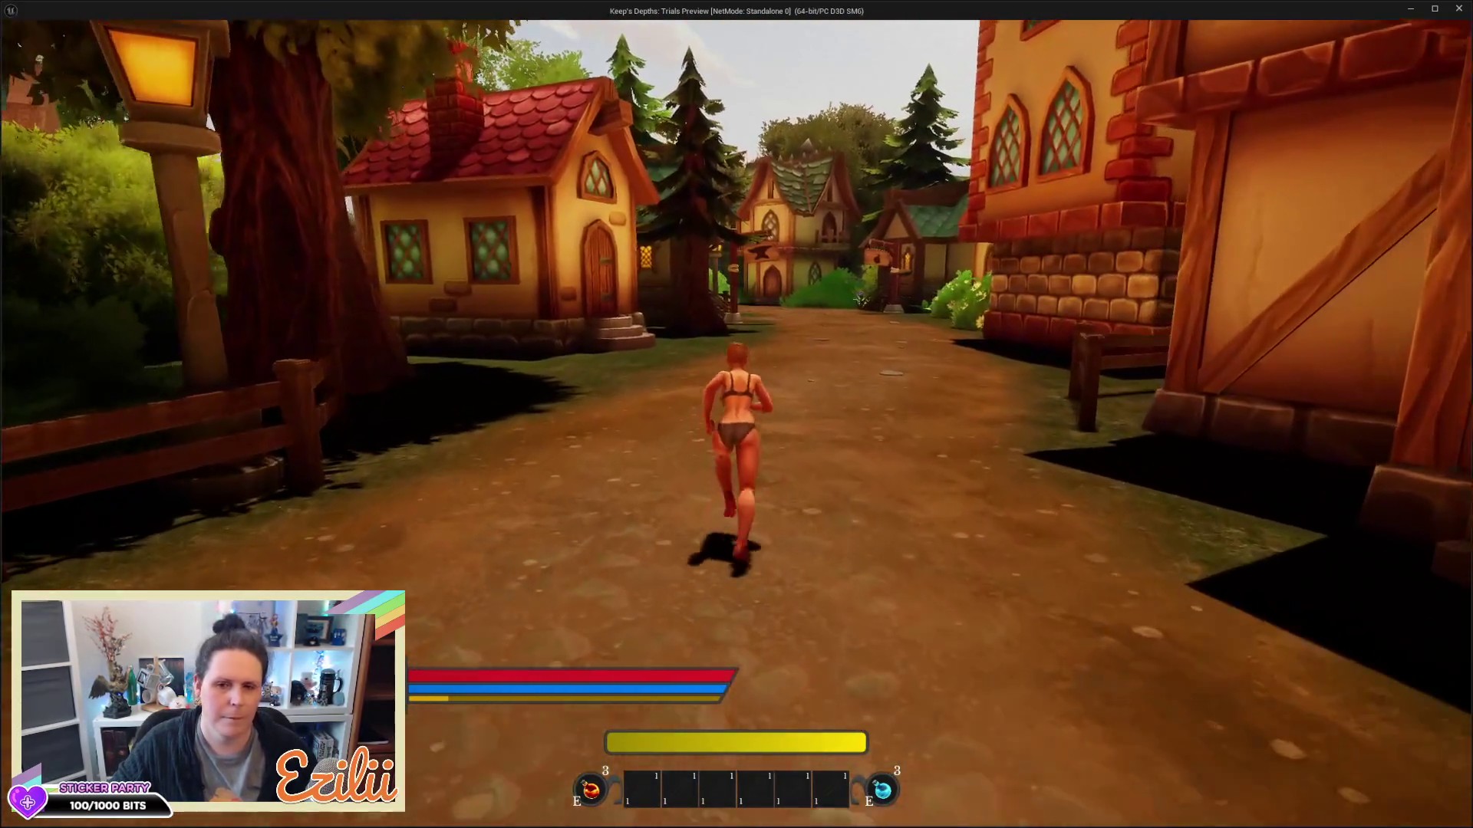
Run past the brick wall and lamppost toward the green-roofed house, portals and river
key(w)
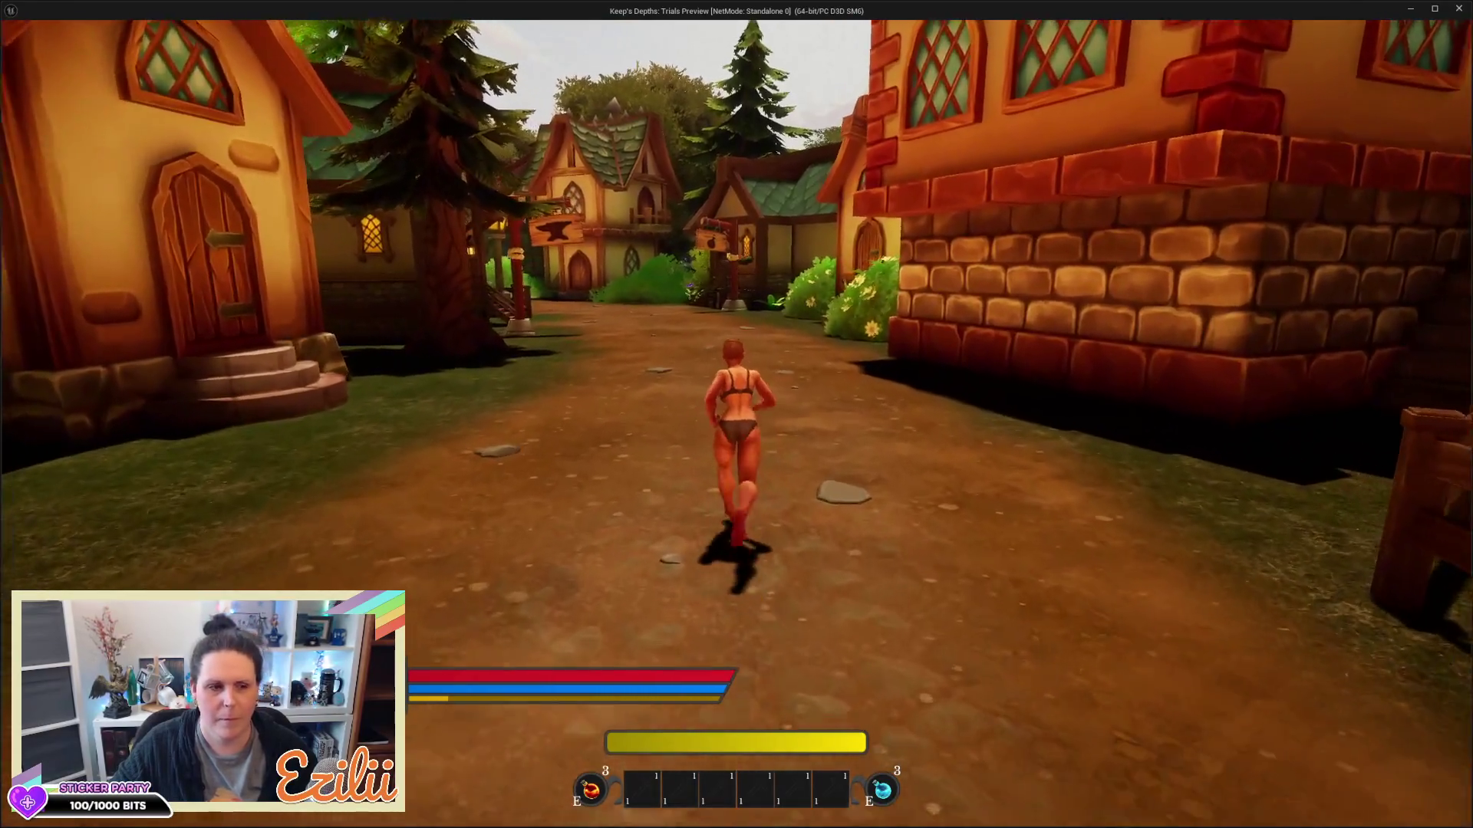
key(w)
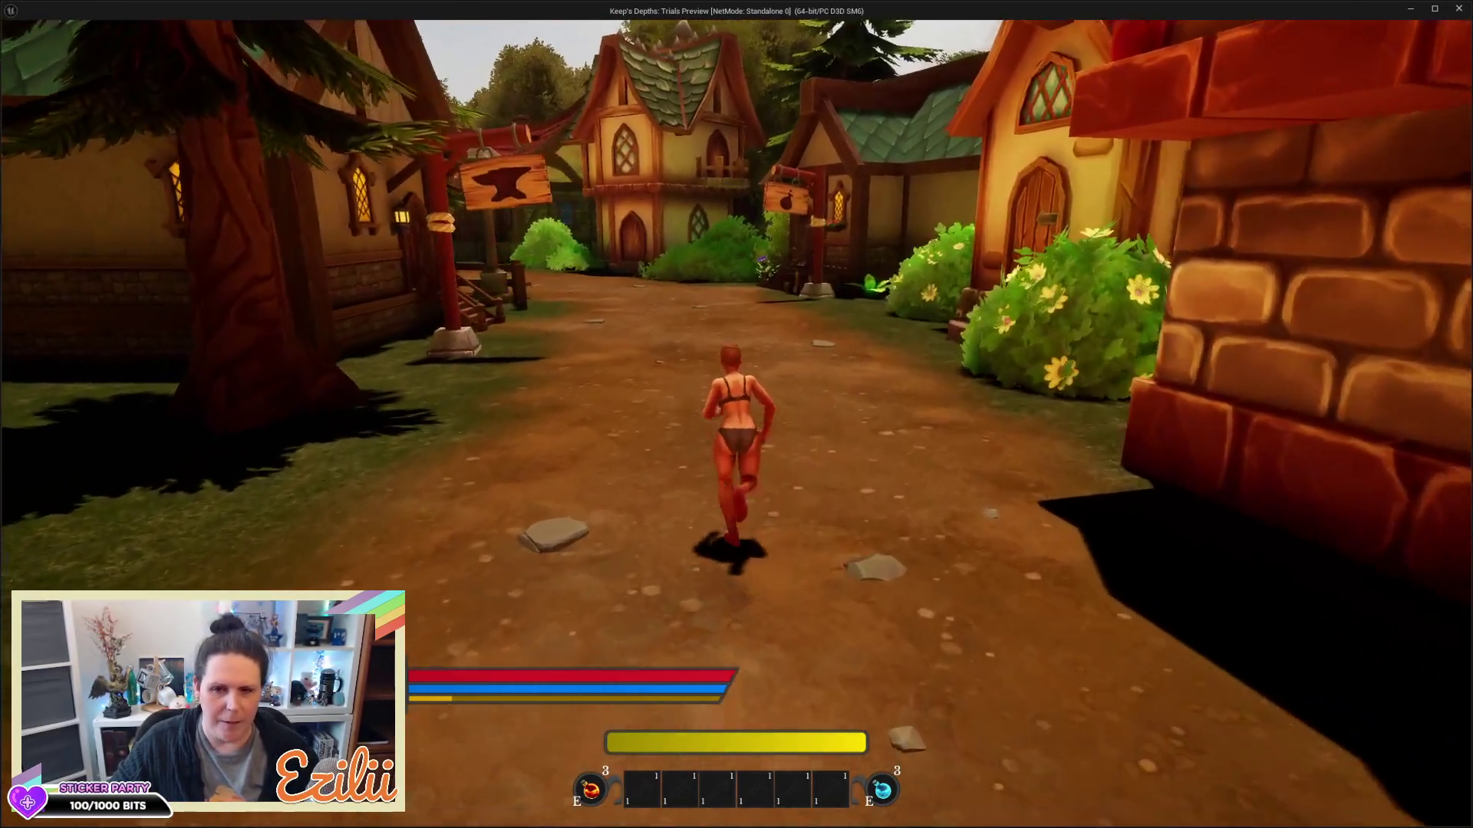
key(w)
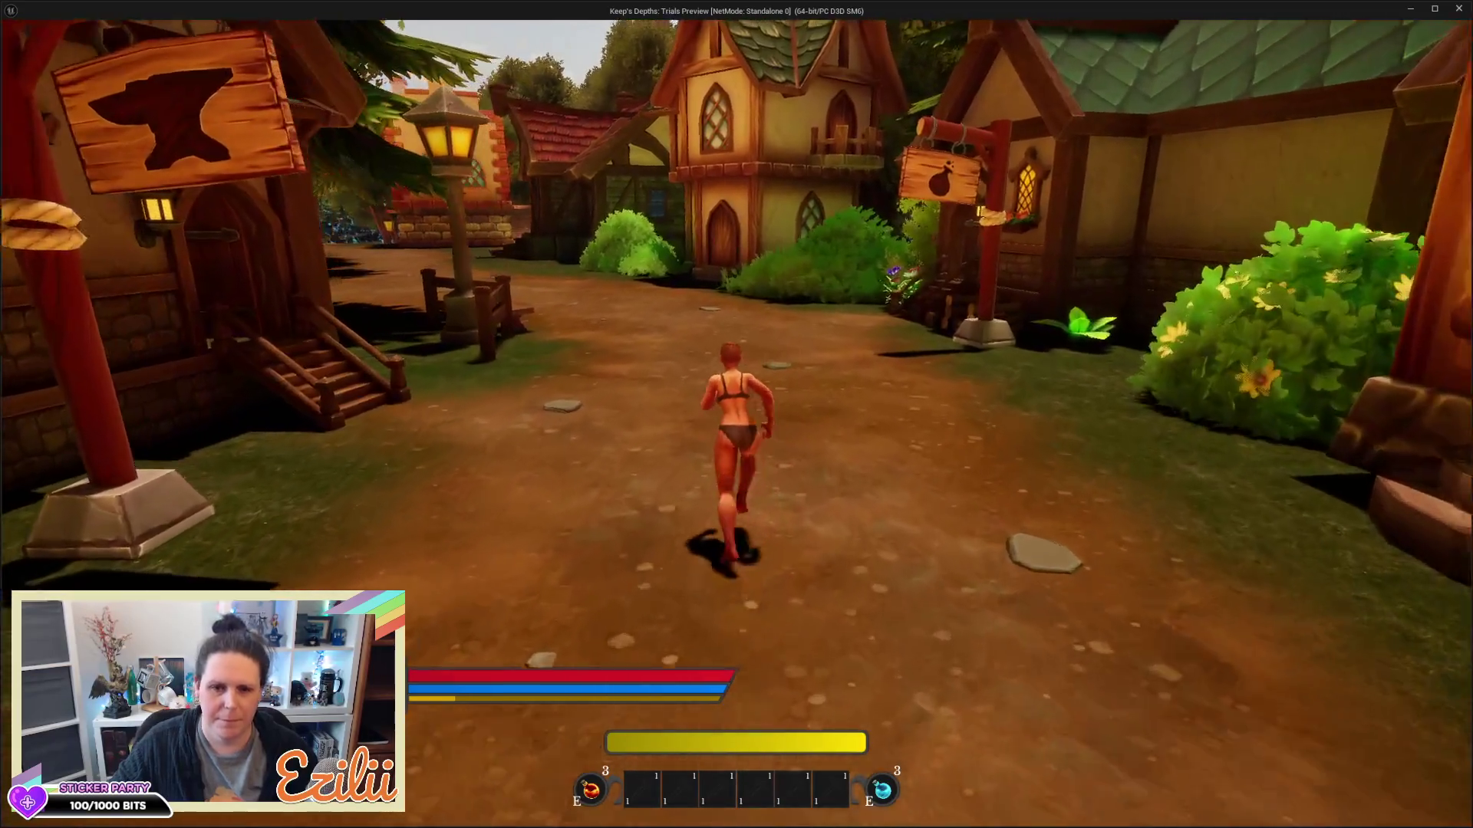
key(w)
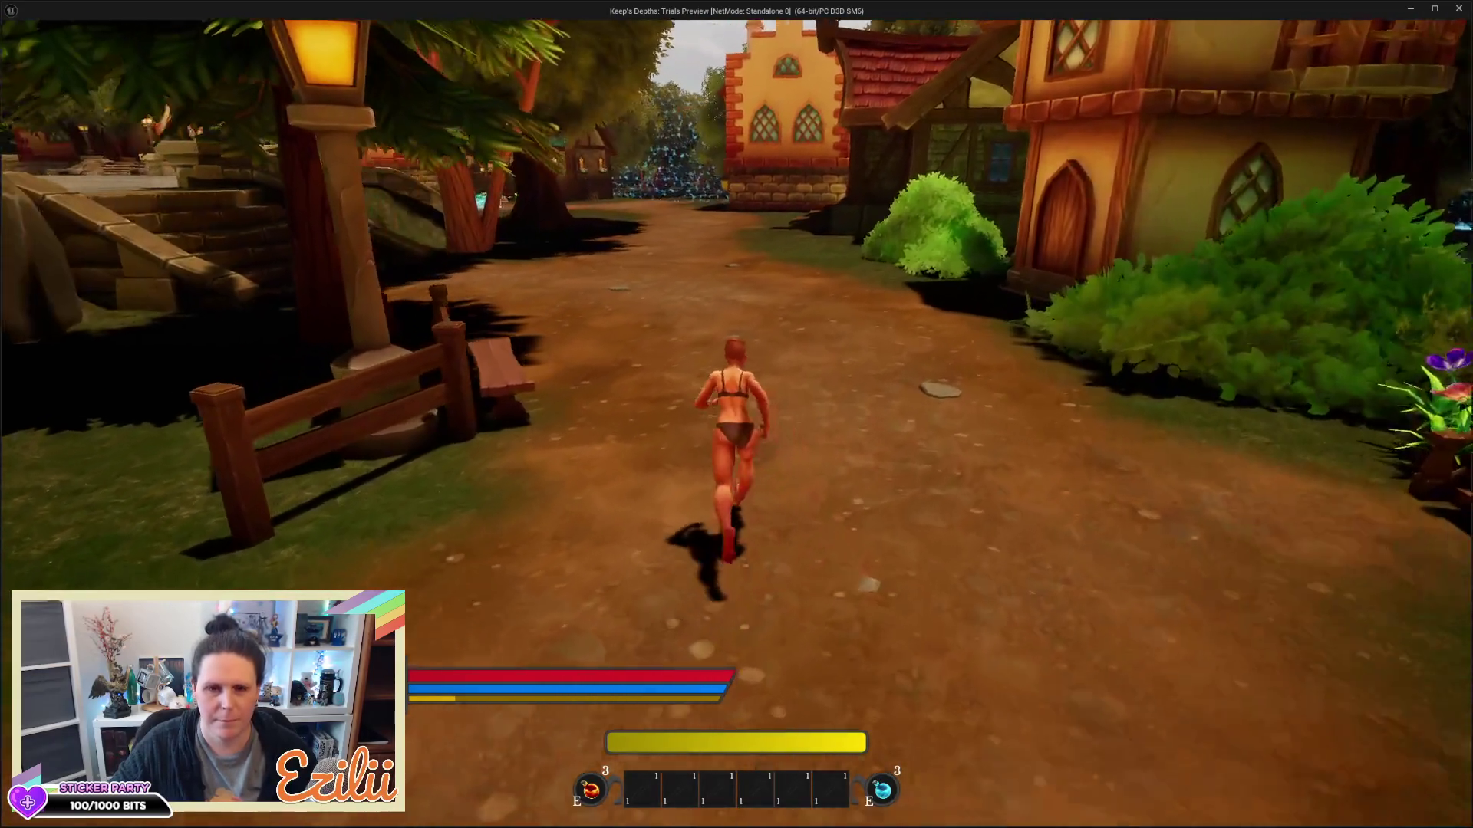
key(w)
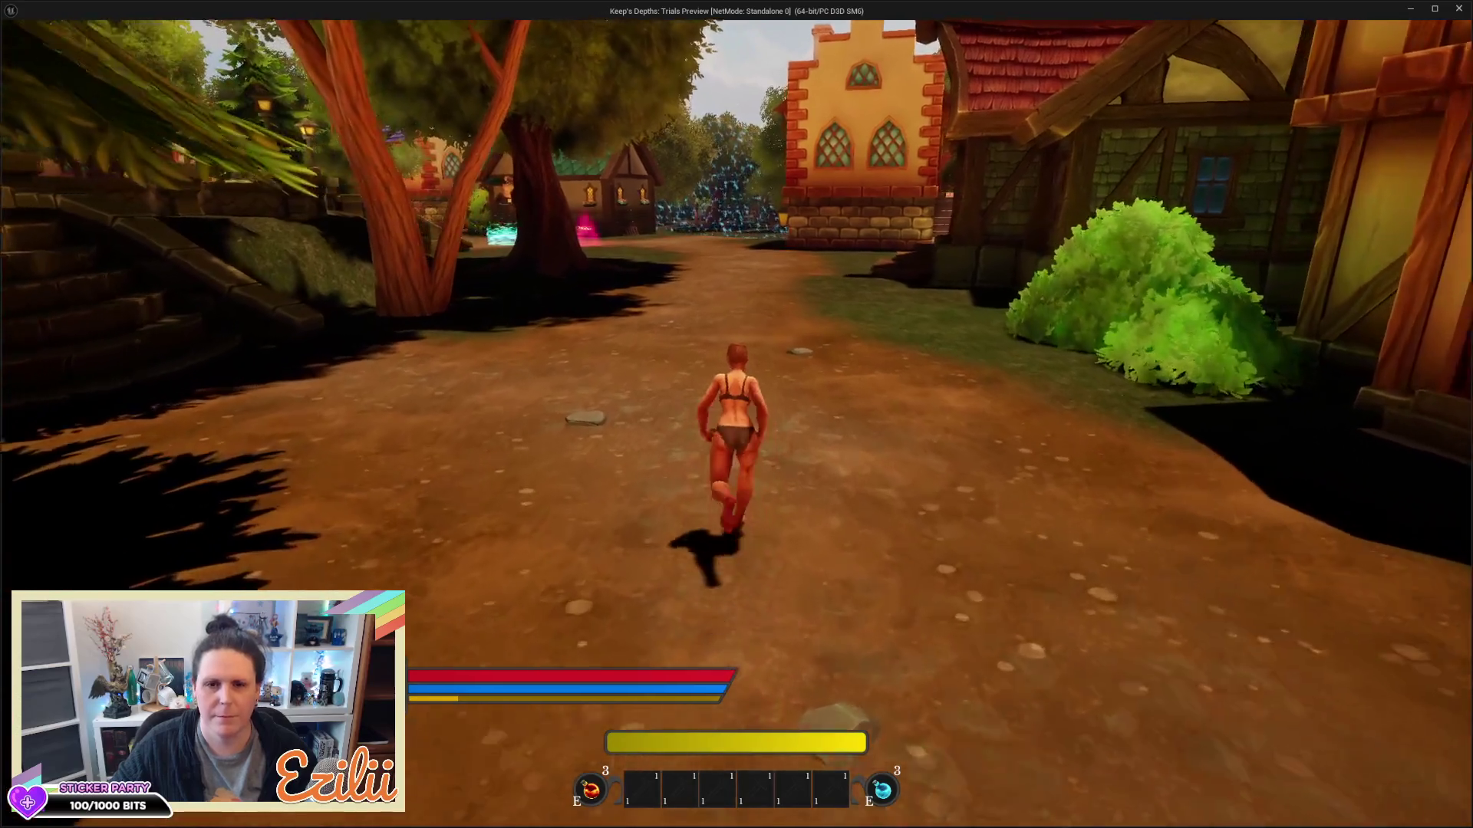
key(w)
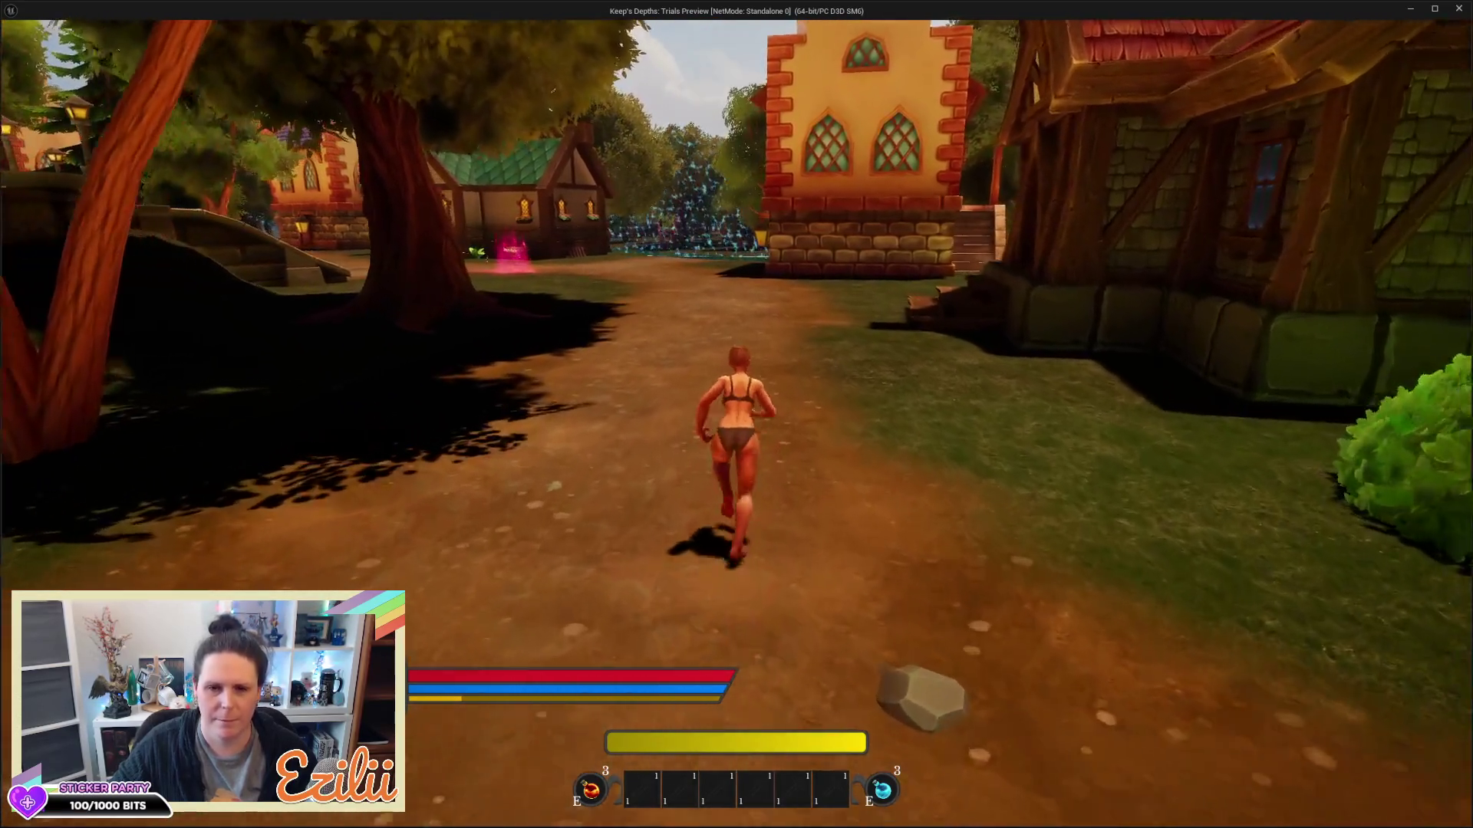
key(w)
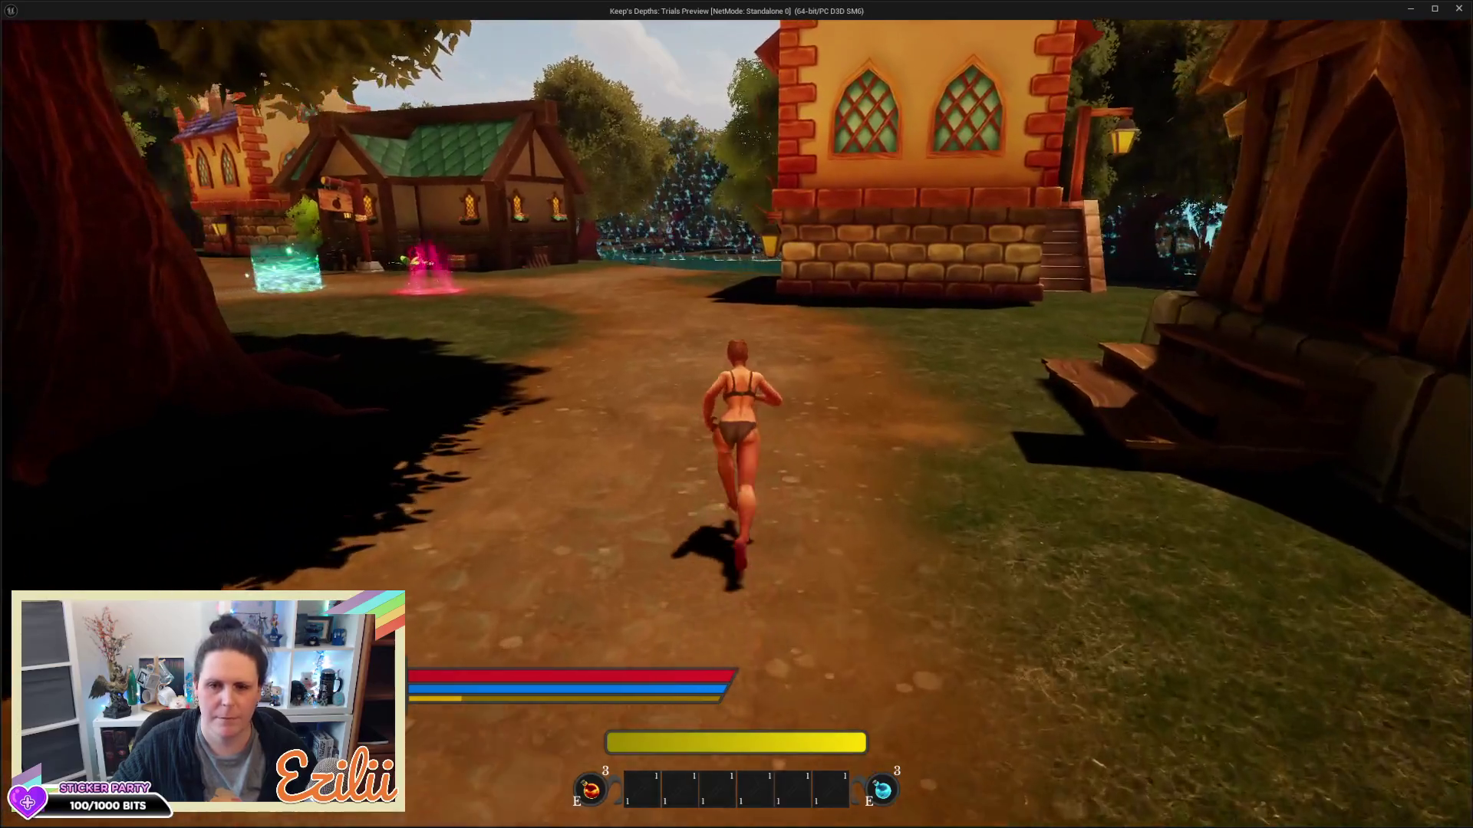
key(w)
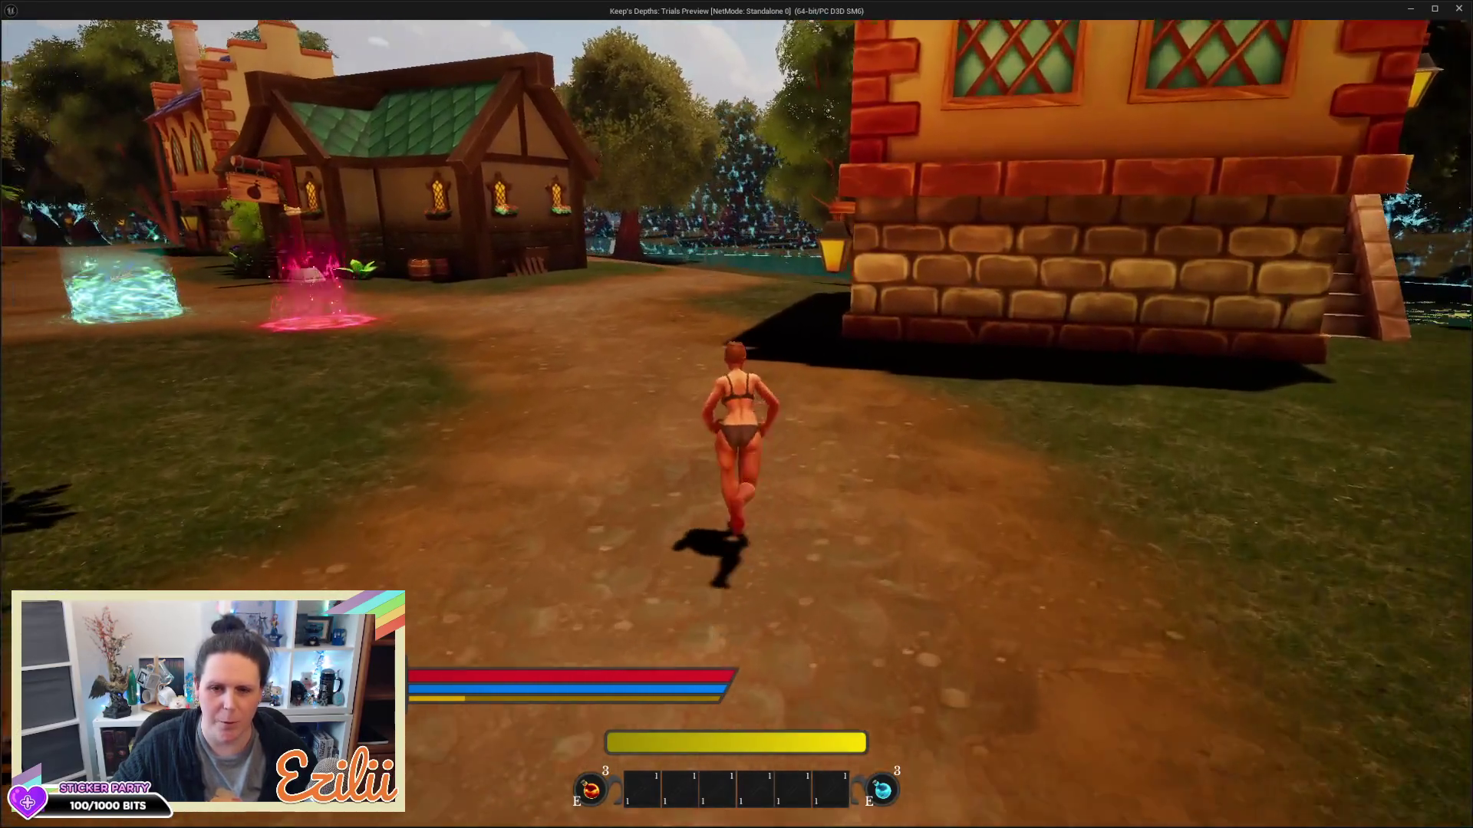
key(w)
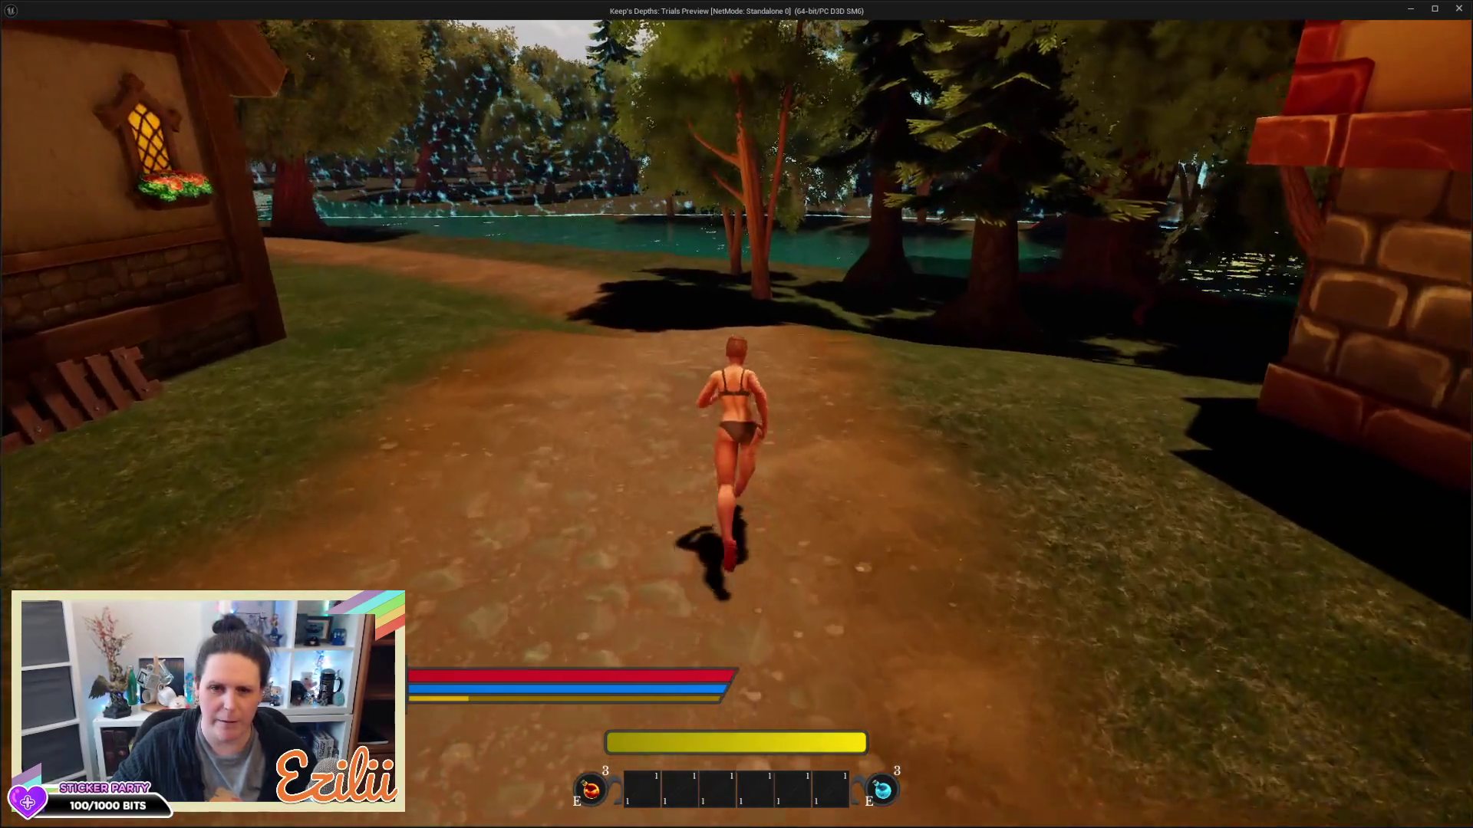
Run between the houses past the bench and lamp post to the scarecrows' curved fence
key(w)
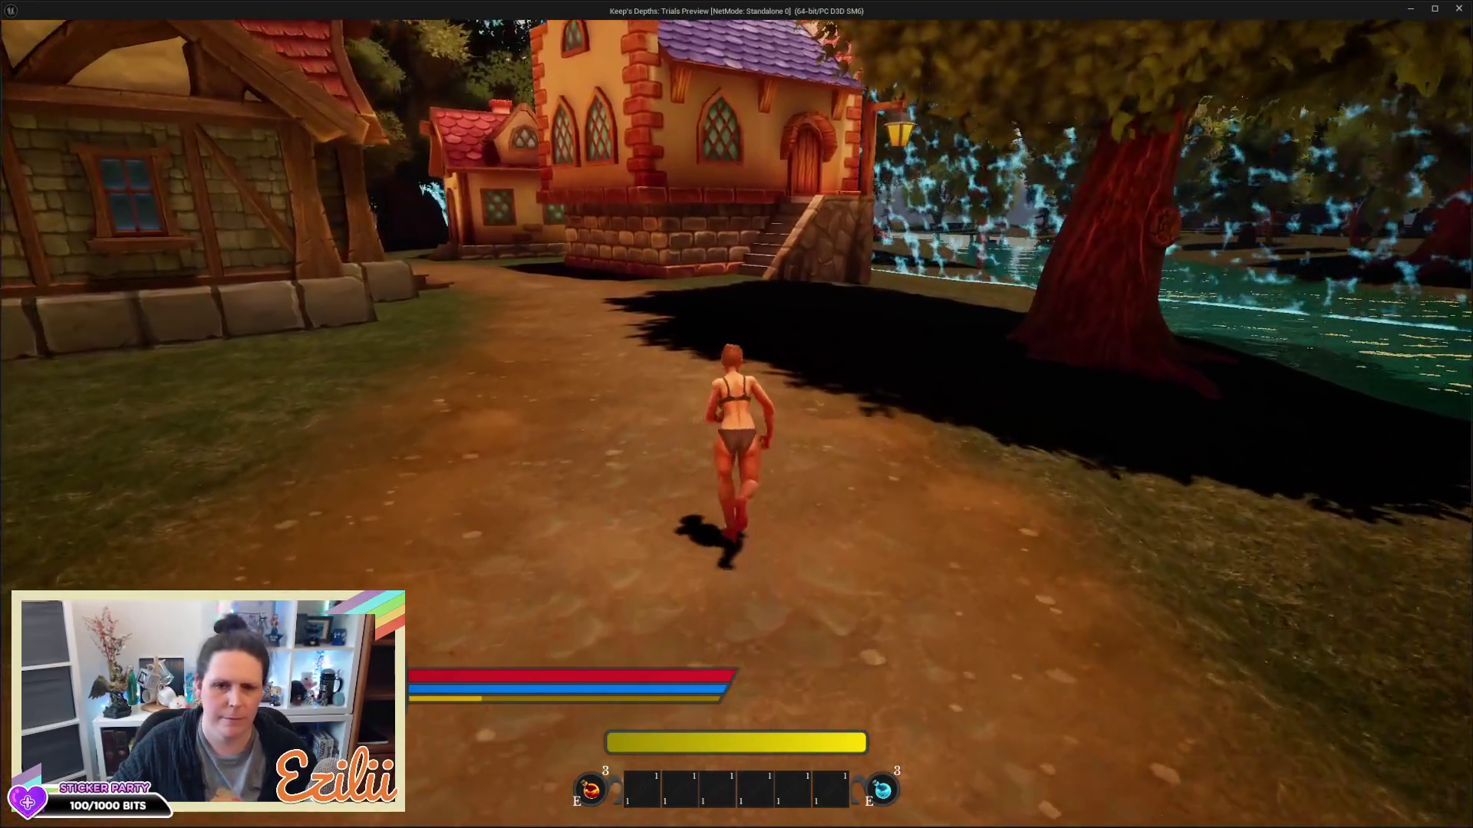
key(w)
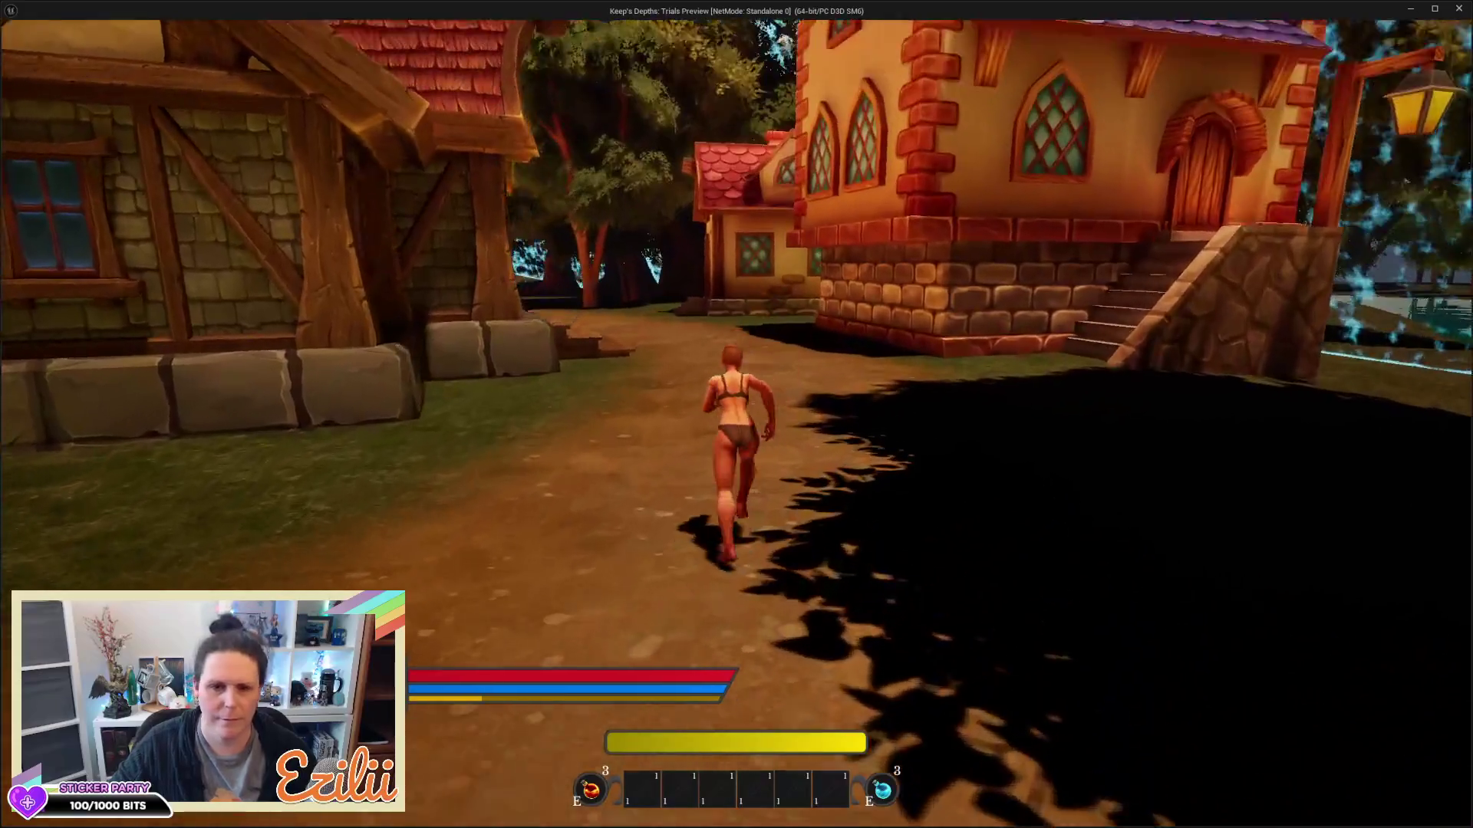
key(w)
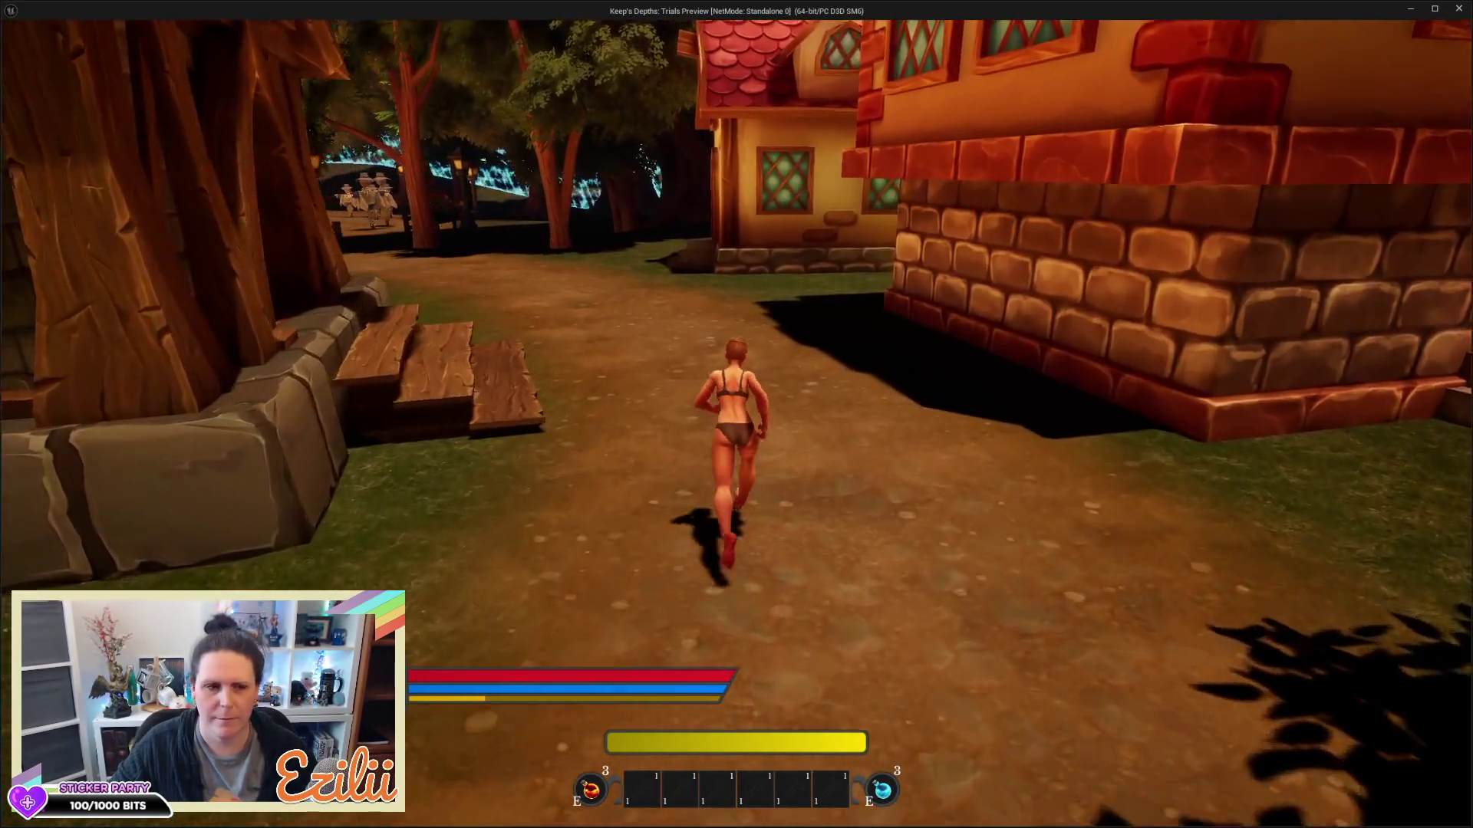
key(w)
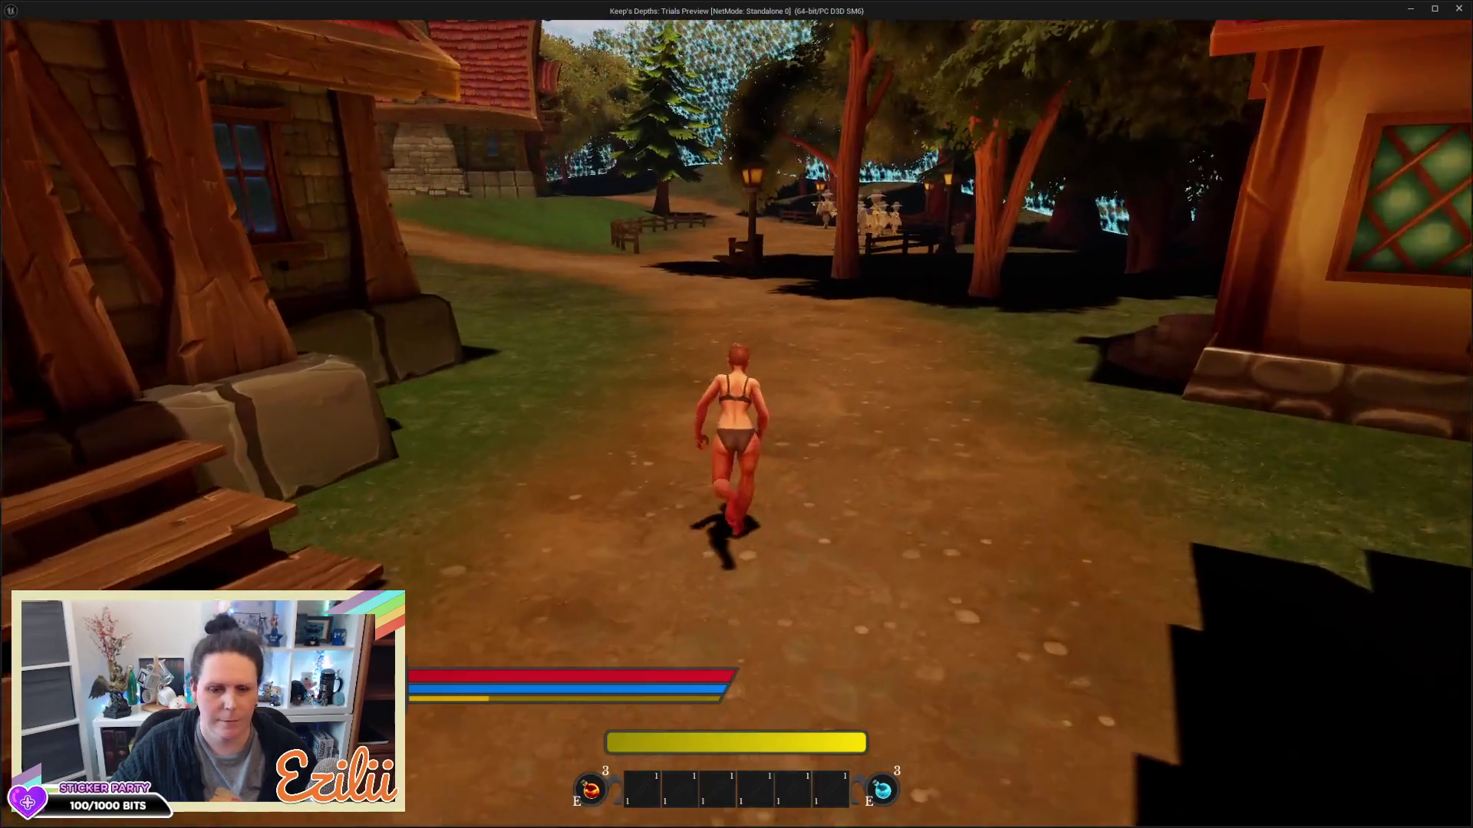
key(w)
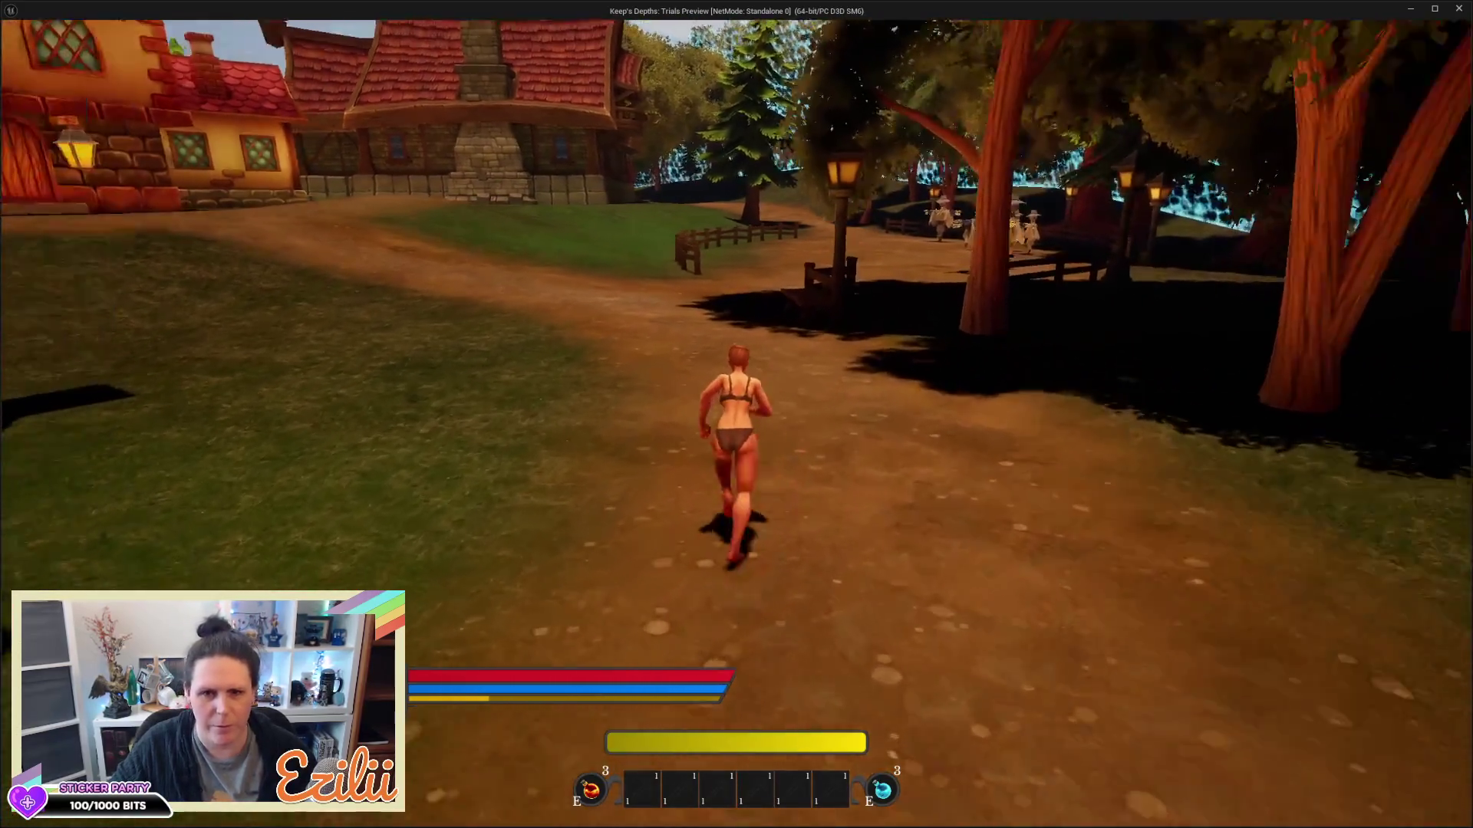
key(w)
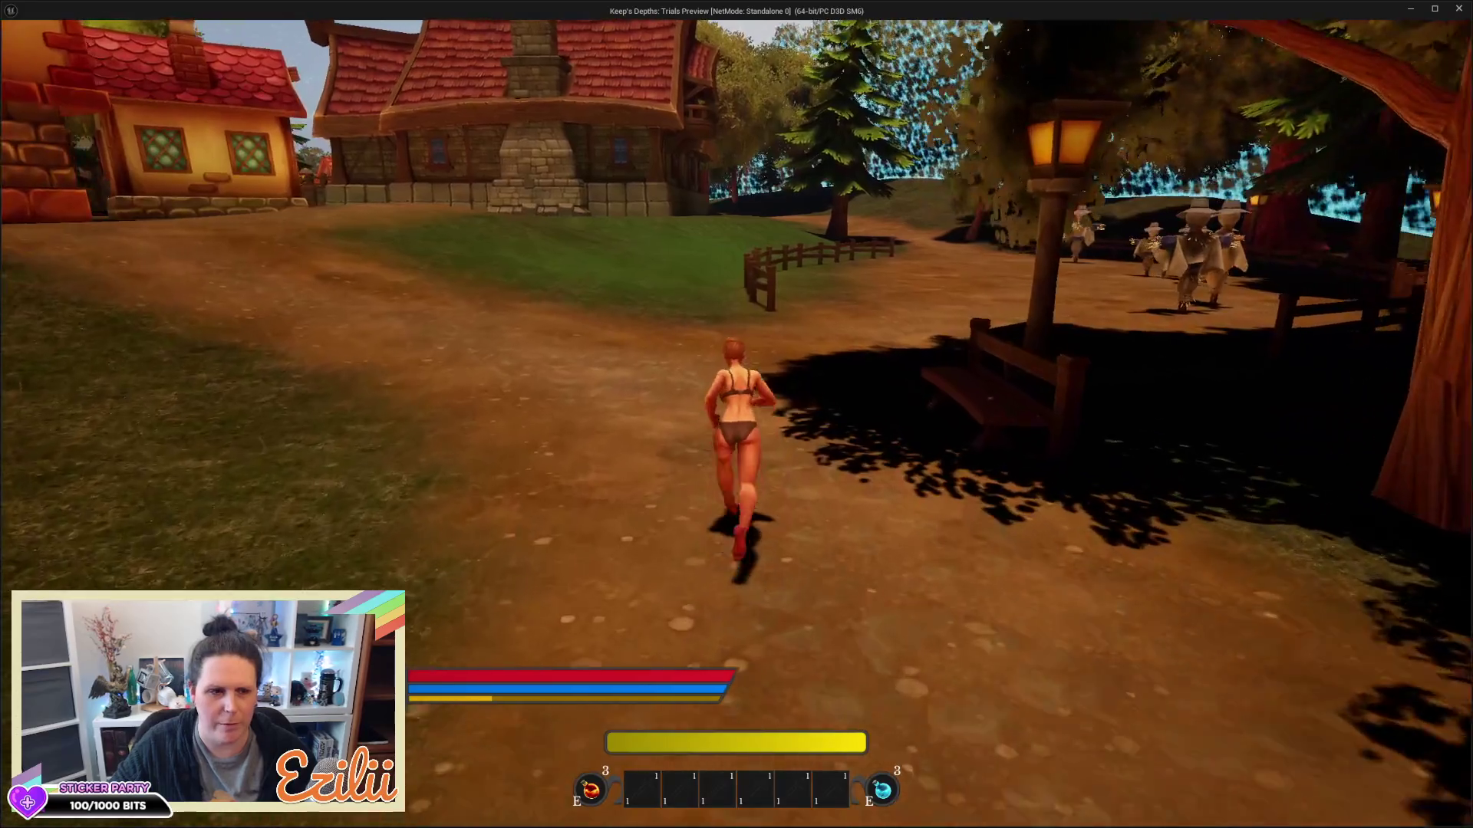
key(w)
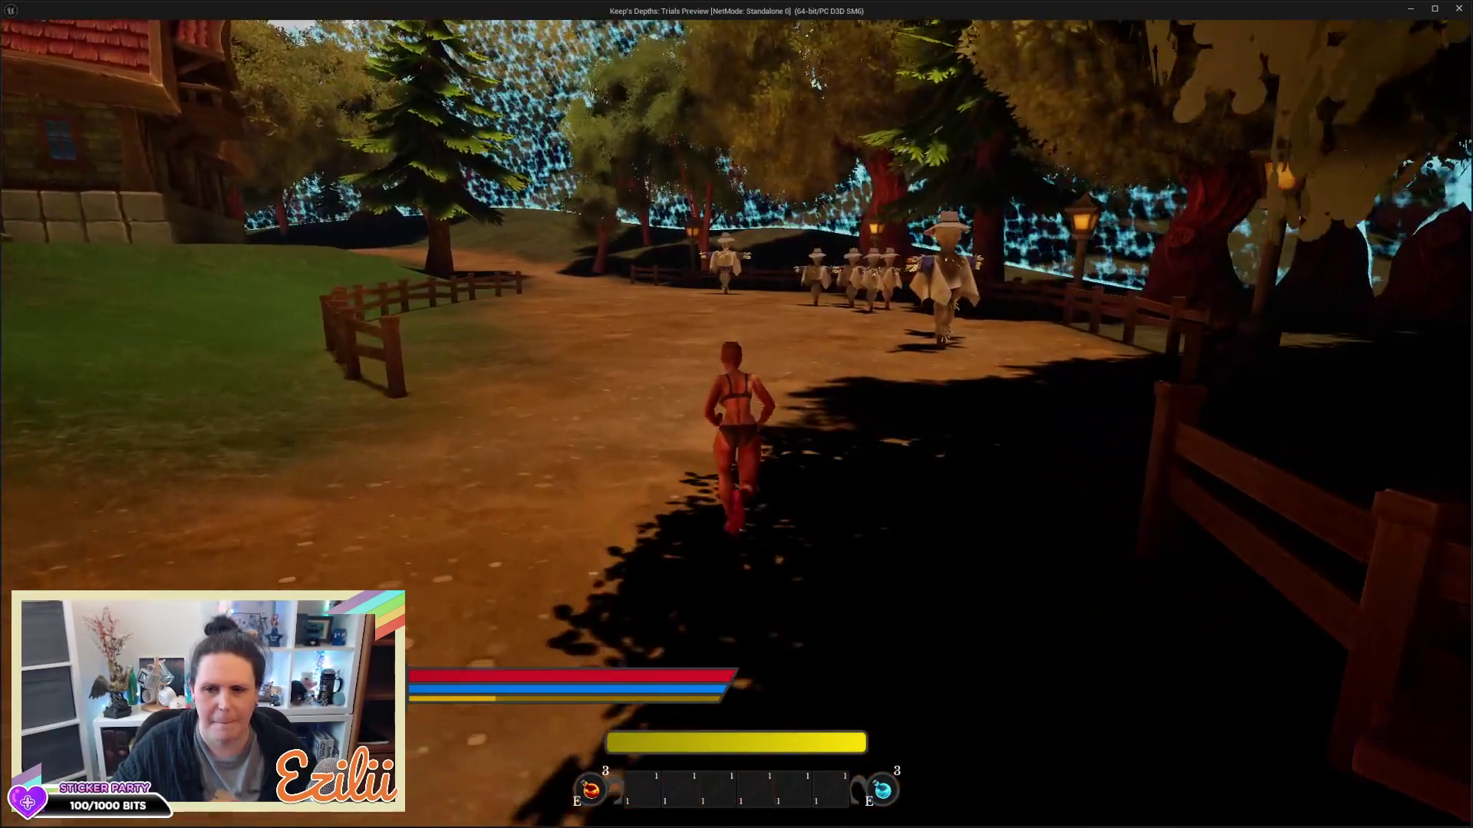
key(w)
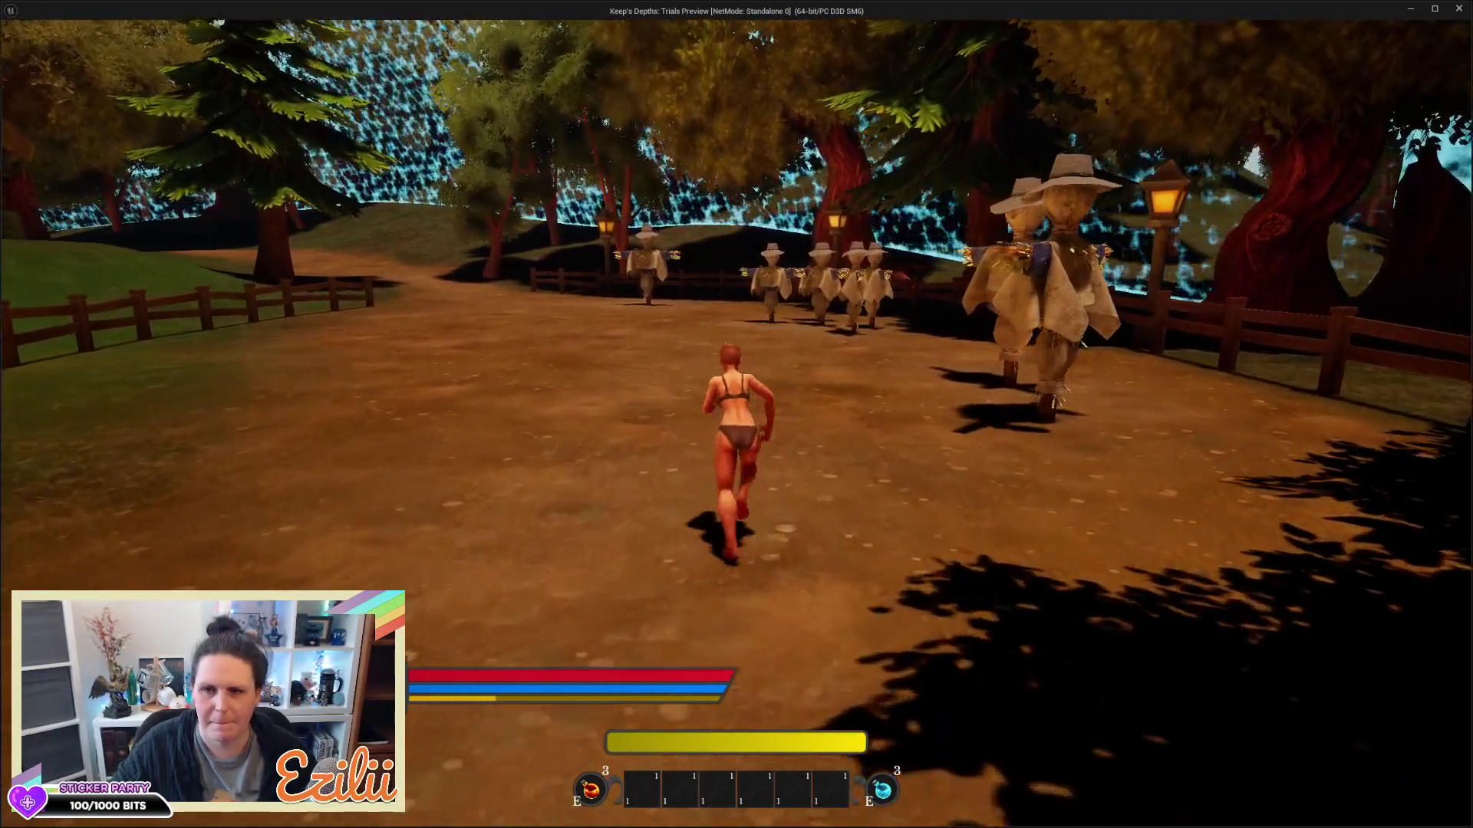
key(w)
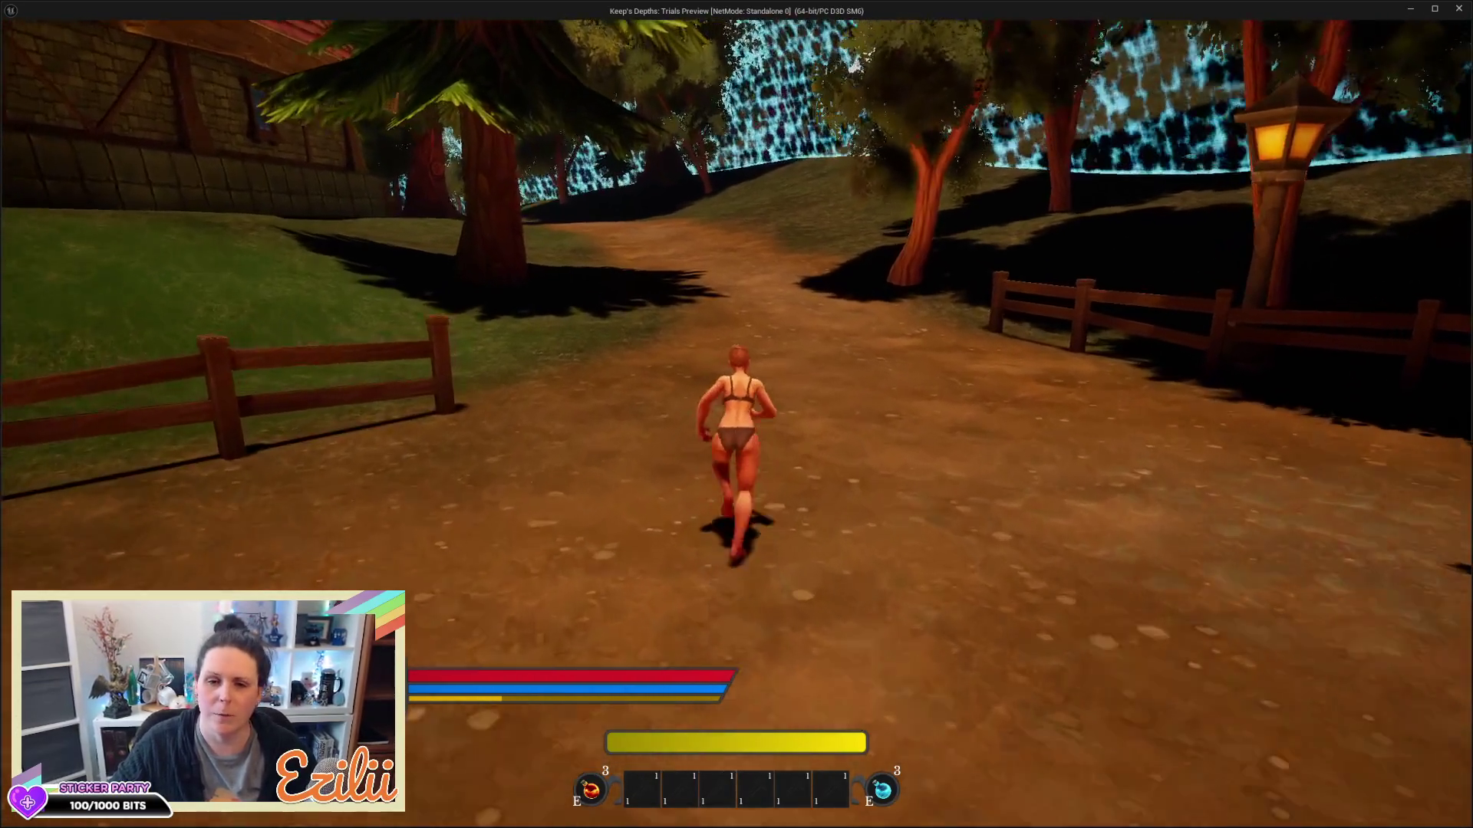
key(w)
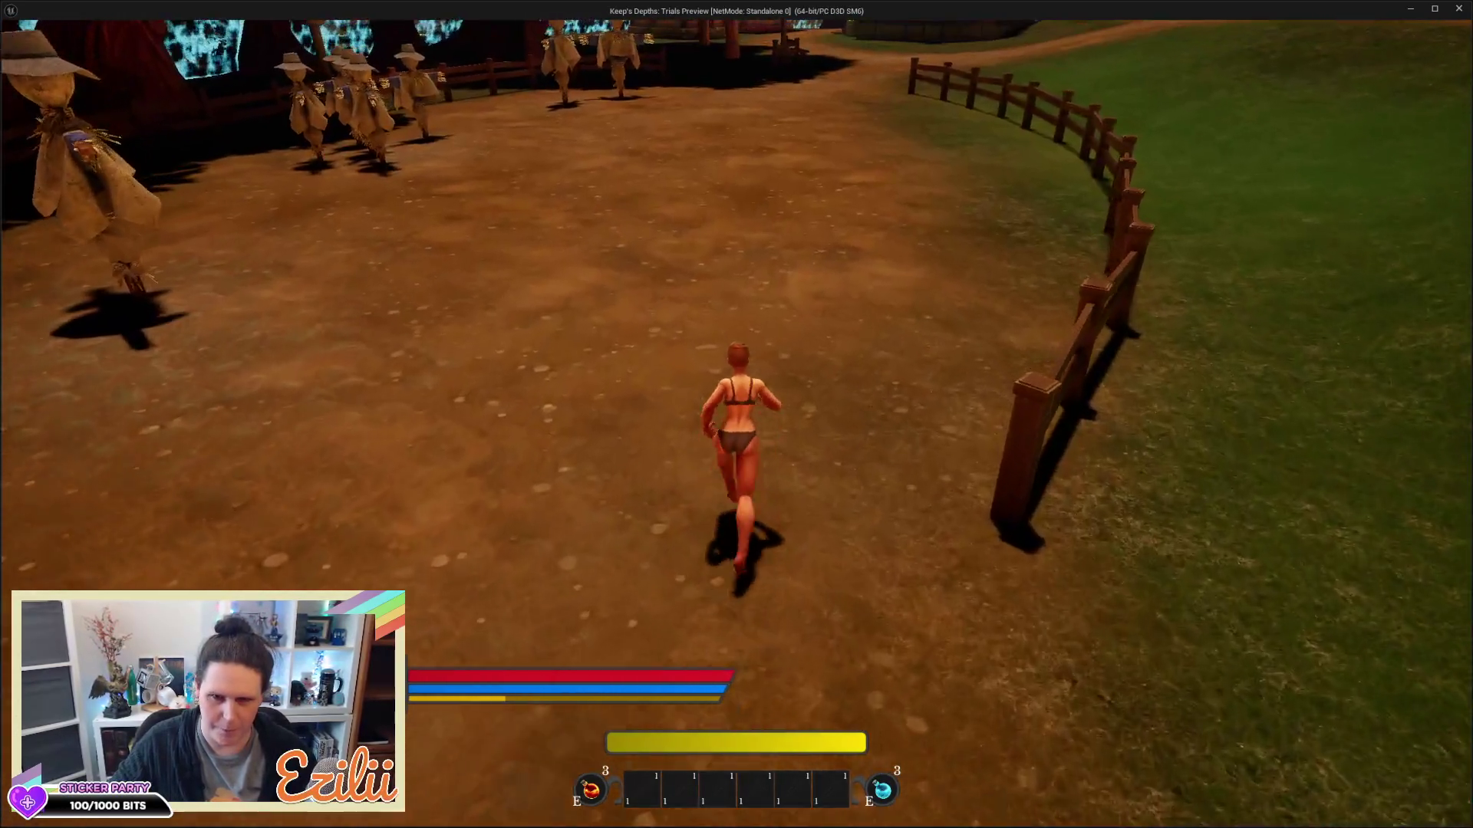
Run back through the village to the timber house with the coin-pouch sign near the portals
key(w)
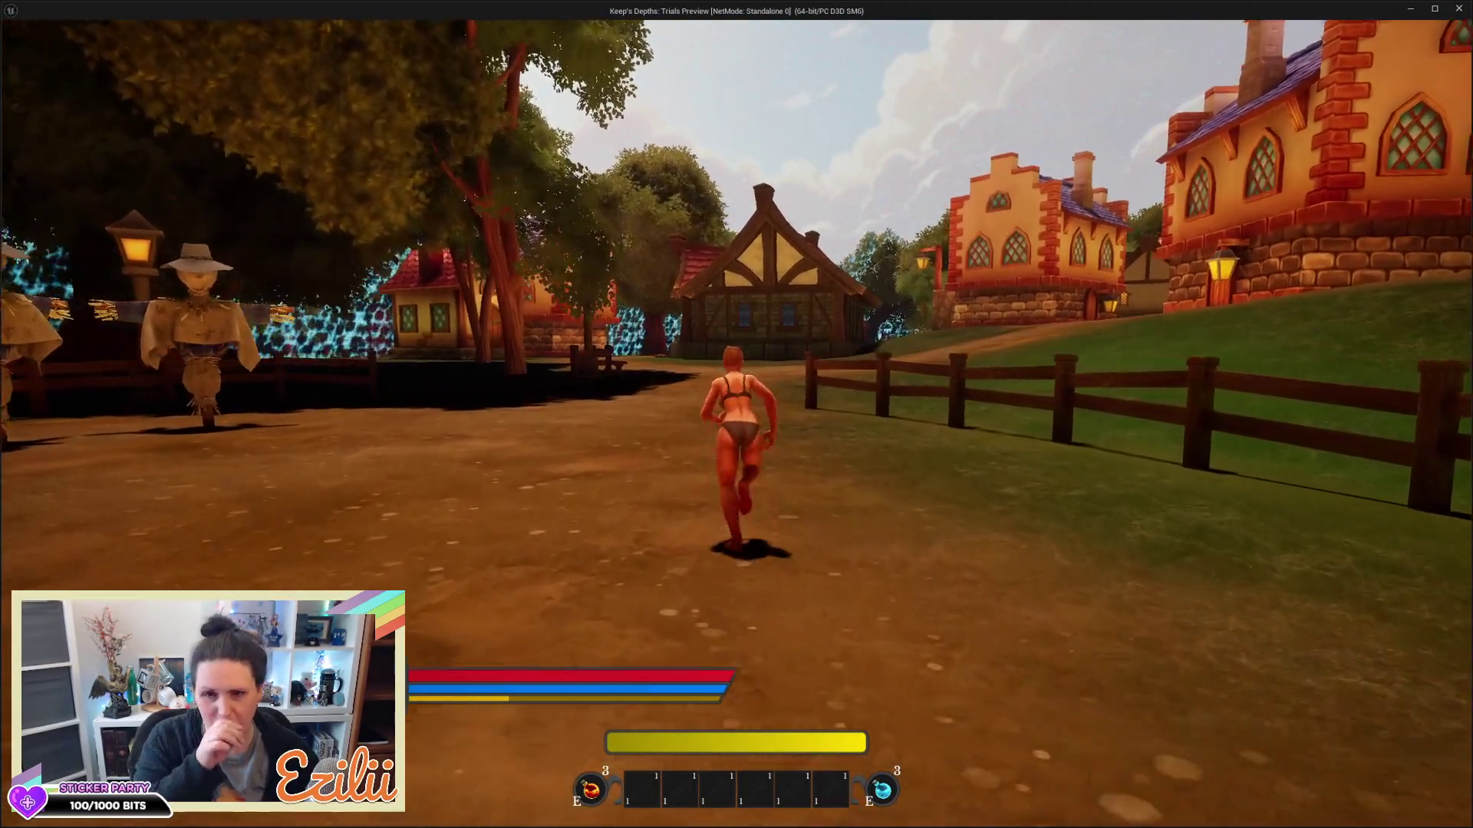
key(w)
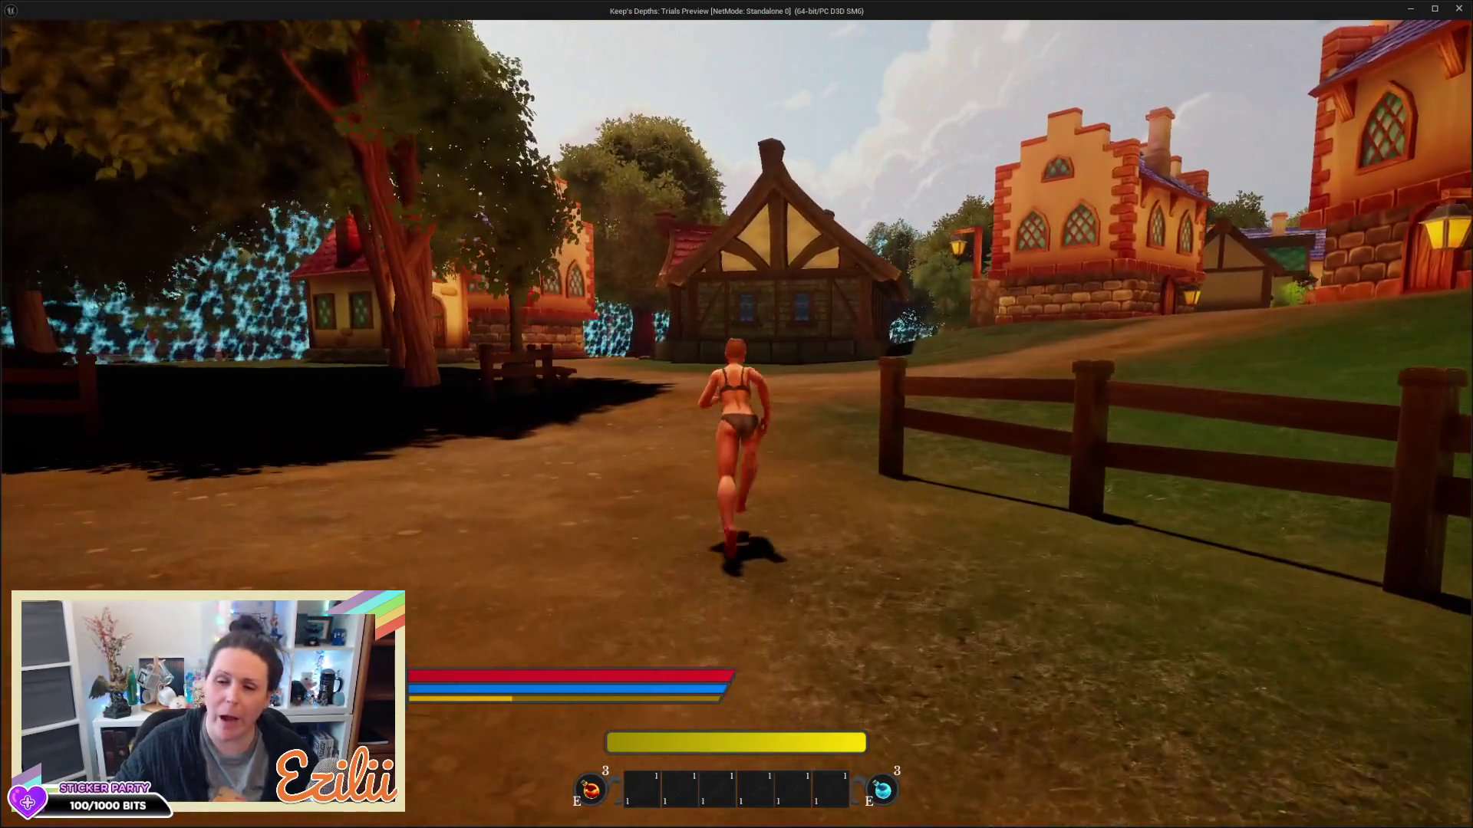
key(w)
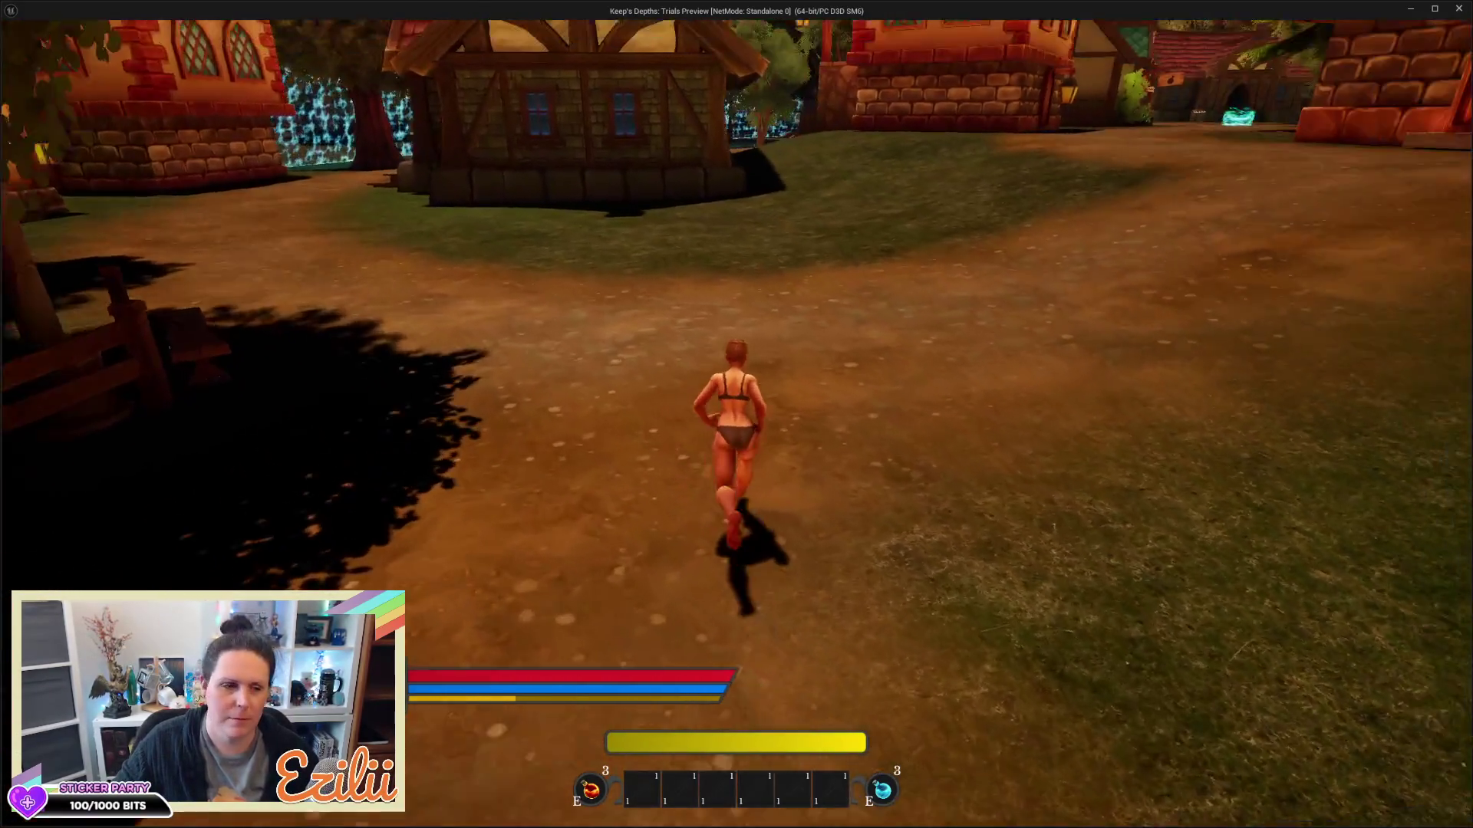
key(w)
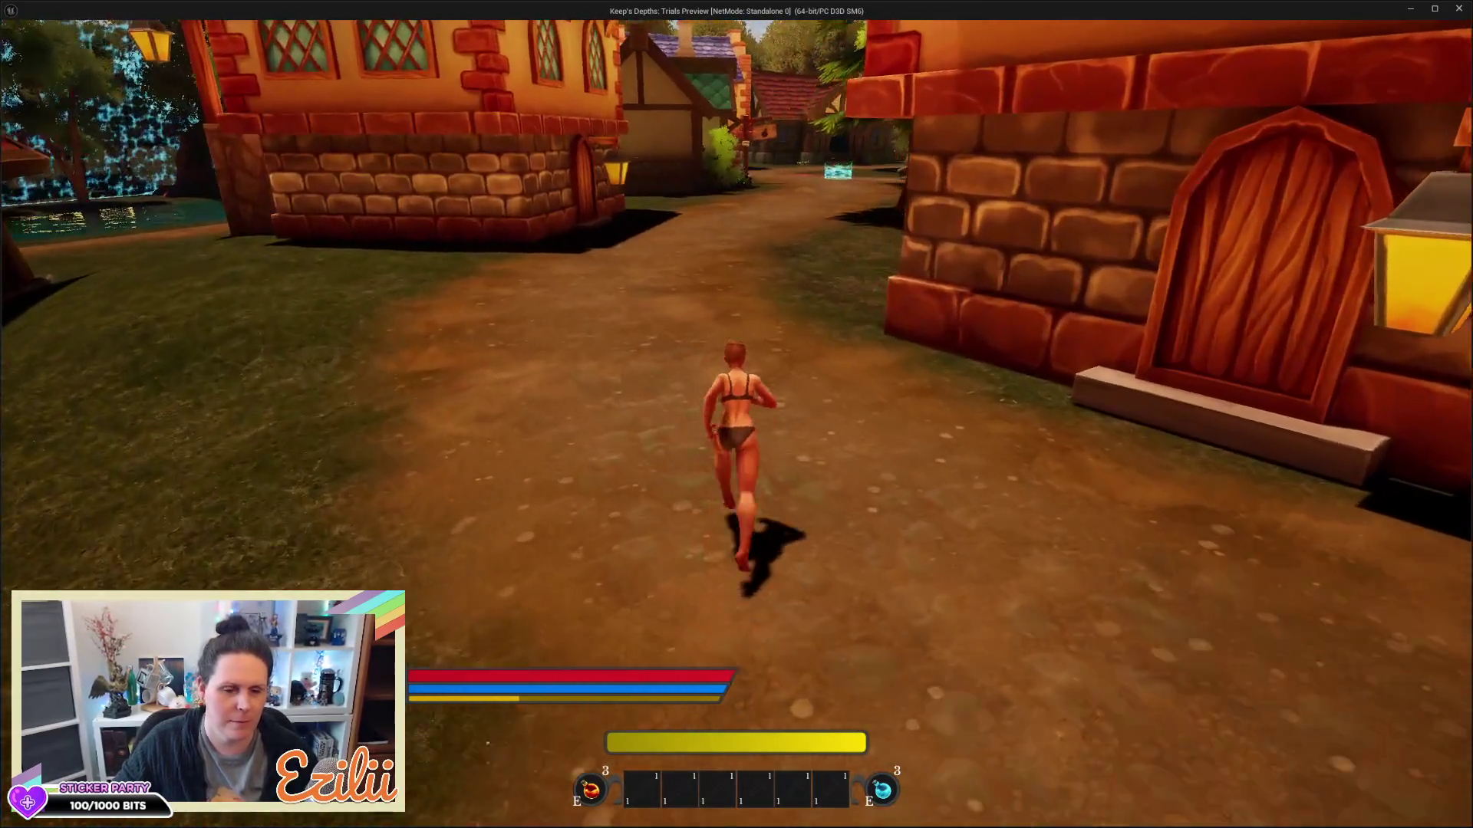
key(w)
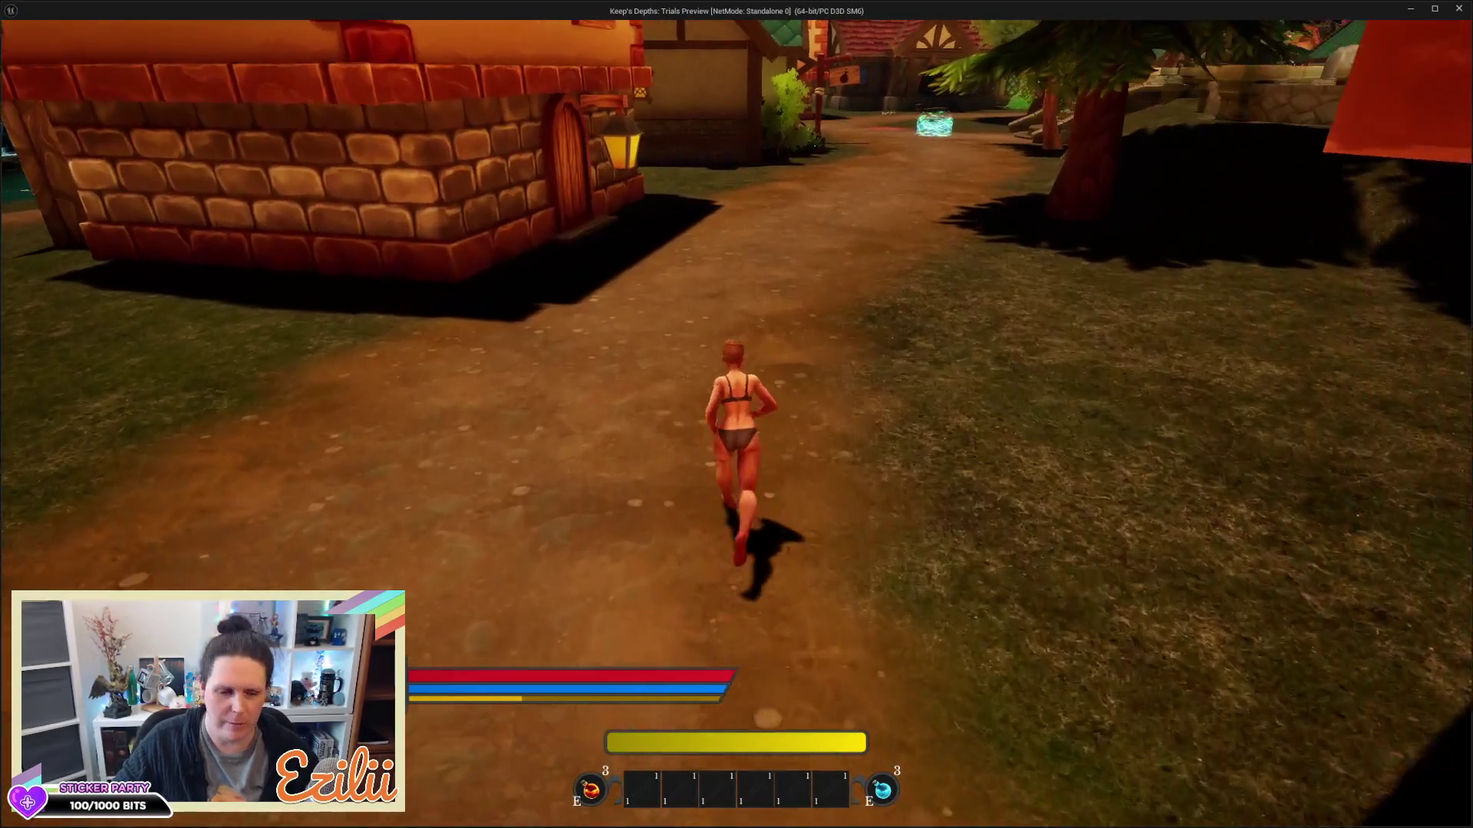
key(w)
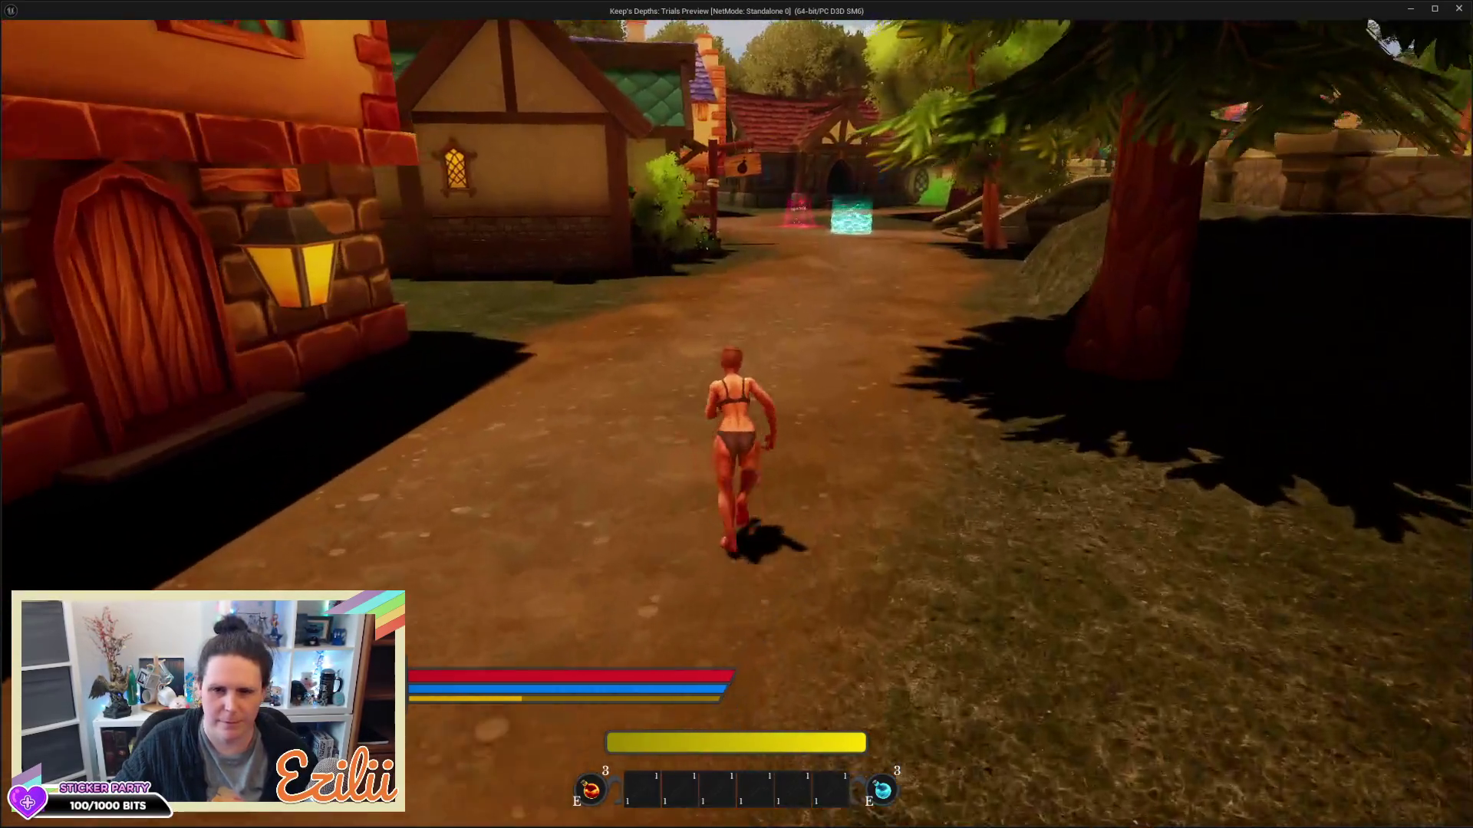
key(w)
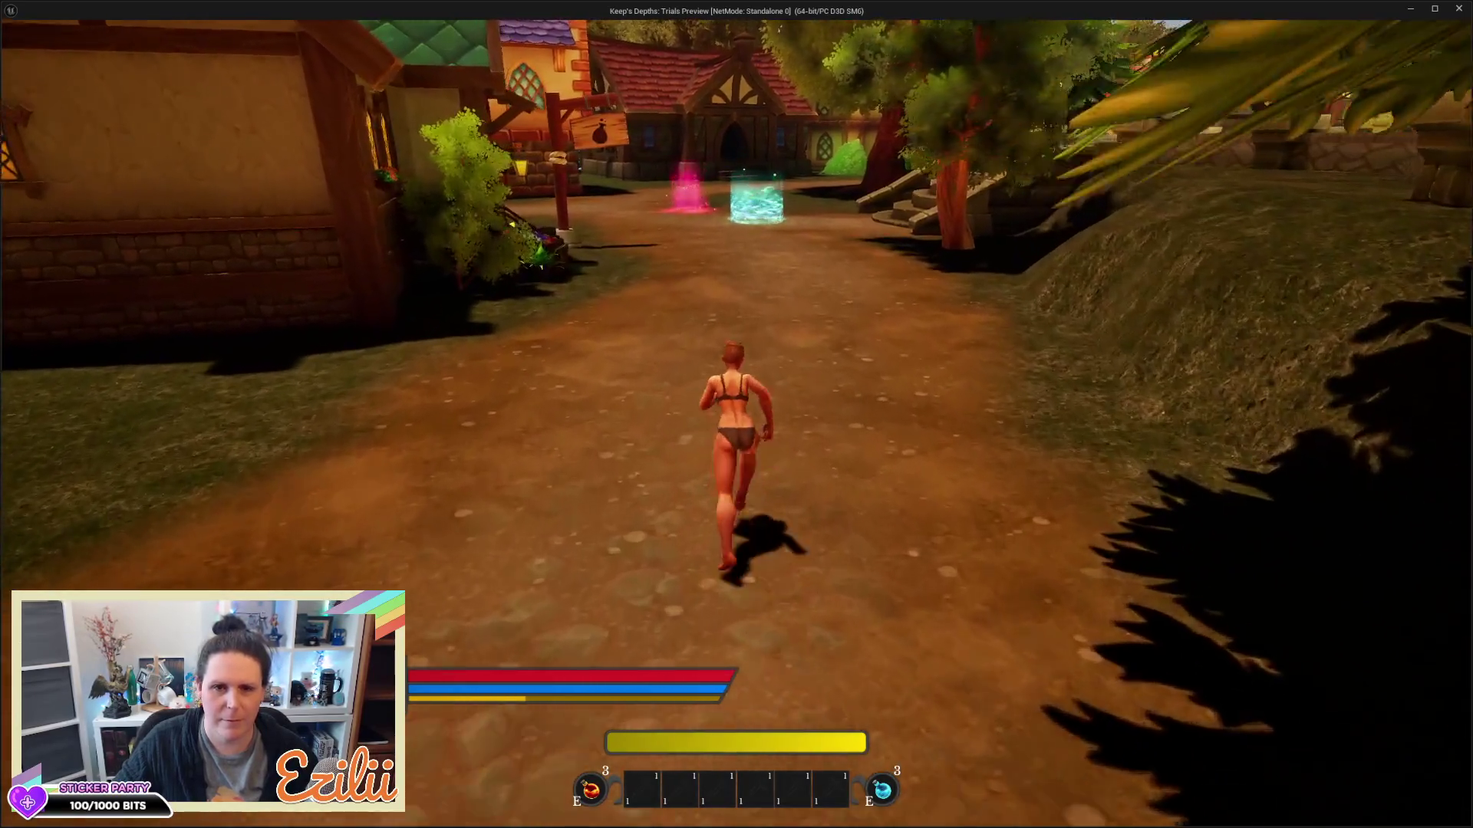
key(w)
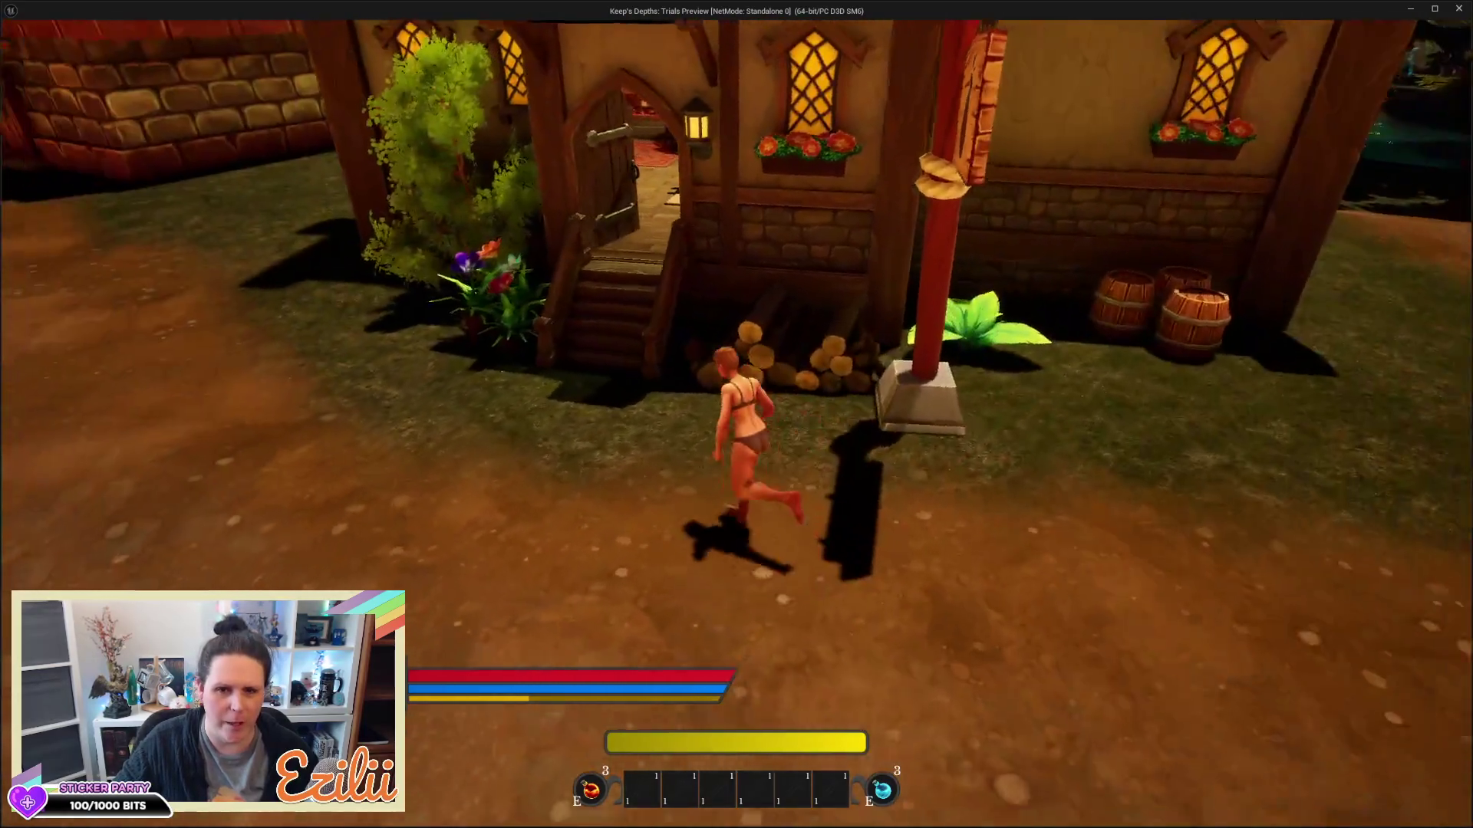
Enter the timber shop, reach the blacksmith's E Upgrade Weapons prompt, then exit toward the portals
key(w)
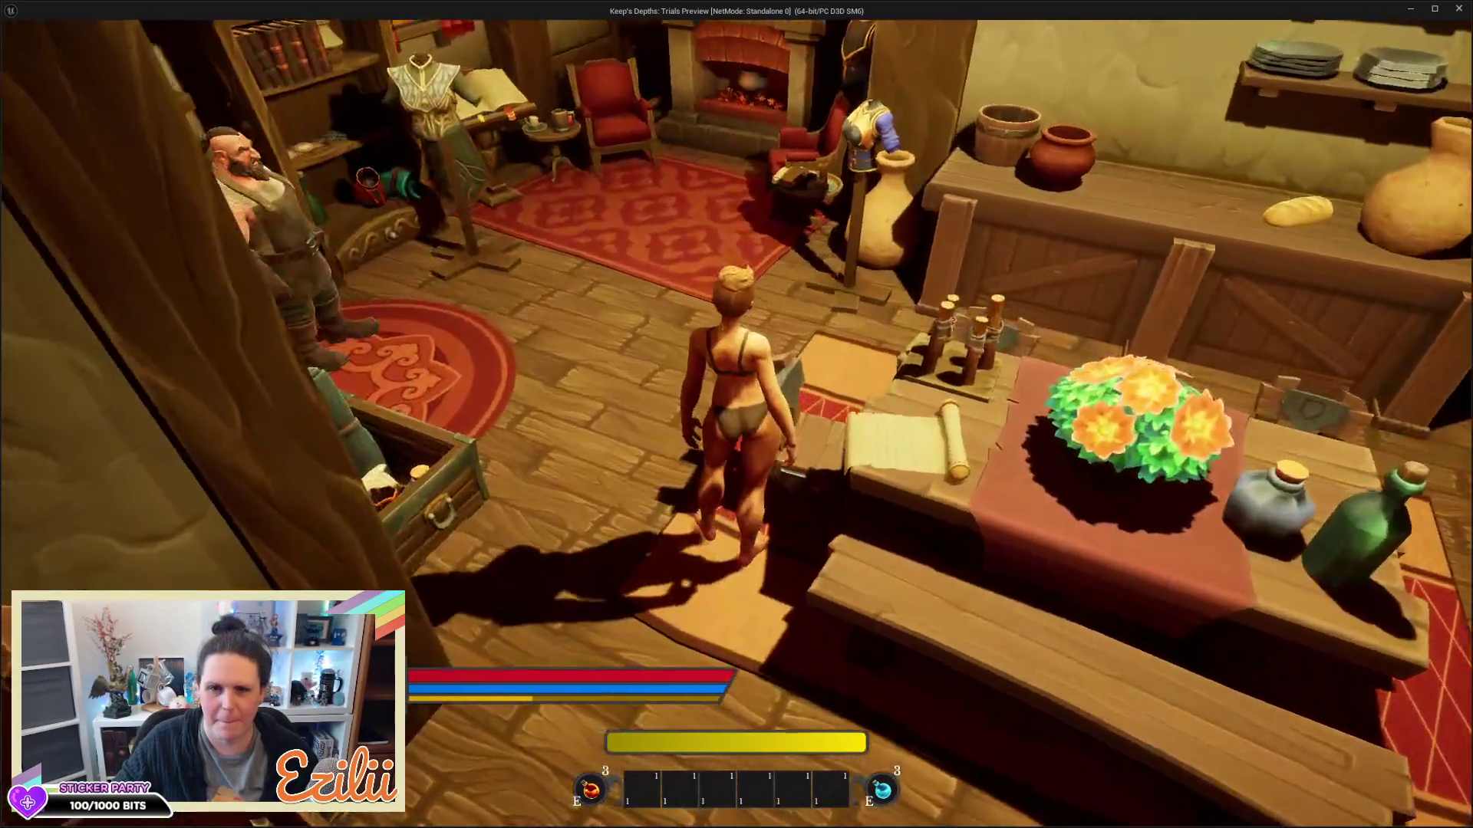
key(w)
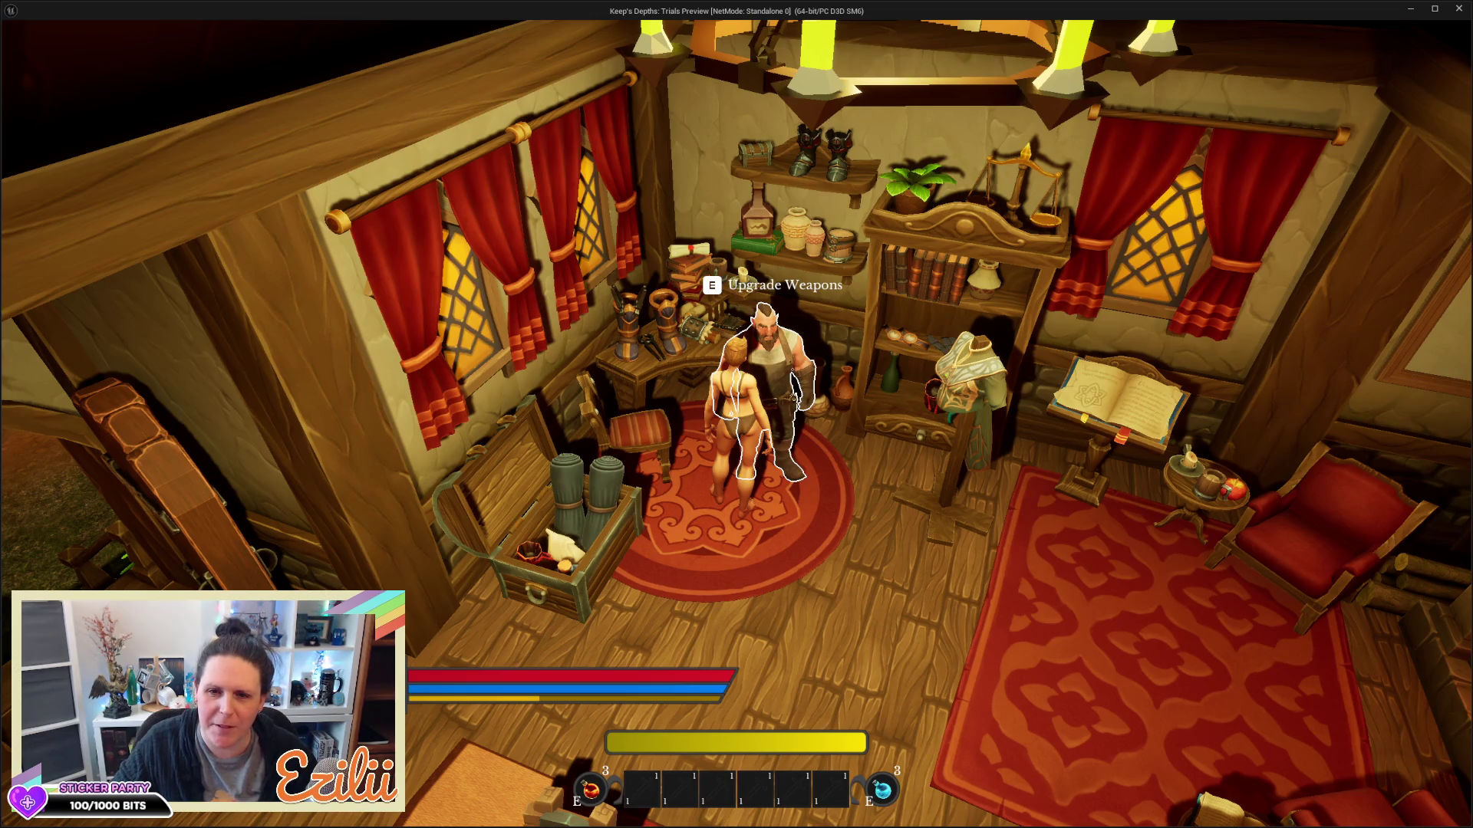
key(a)
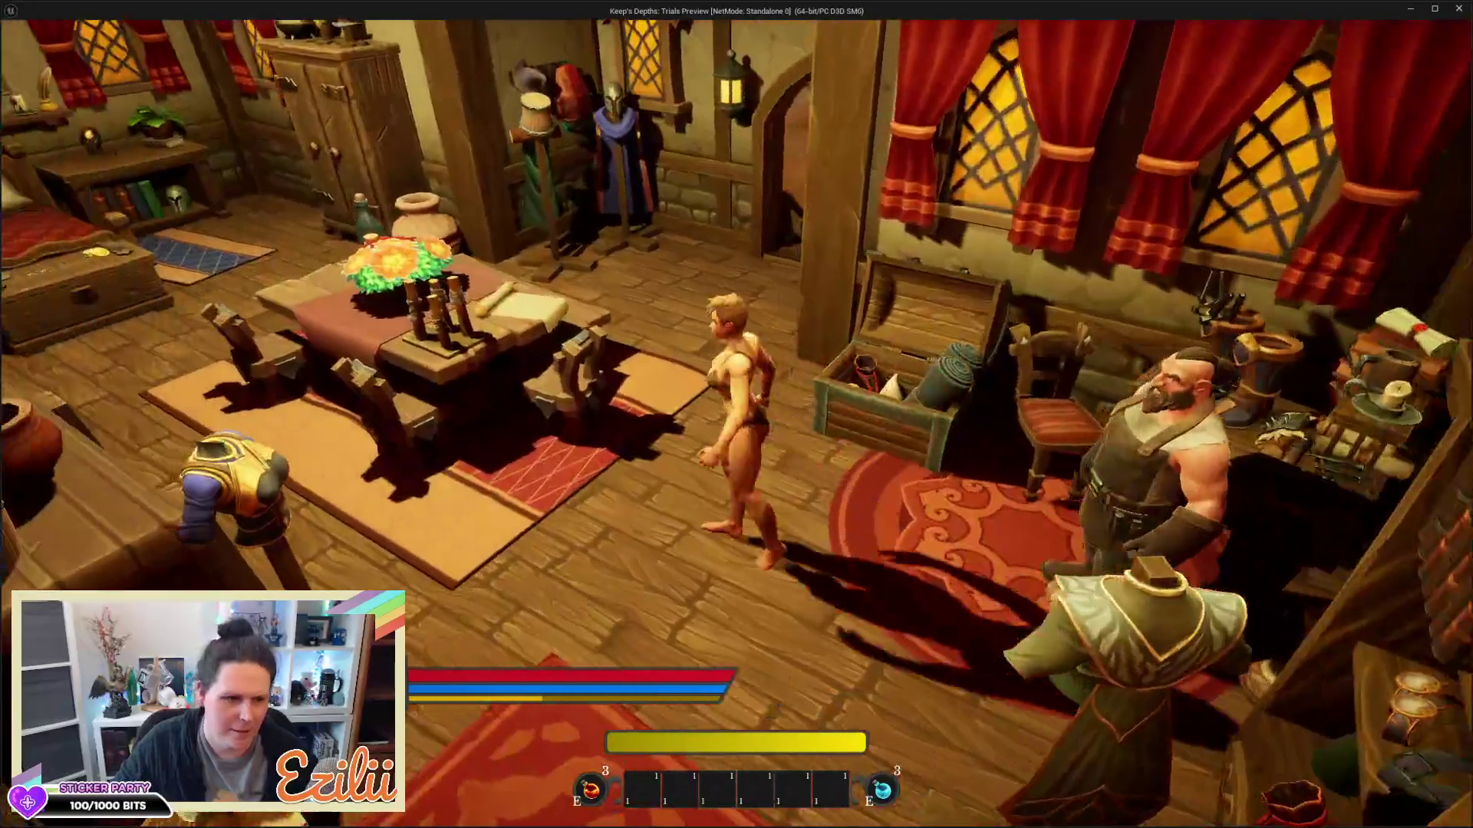
key(w)
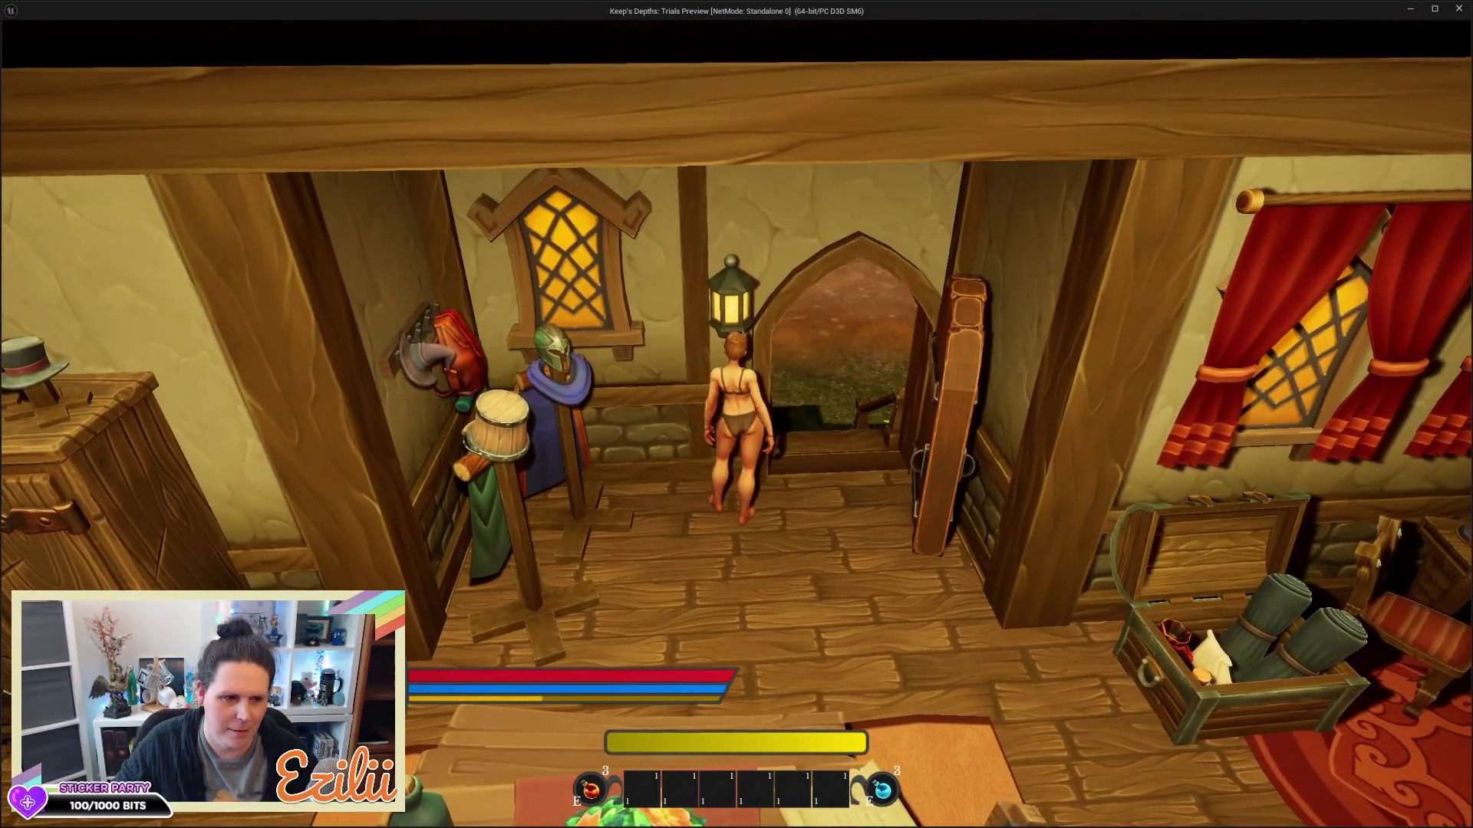
key(w)
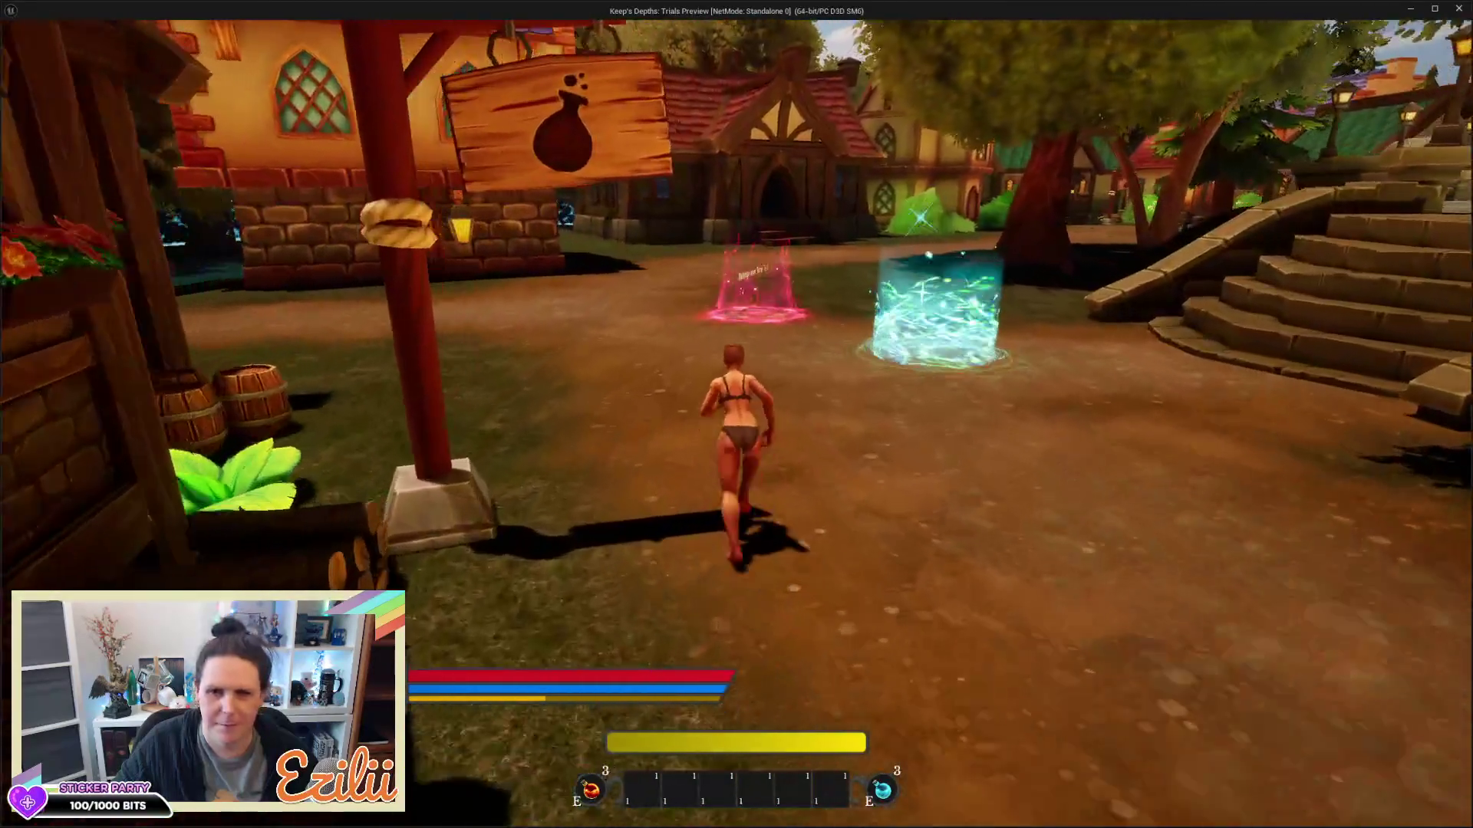
key(w)
key(w)
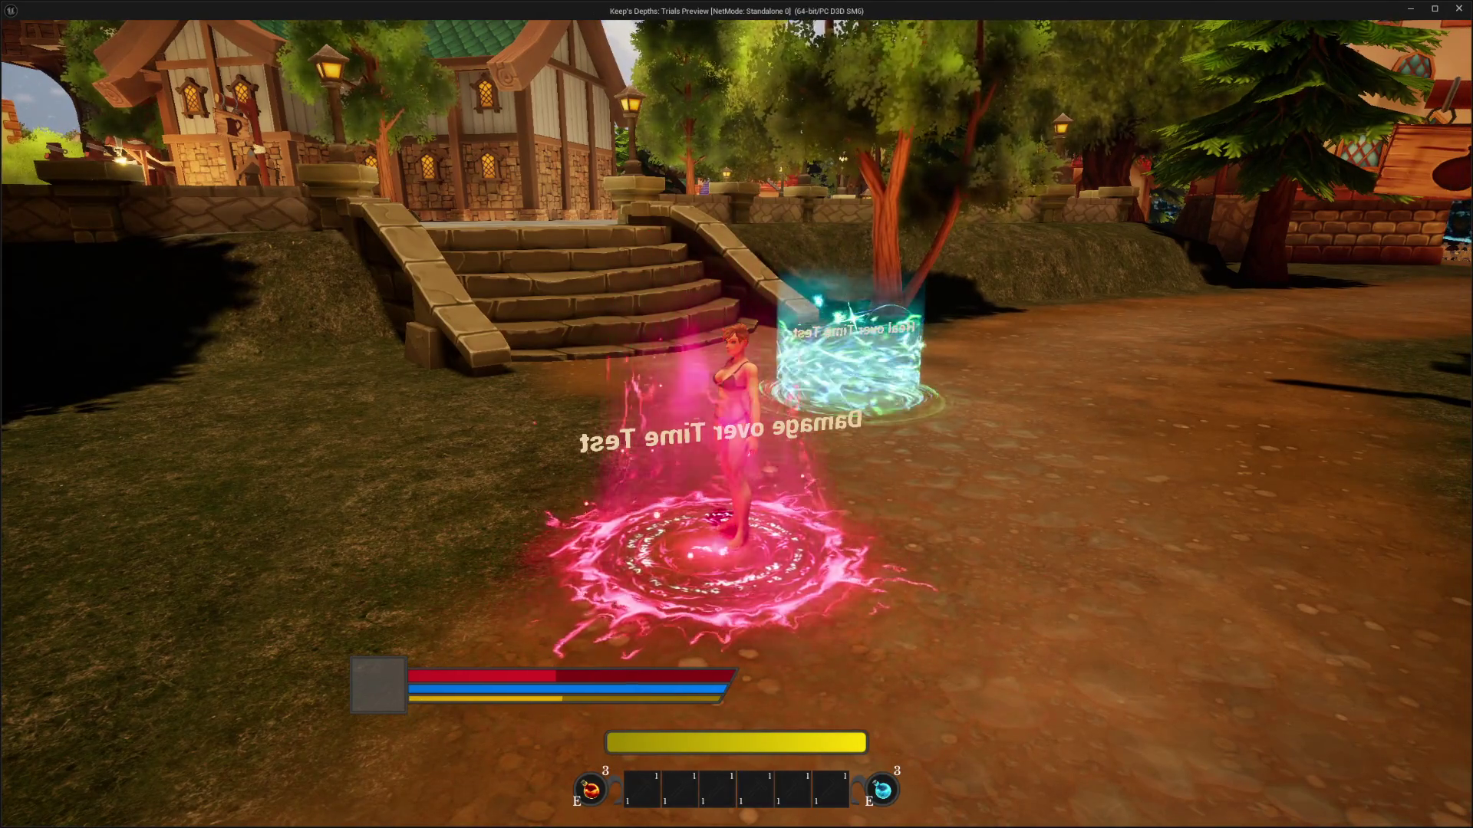
Move from the Damage over Time zone into the heal zone, then climb the stairs onto the plaza
key(w)
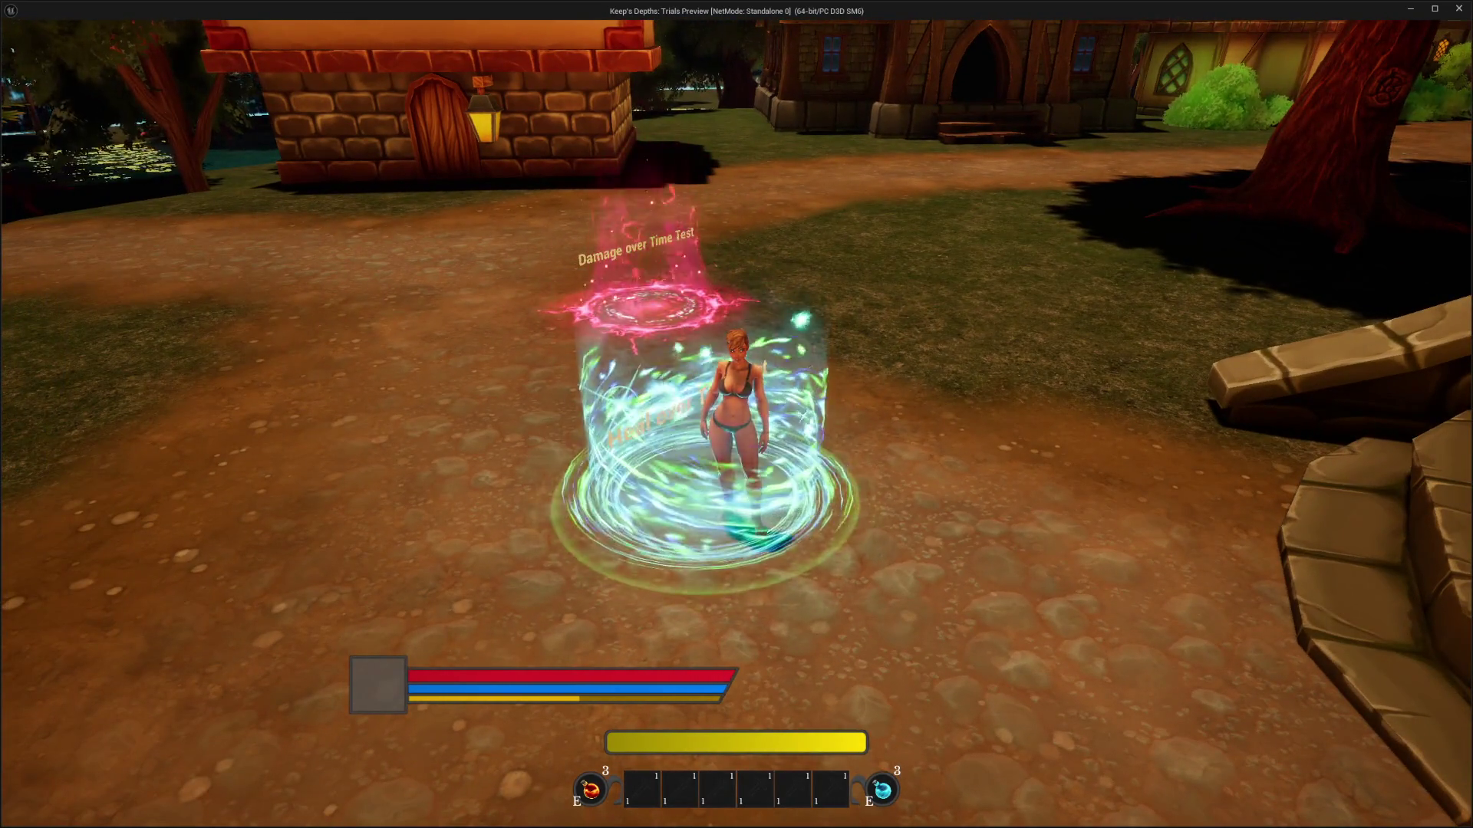
key(w)
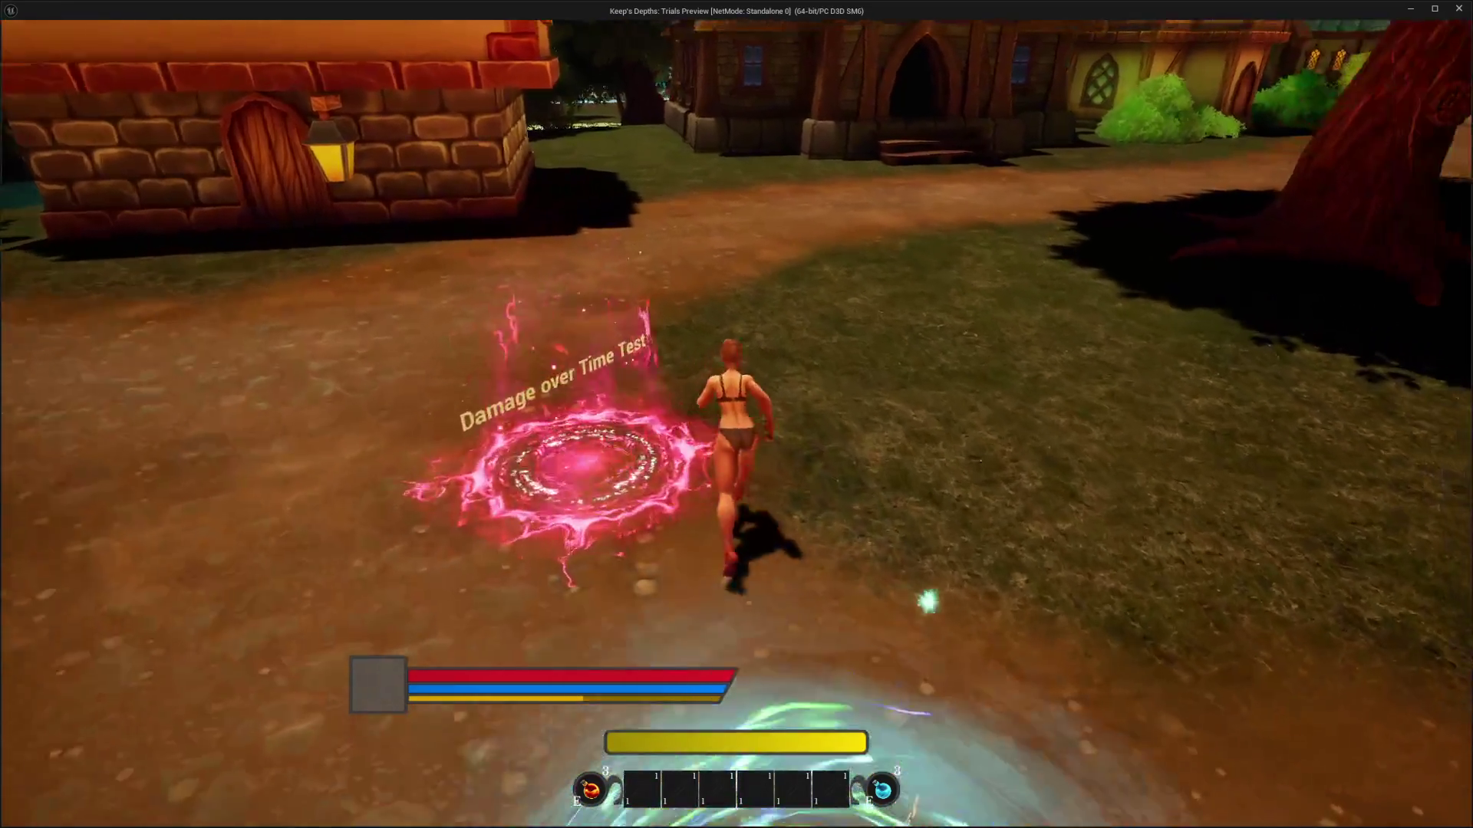
key(w)
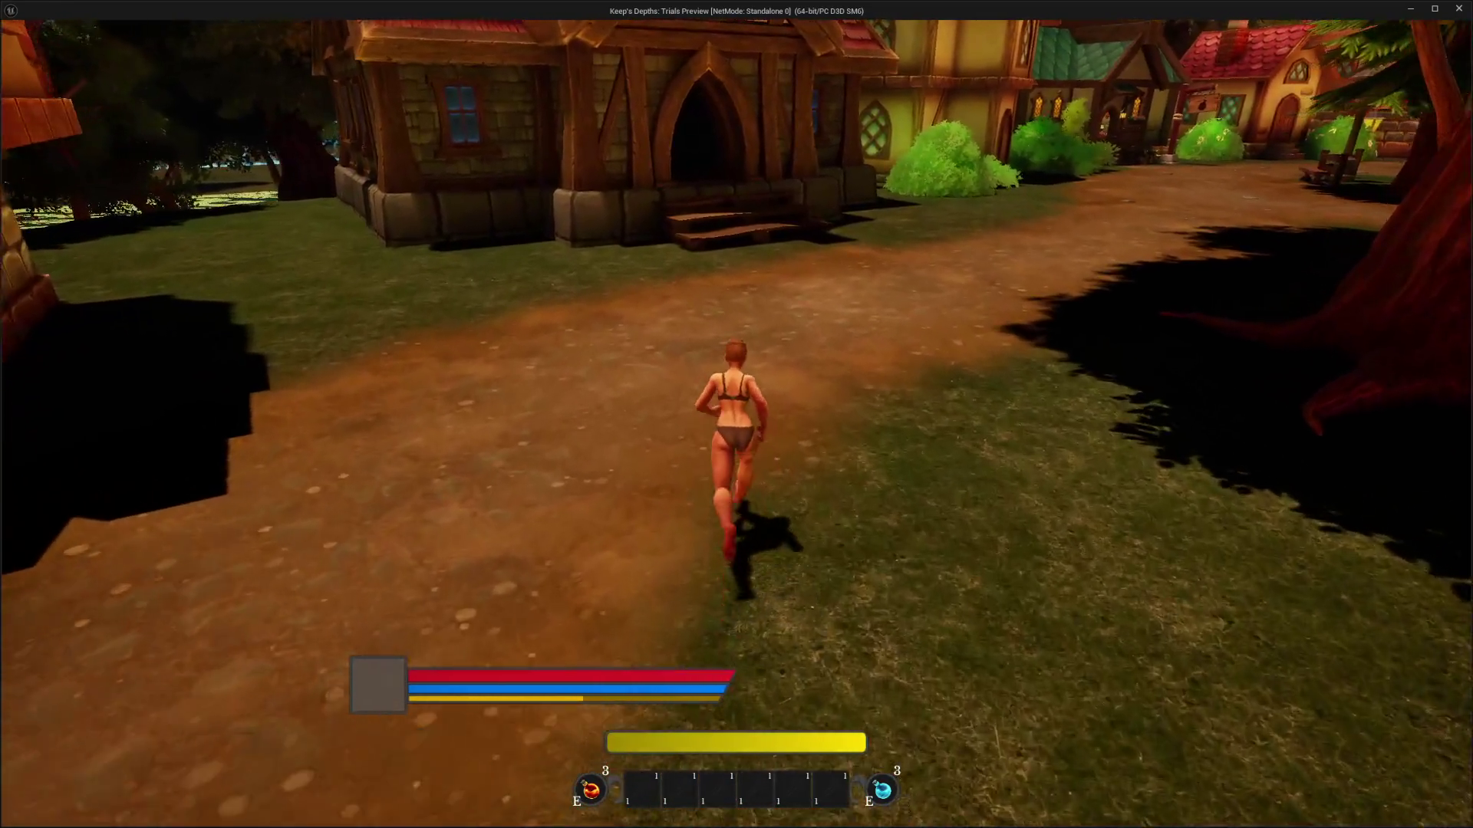
key(w)
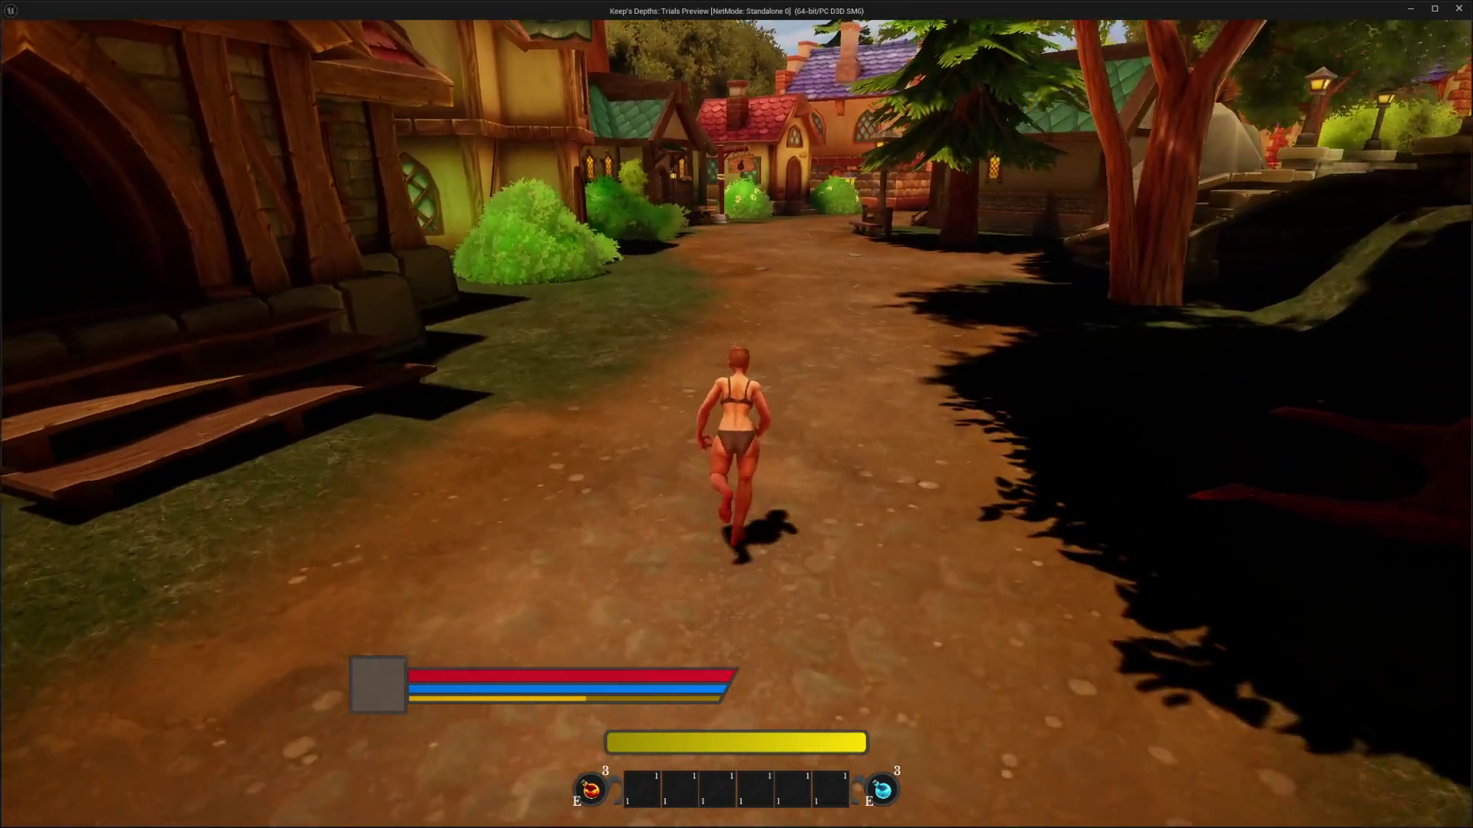
key(w)
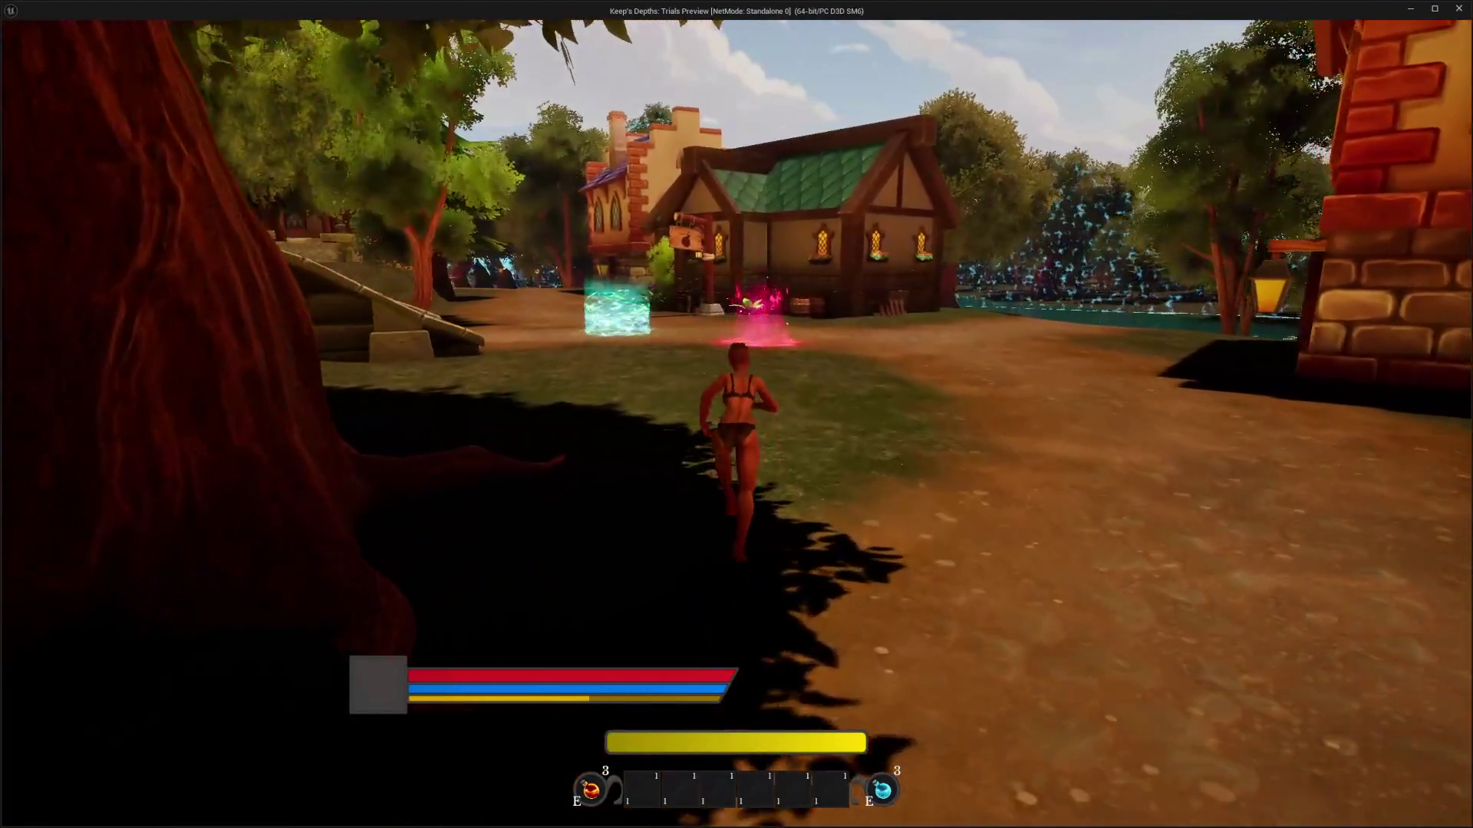
key(w)
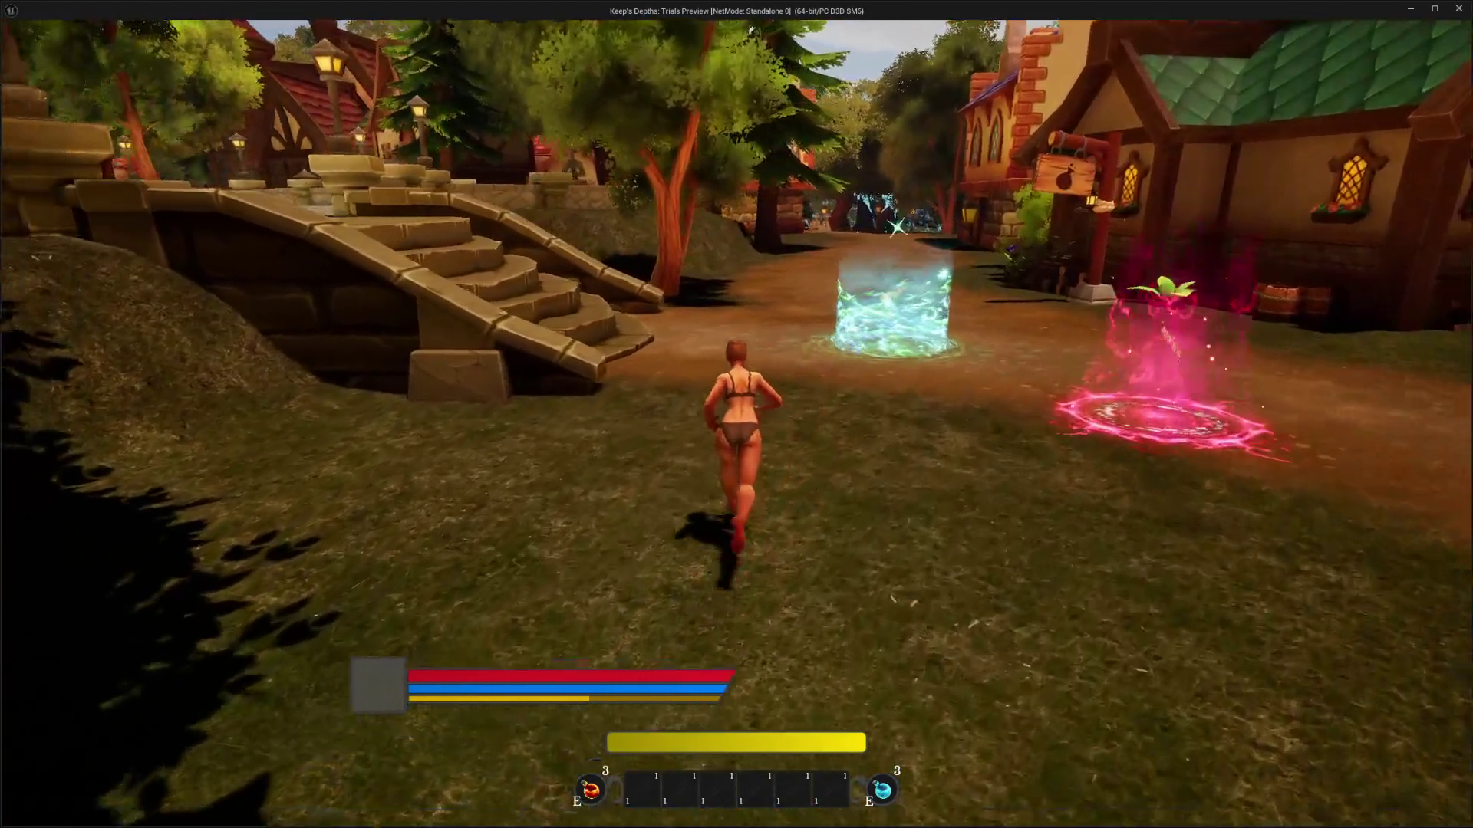
key(w)
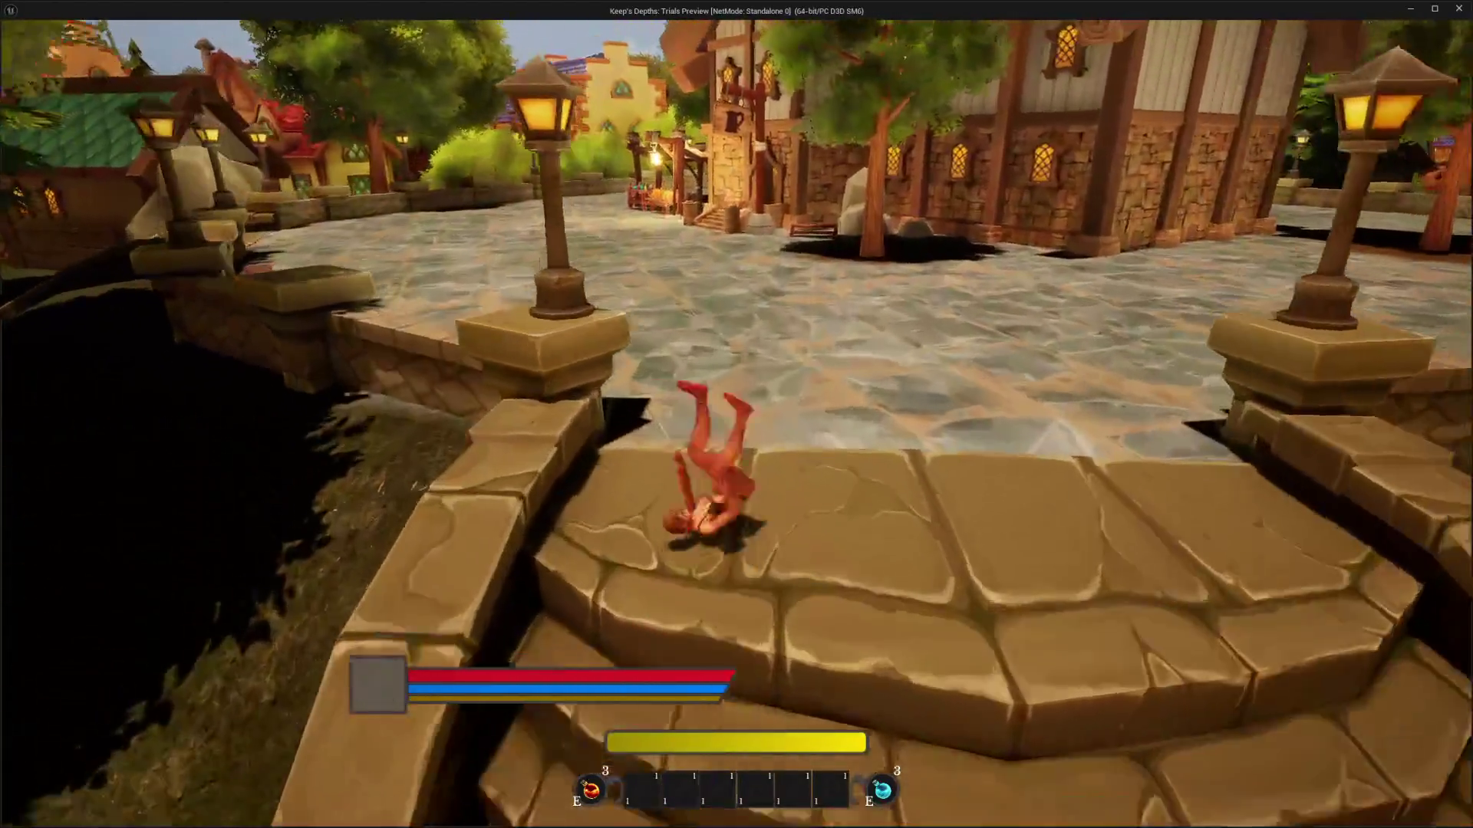
key(w)
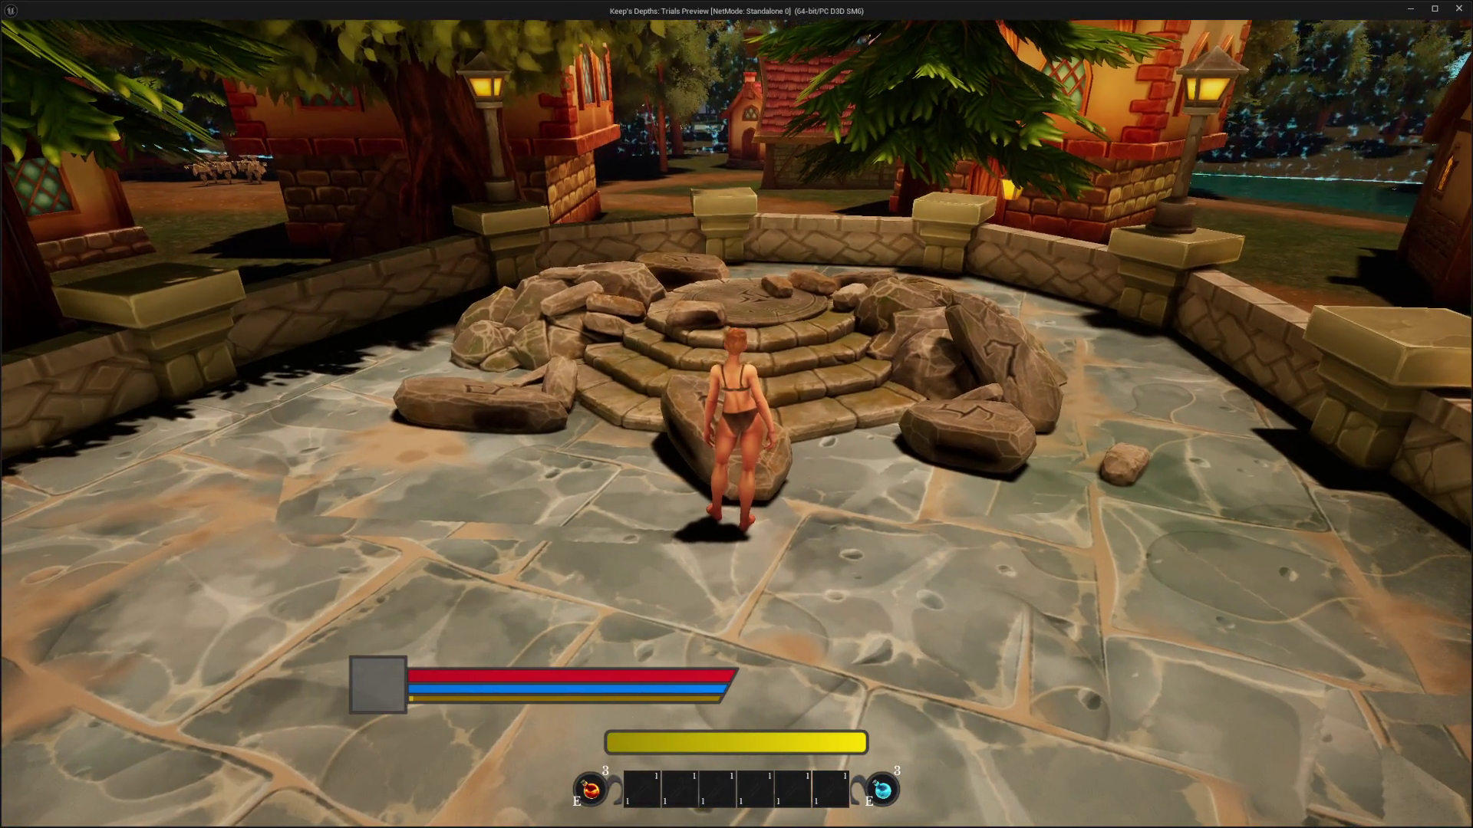
Repair the ruined portal with E, then enter its glowing arch to descend into the dungeon
key(w)
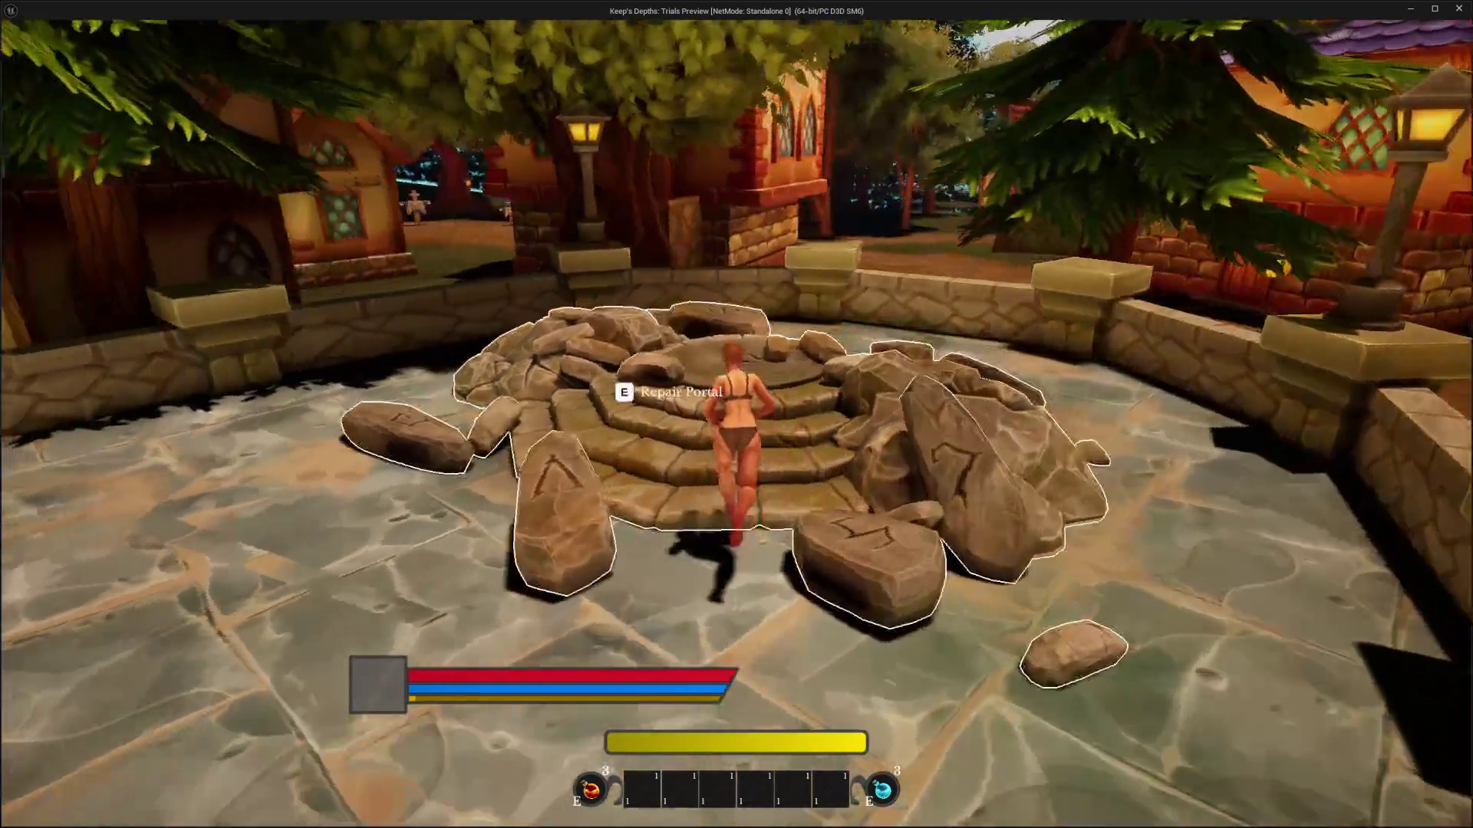
key(e)
key(s)
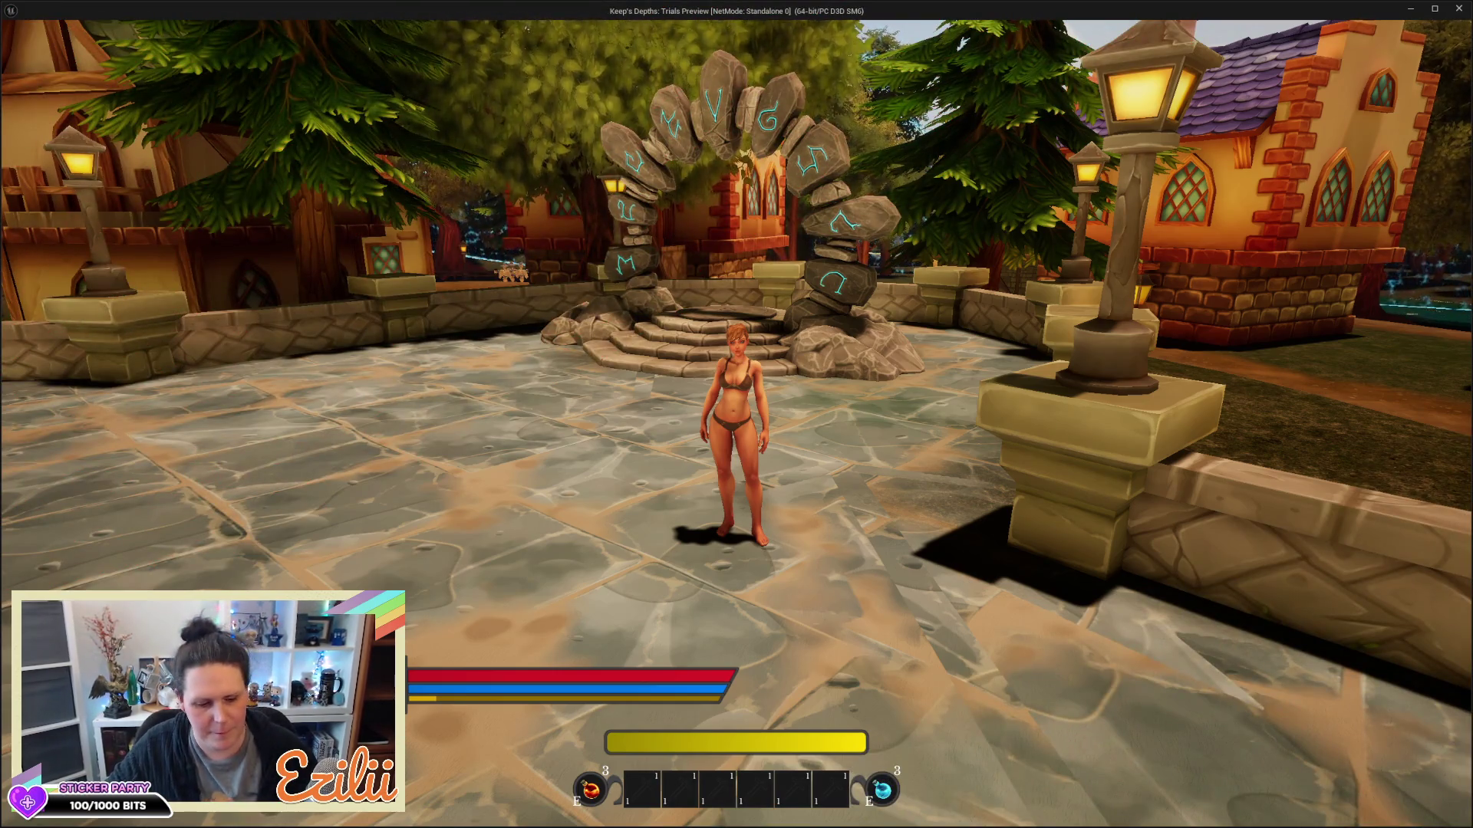
key(w)
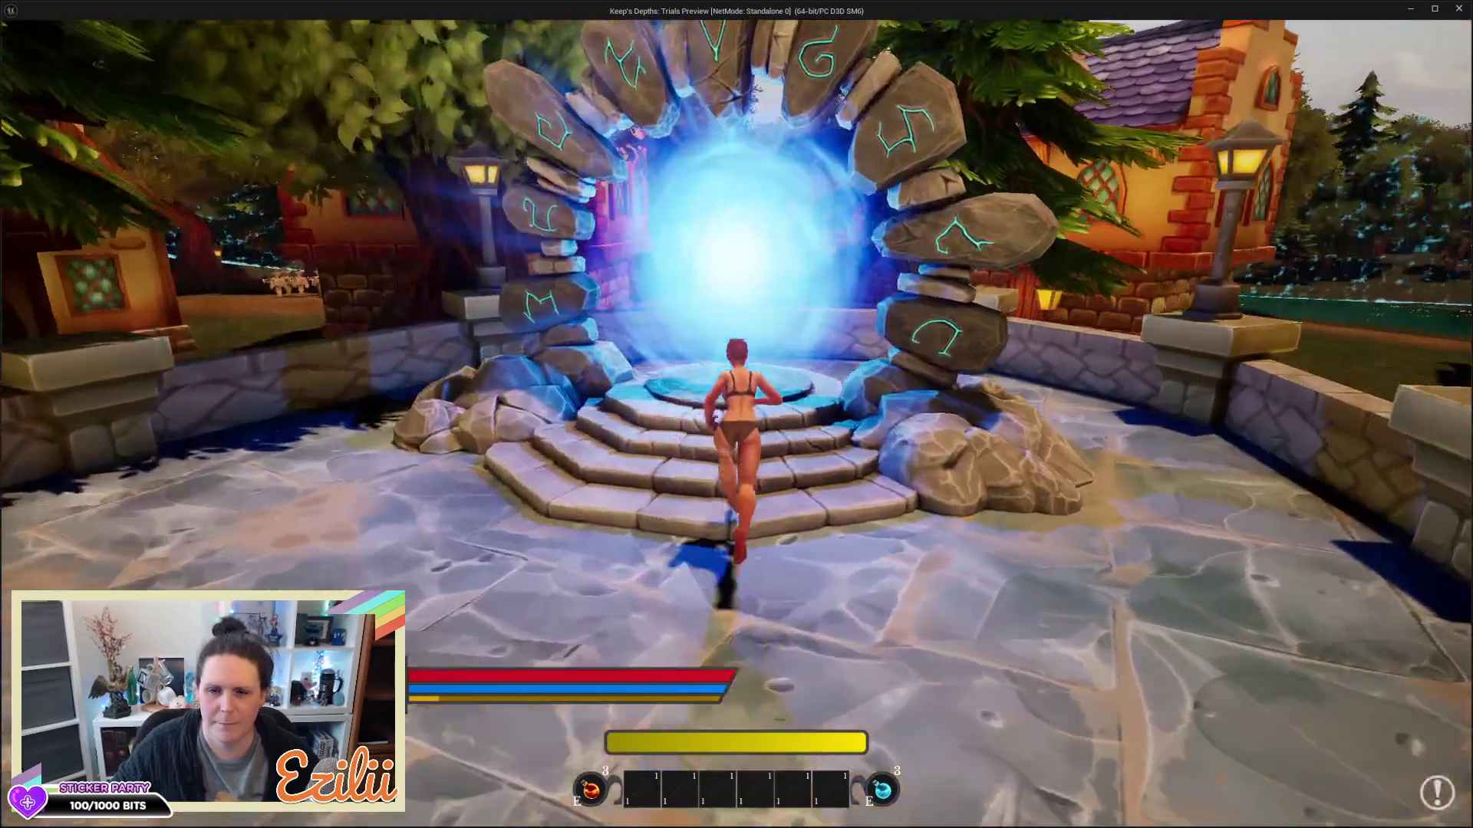
key(e)
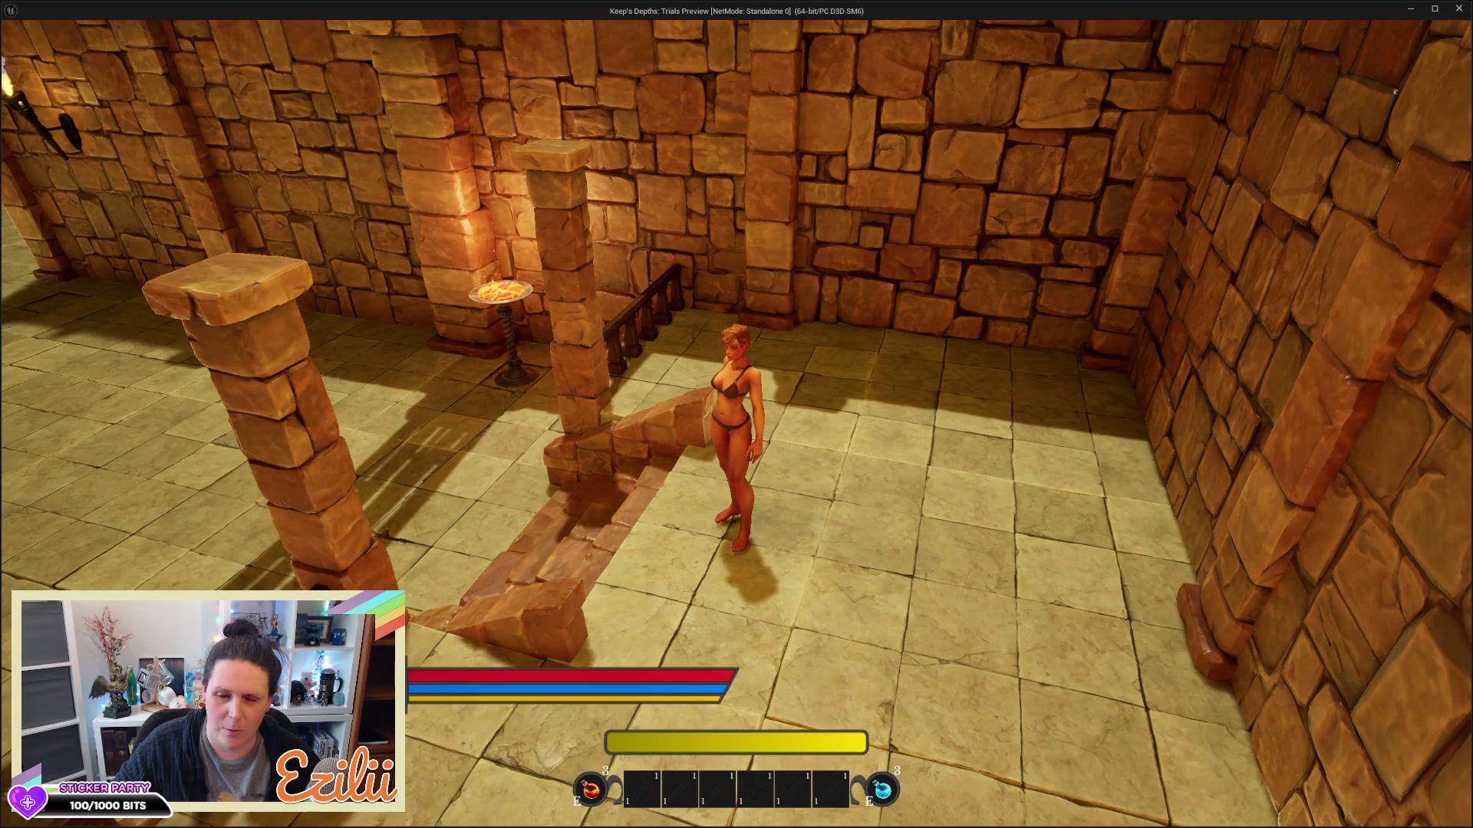
Run down the torch-lit dungeon corridor, dodge-rolling through the arch and across the end room
key(w)
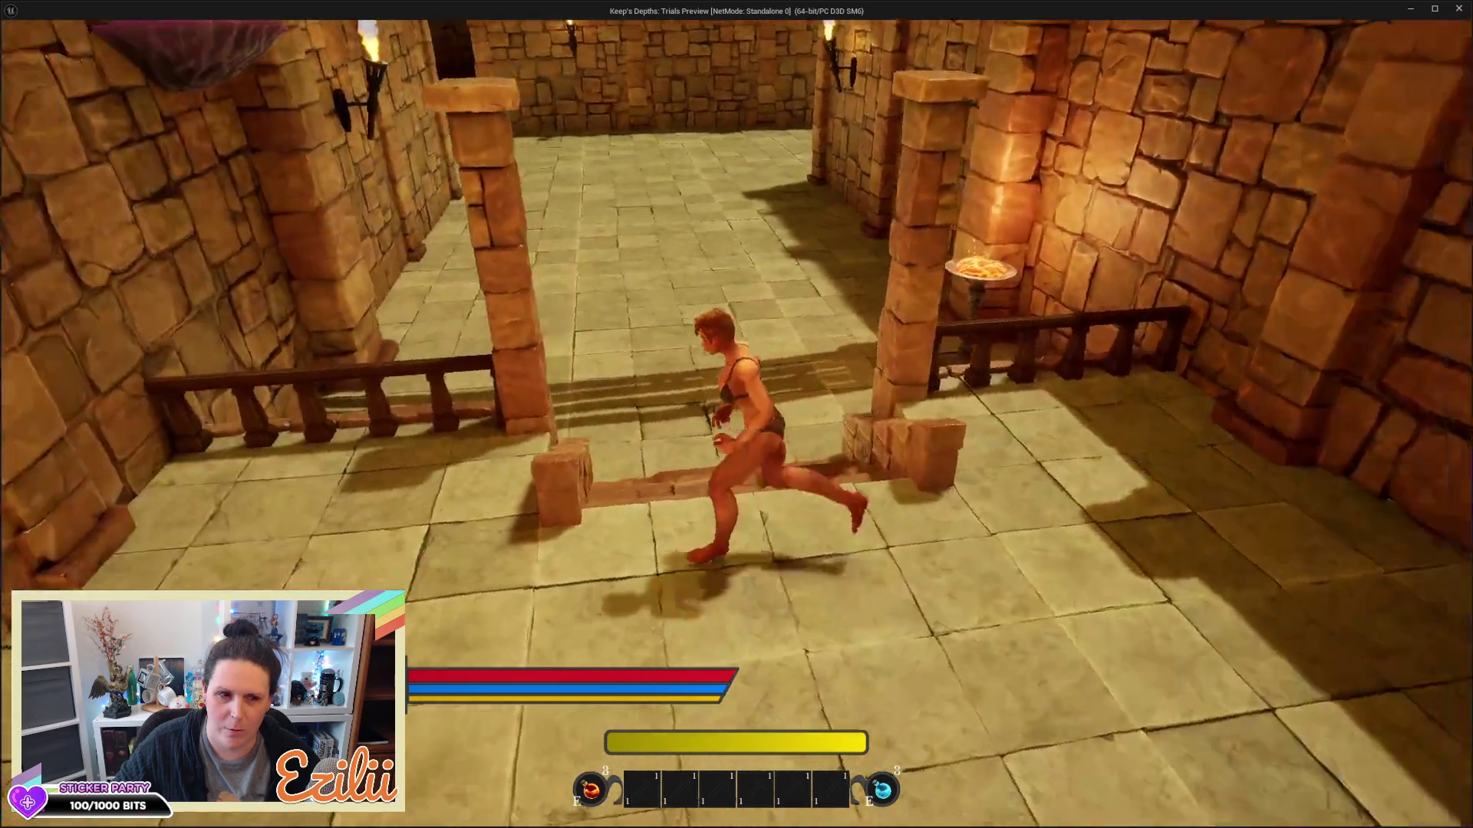
key(w)
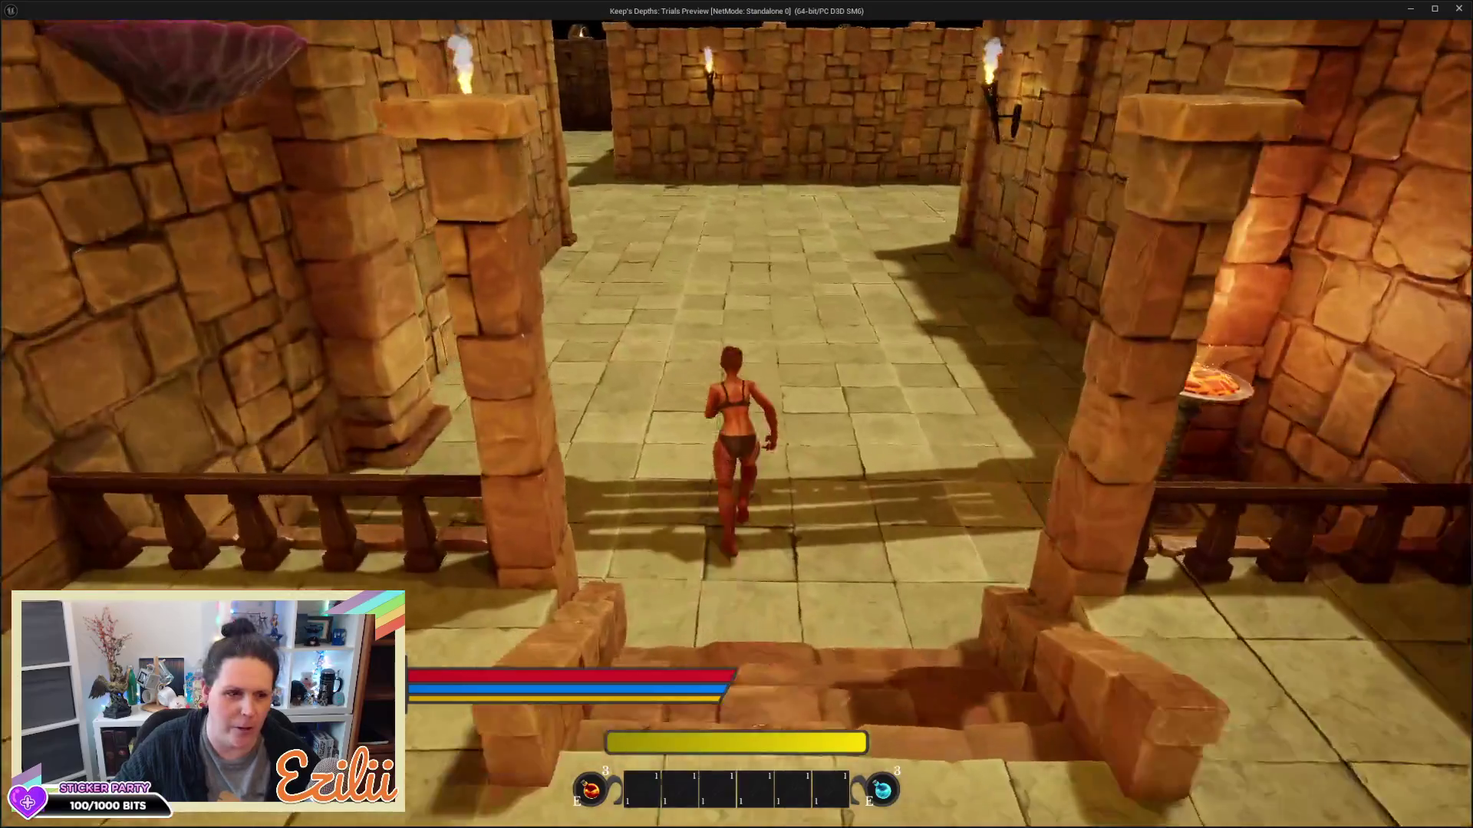
key(w)
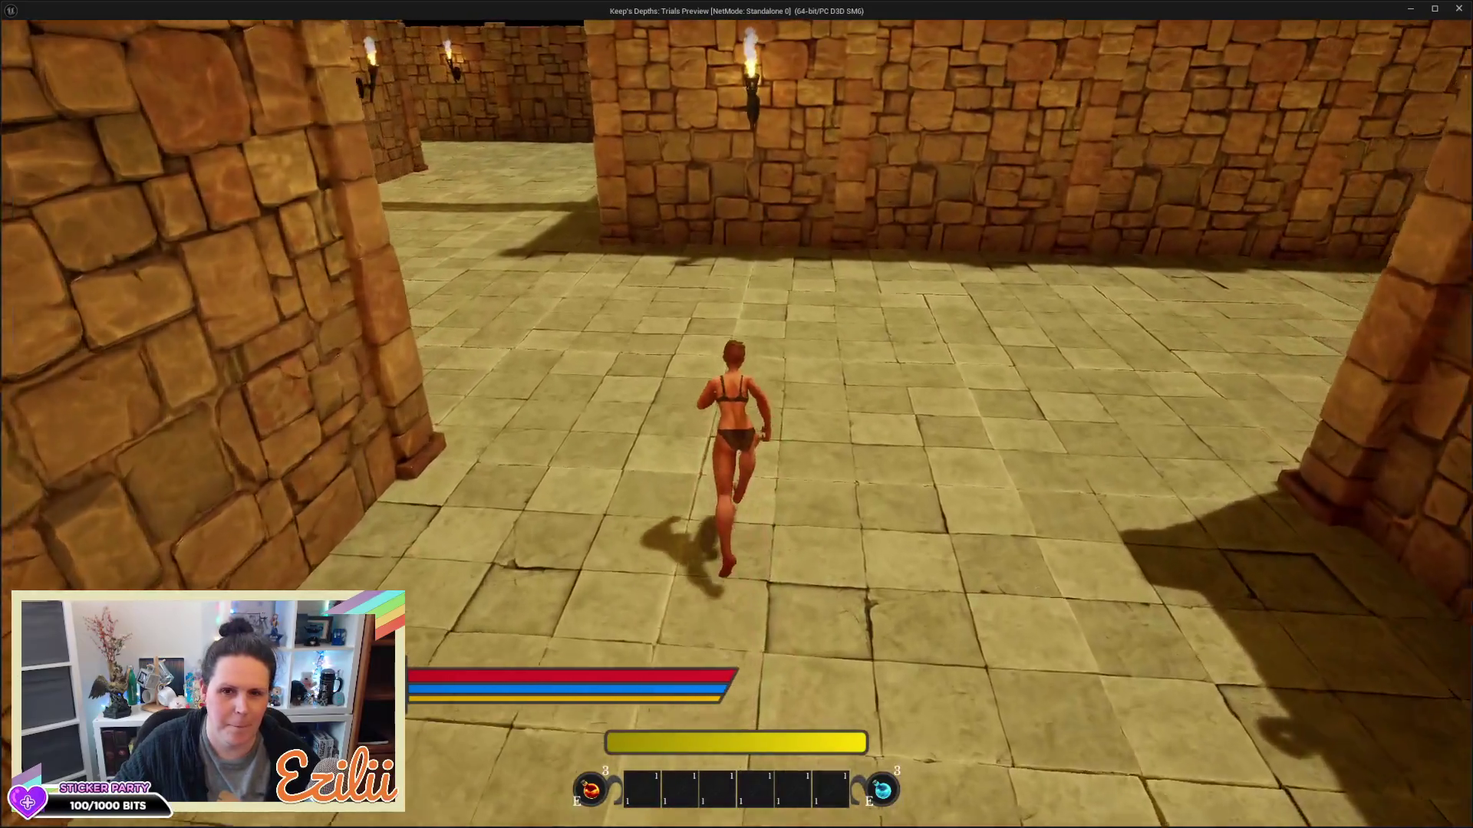
key(w)
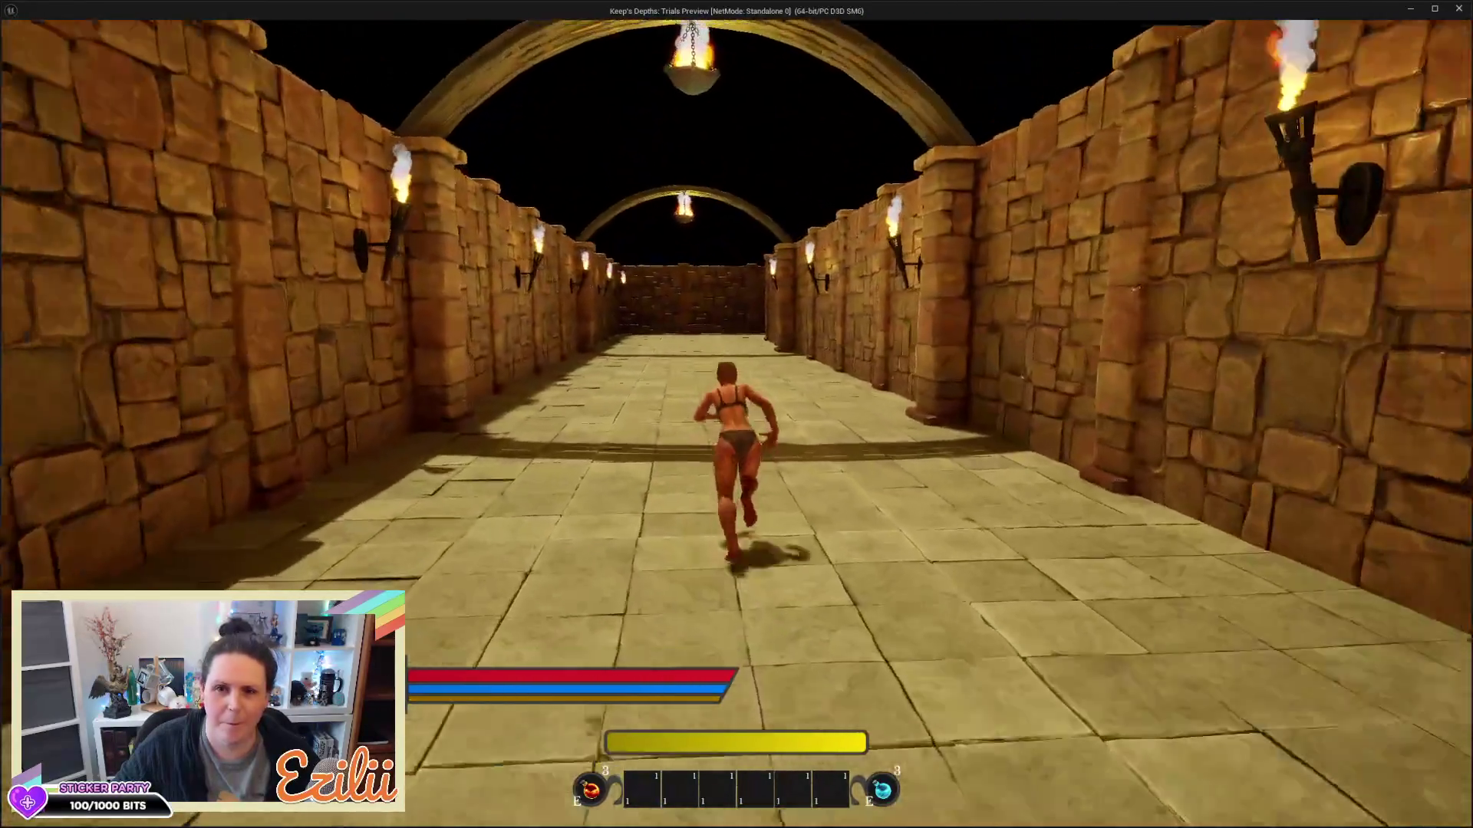
key(w)
key(space)
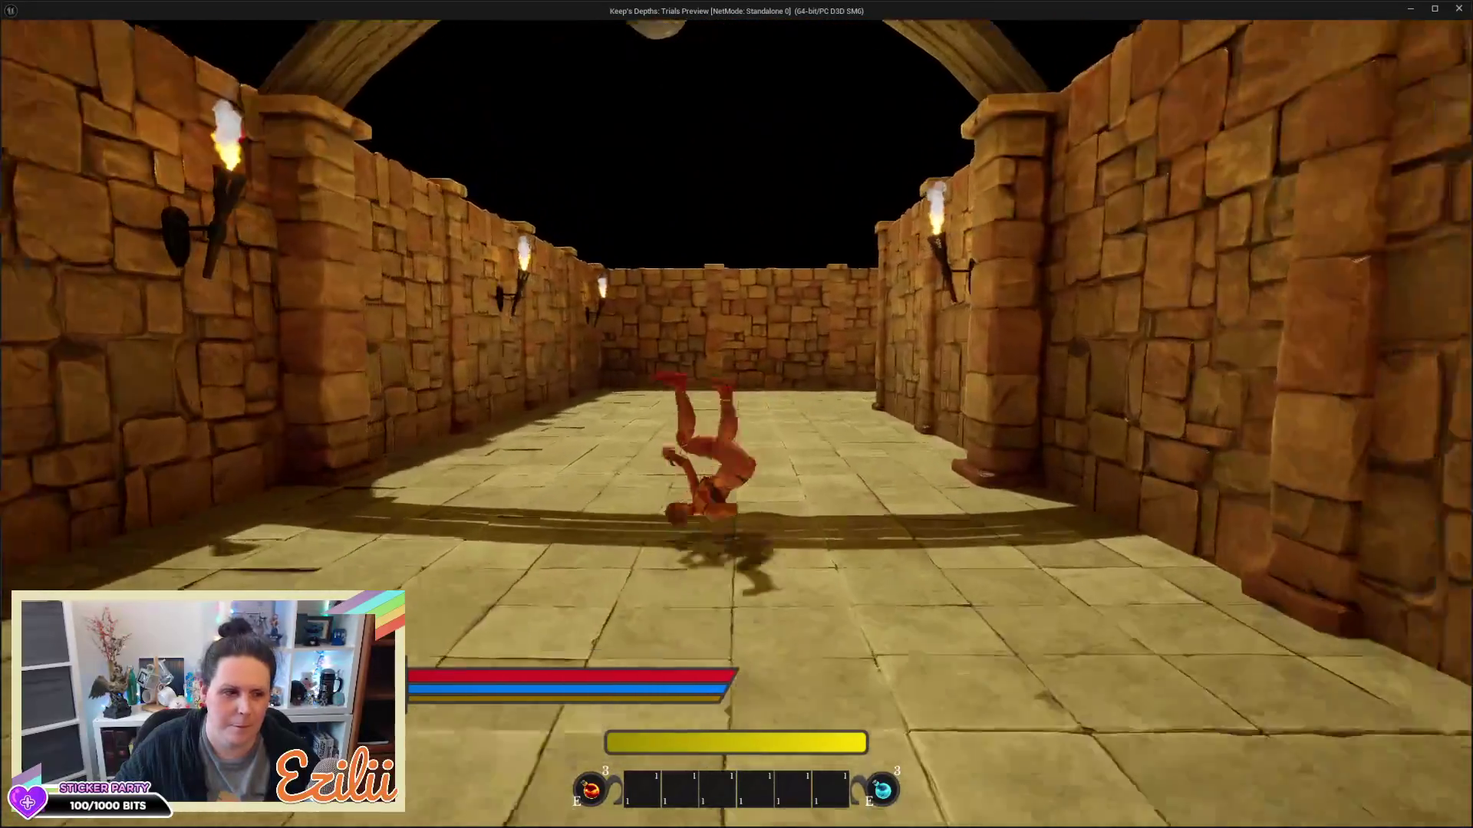
key(w)
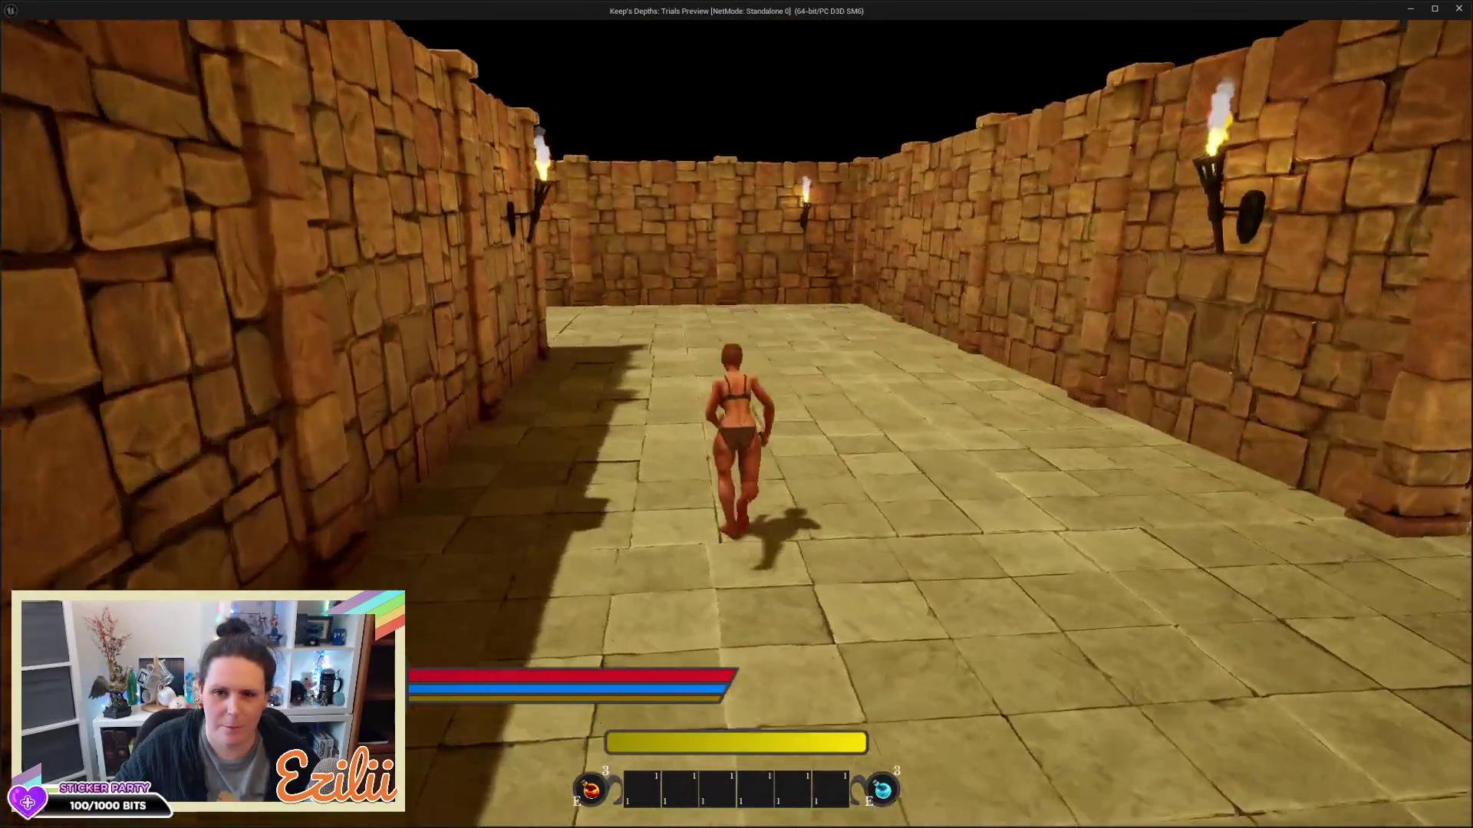
key(w)
key(space)
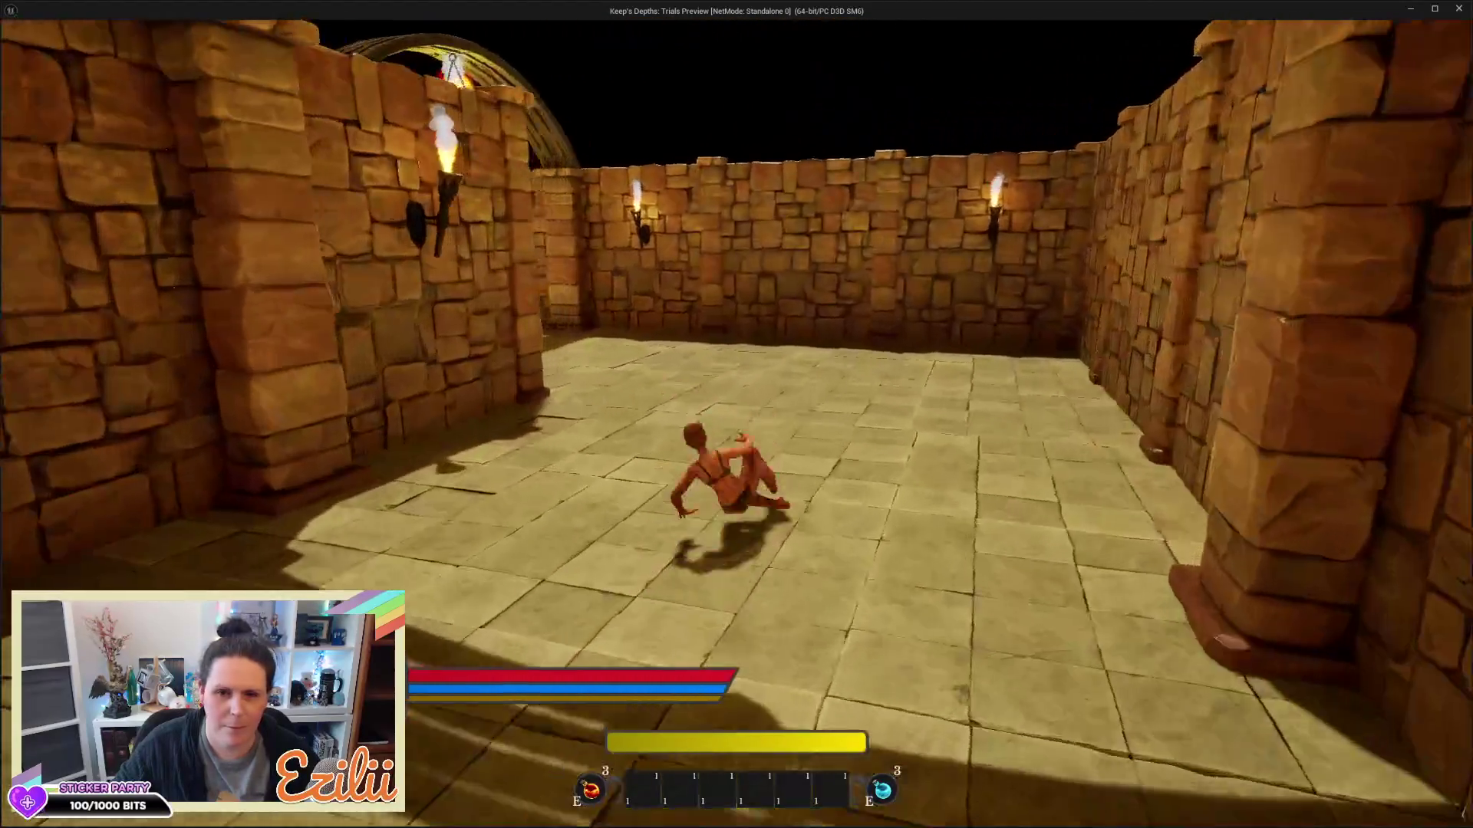
Run and roll through the arched and next torch-lit corridors, then close the game preview
key(w)
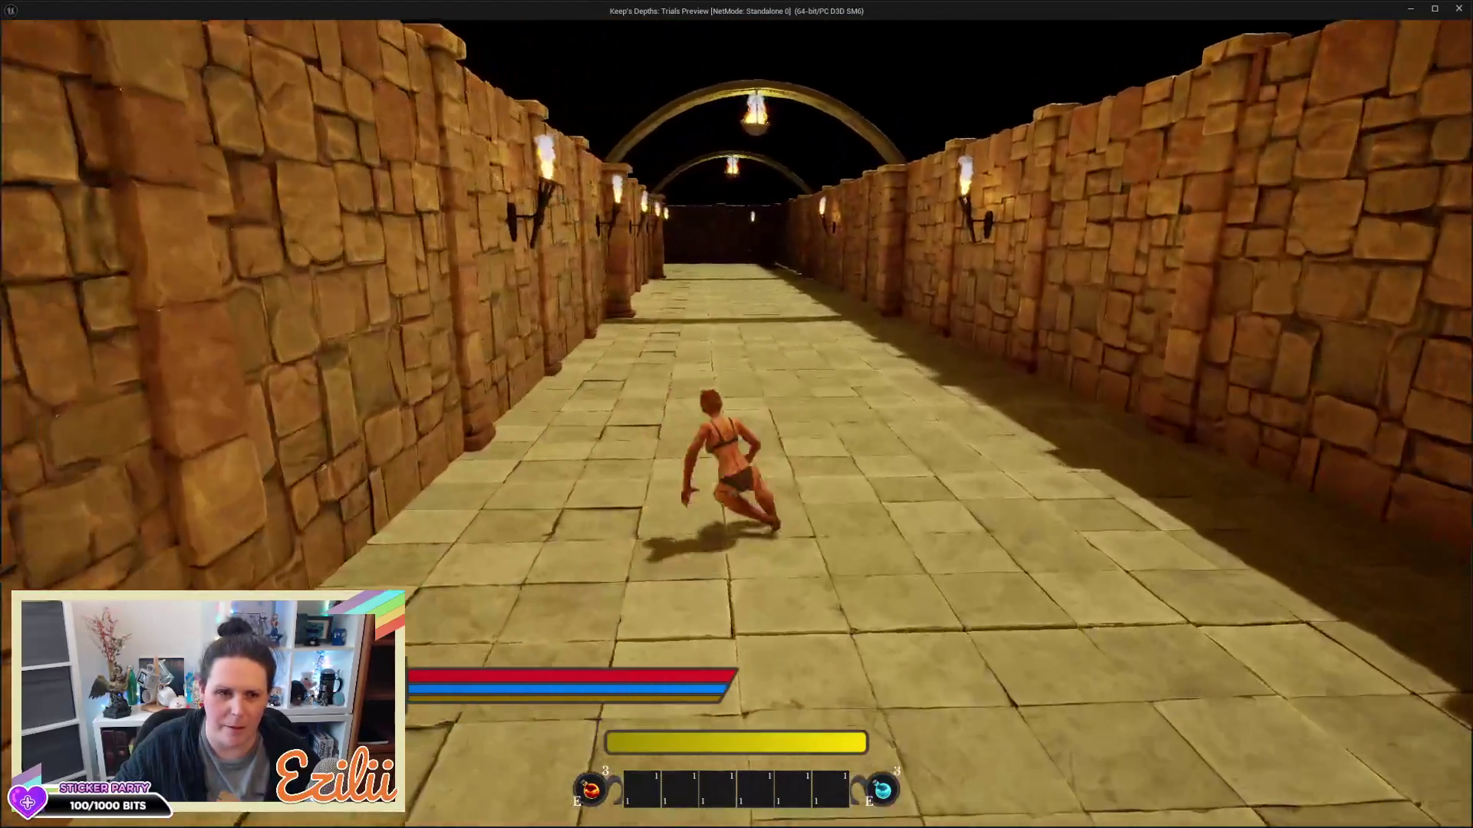
key(w)
key(space)
key(w)
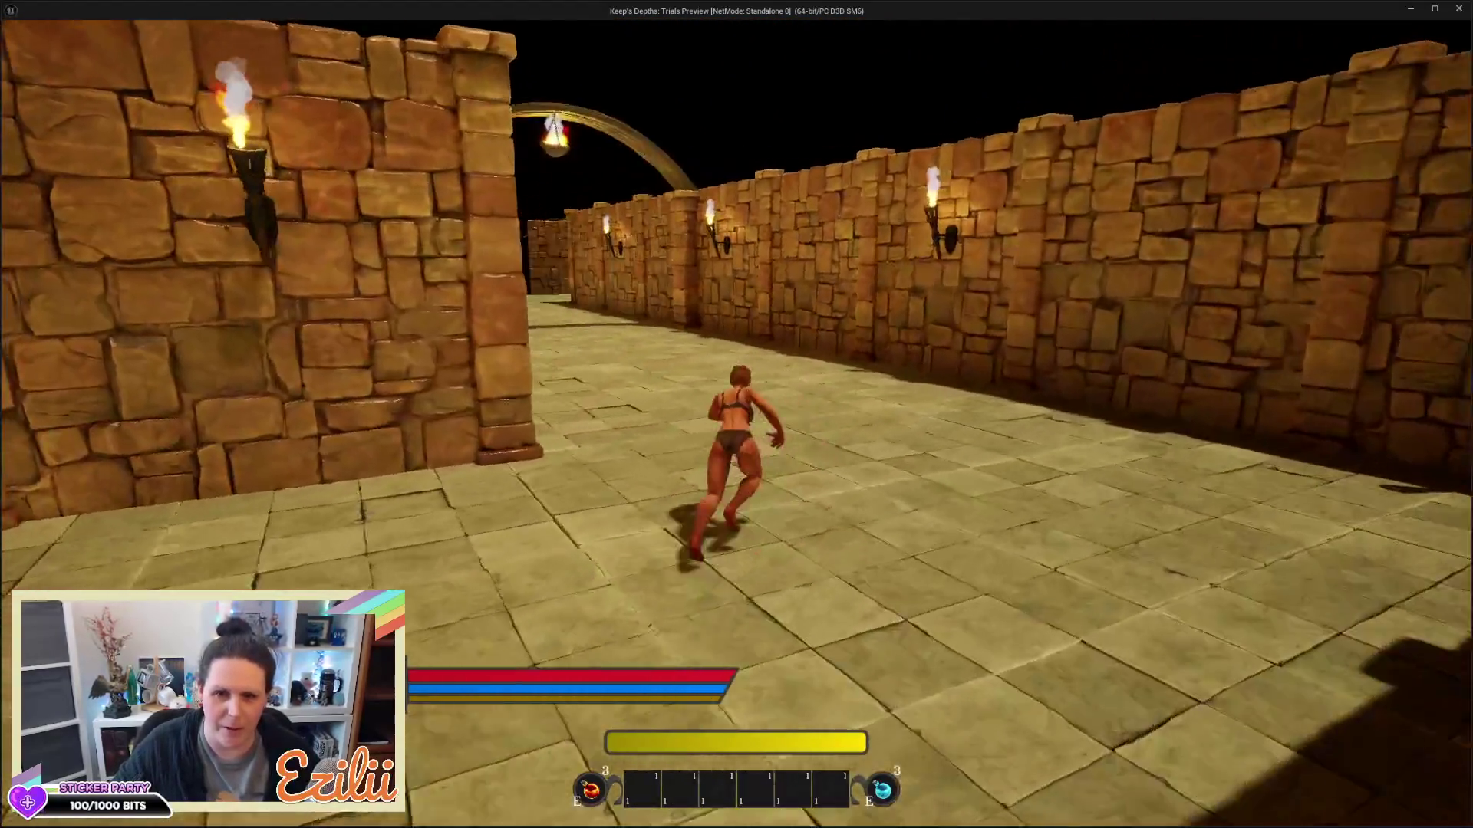
key(w)
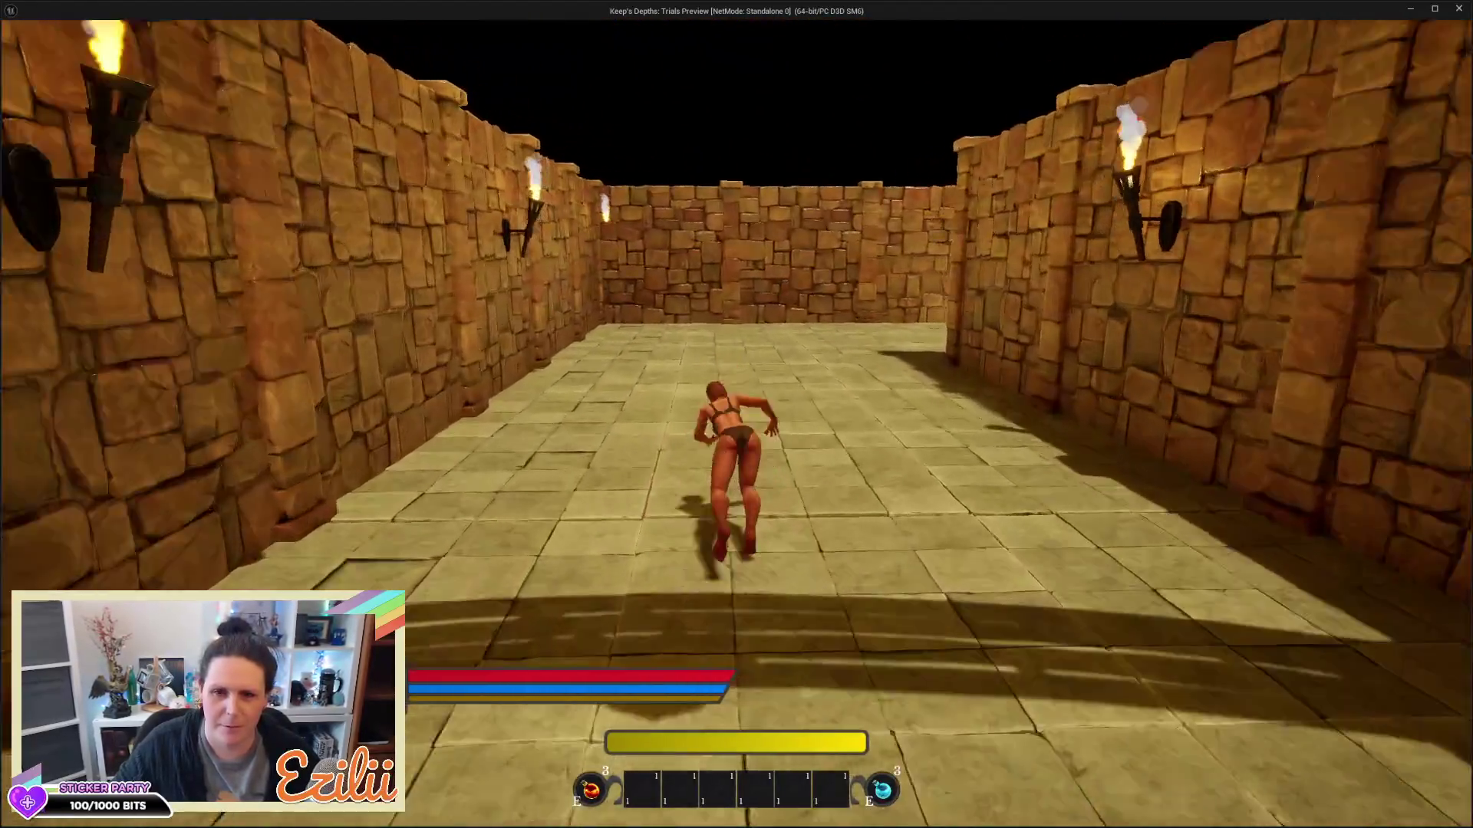
key(w)
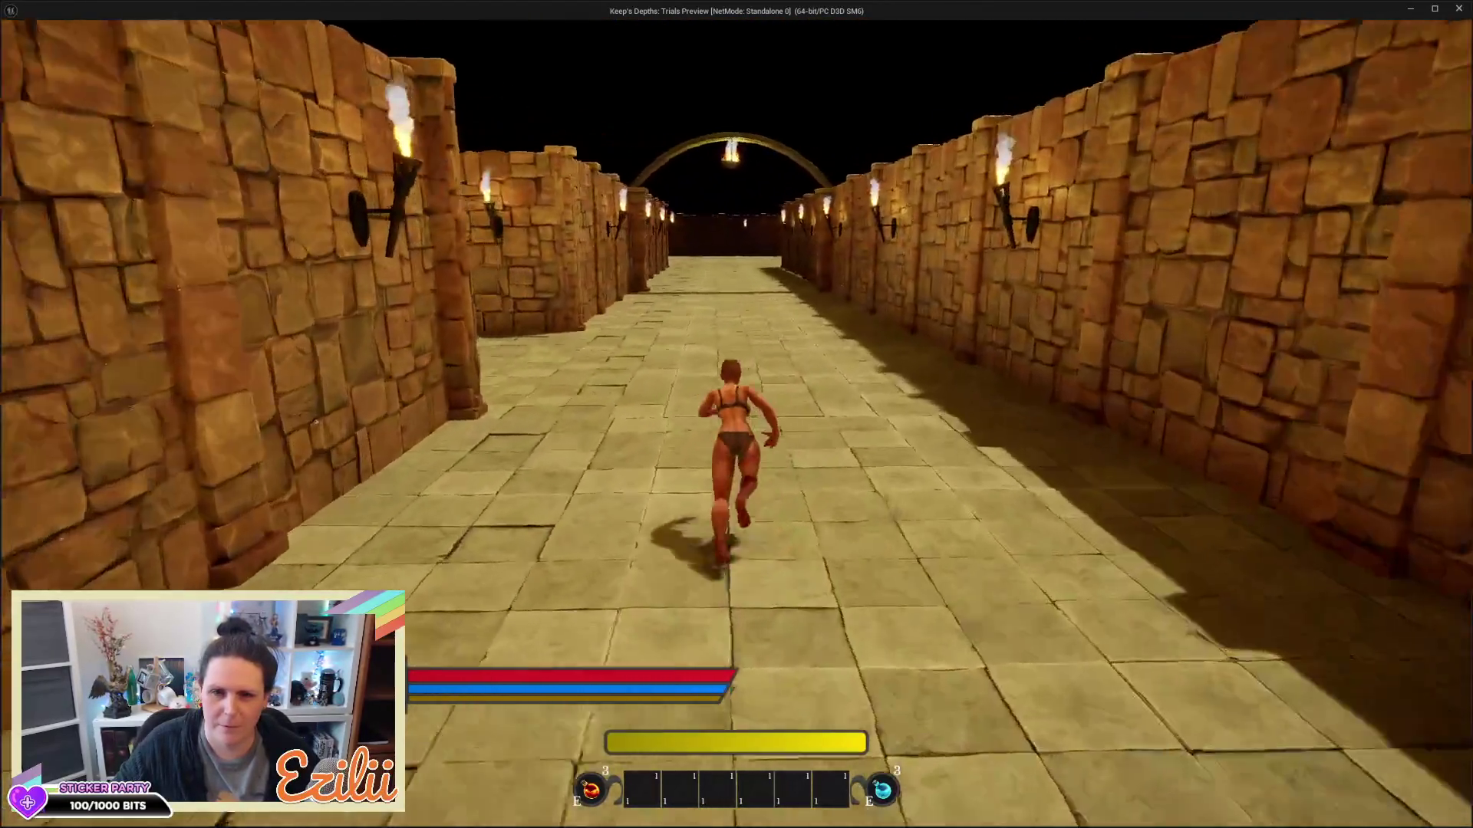
key(w)
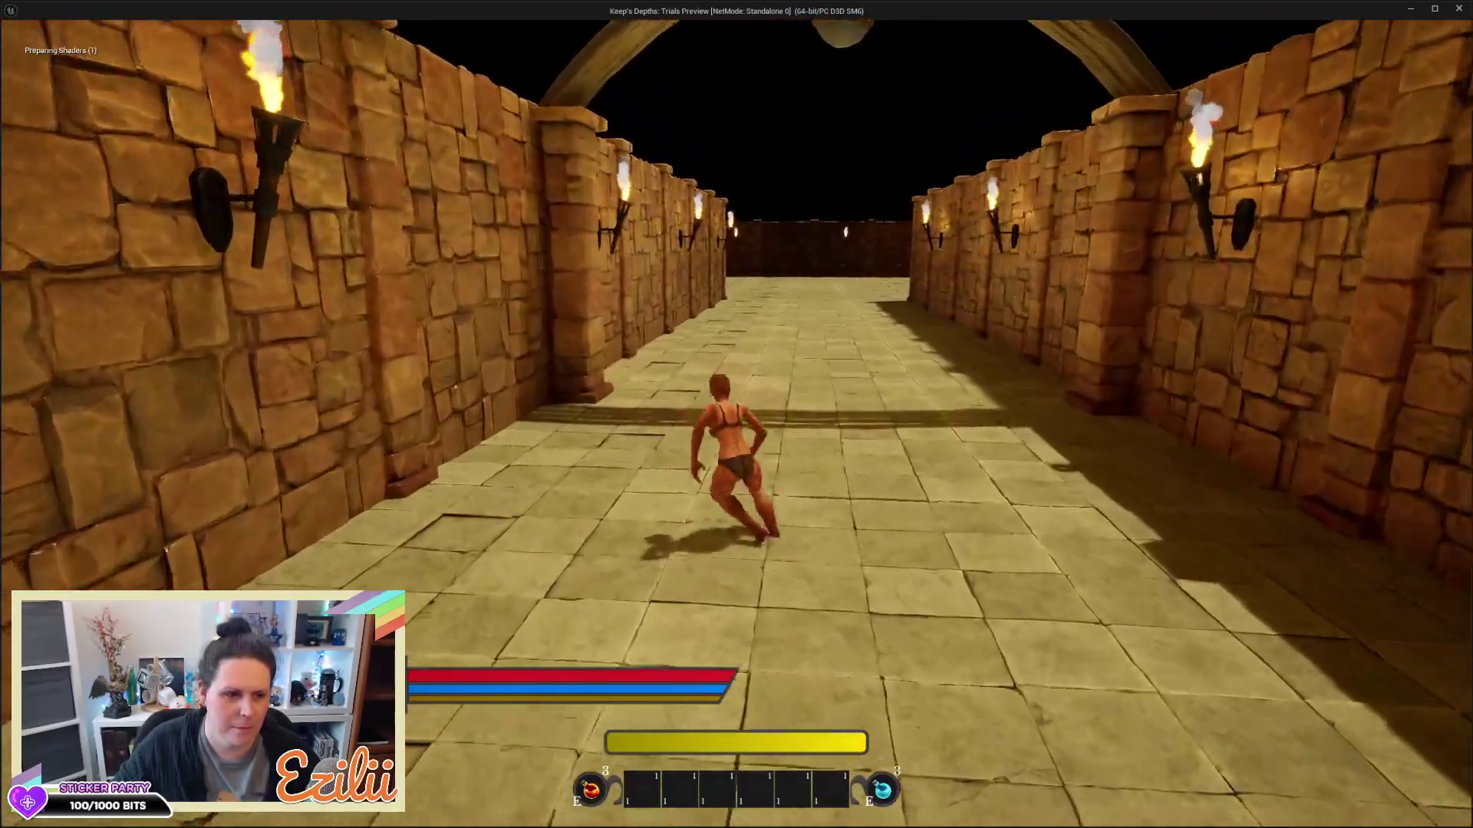
key(w)
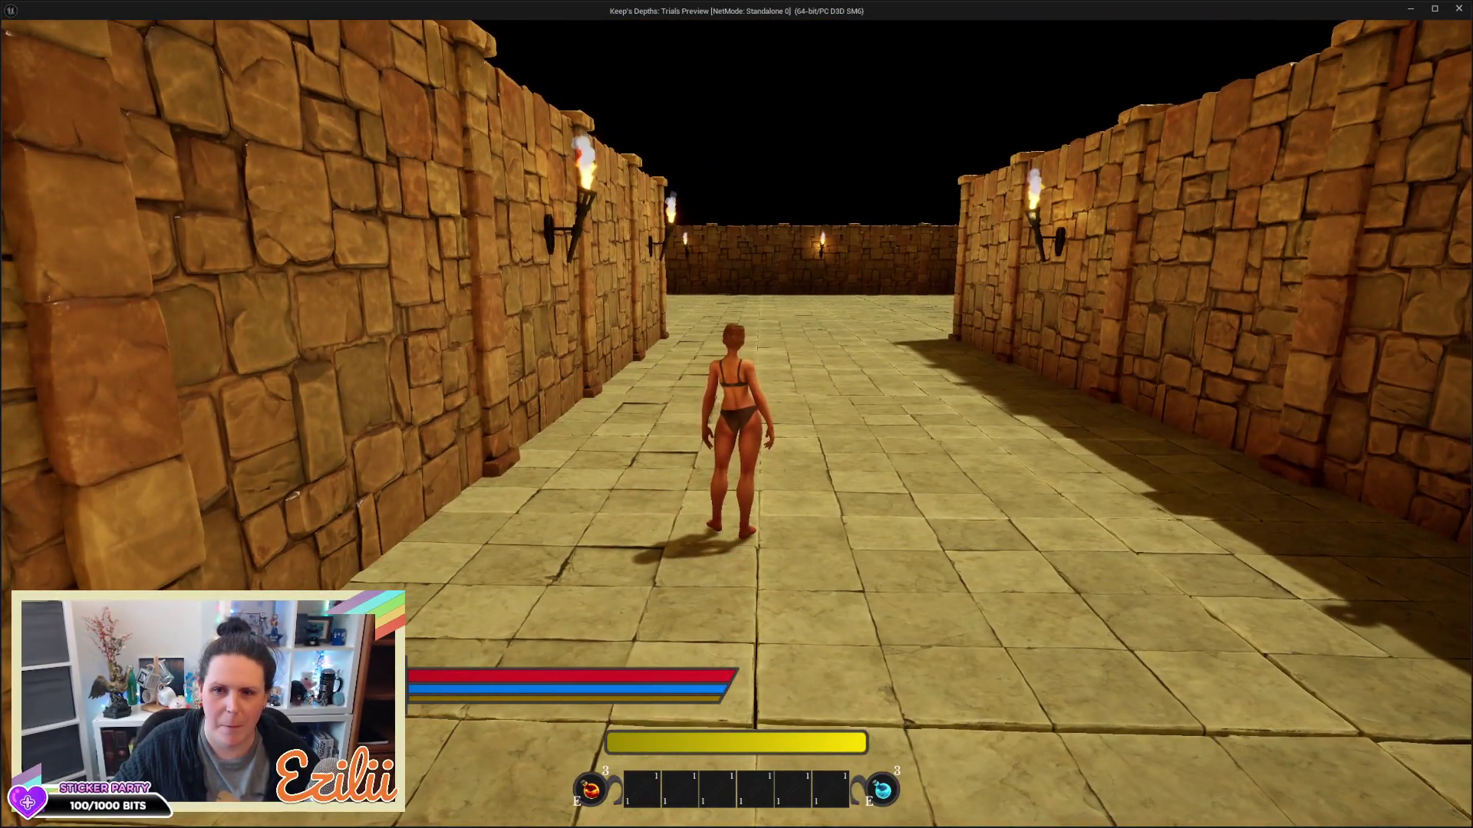
key(Escape)
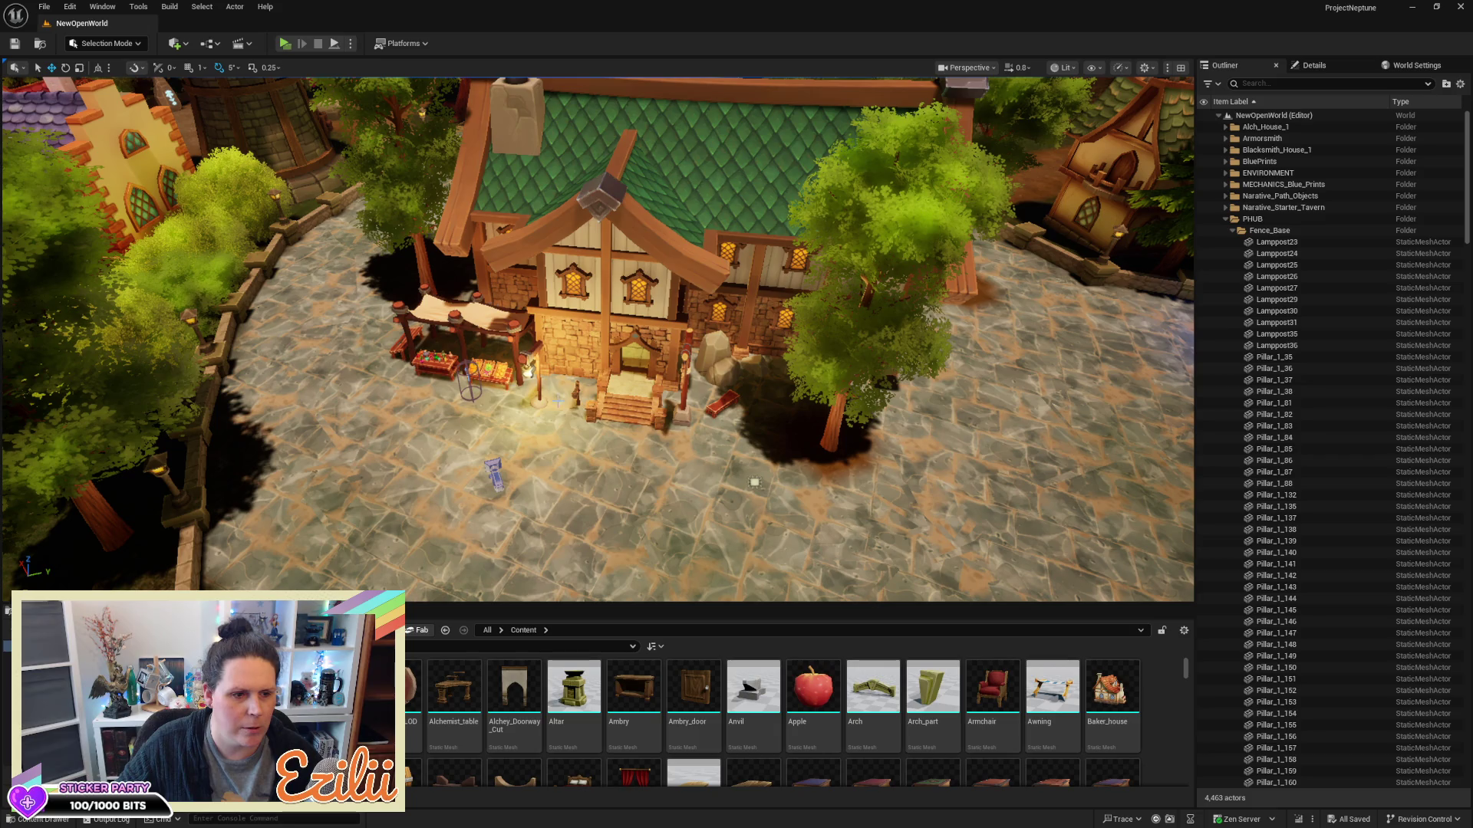
click(575, 323)
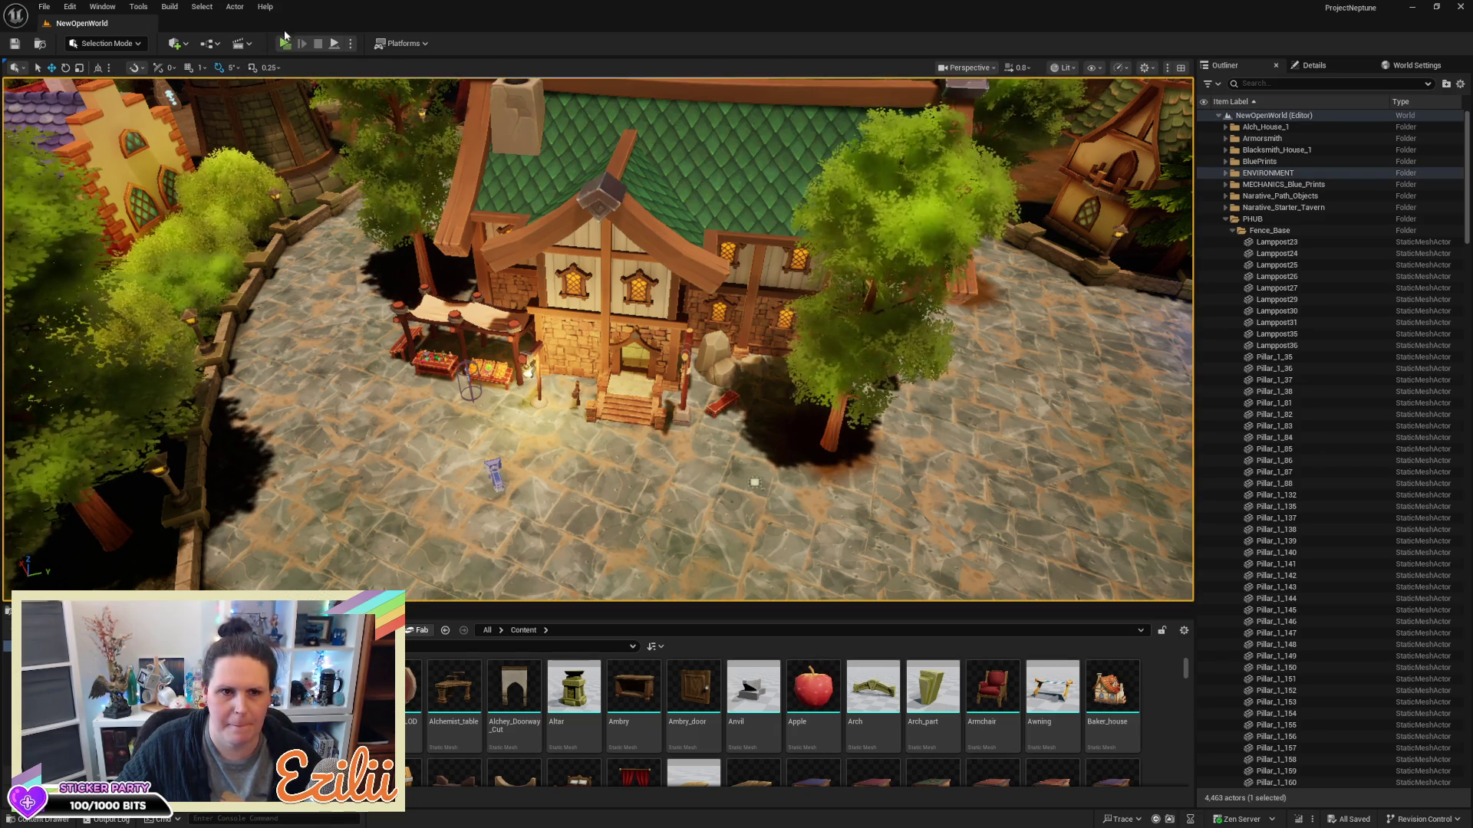
Launch a Play session and run from the tavern across the plaza up to the ruined portal
click(283, 44)
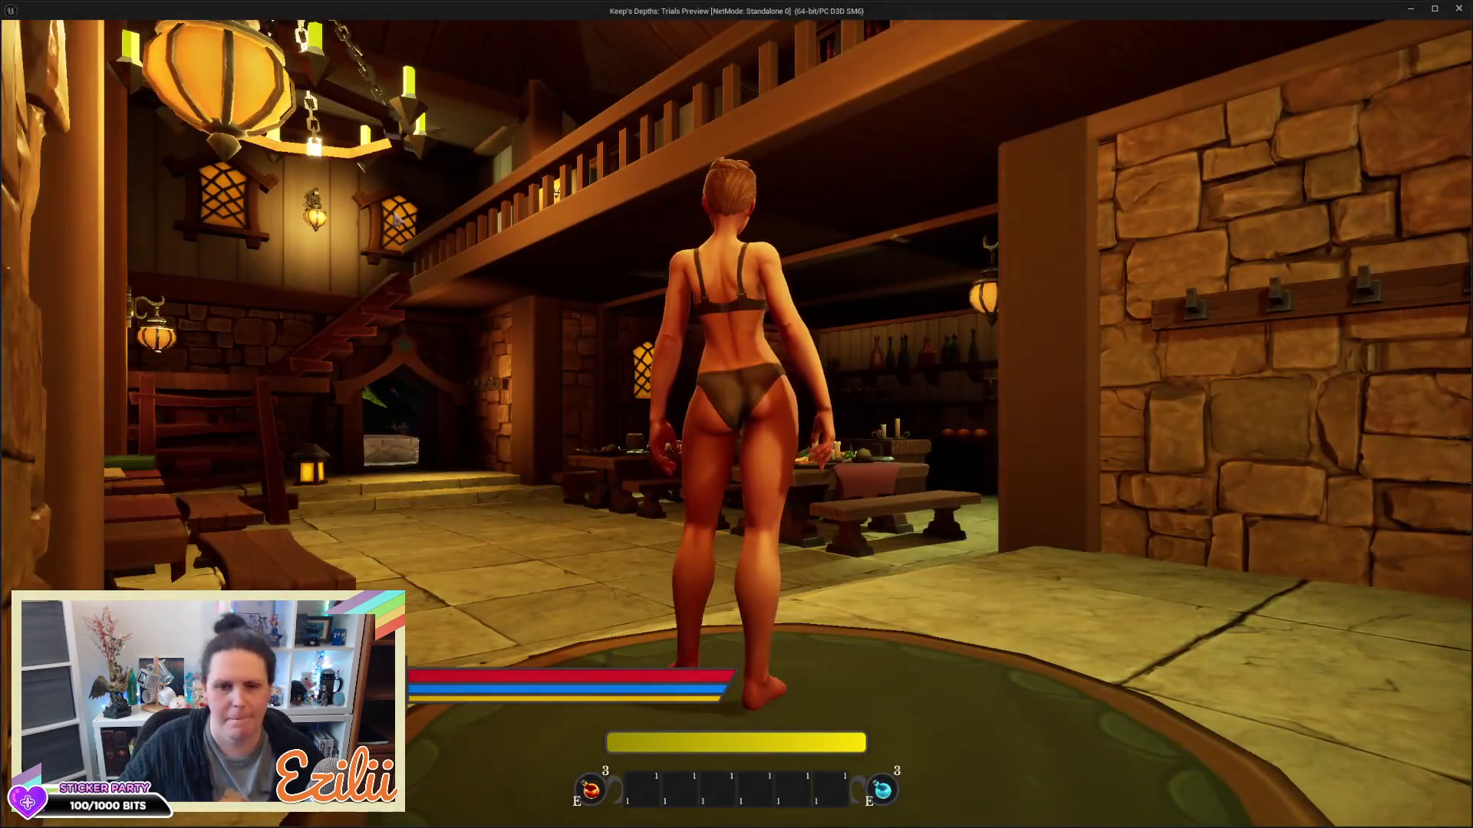
key(w)
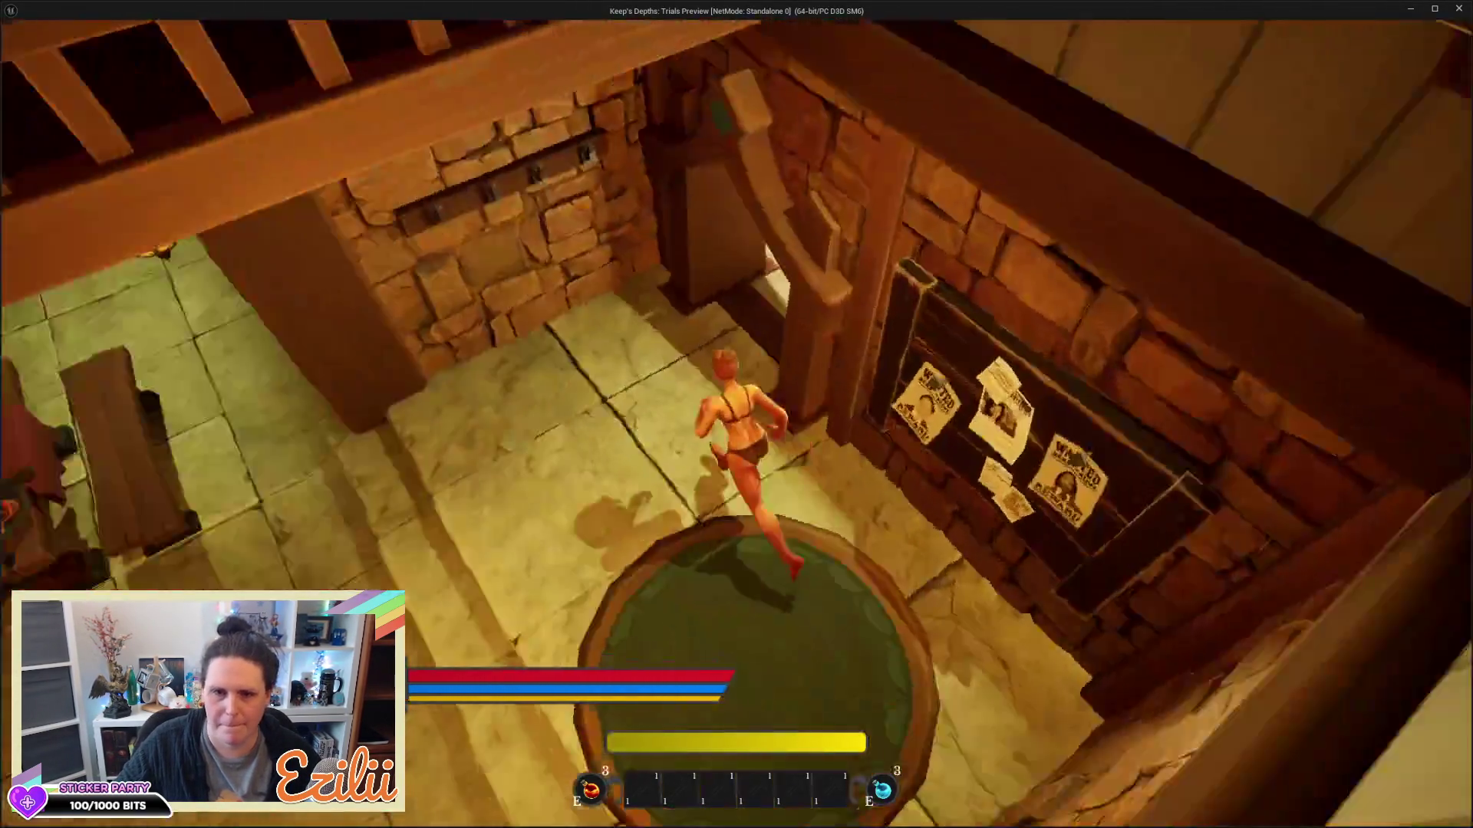
key(w)
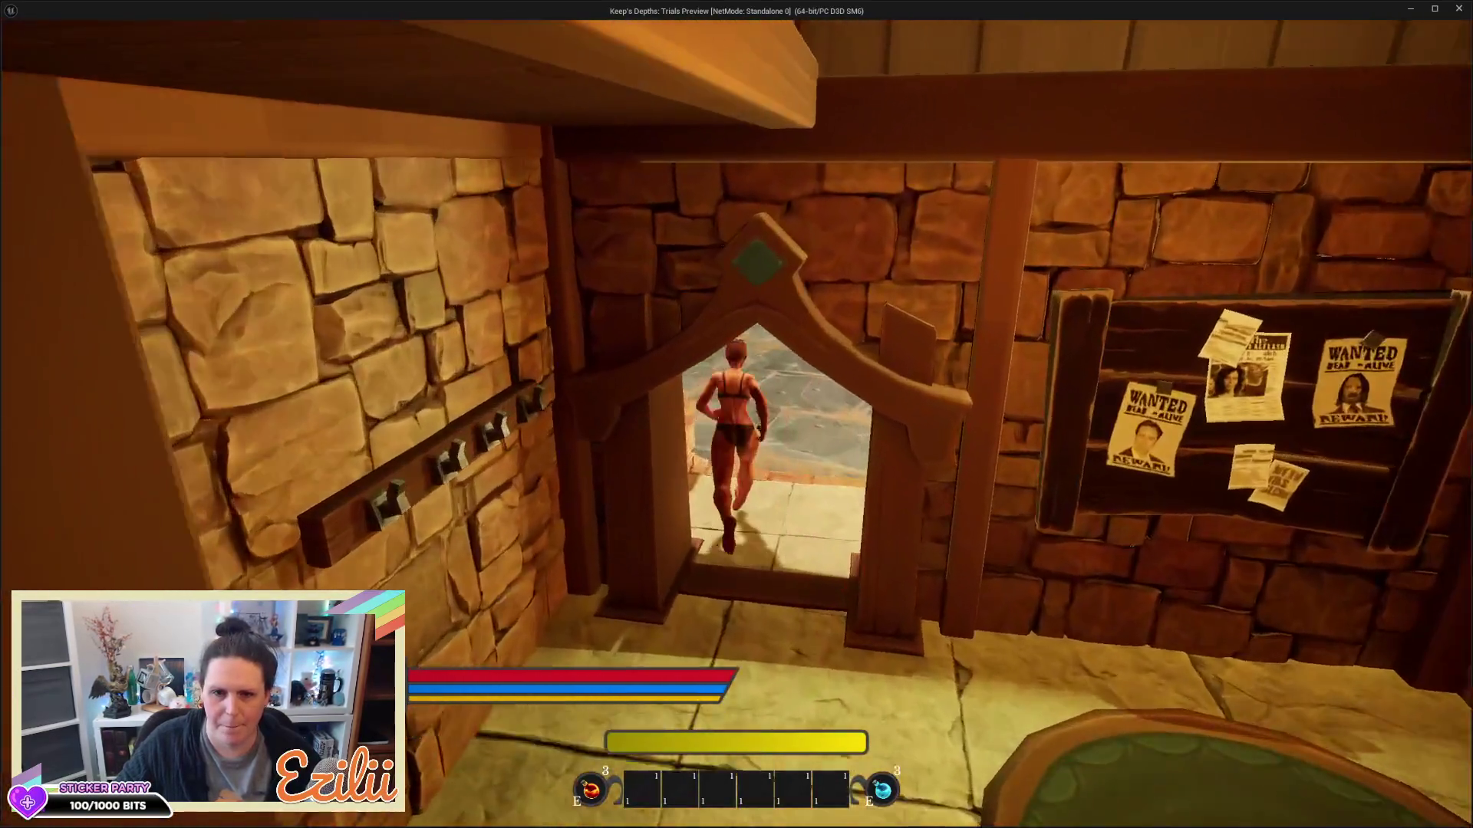
key(w)
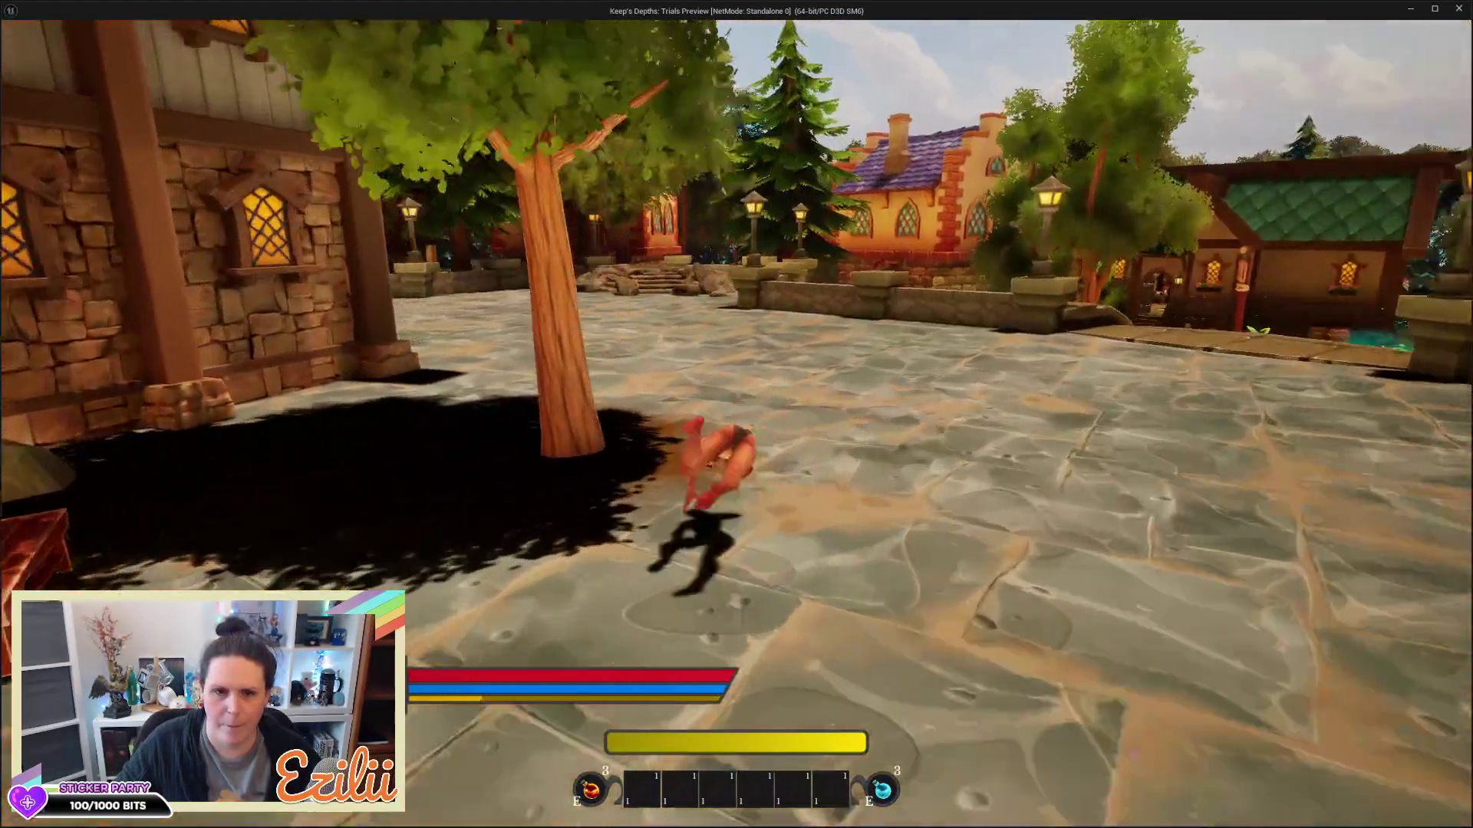
key(w)
key(space)
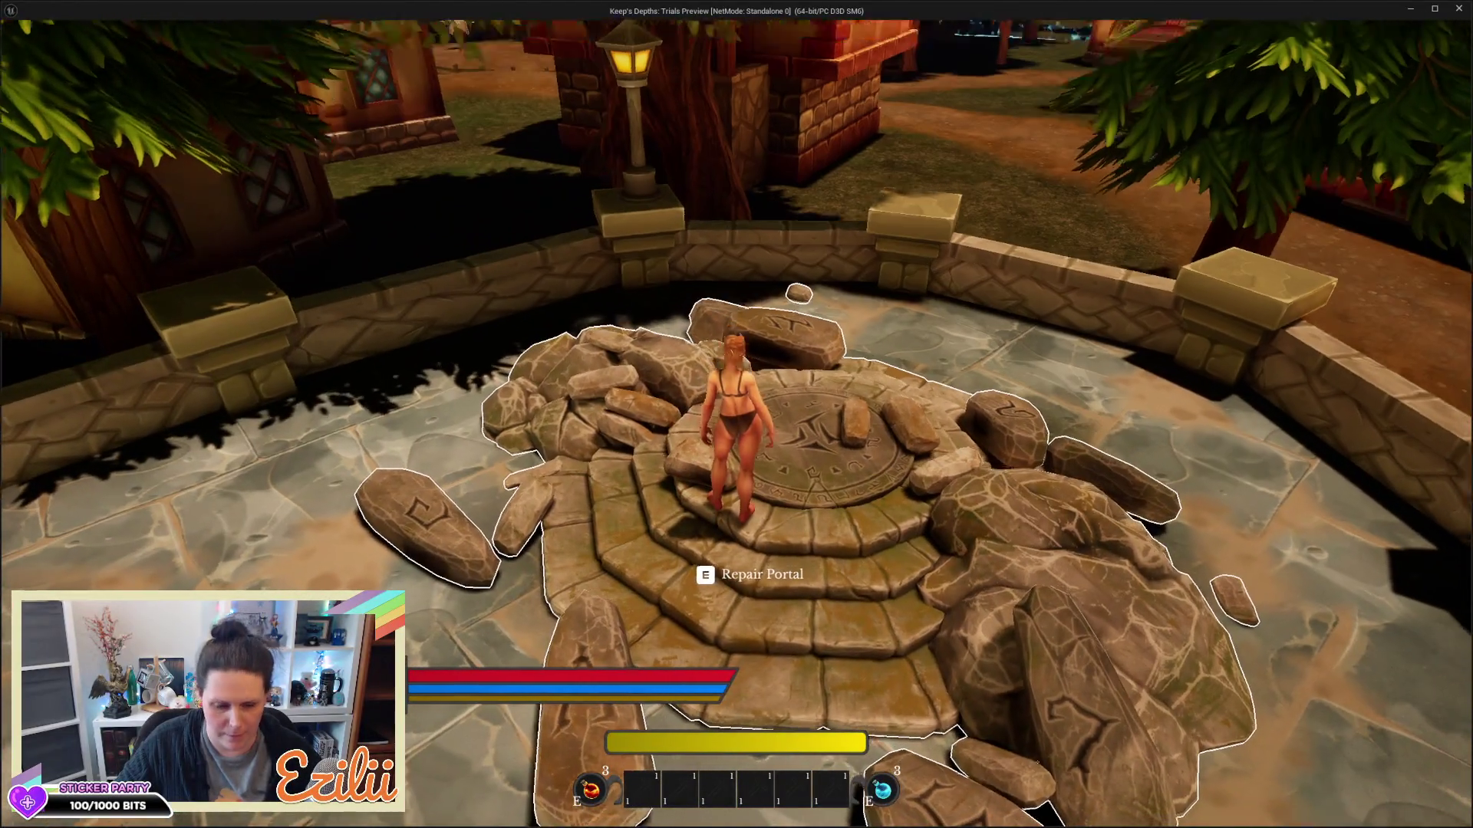
Repair the ruined portal into a stone arch and turn the character to face it
key(e)
key(s)
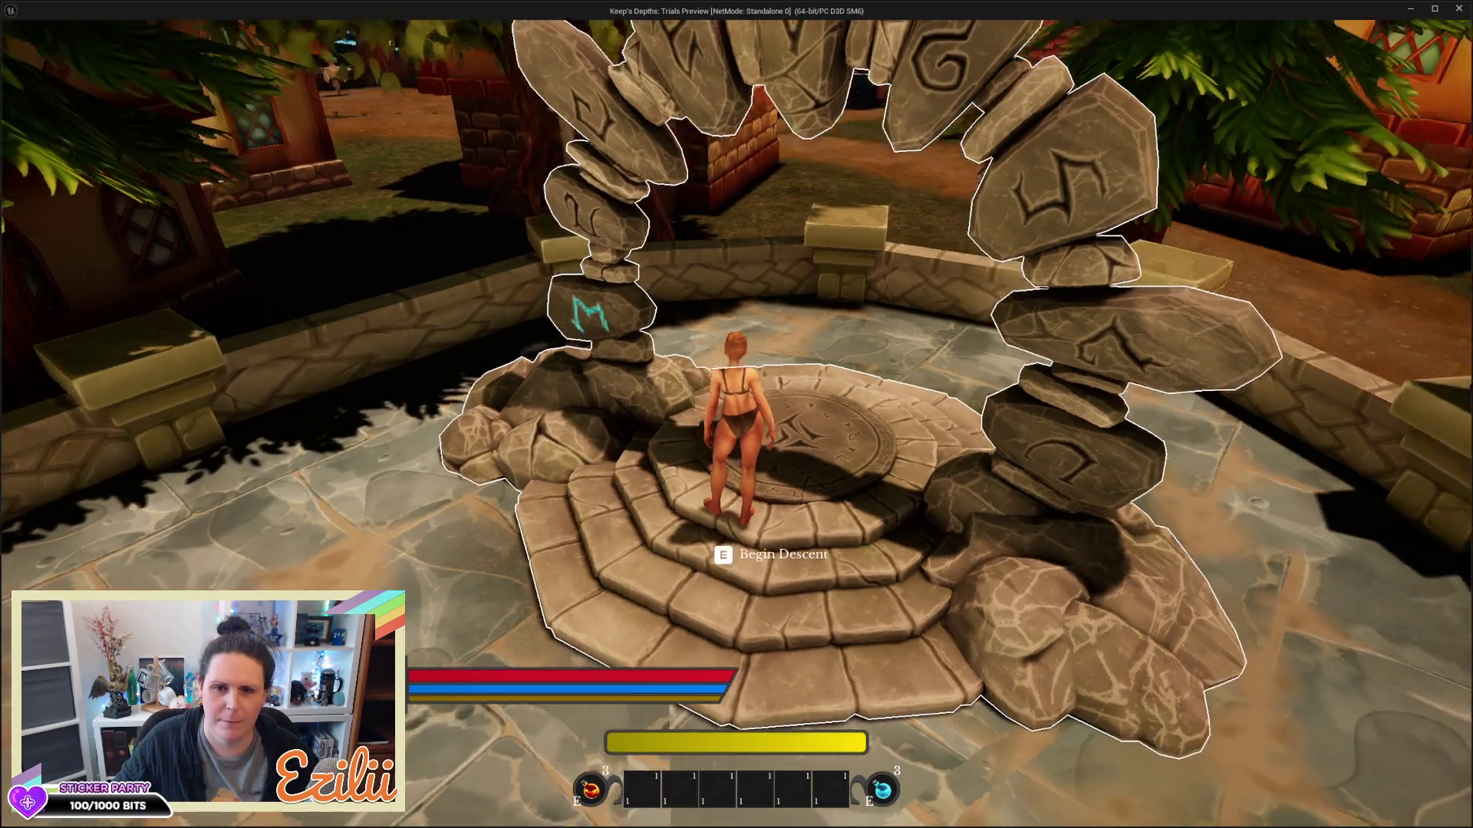
key(a)
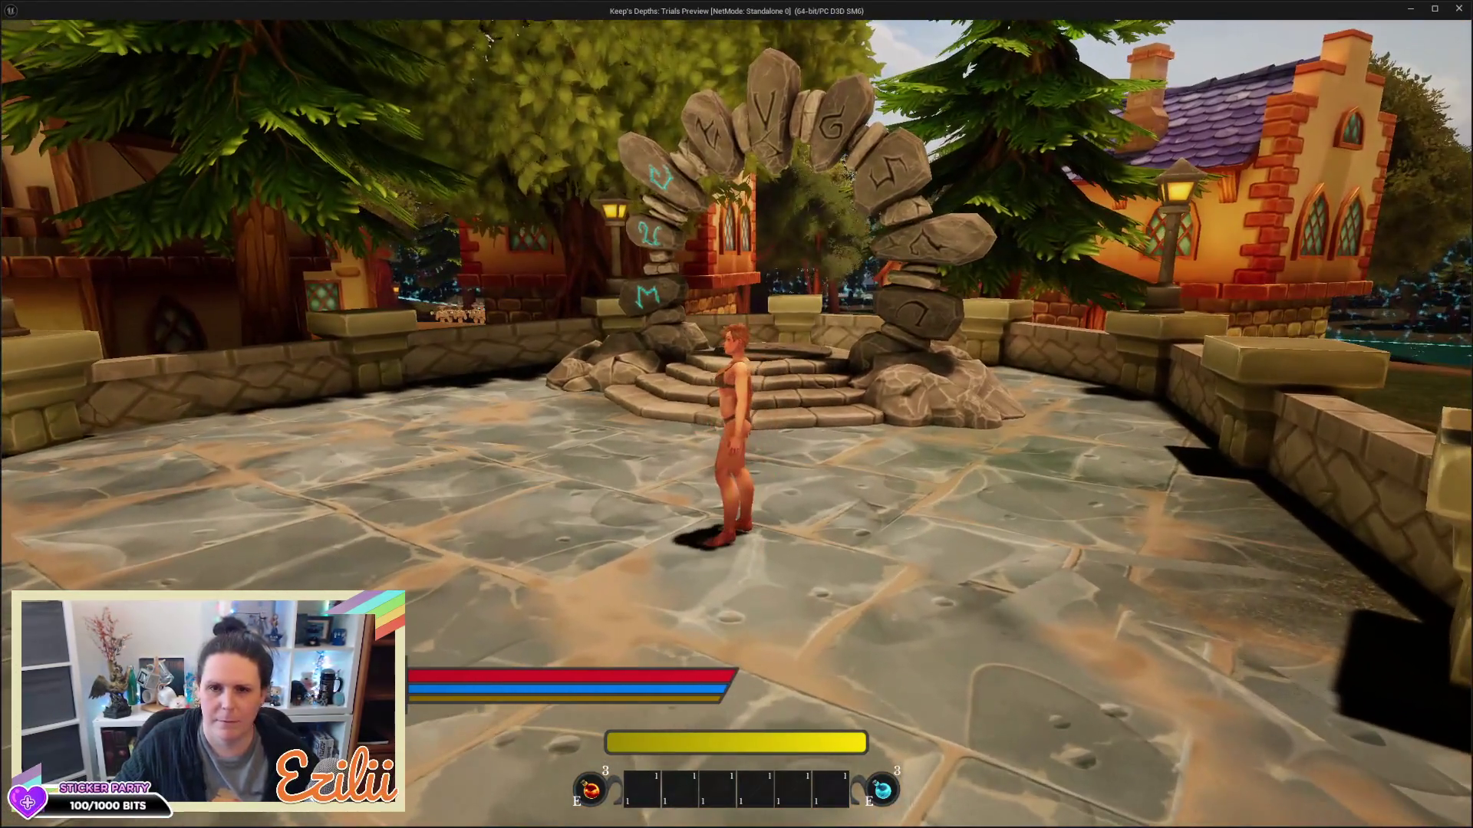
key(w)
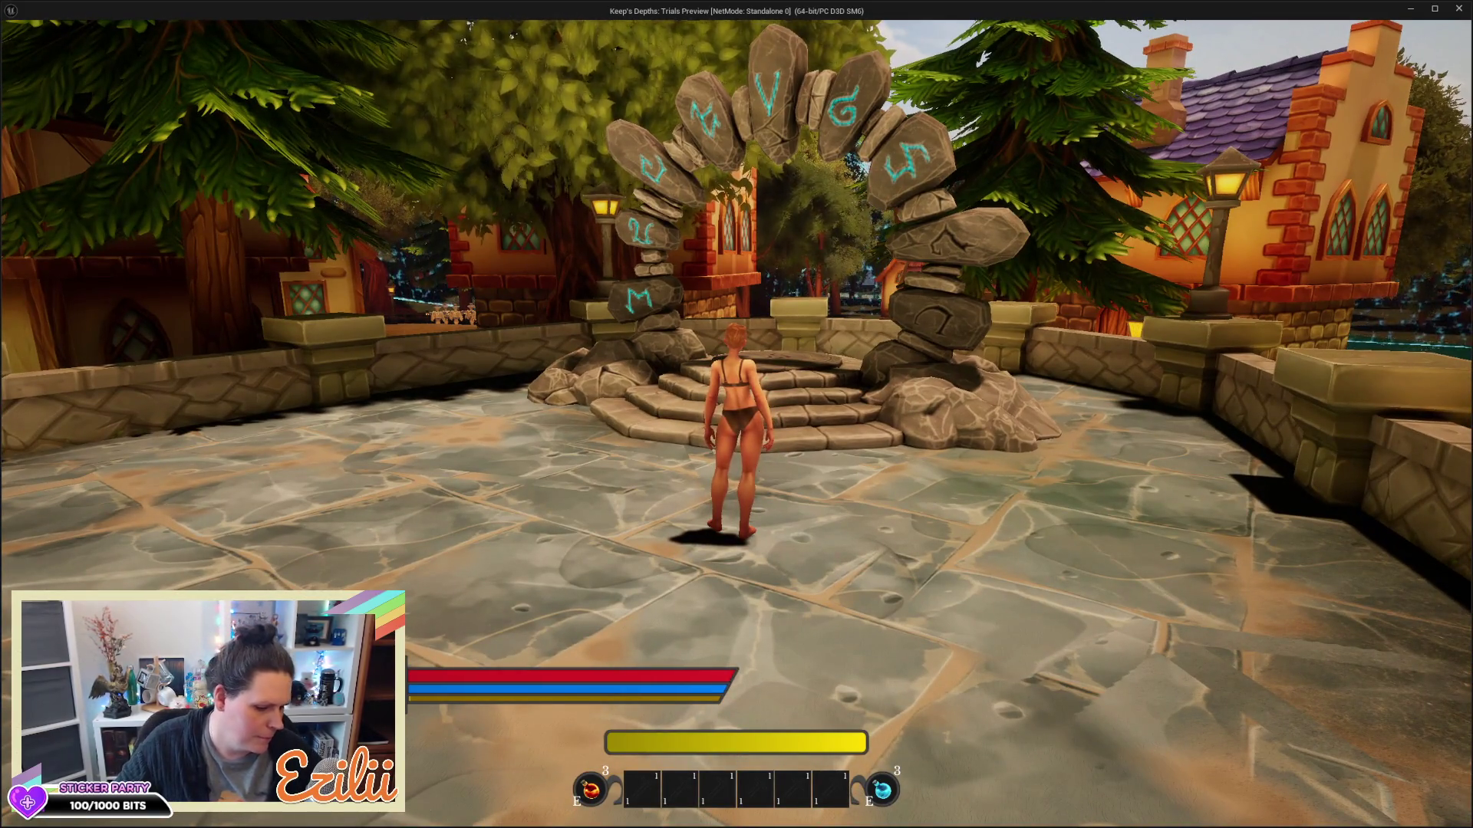
Refocus the running playtest, step onto the portal's top step and Begin Descent
key(alt+Tab)
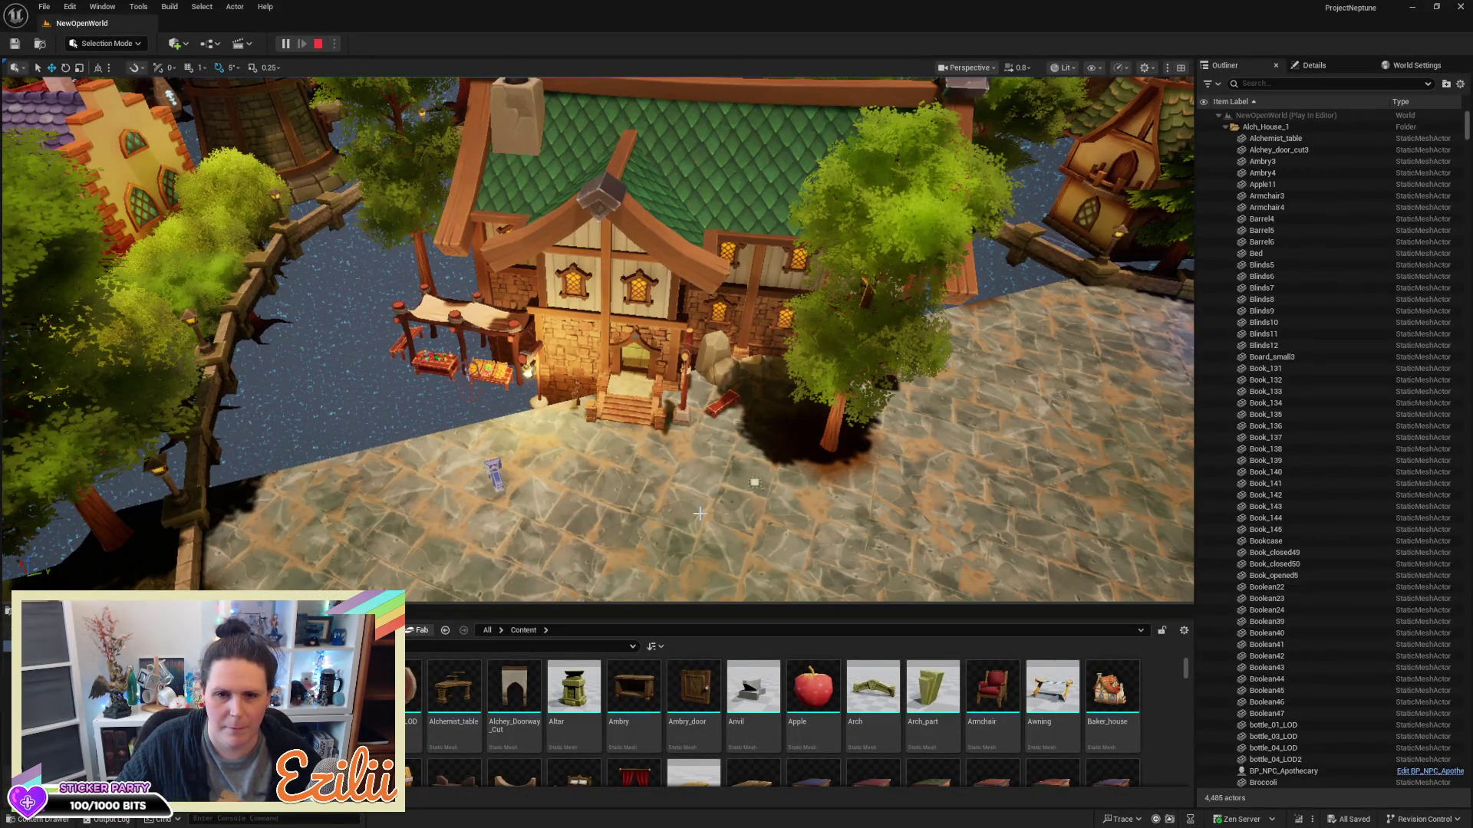
click(652, 447)
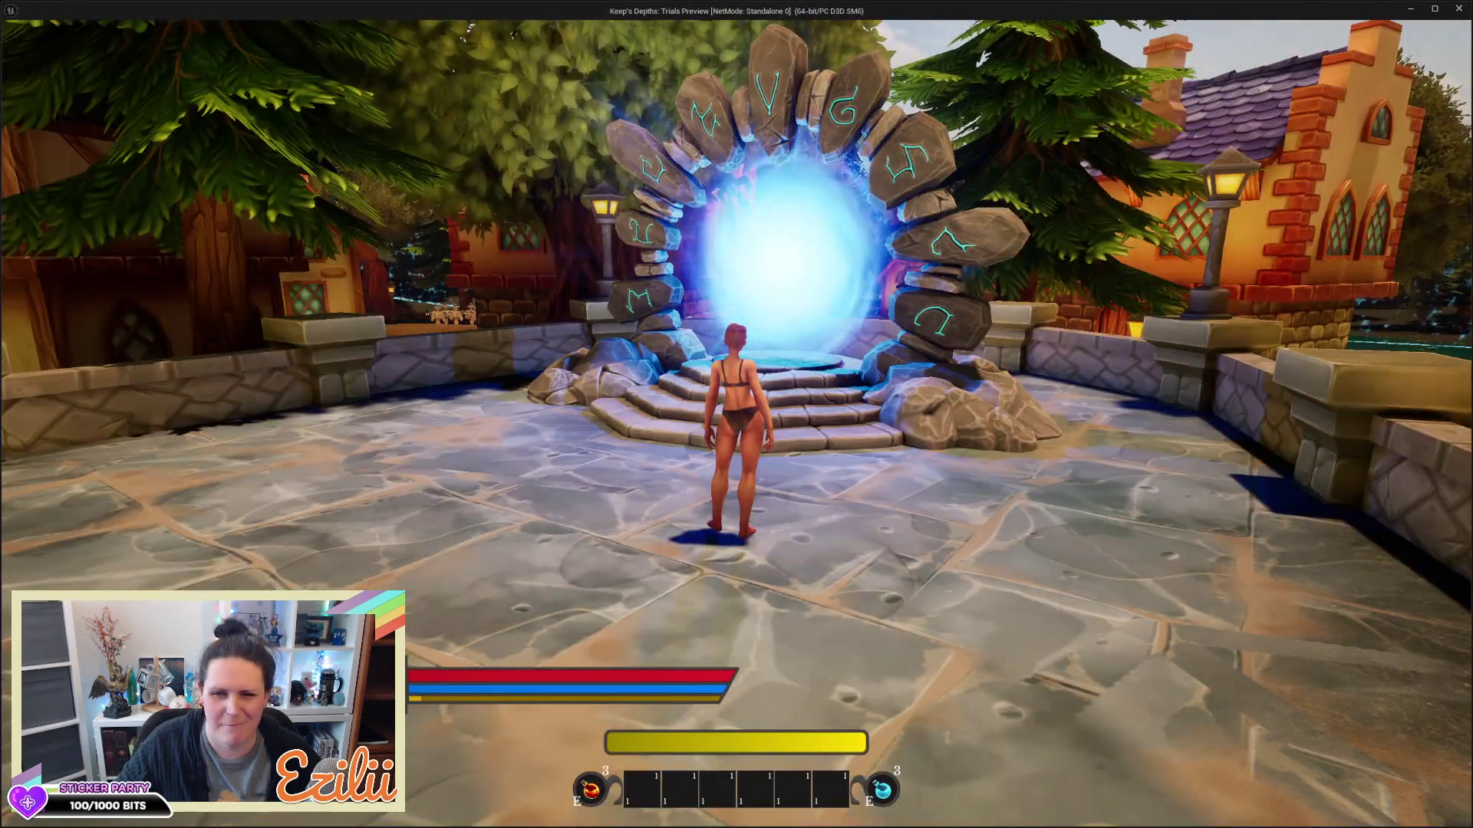
key(w)
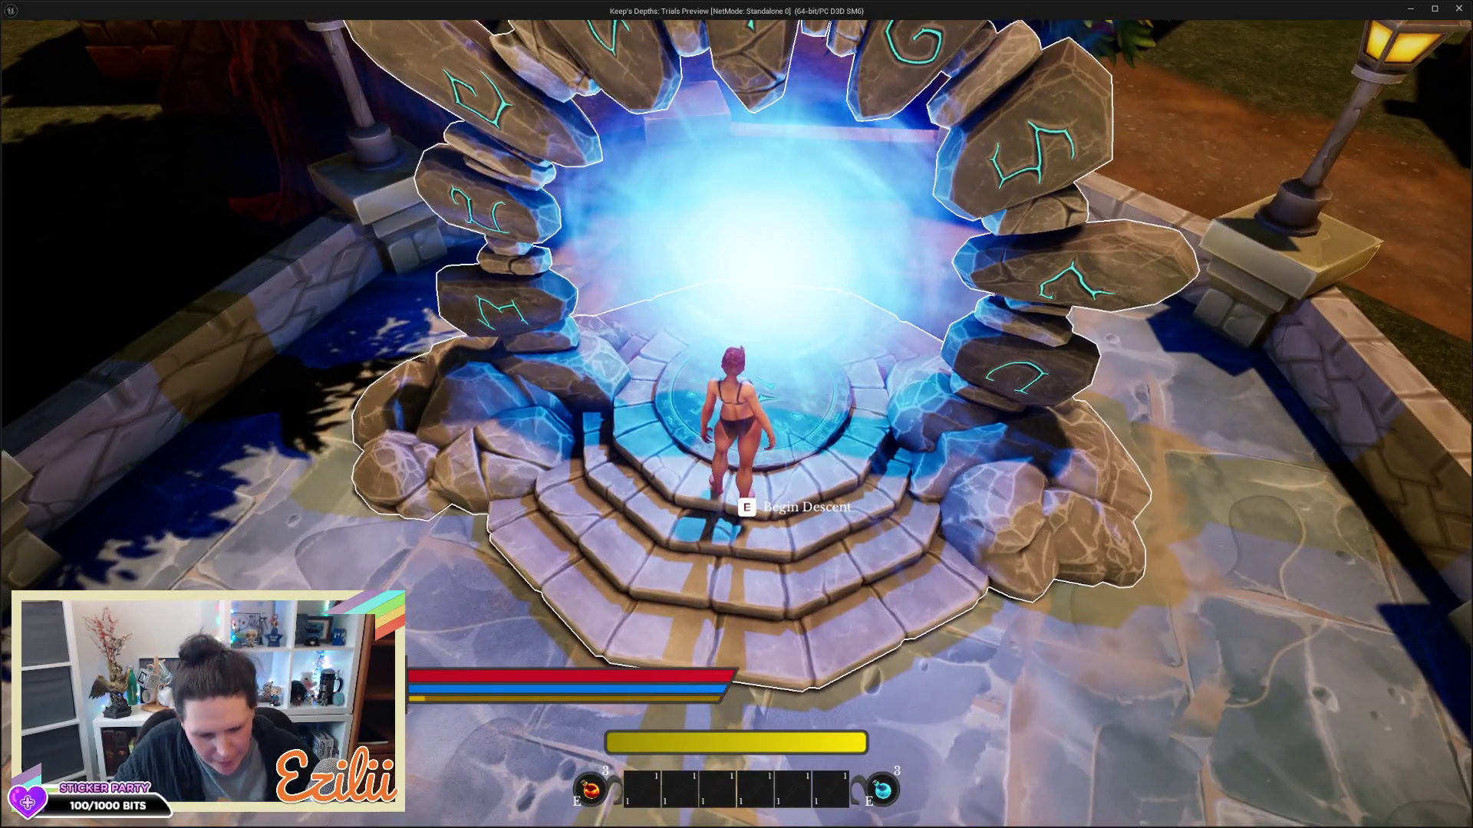
key(e)
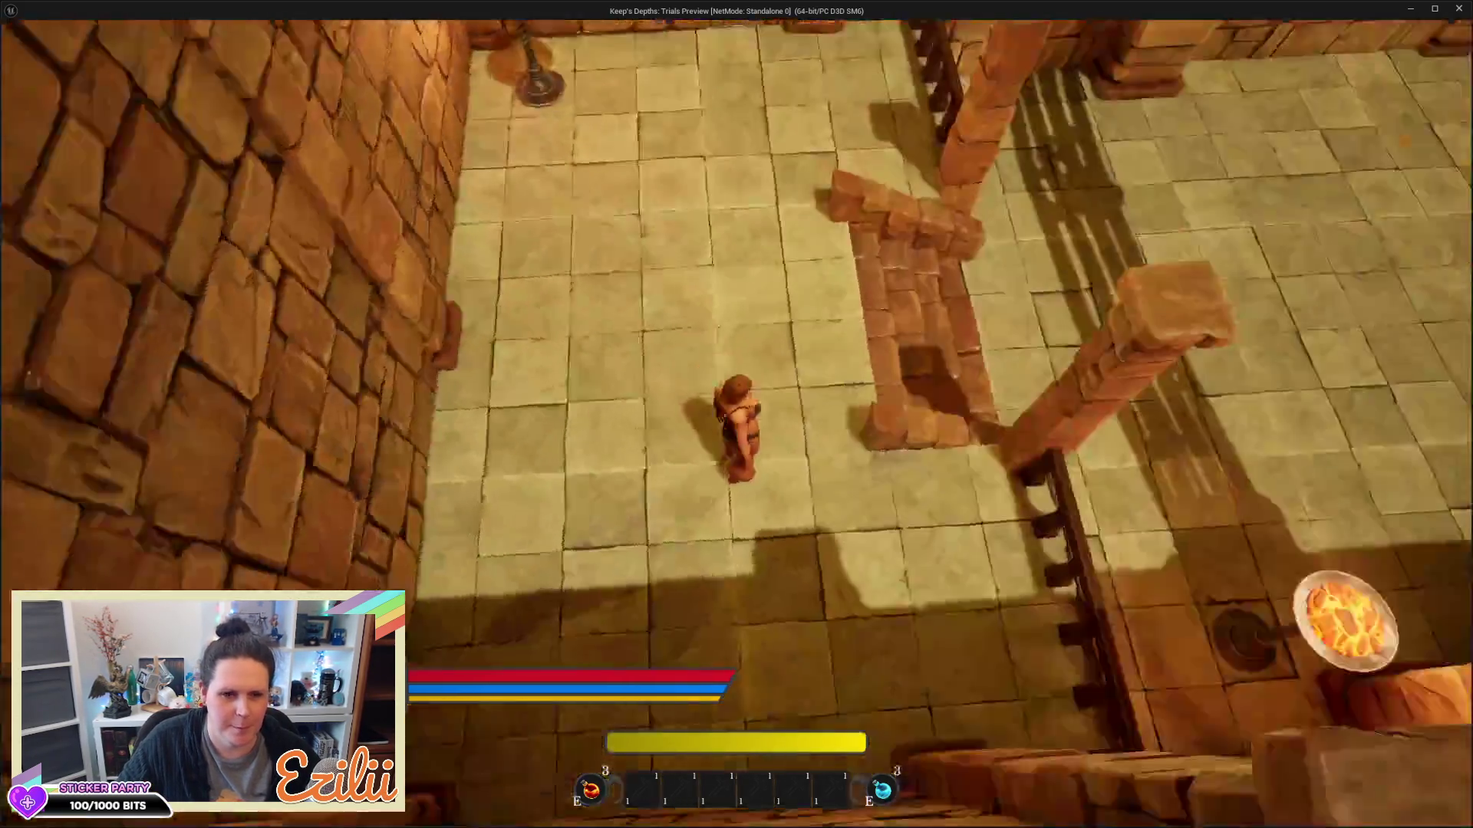
Run and dodge-roll through the first torch-lit corridors, turning right and crossing the room
key(w)
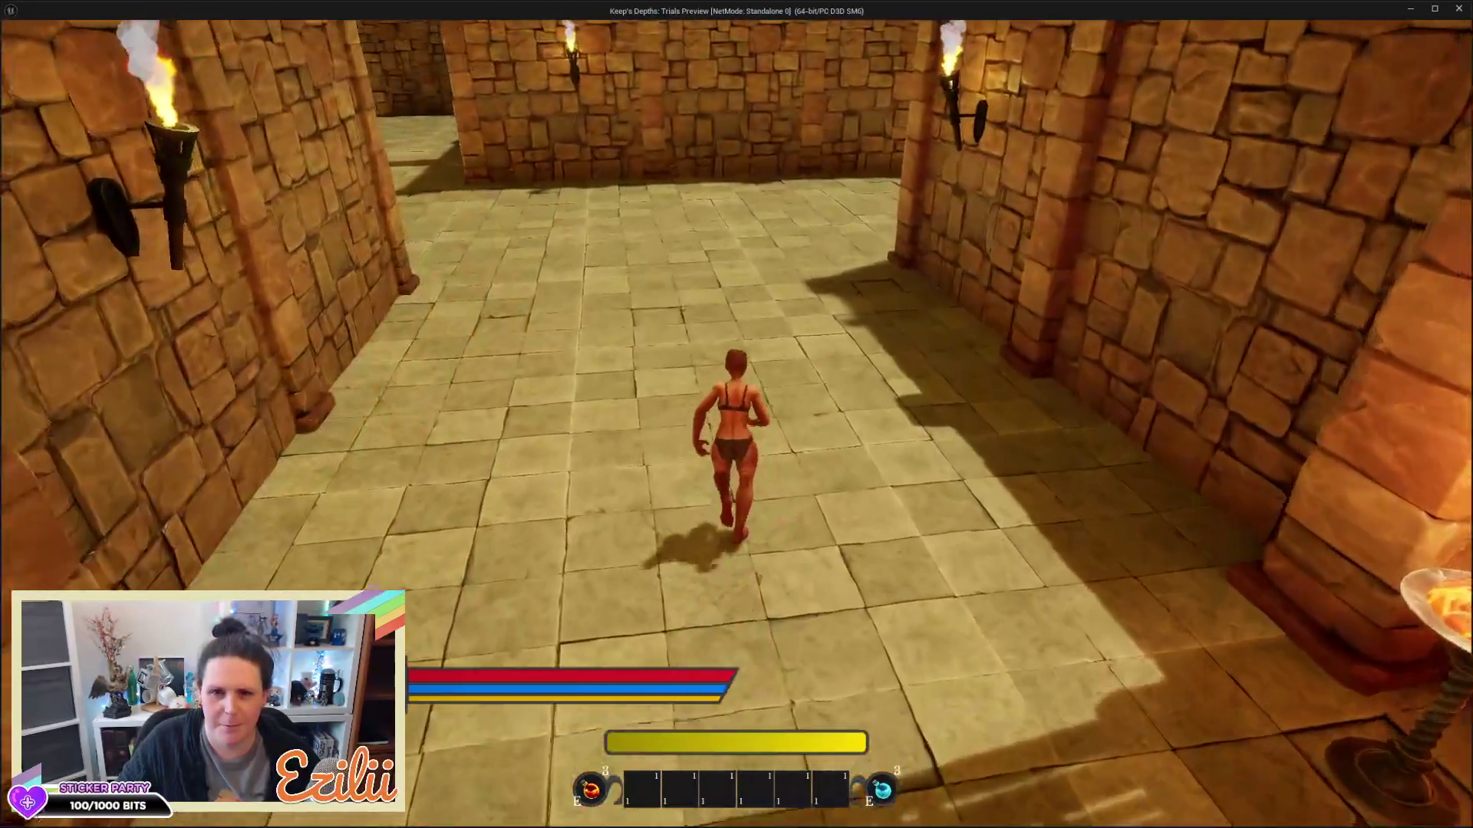
key(space)
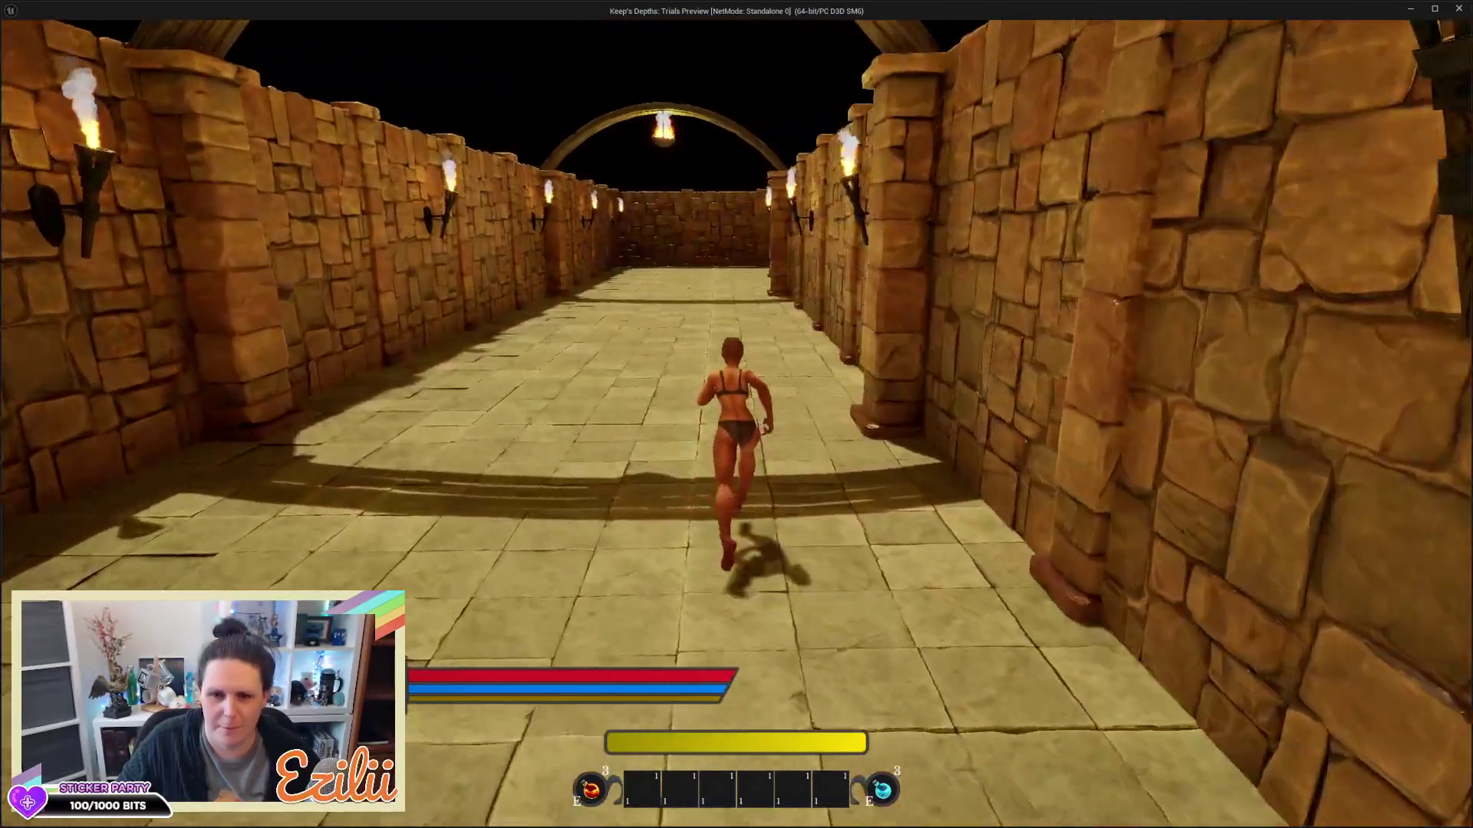
key(w)
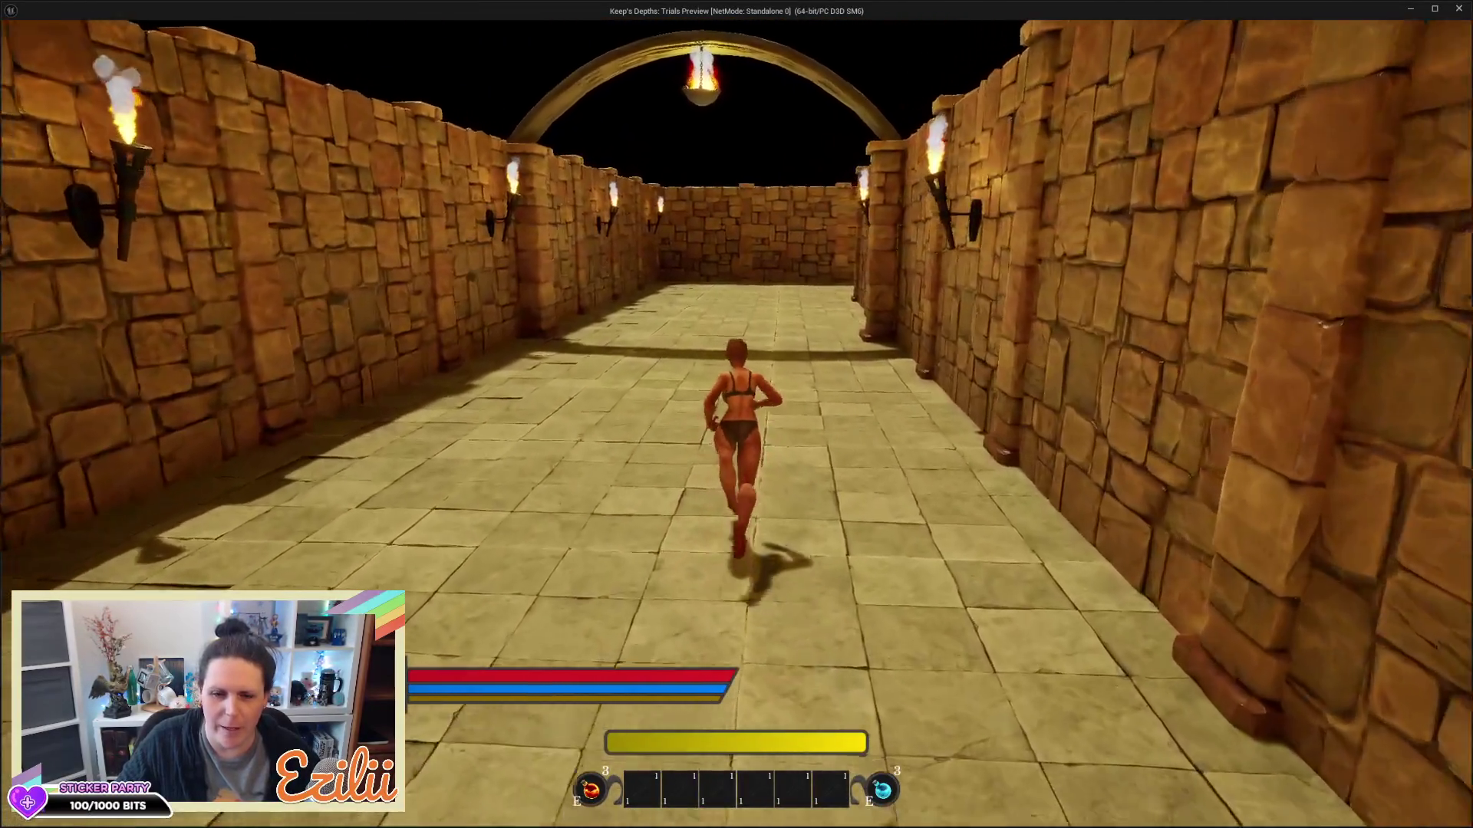
key(w)
key(d)
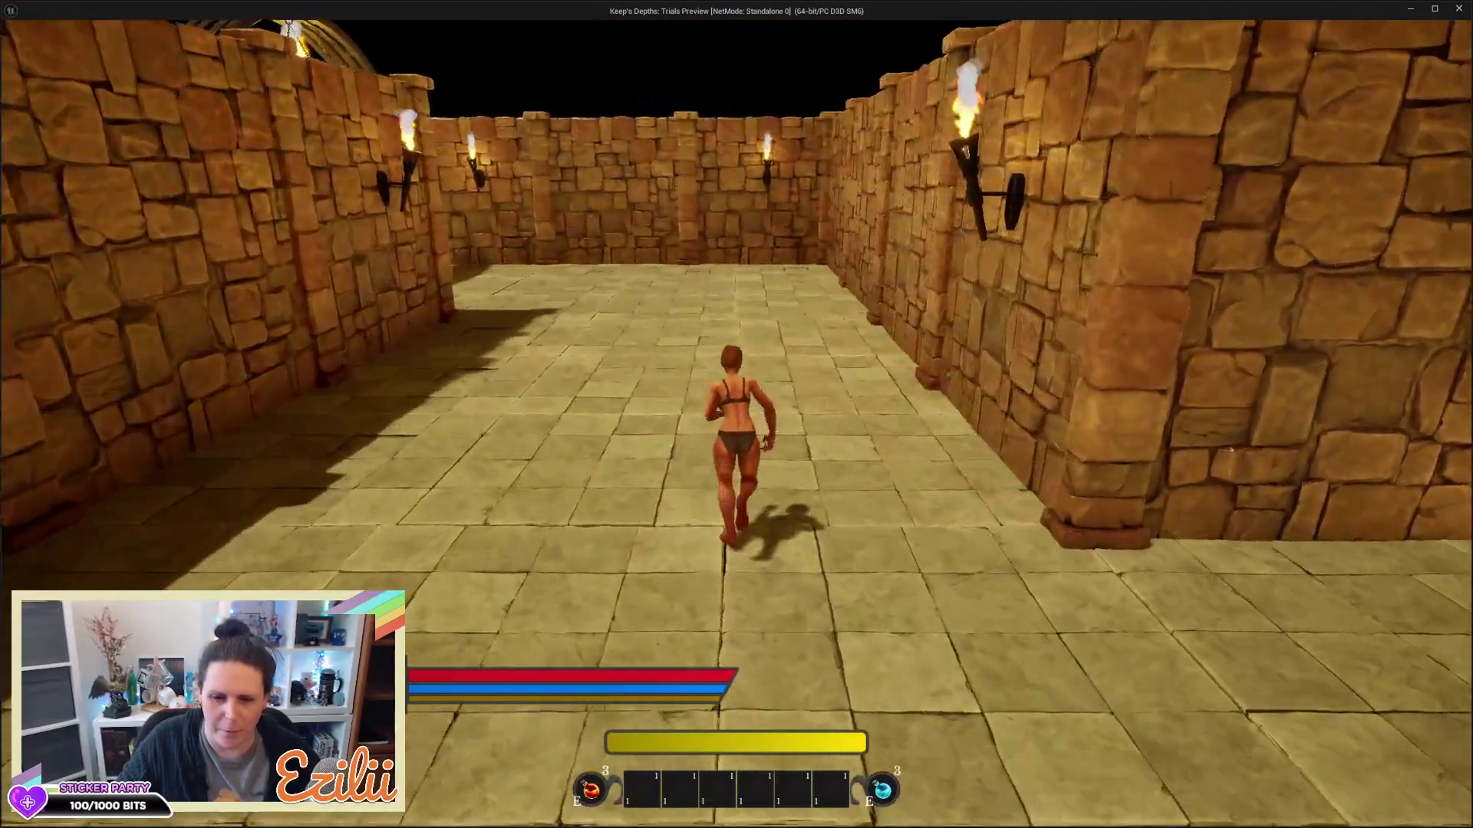
key(w)
key(w)
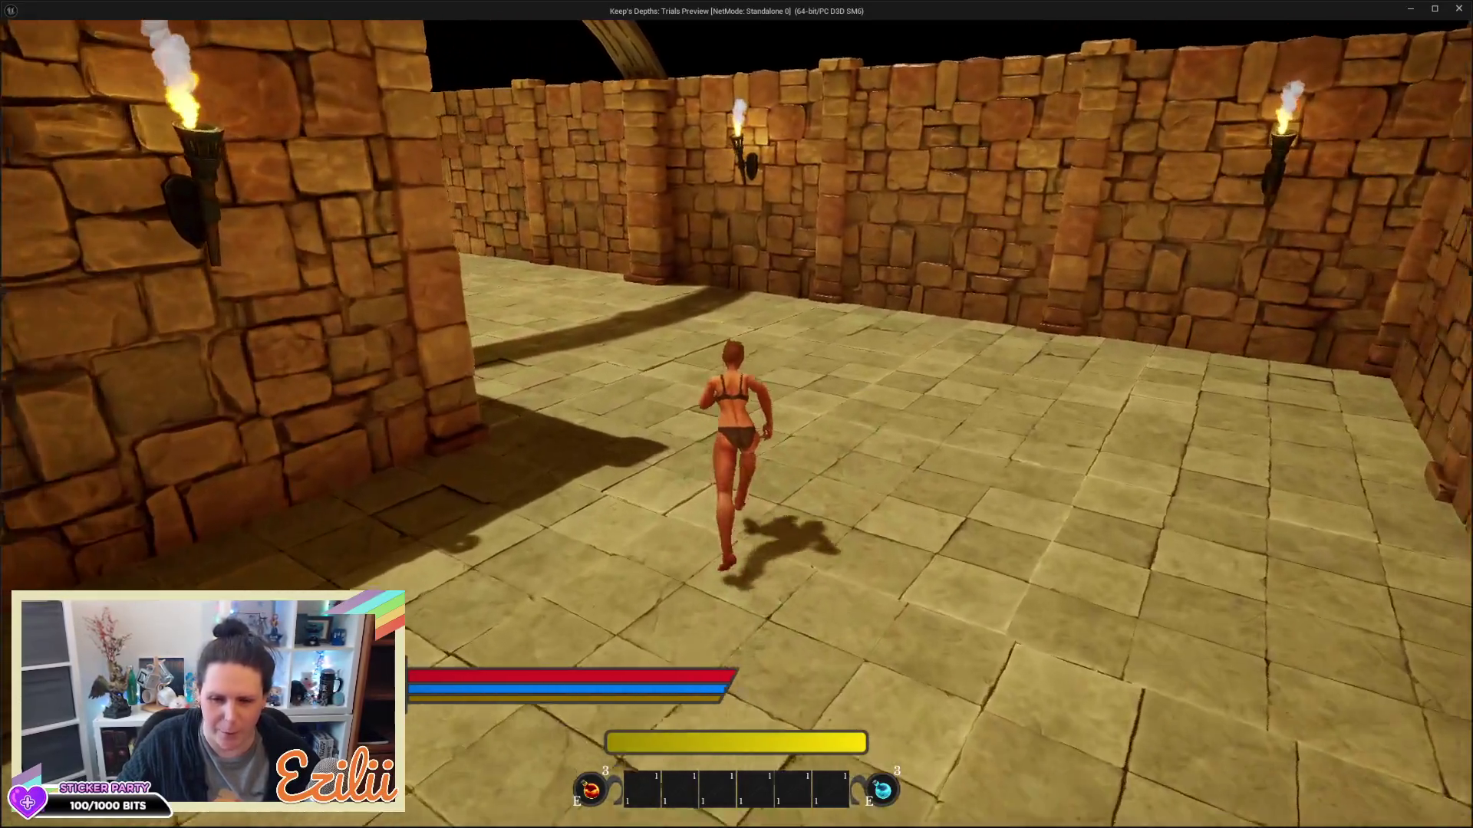
key(w)
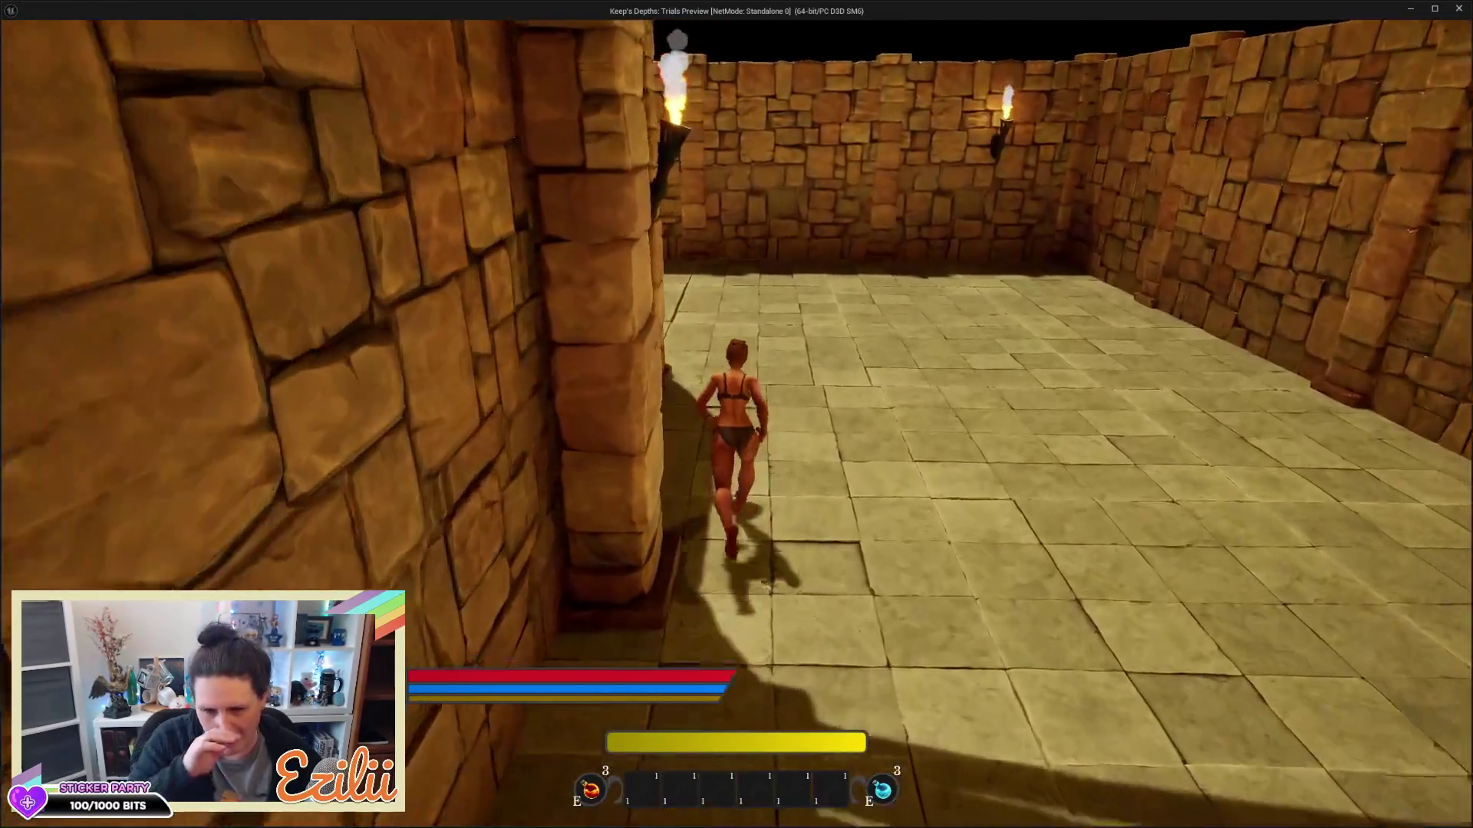
key(w)
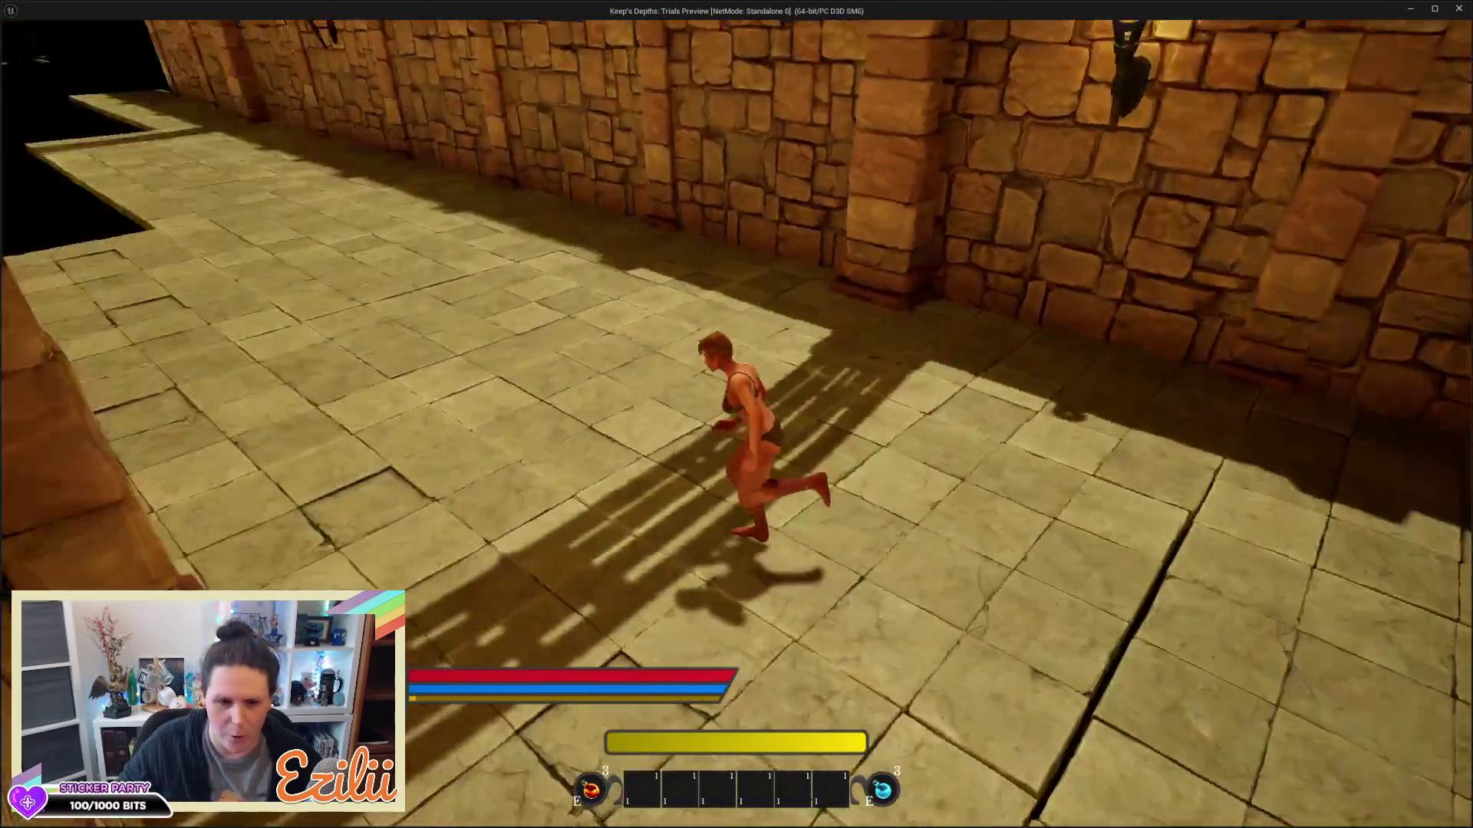
Run the long corridor, test the end wall's collision, then head into the Spider Queen arena
key(w)
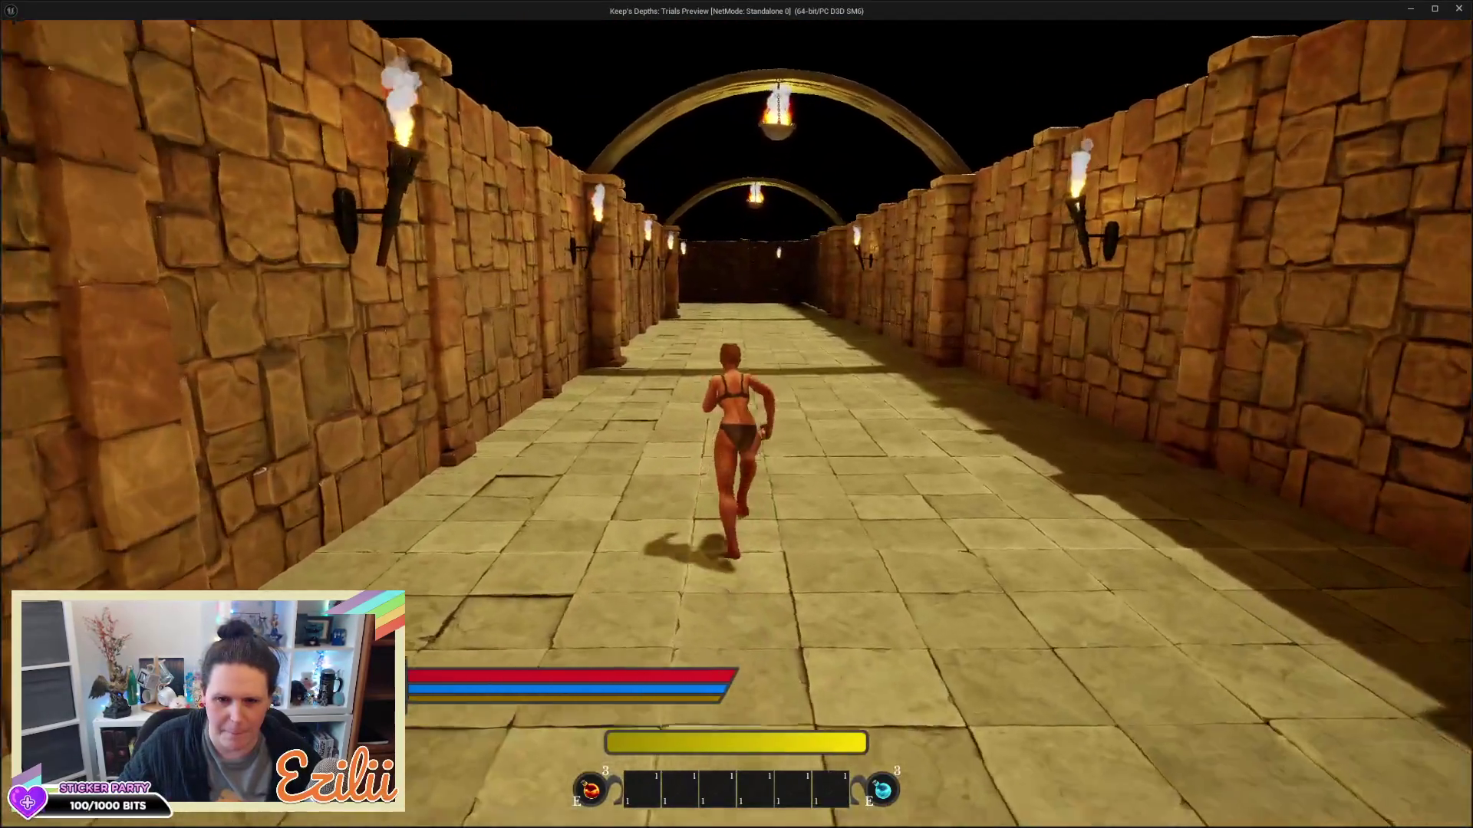
key(w)
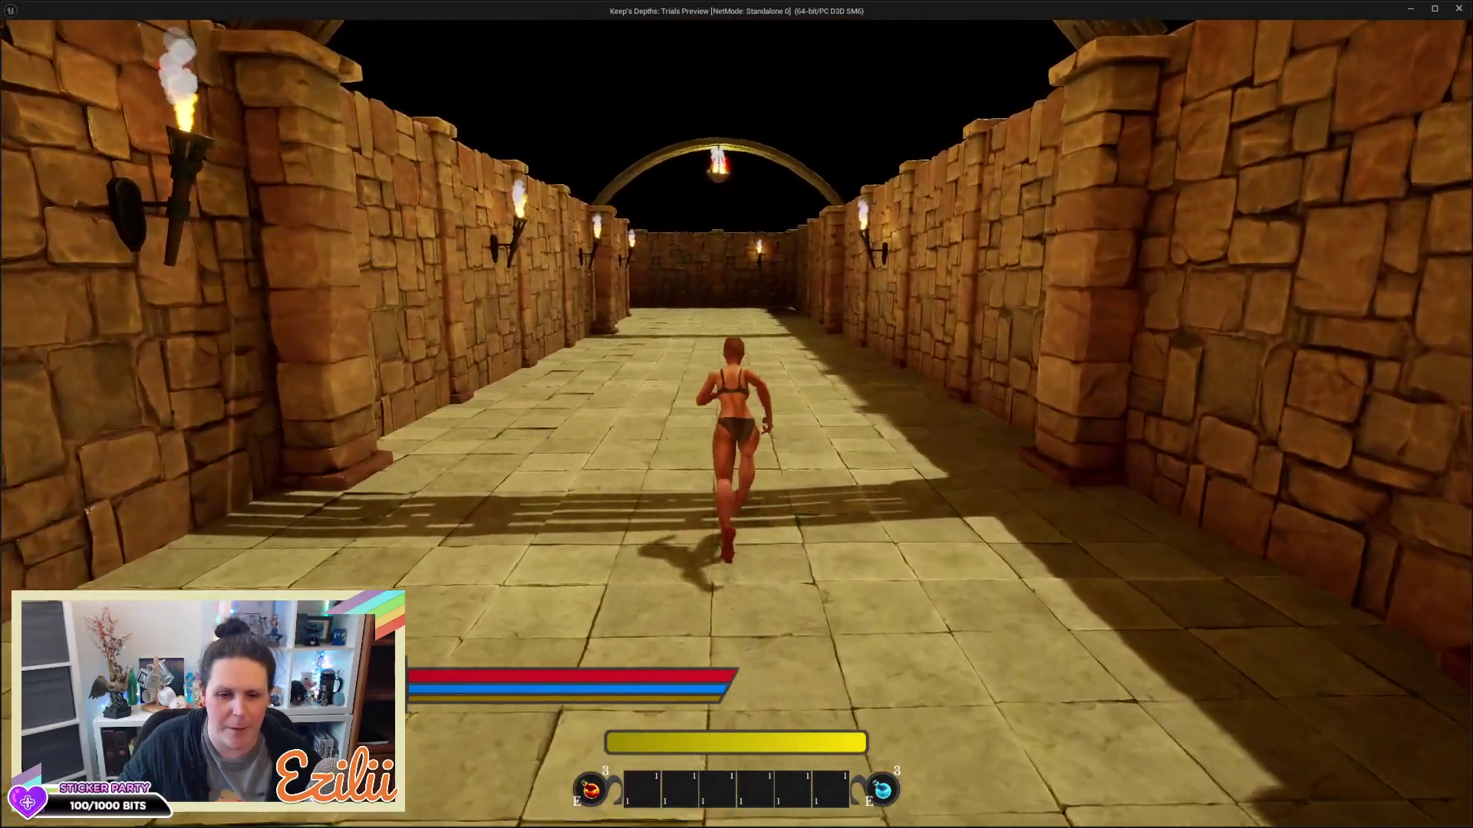
key(w)
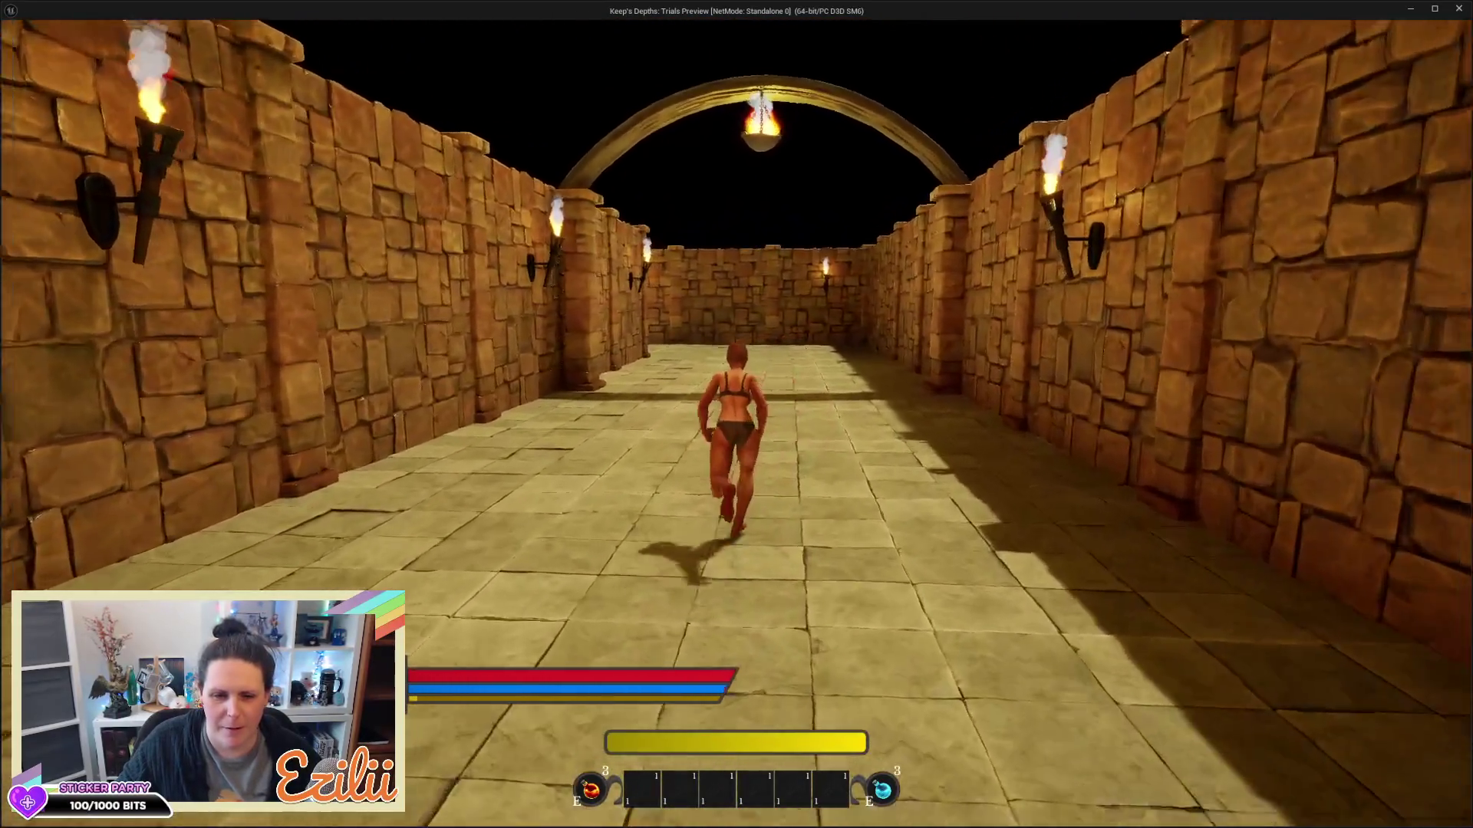
key(w)
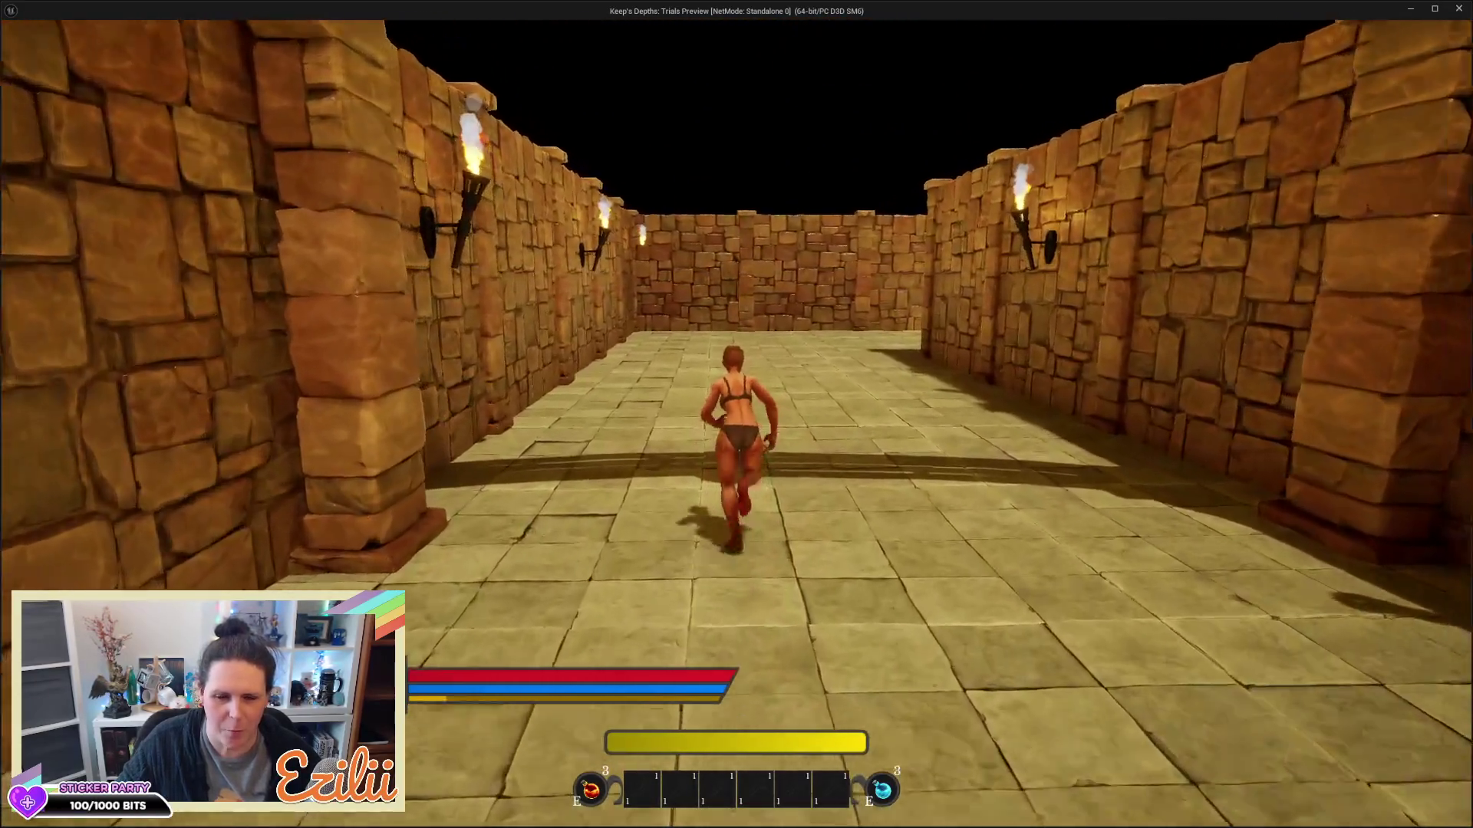
key(w)
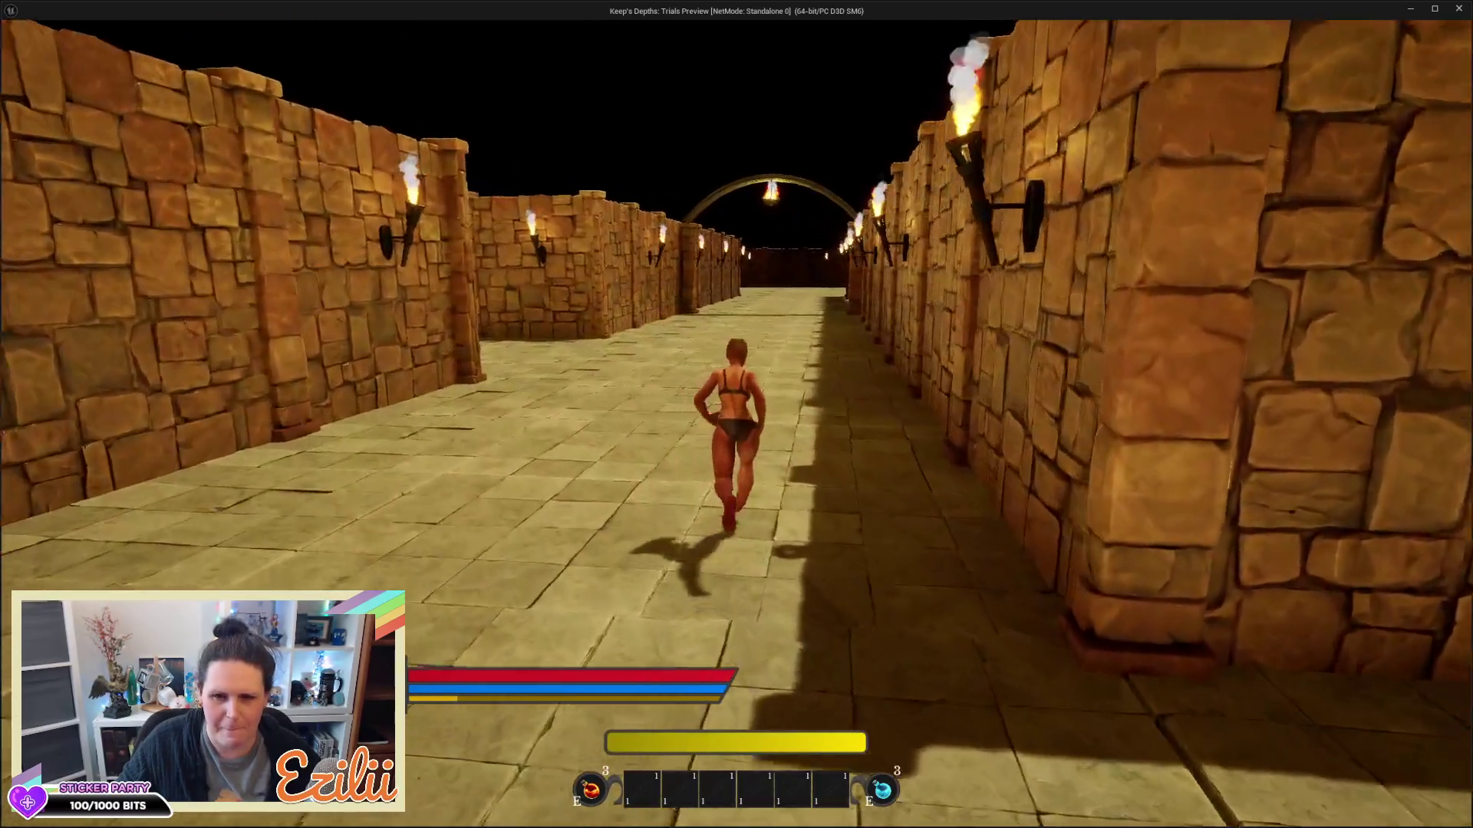
key(w)
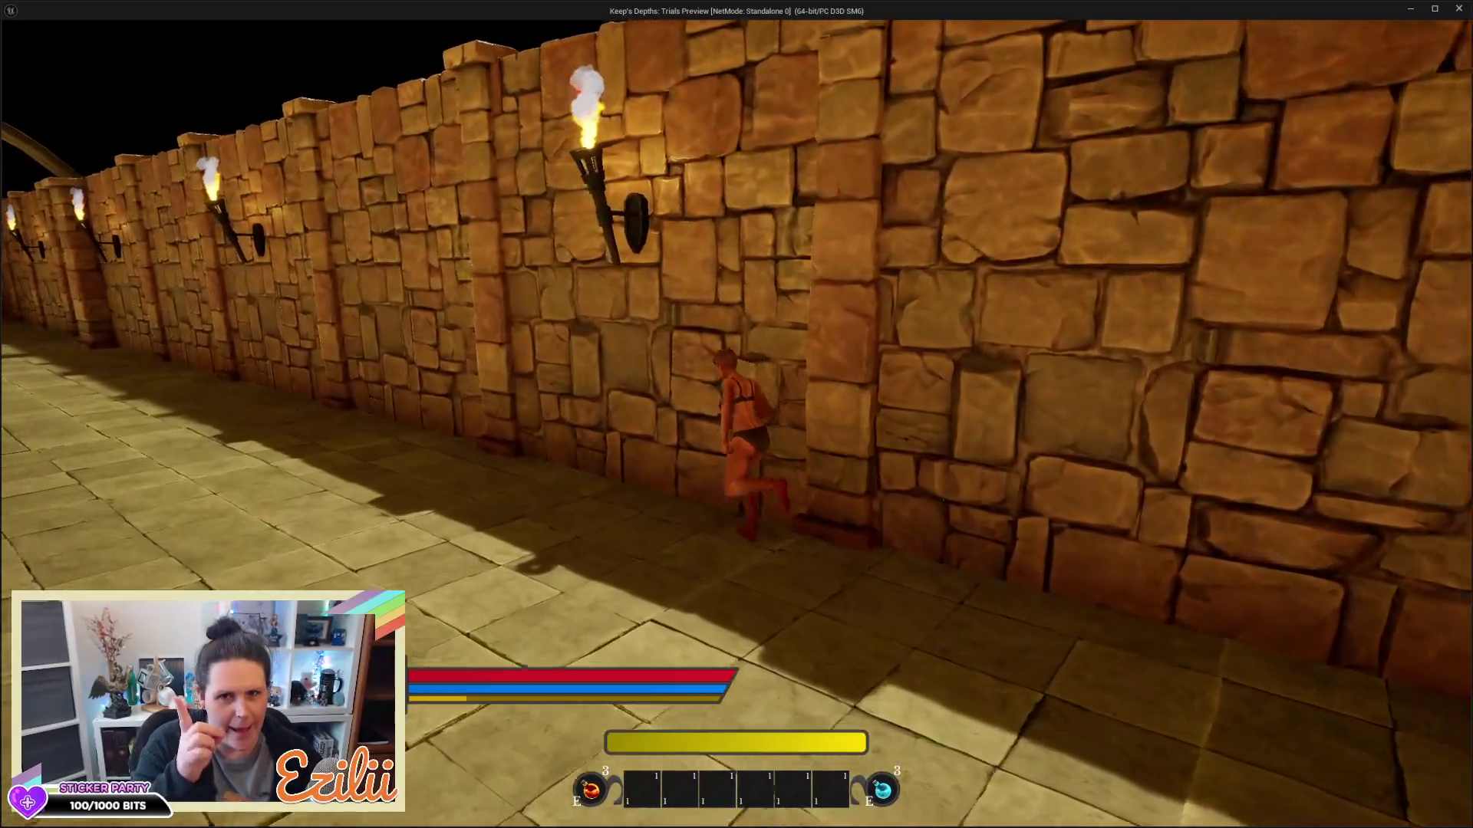
key(w)
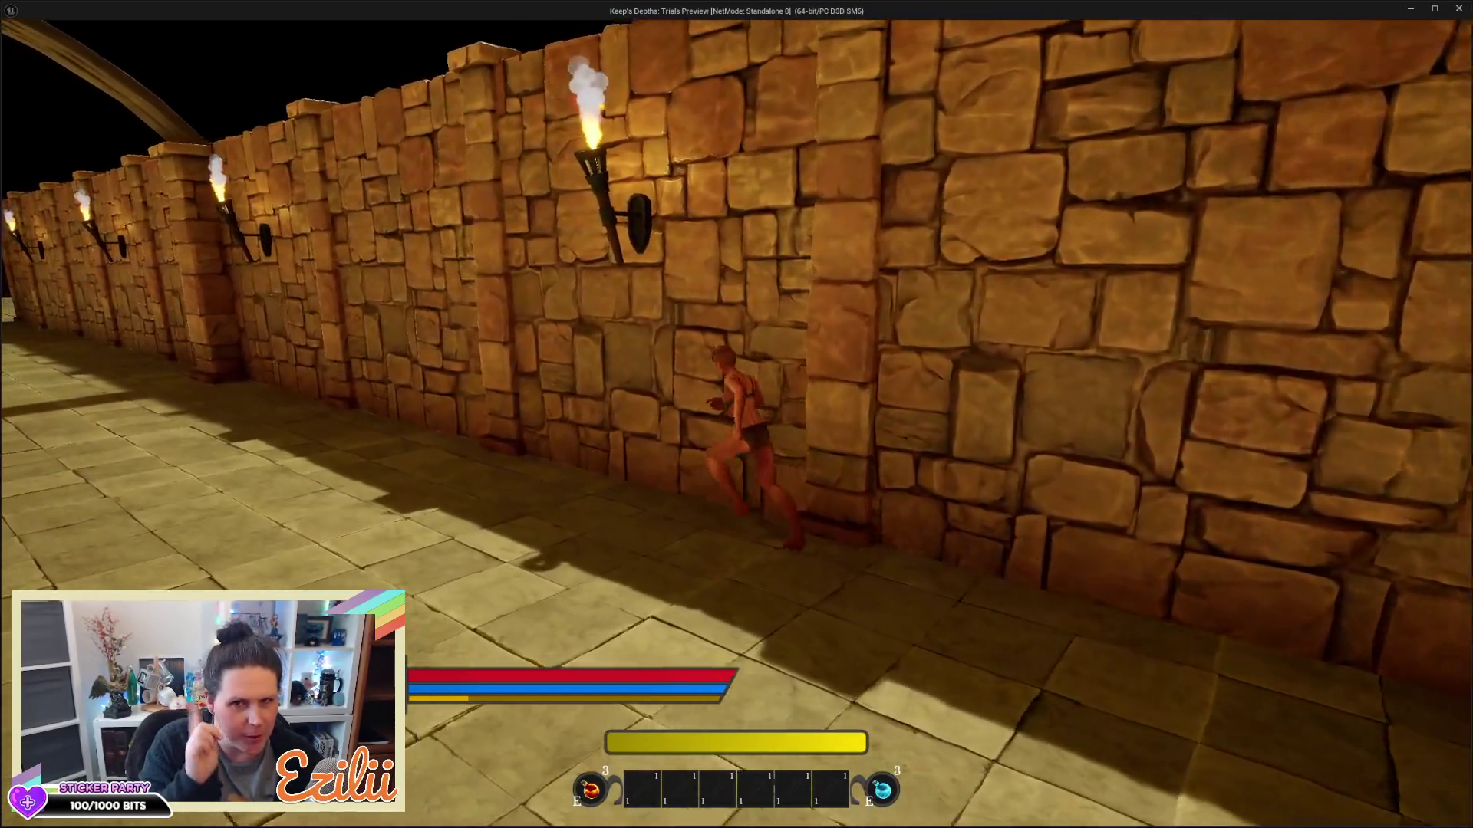
key(w)
key(w)
key(w)
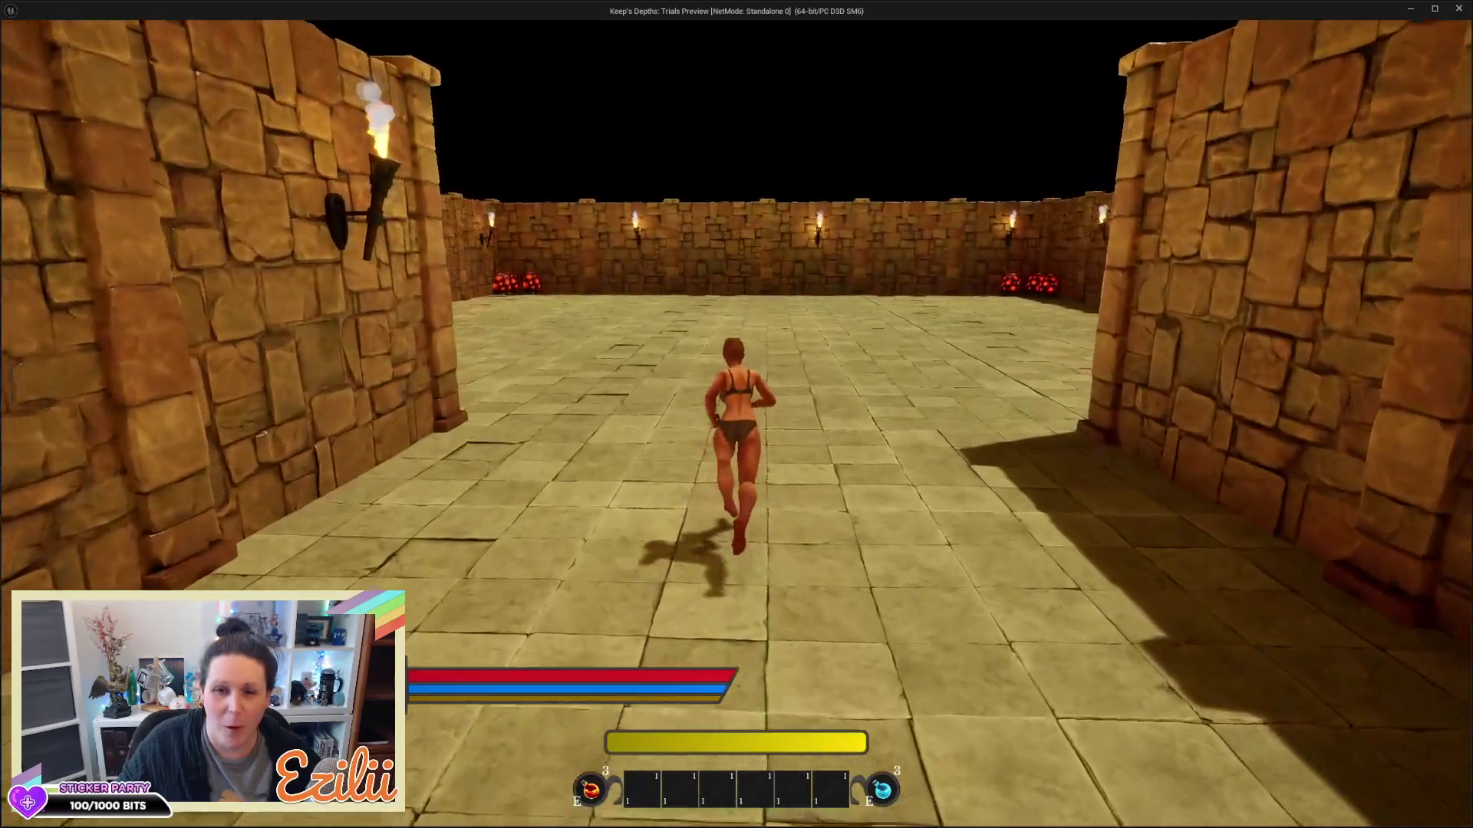
key(w)
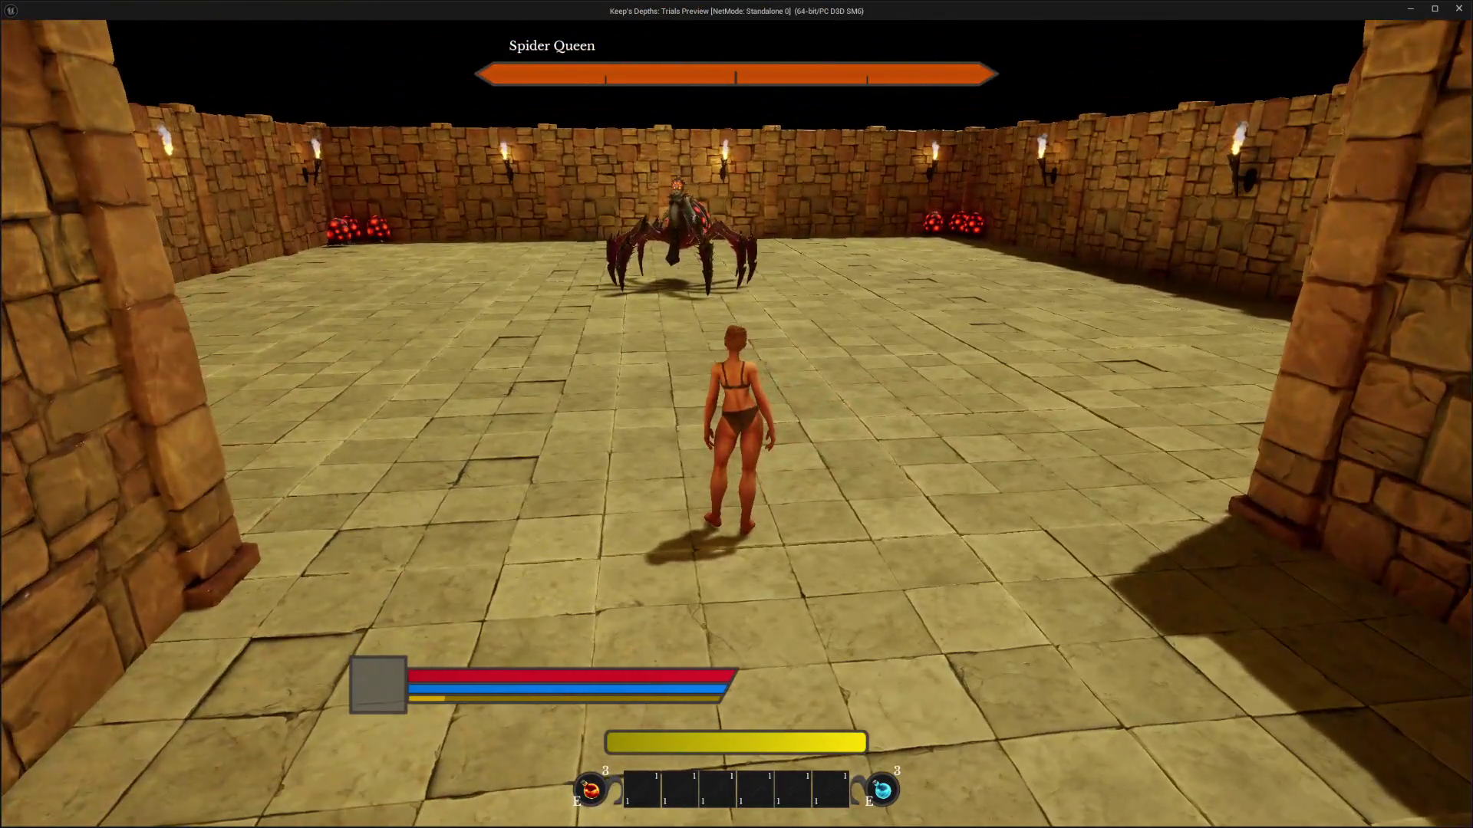
Leave the Spider Queen playtest and switch back to the NewOpenWorld level editor
scroll(737, 414, down, 2)
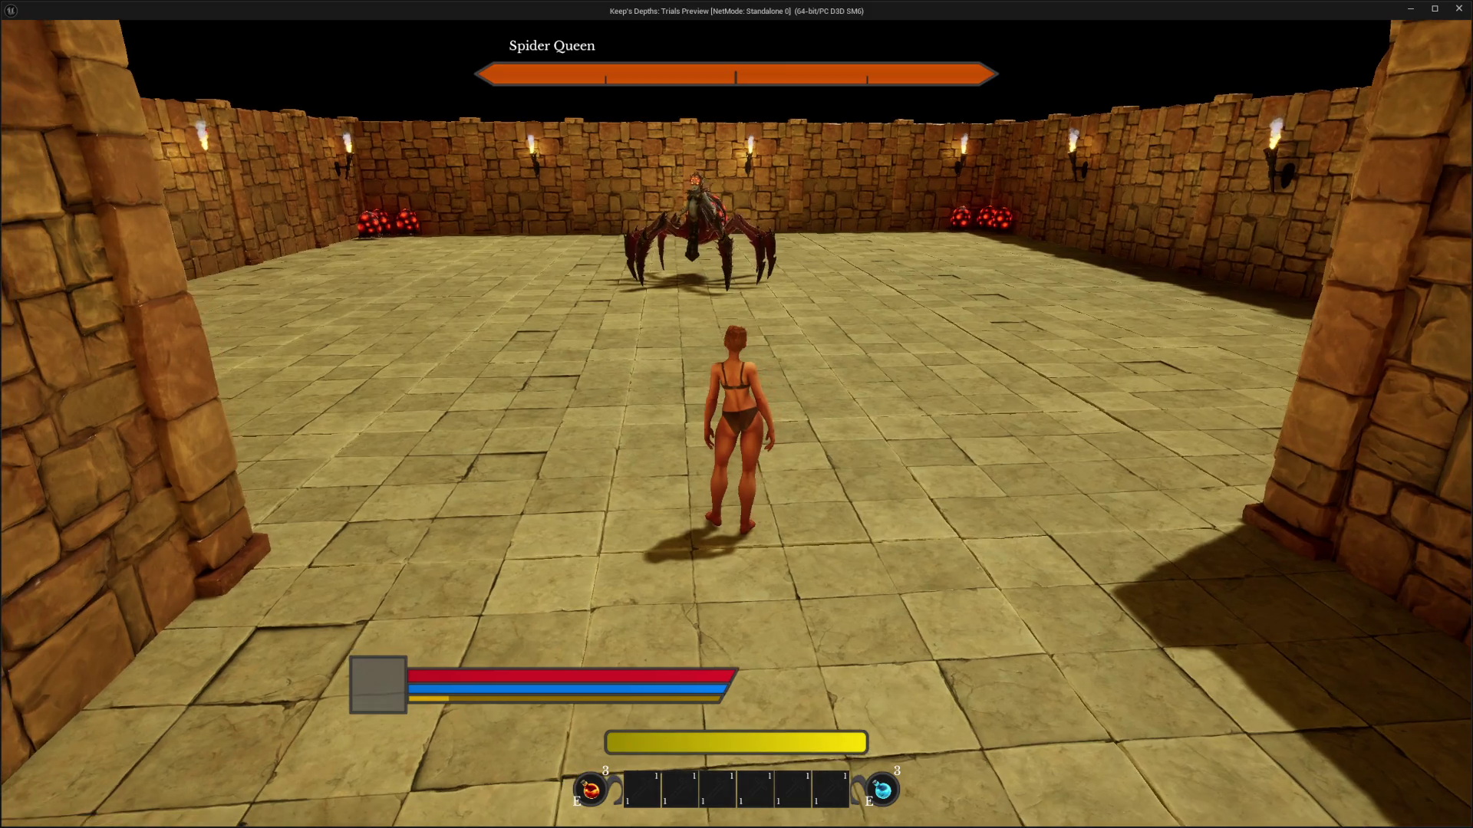
key(alt+Tab)
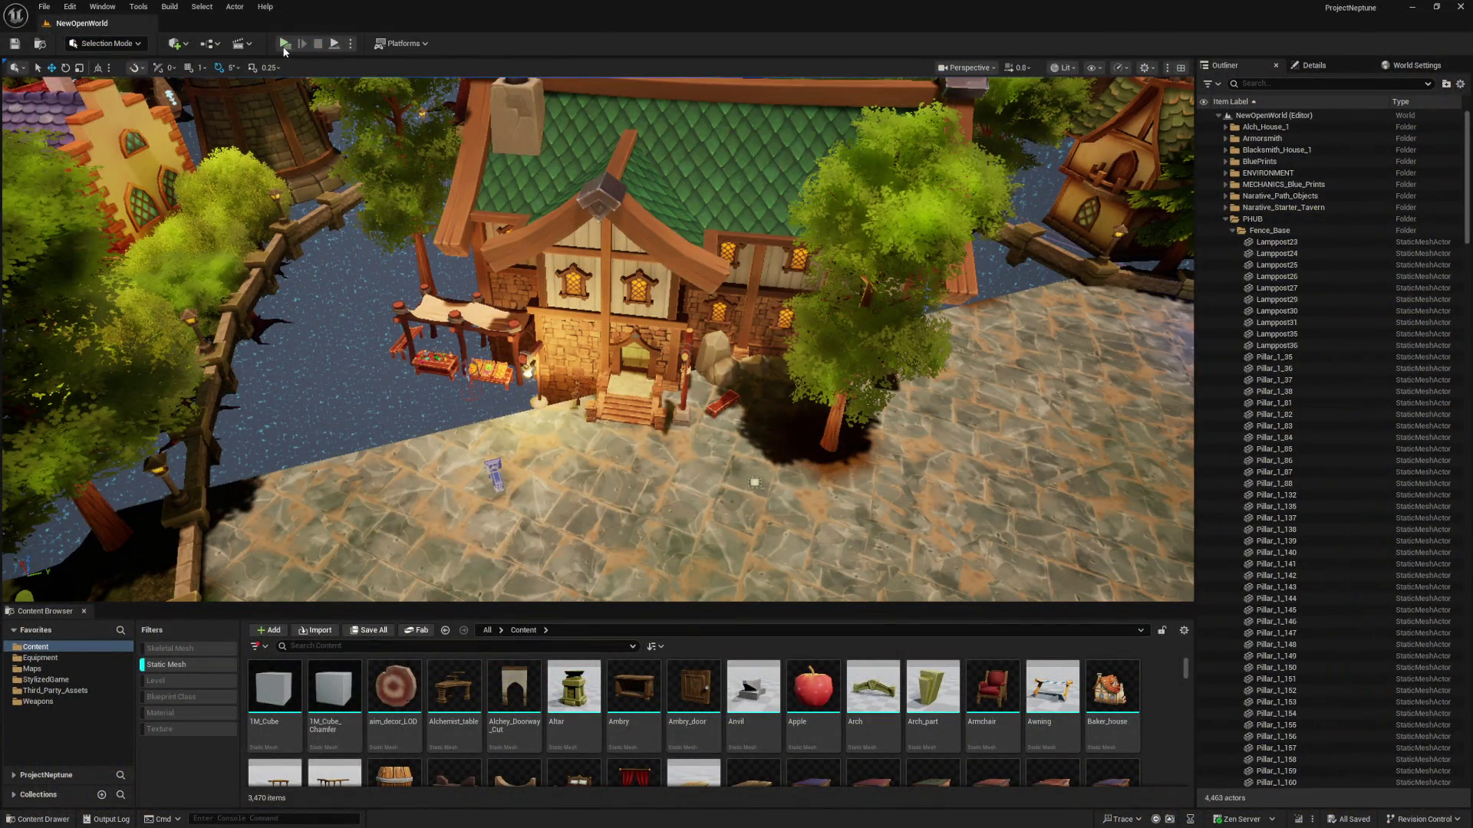
Launch a standalone playtest and run the character toward the tavern doorway
click(284, 46)
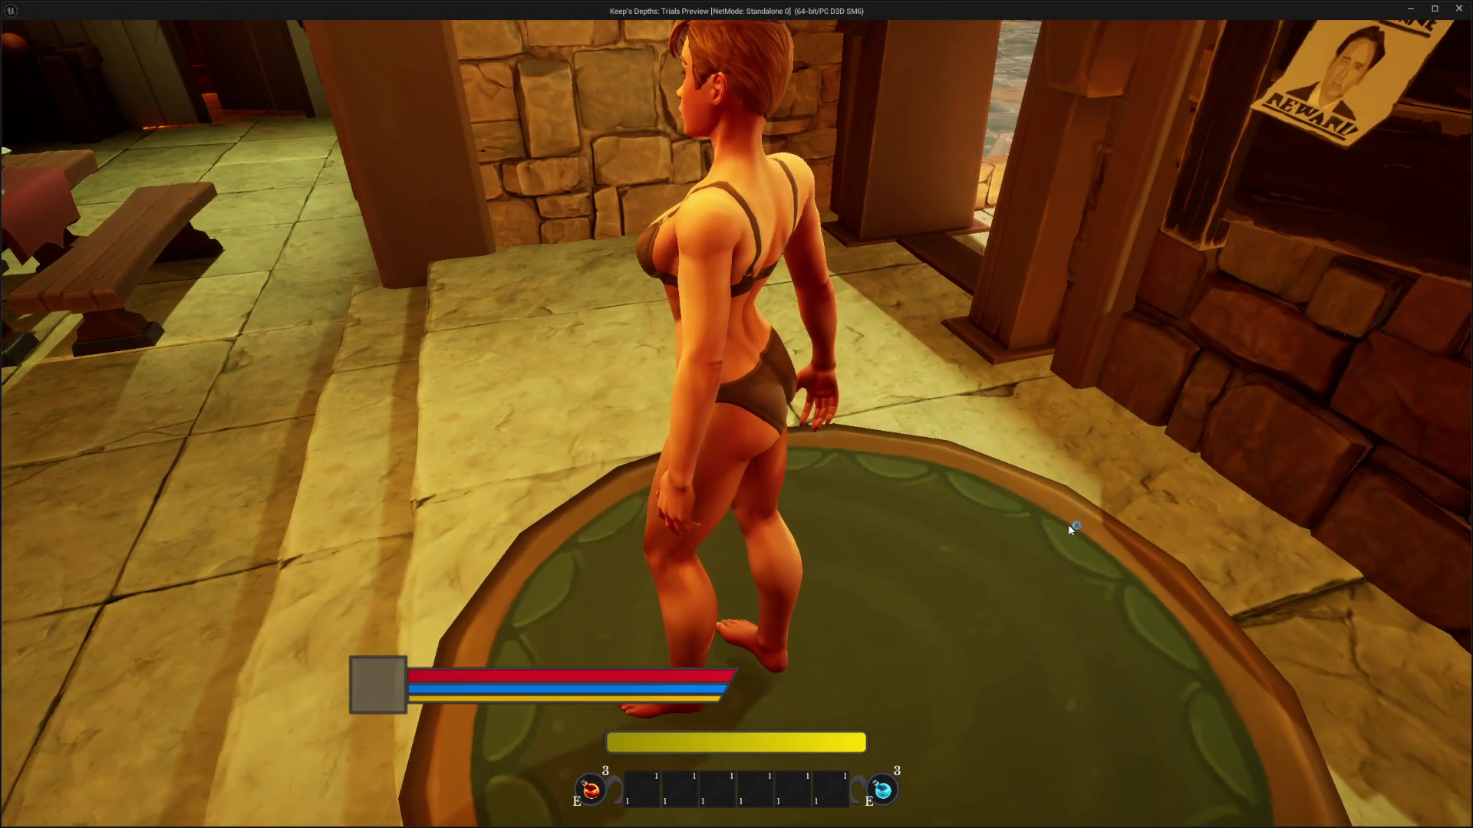
key(Escape)
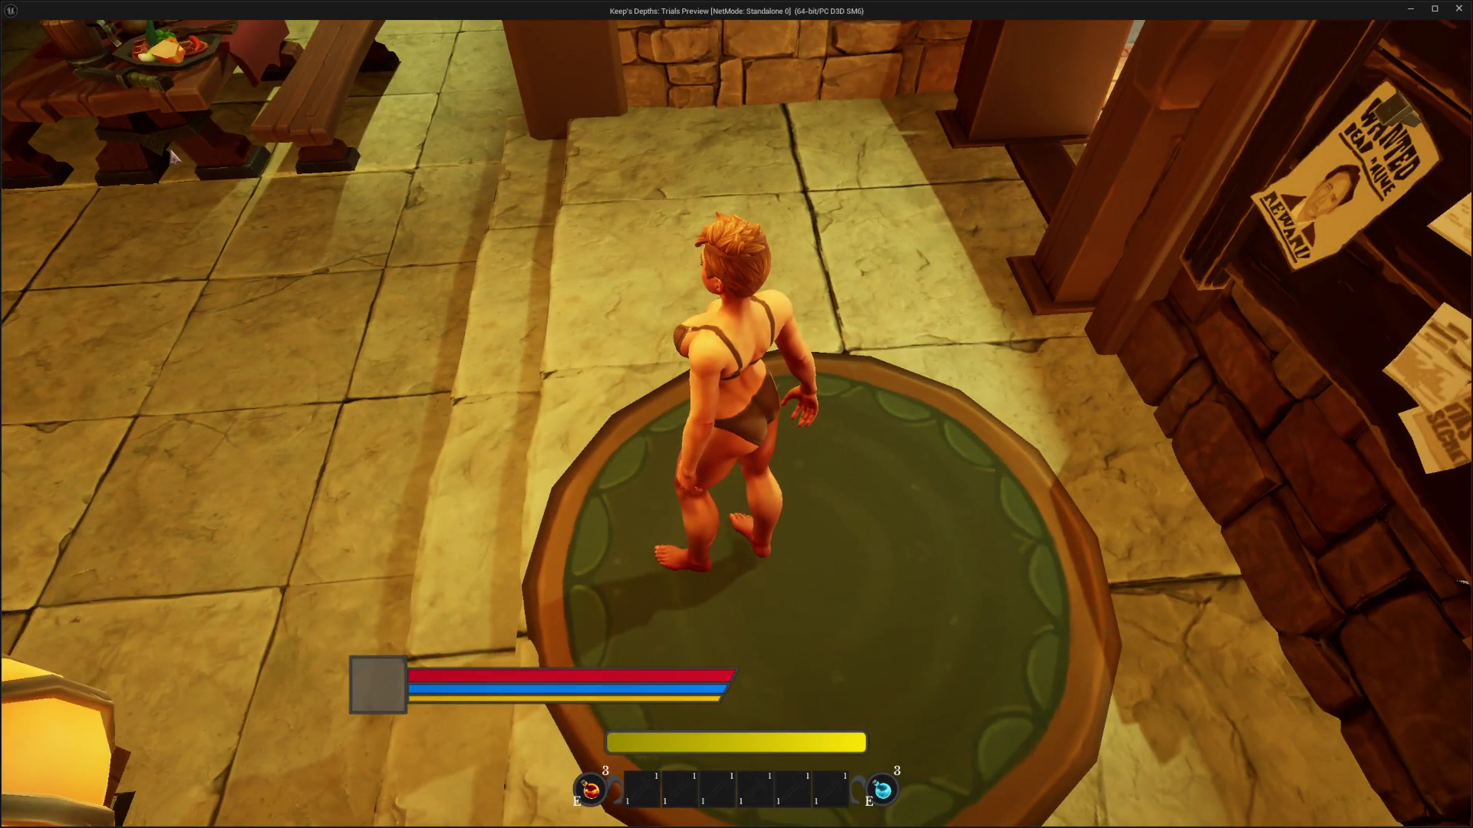
key(w)
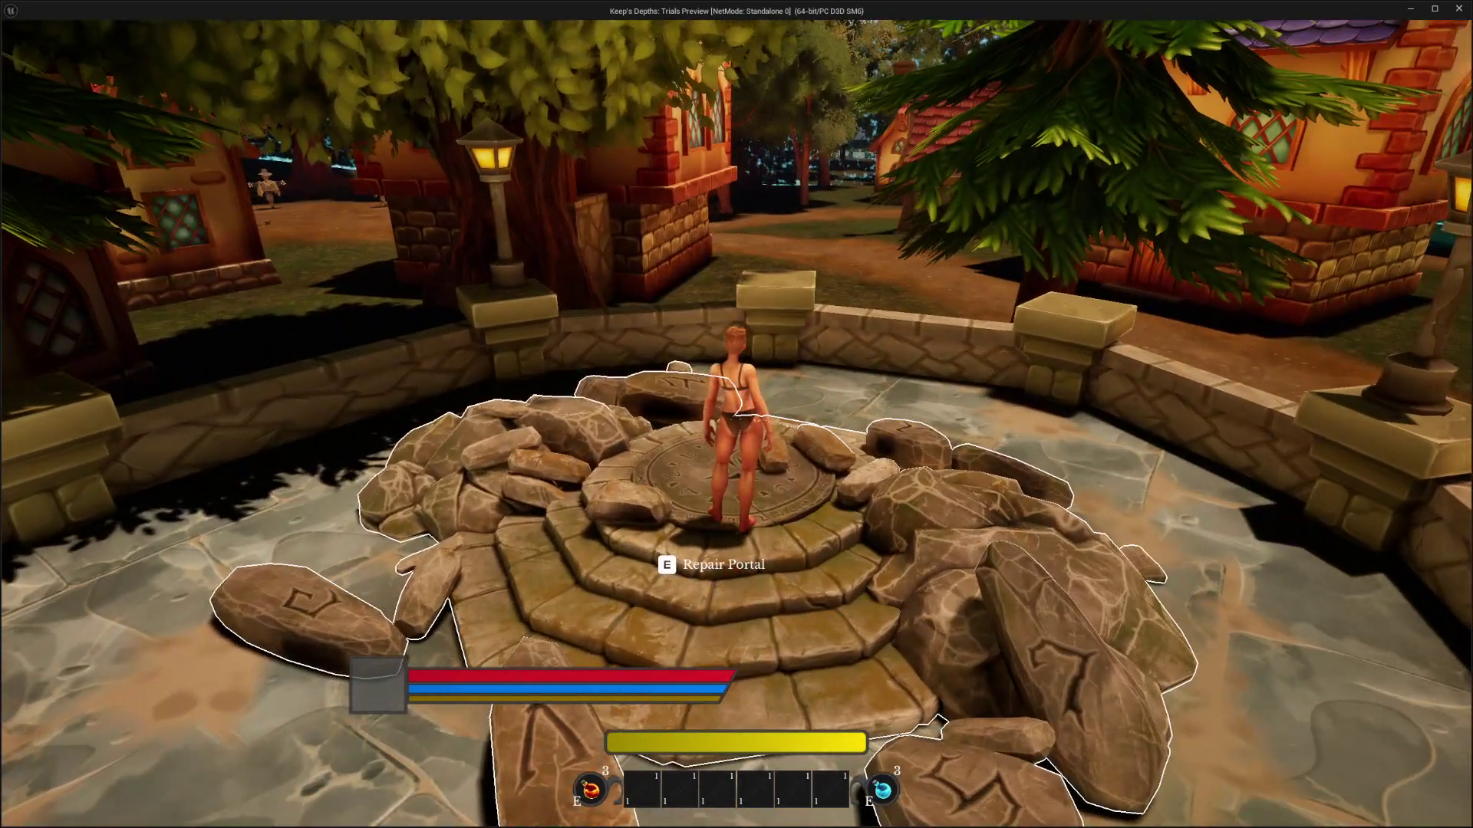
Repair the portal rubble, then use Begin Descent to teleport into the sandstone dungeon
key(e)
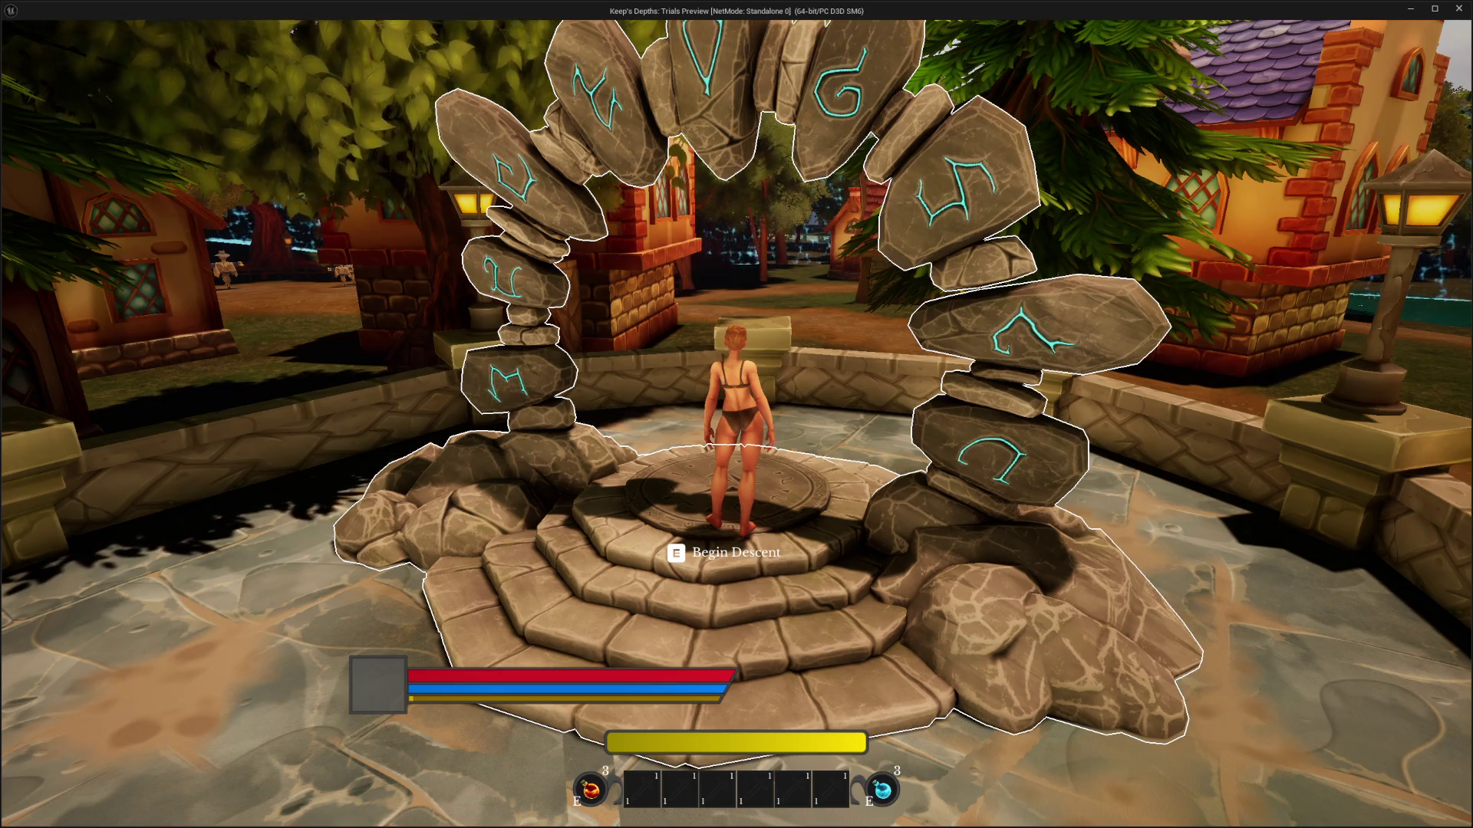
key(e)
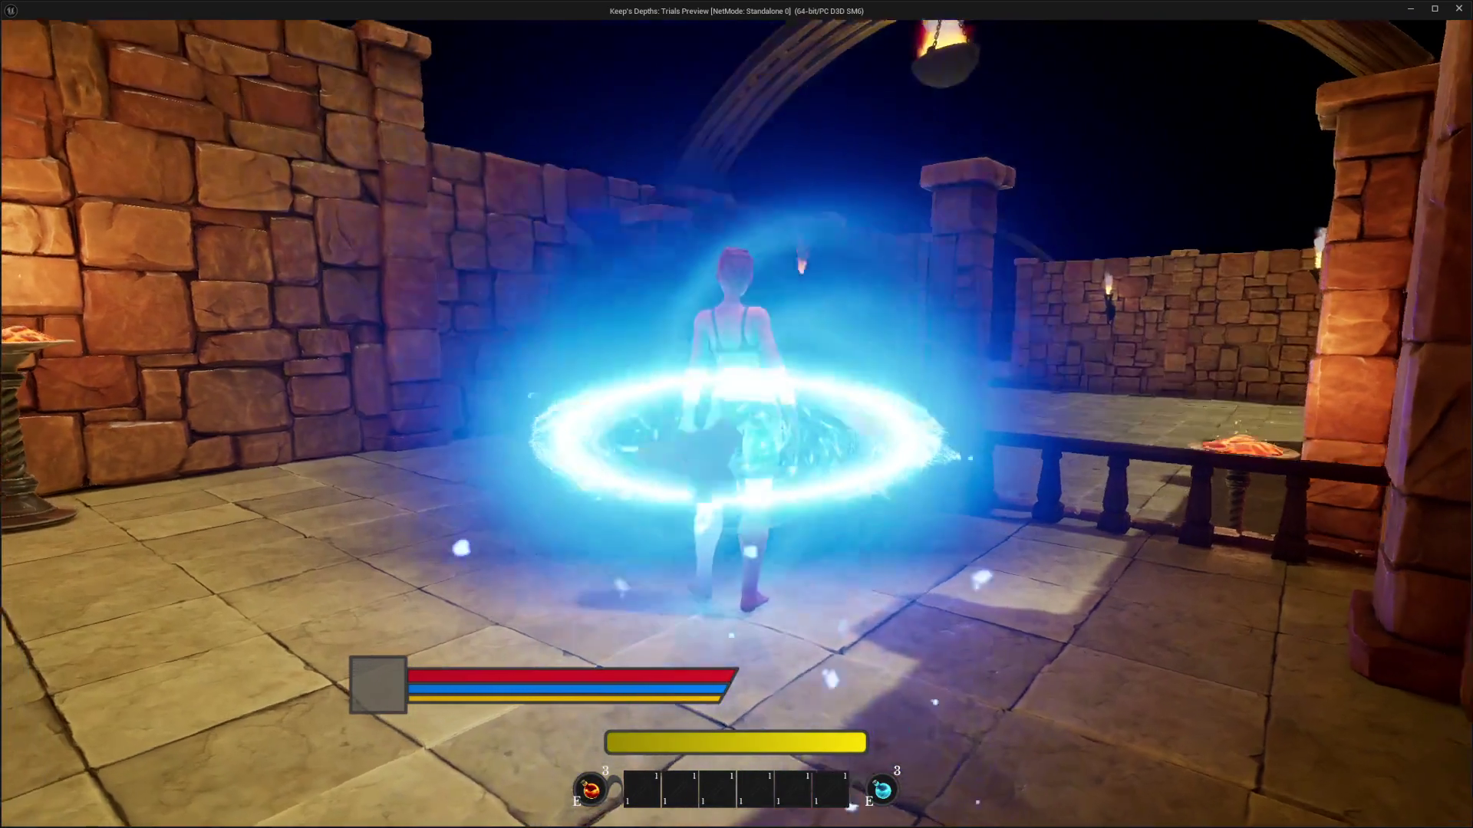
Run and dodge-roll along the torch-lit and arched corridors into the Spider Queen boss room
key(w)
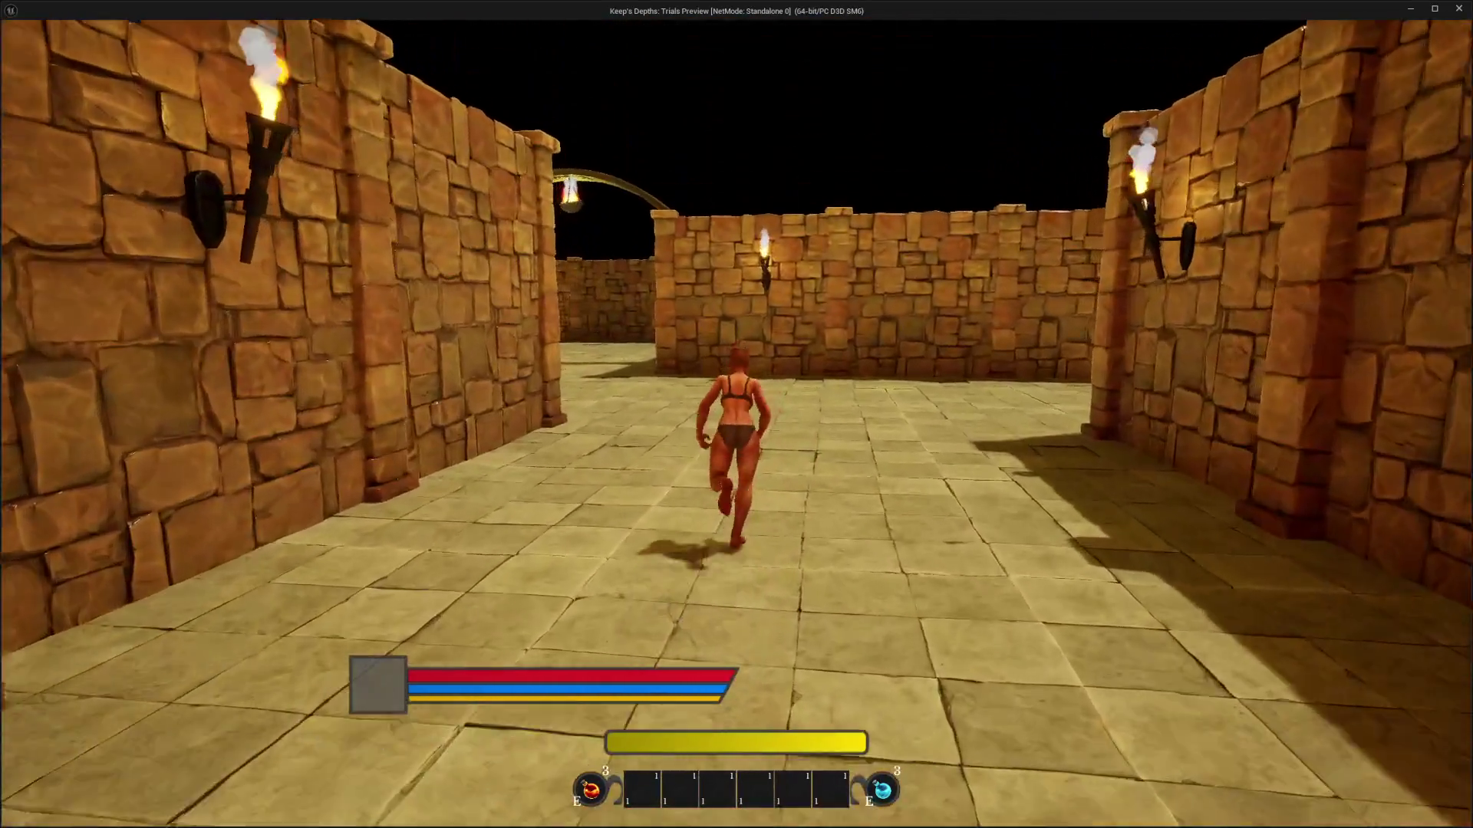
key(w)
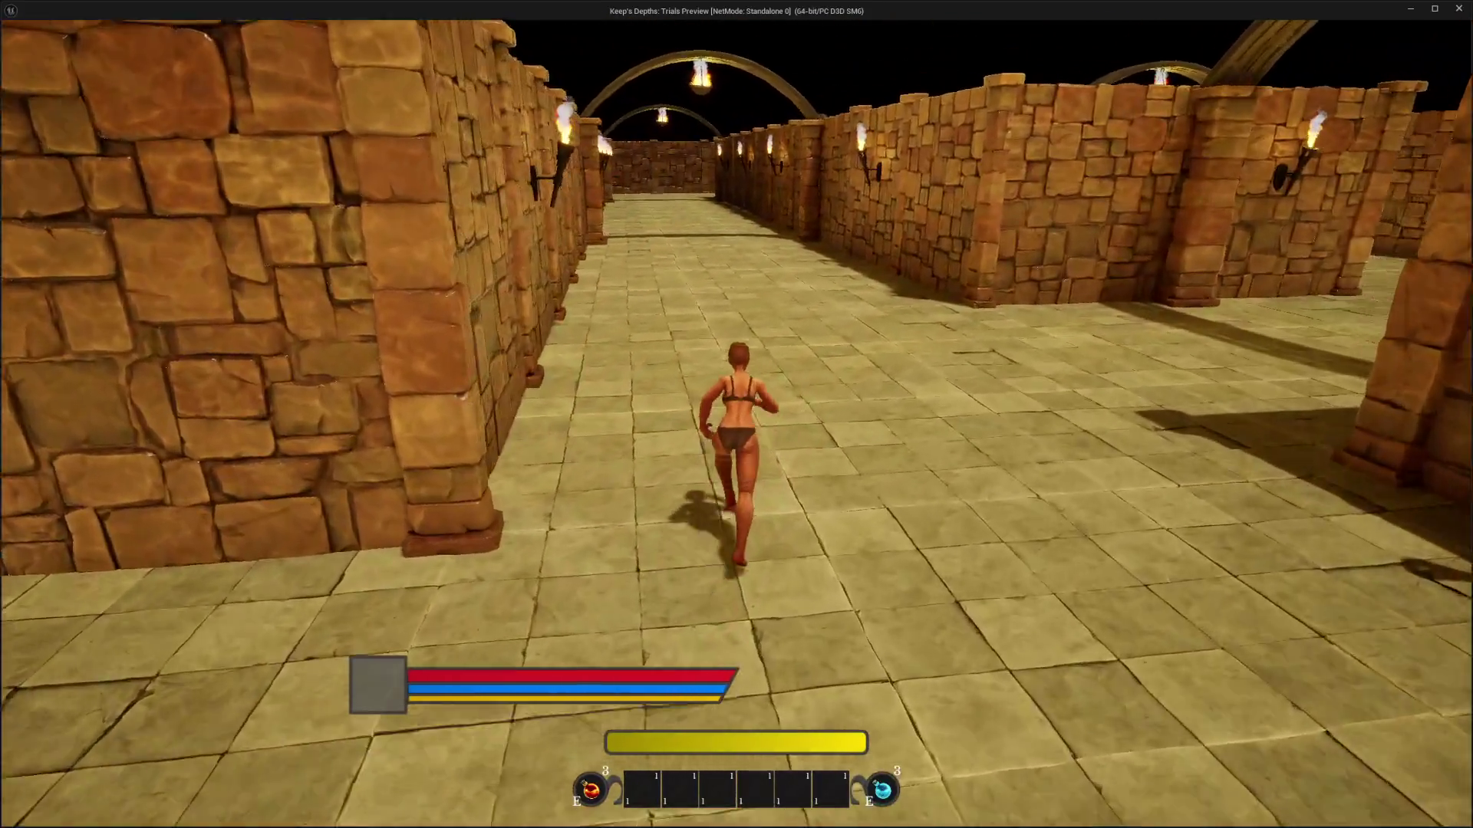
key(w)
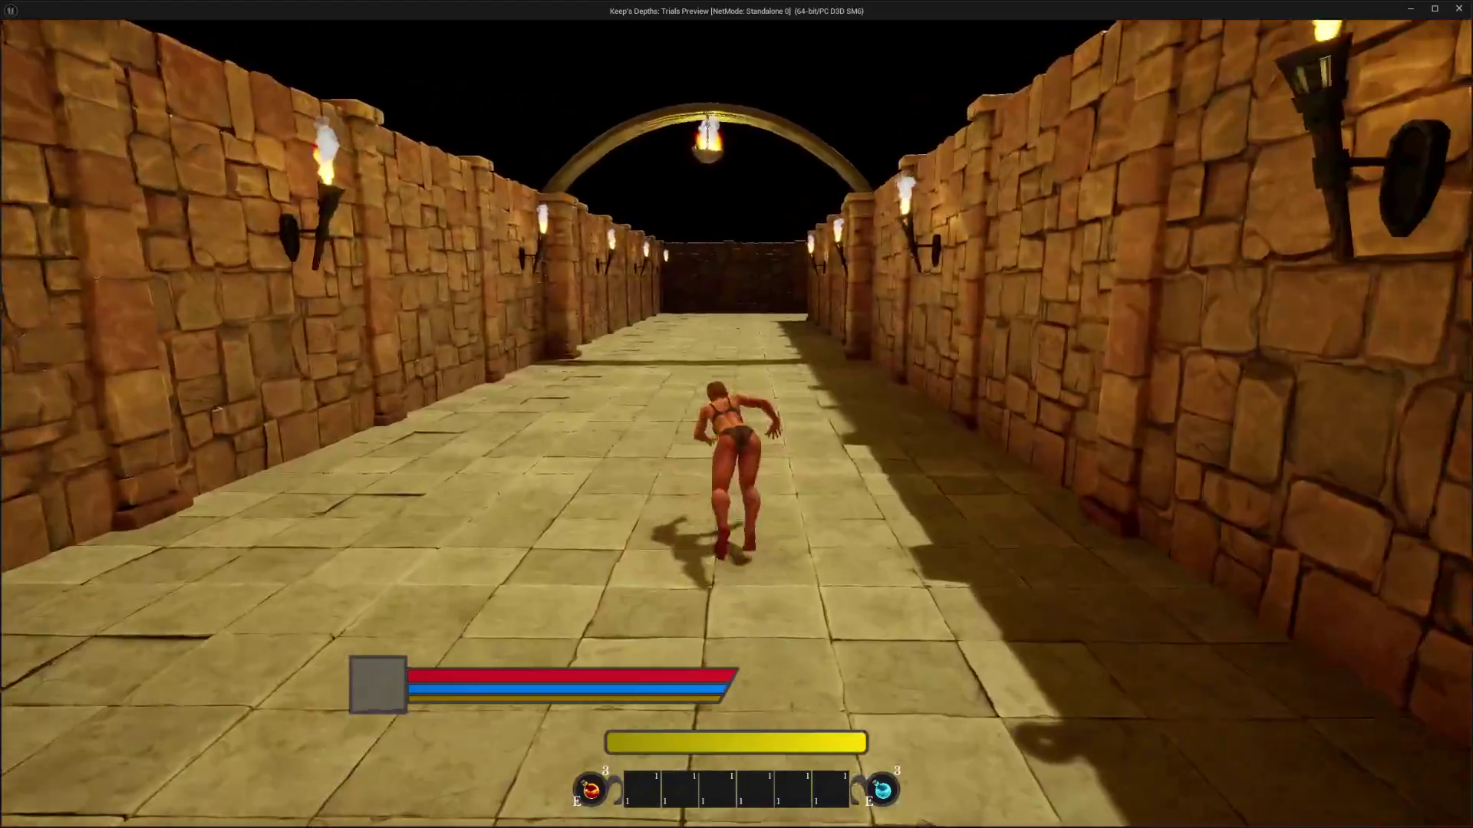
key(w)
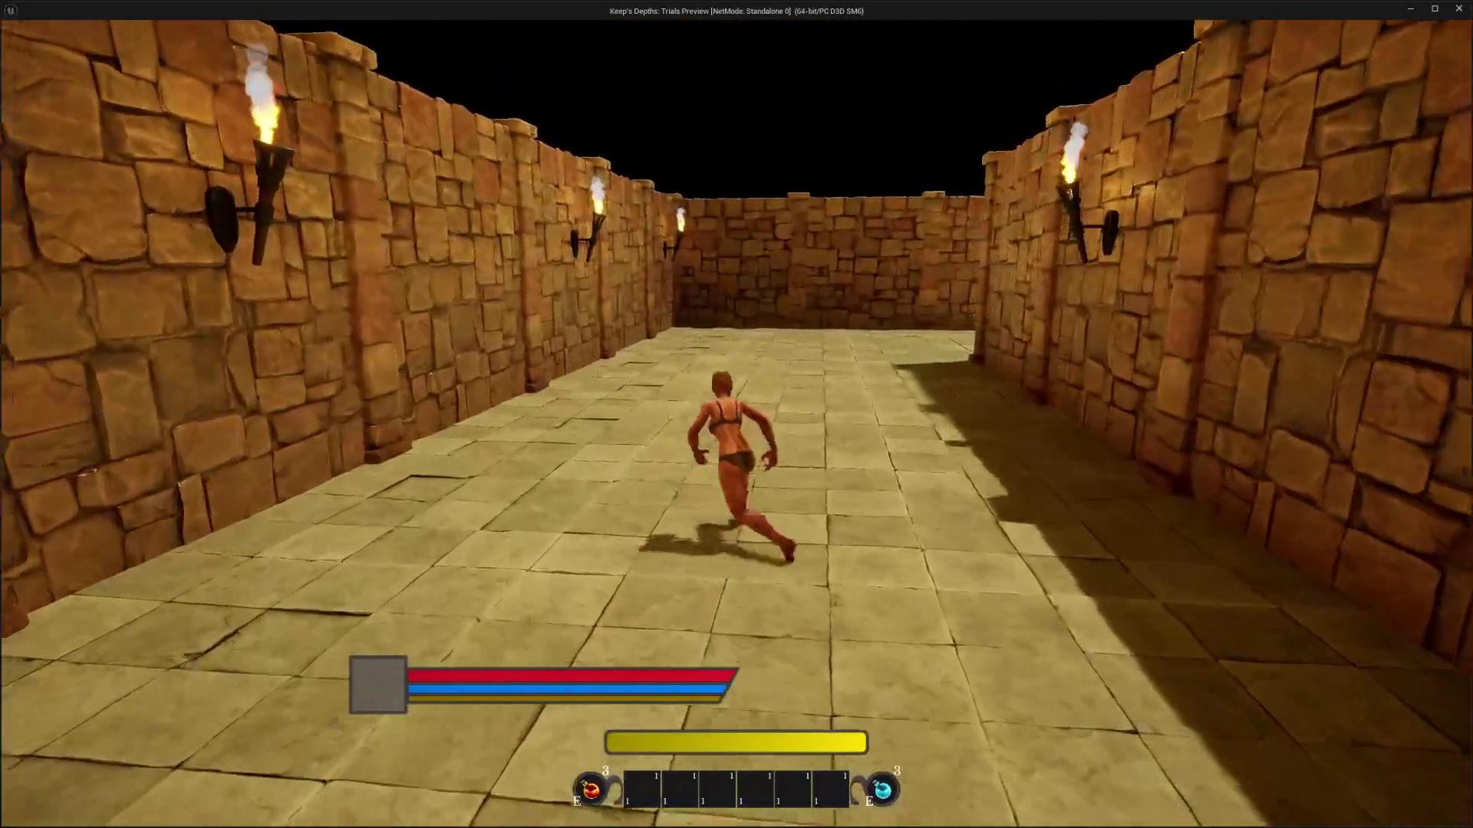
key(w)
key(space)
key(space)
key(space)
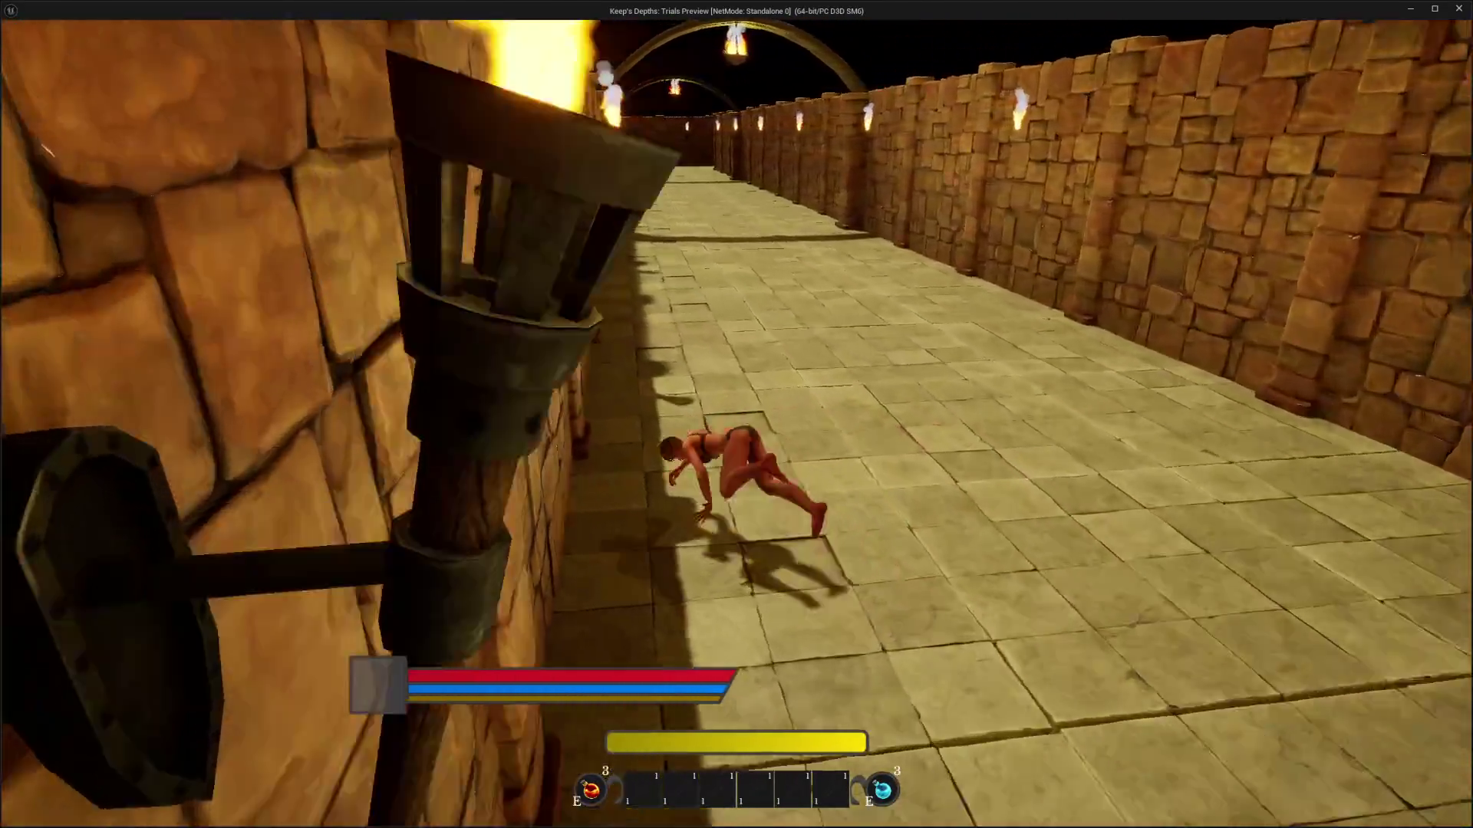
key(space)
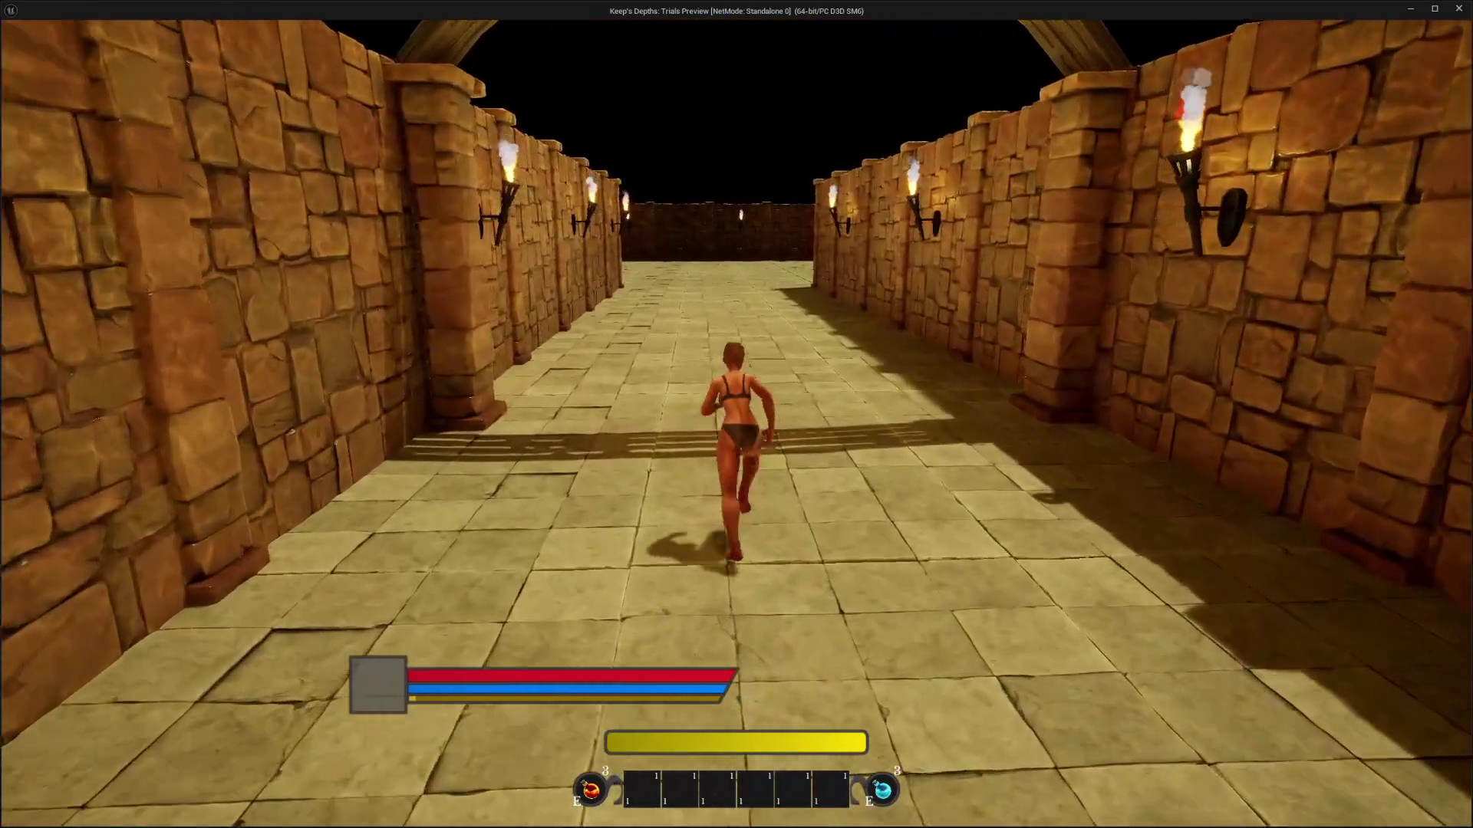
key(space)
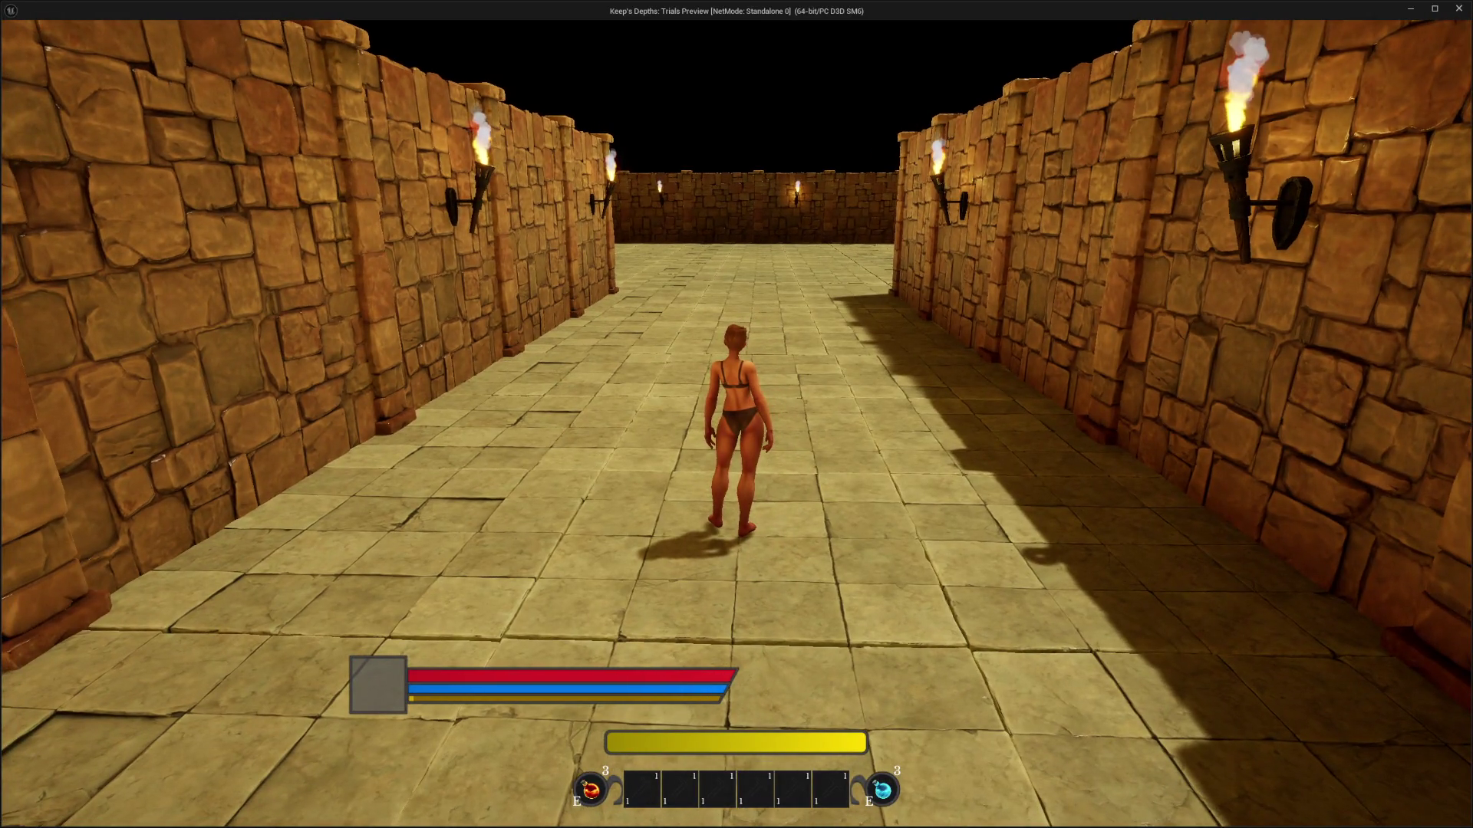
key(w)
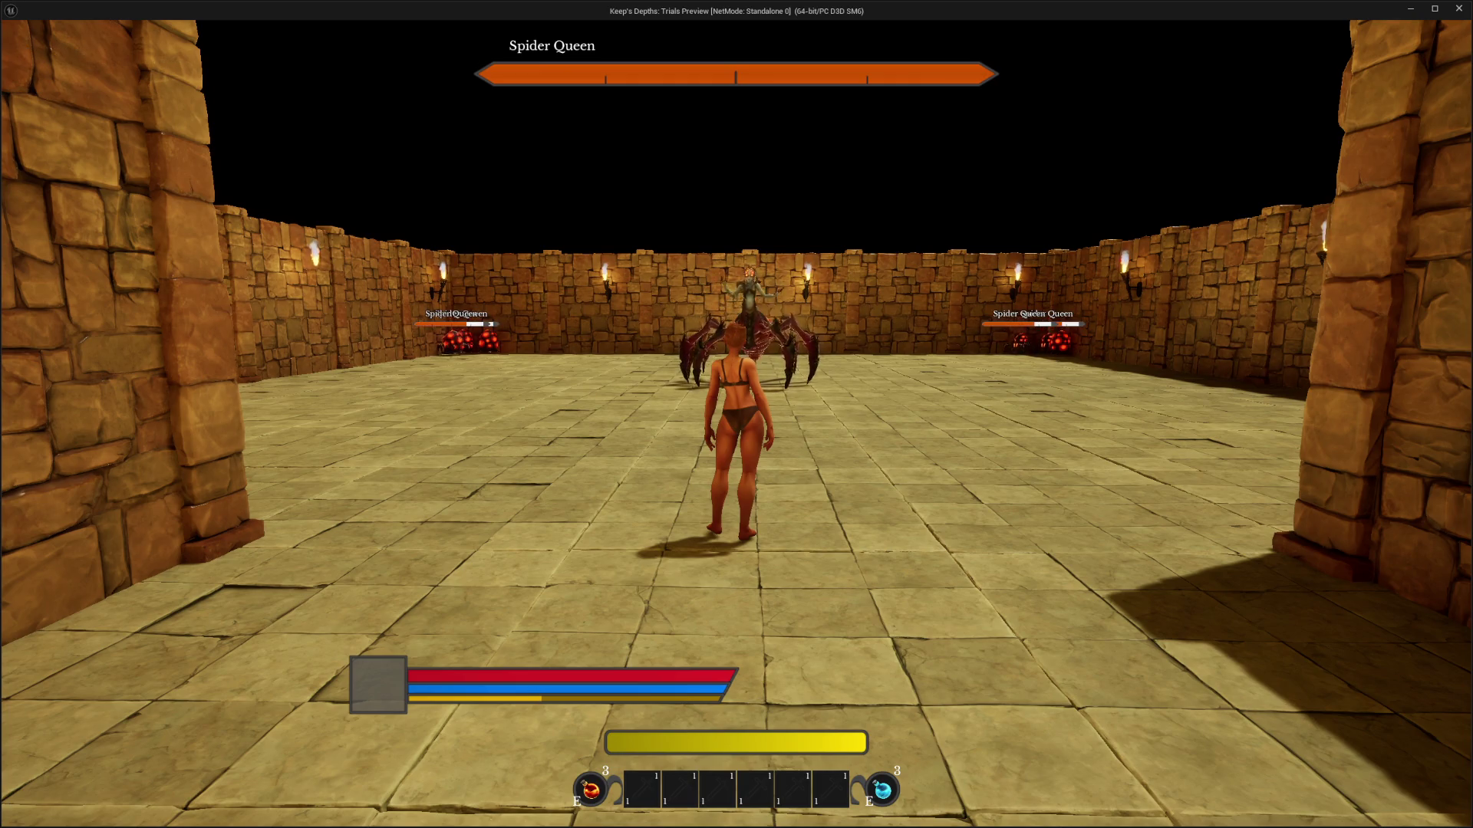
Approach and back away from the Spider Queen among her egg clusters, then switch to the editor
key(w)
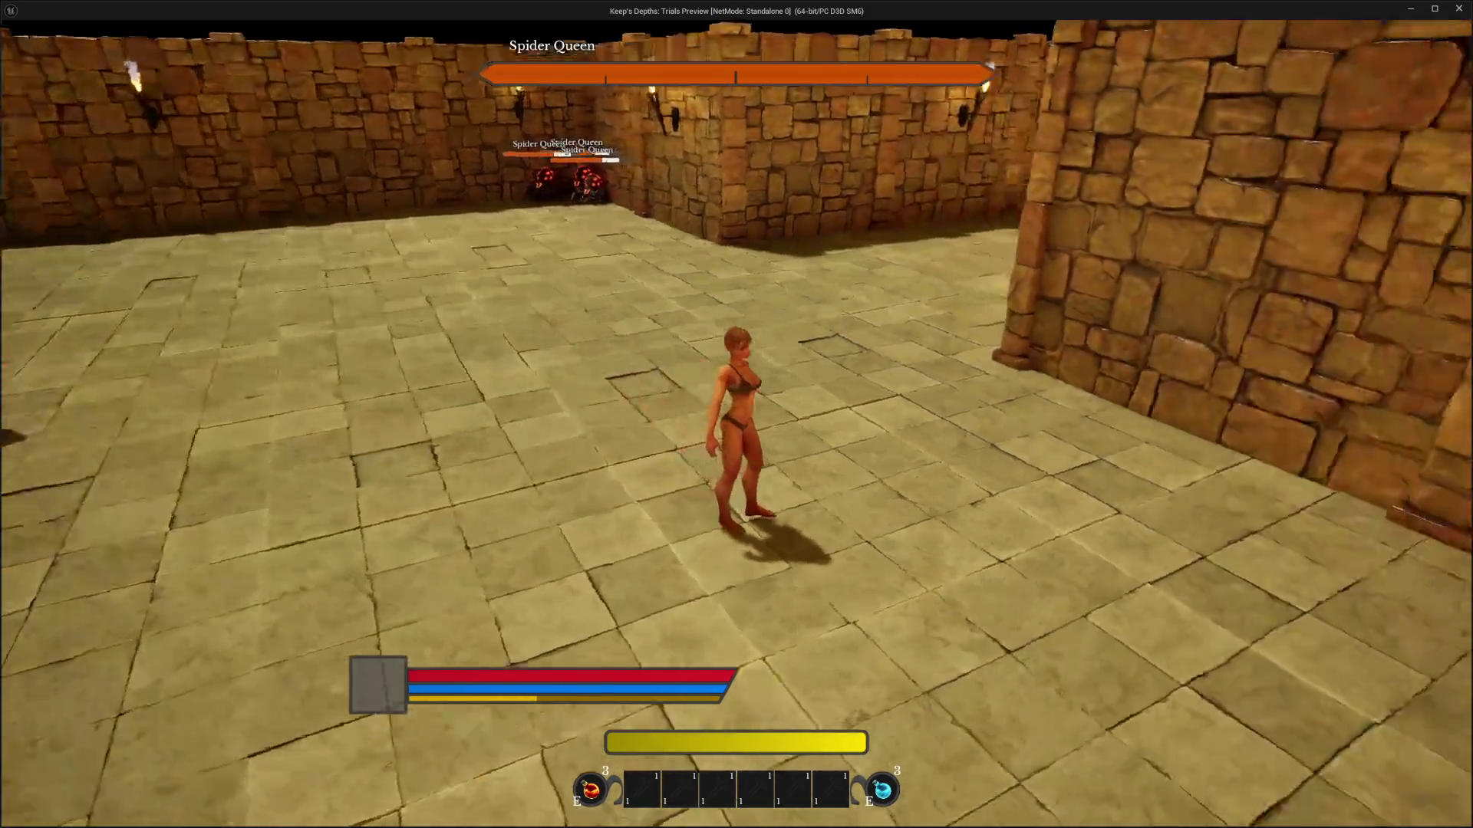
key(w)
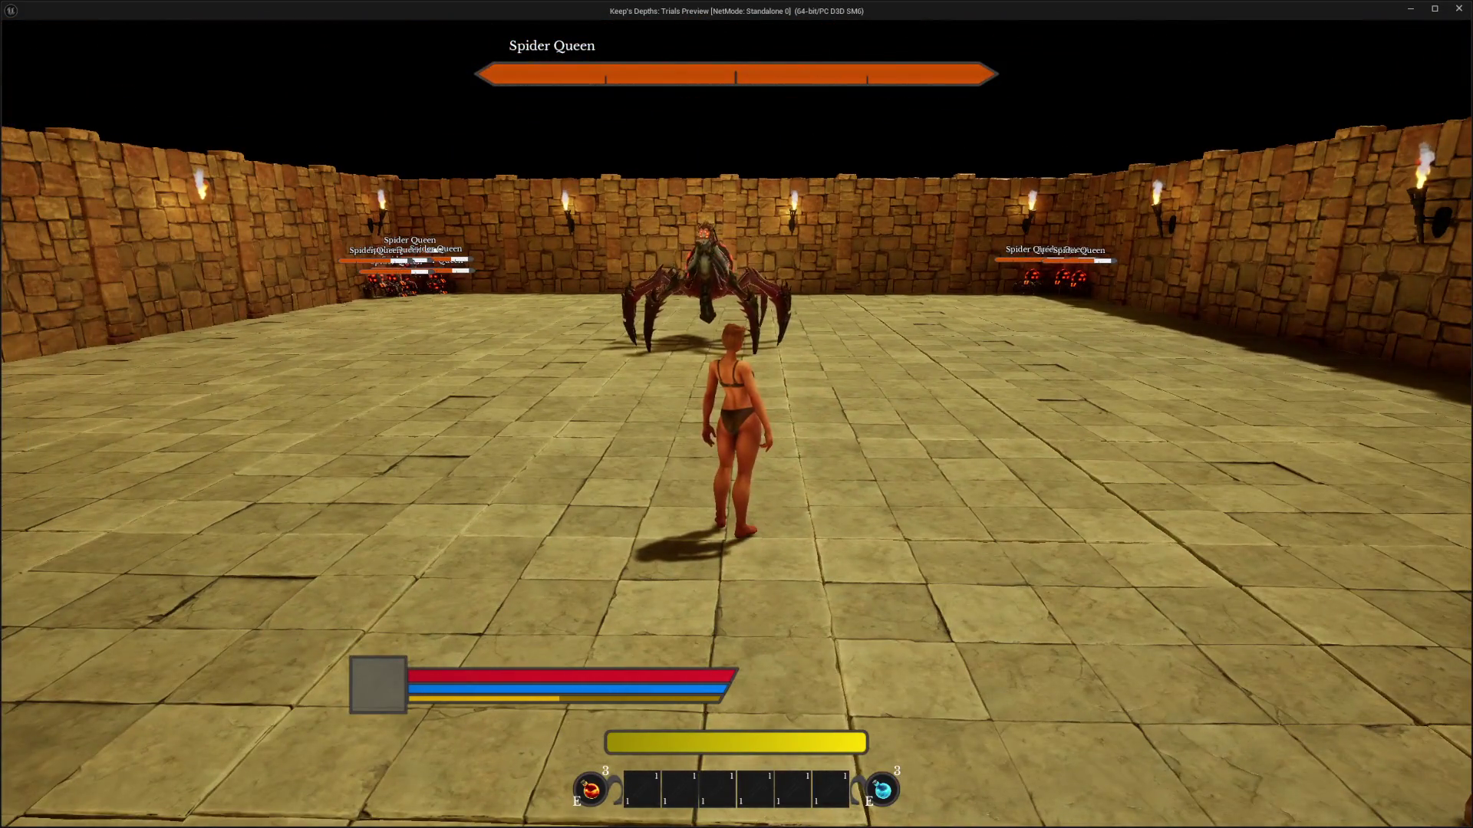
key(s)
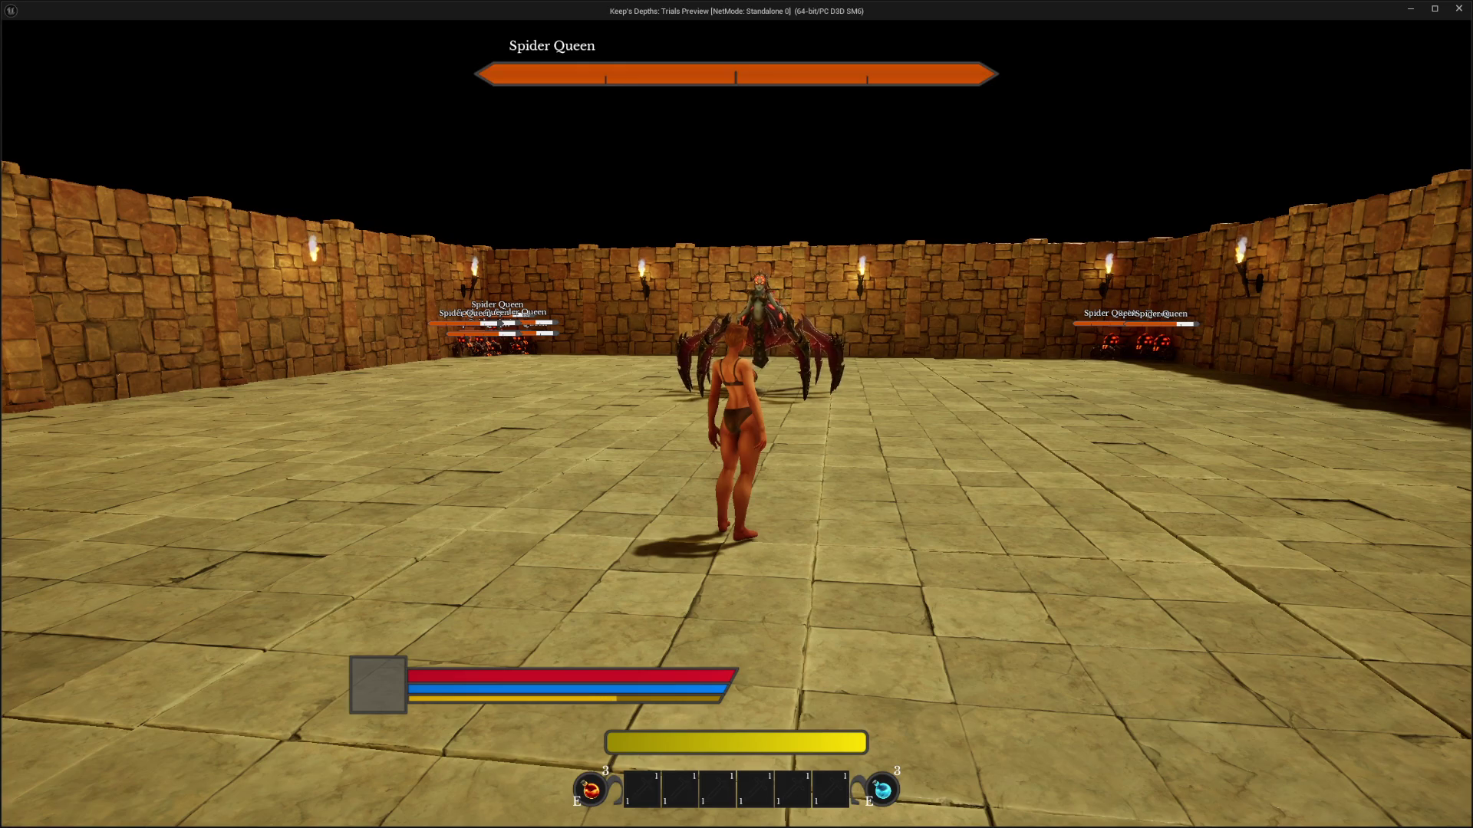
key(alt+Tab)
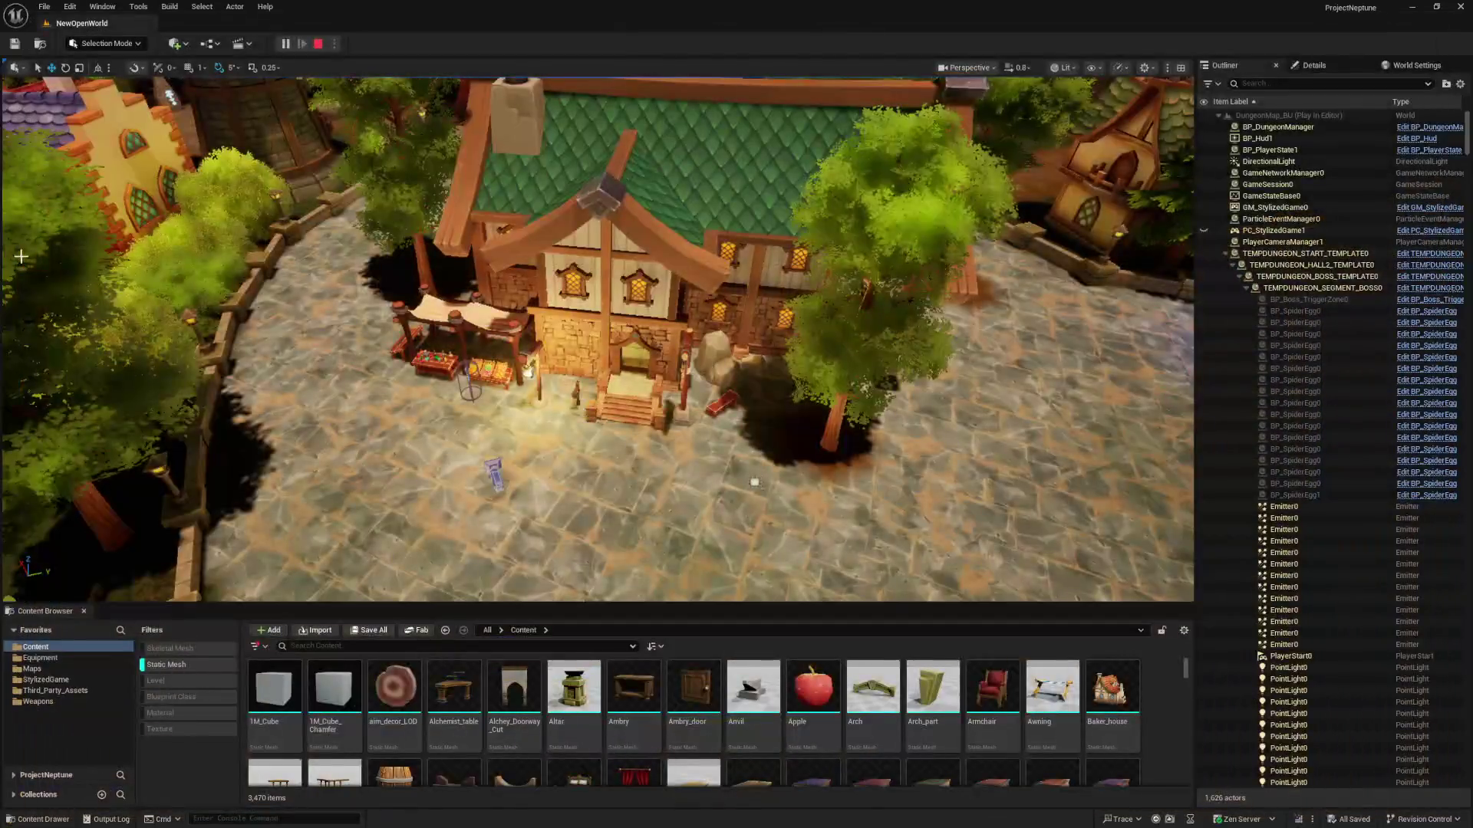
Stop Play In Editor and close the Message Log of Spider Queen ExplodeSack 'Accessed None' errors
key(Escape)
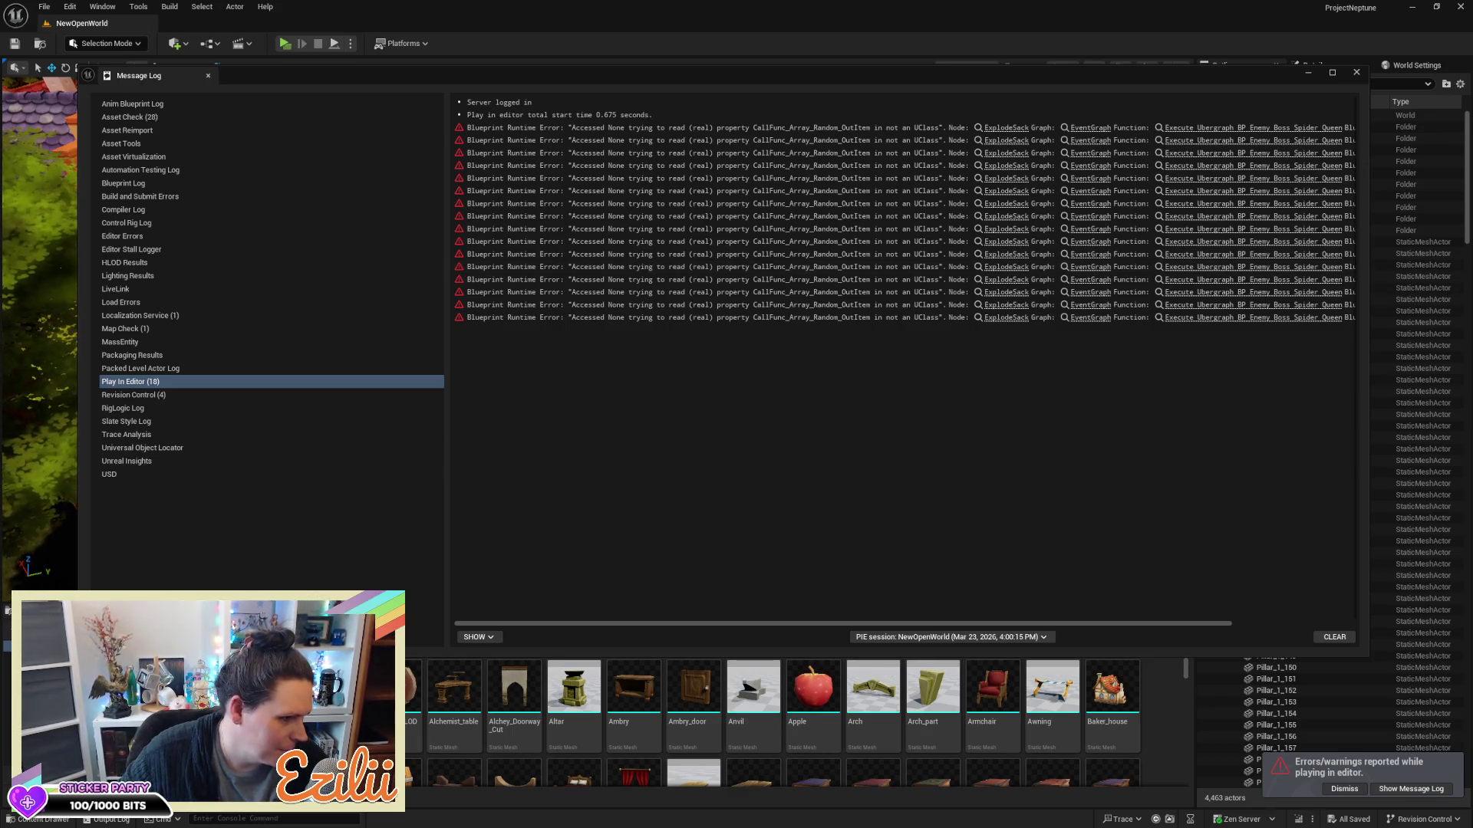
click(1356, 72)
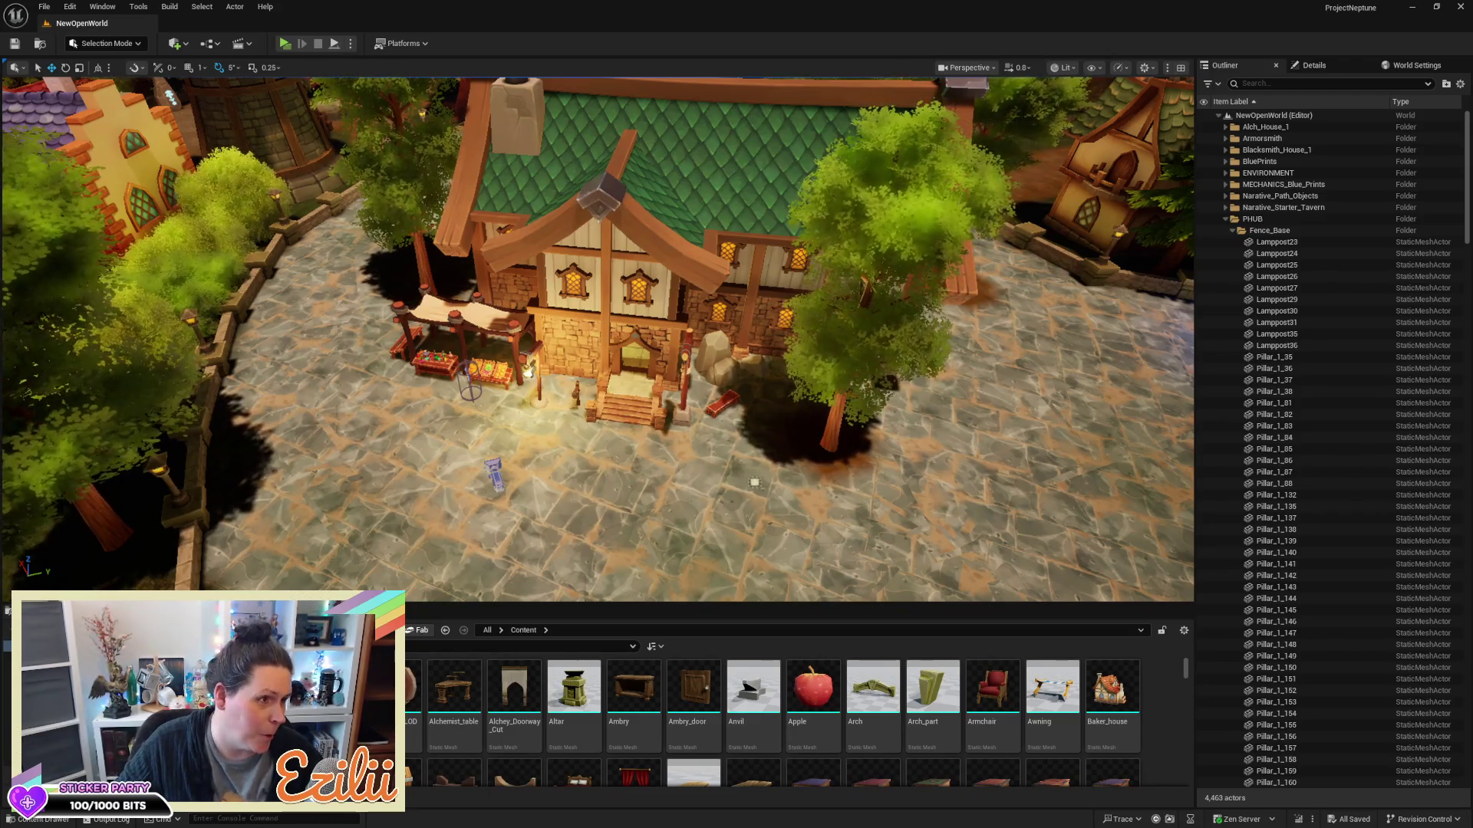
Fly the viewport camera toward the tavern's arched front doorway on the paved square
mouse_move(1038, 477)
mouse_down()
mouse_move(967, 452)
mouse_move(844, 476)
mouse_up()
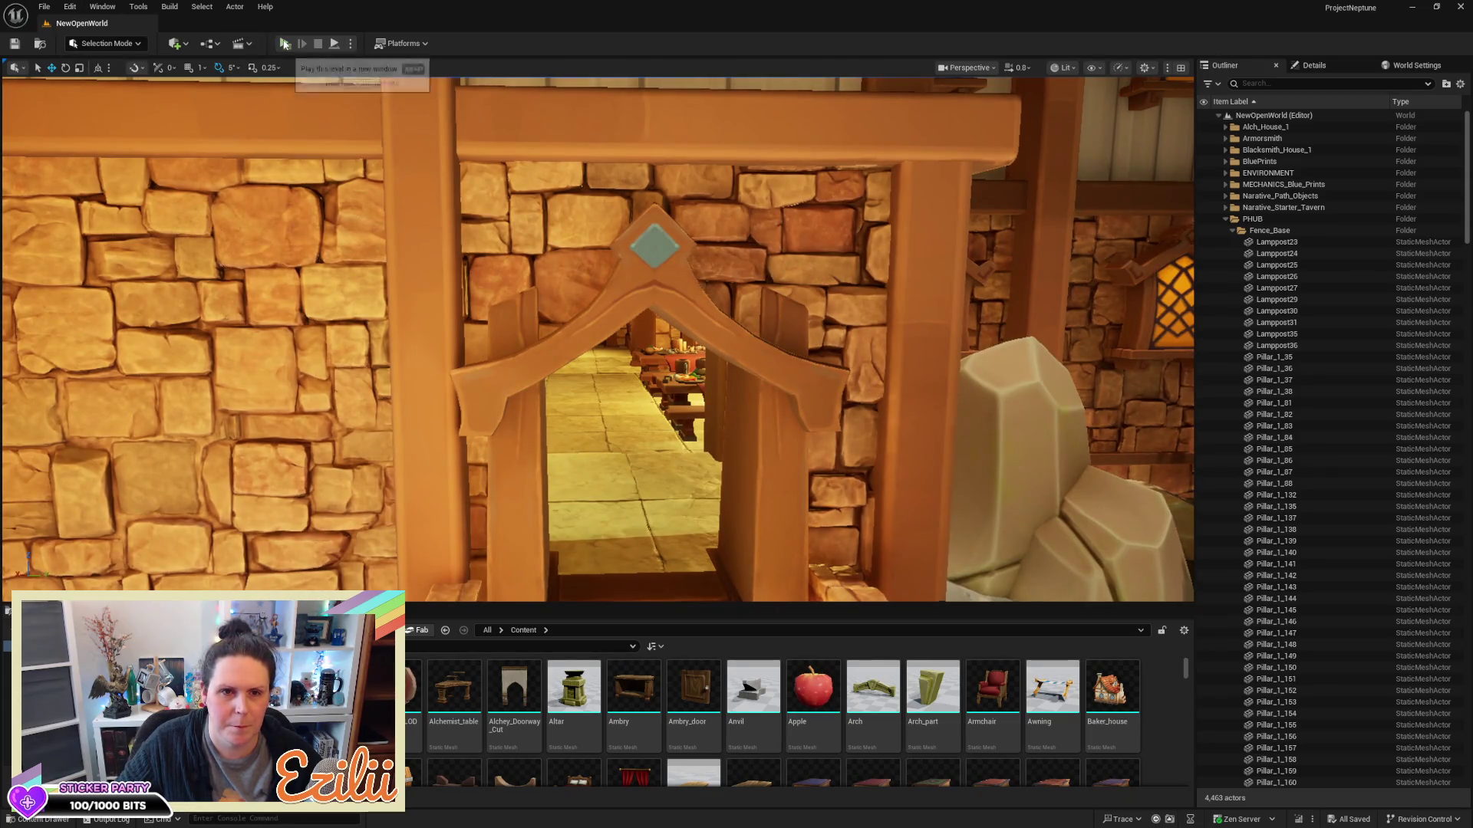
Playtest a run from the tavern across the square to the low stone wall, then exit the game
click(284, 45)
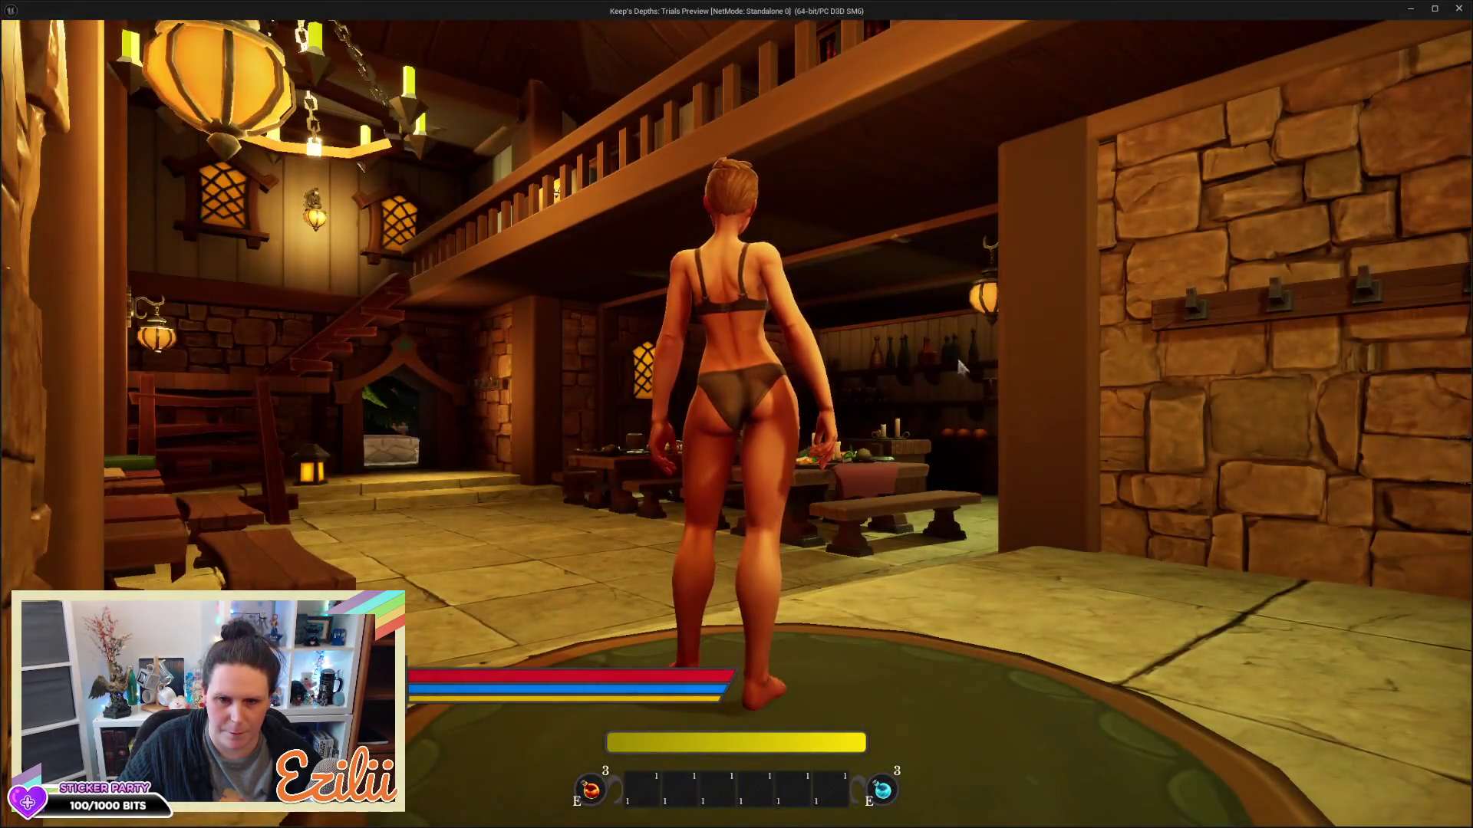
key(w)
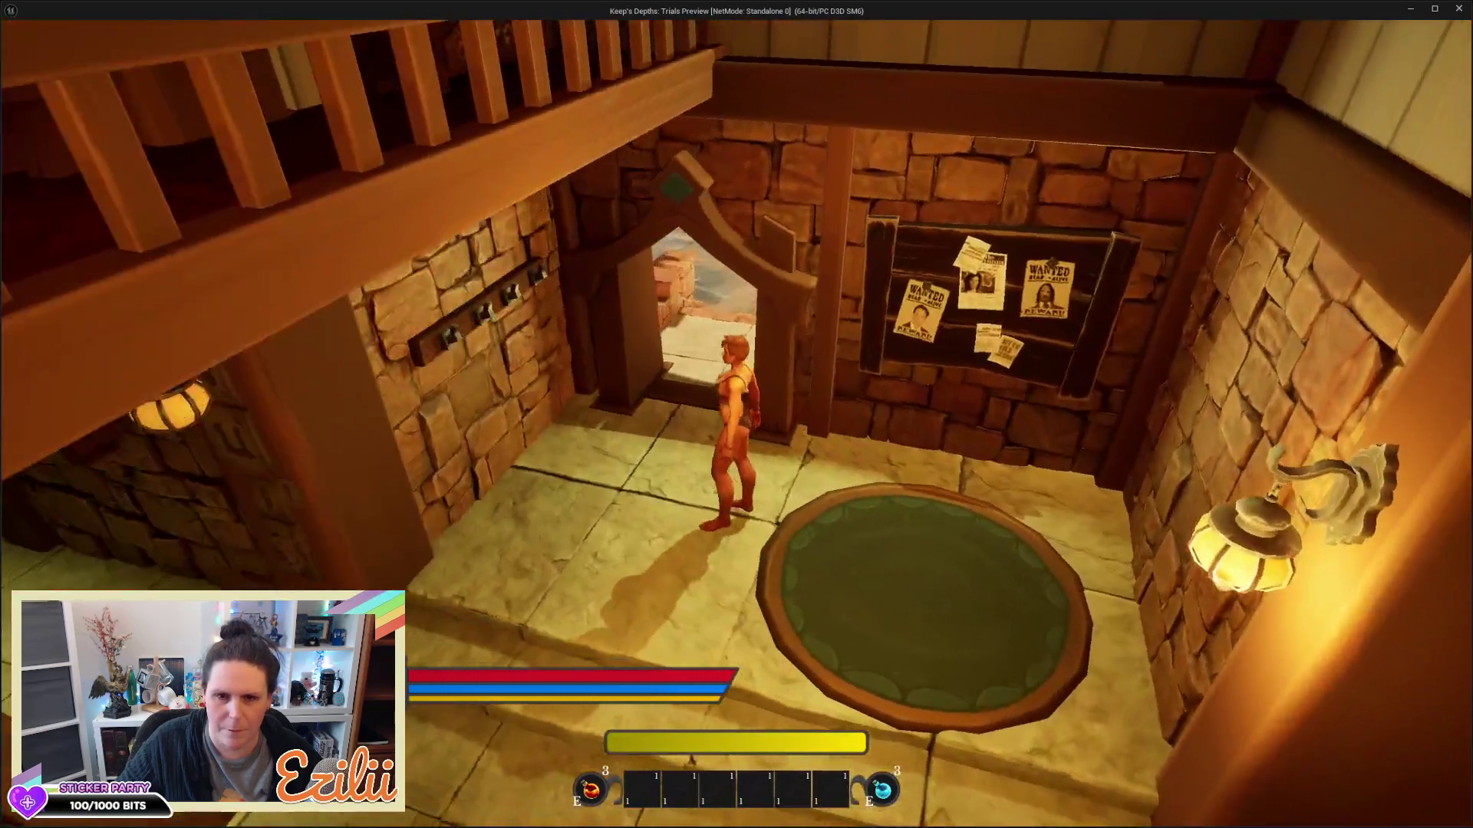
key(w)
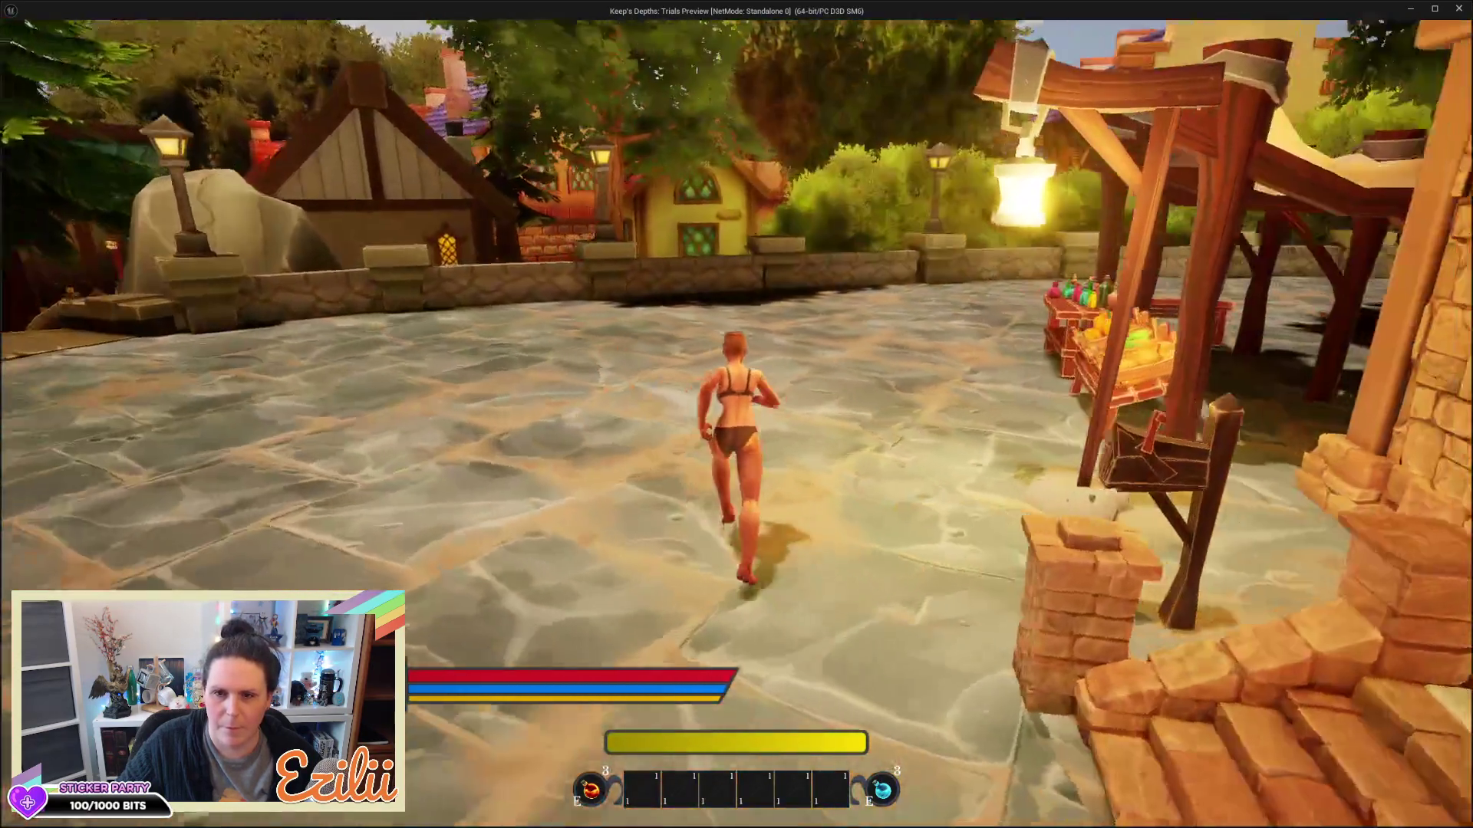
key(w)
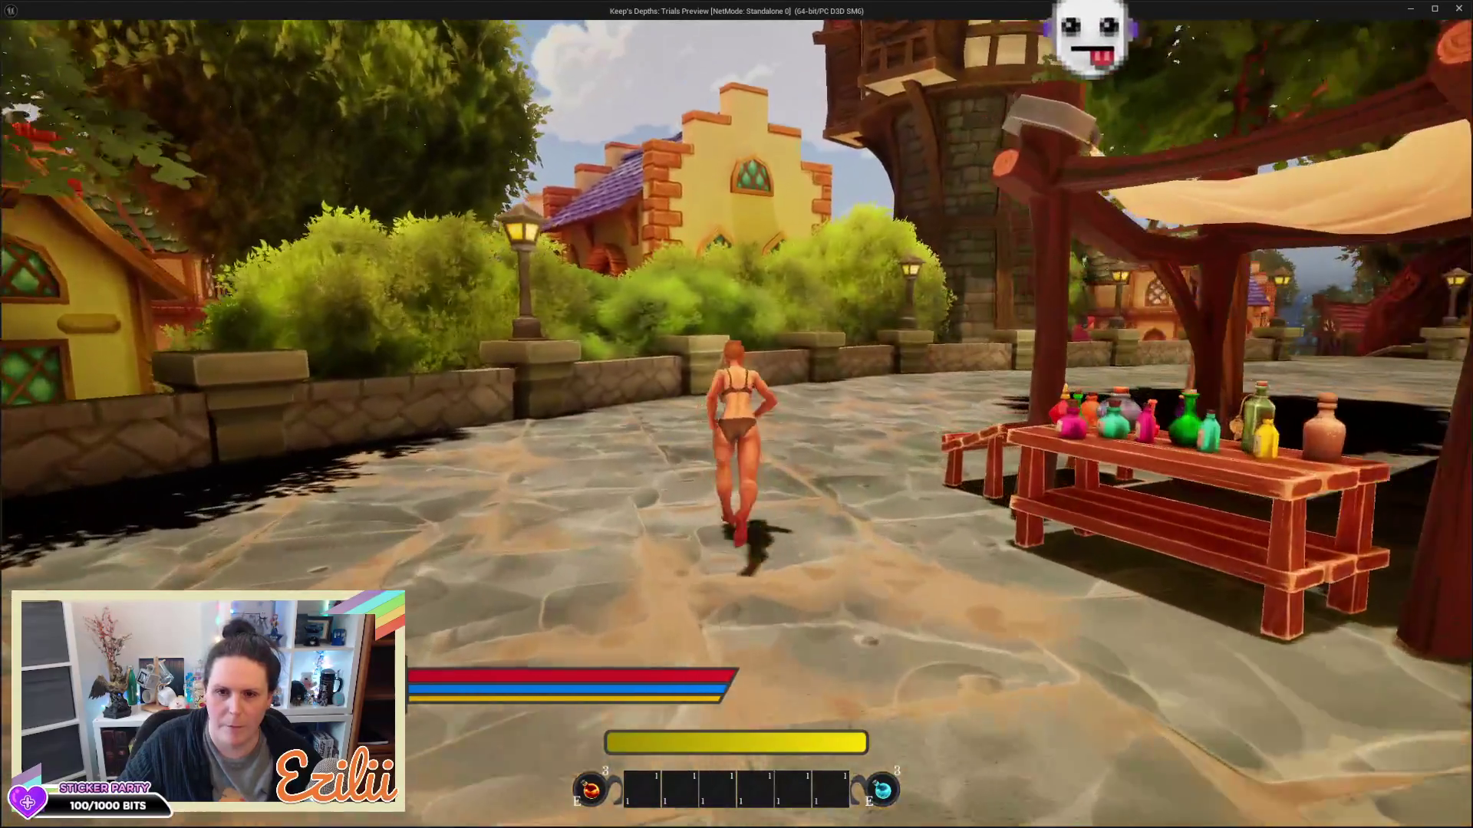
key(w)
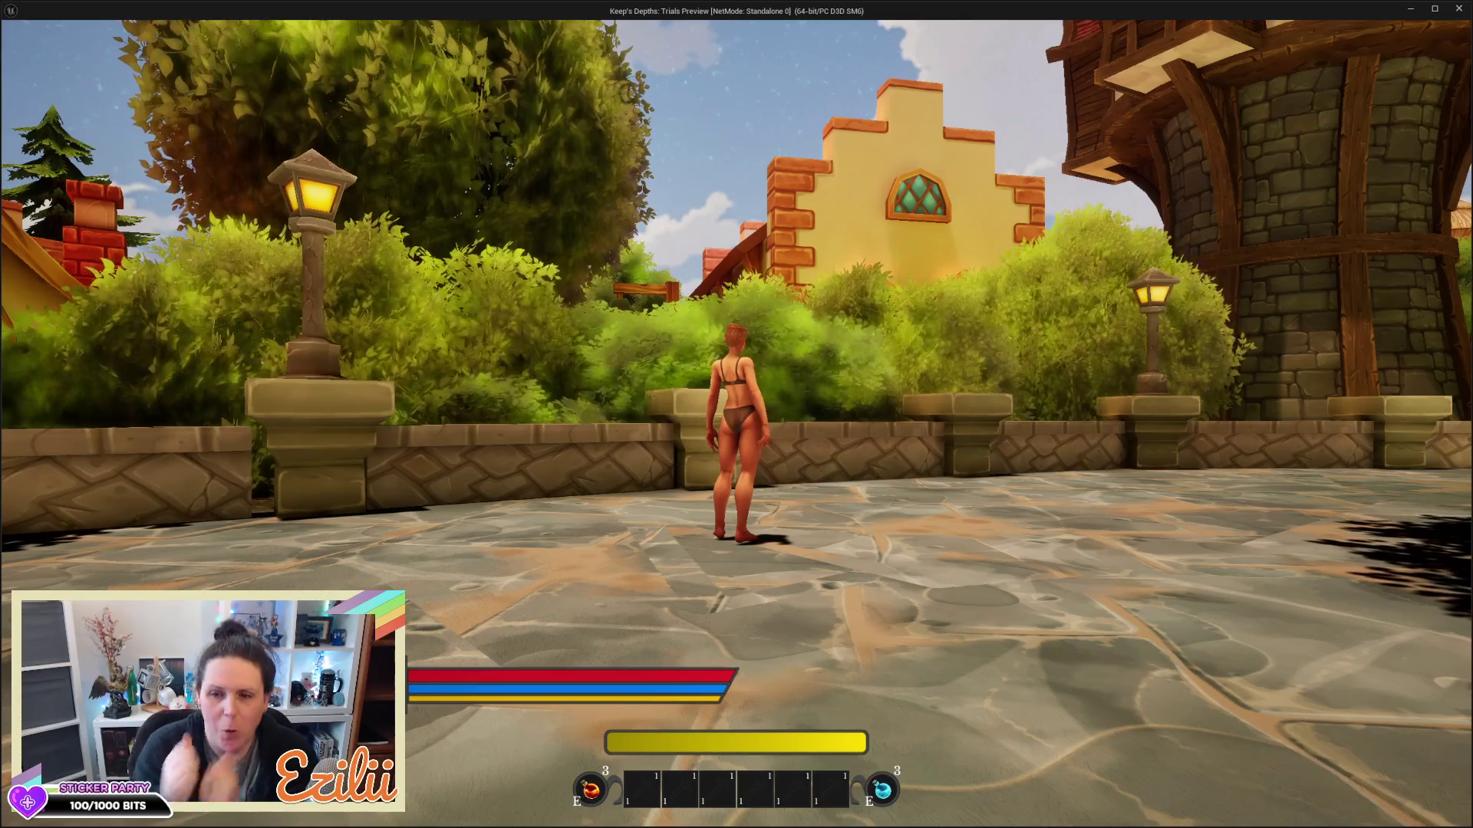
key(Escape)
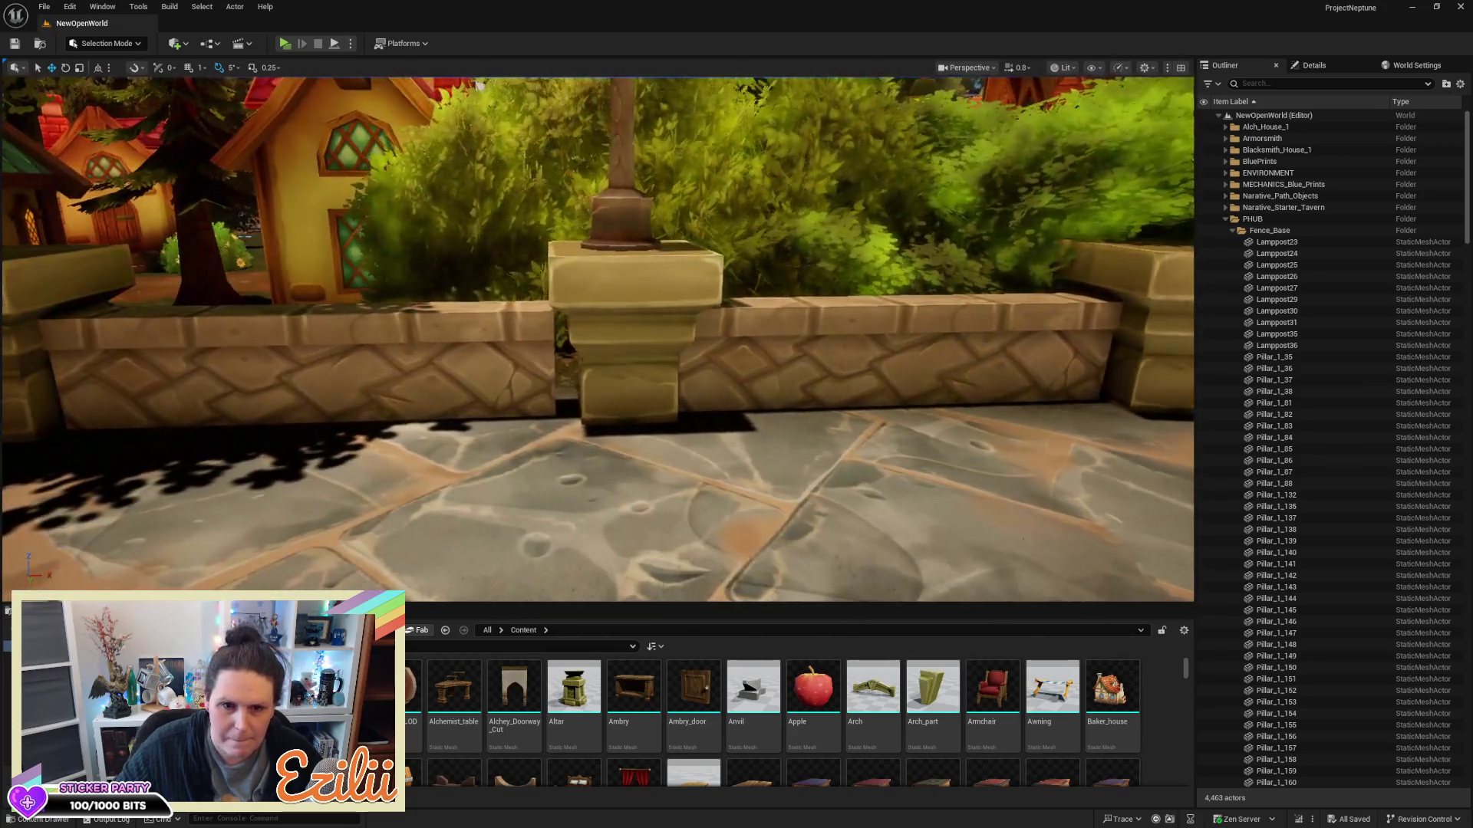
Select a fence wall segment between the pillars and frame a close view of it
click(381, 313)
key(f)
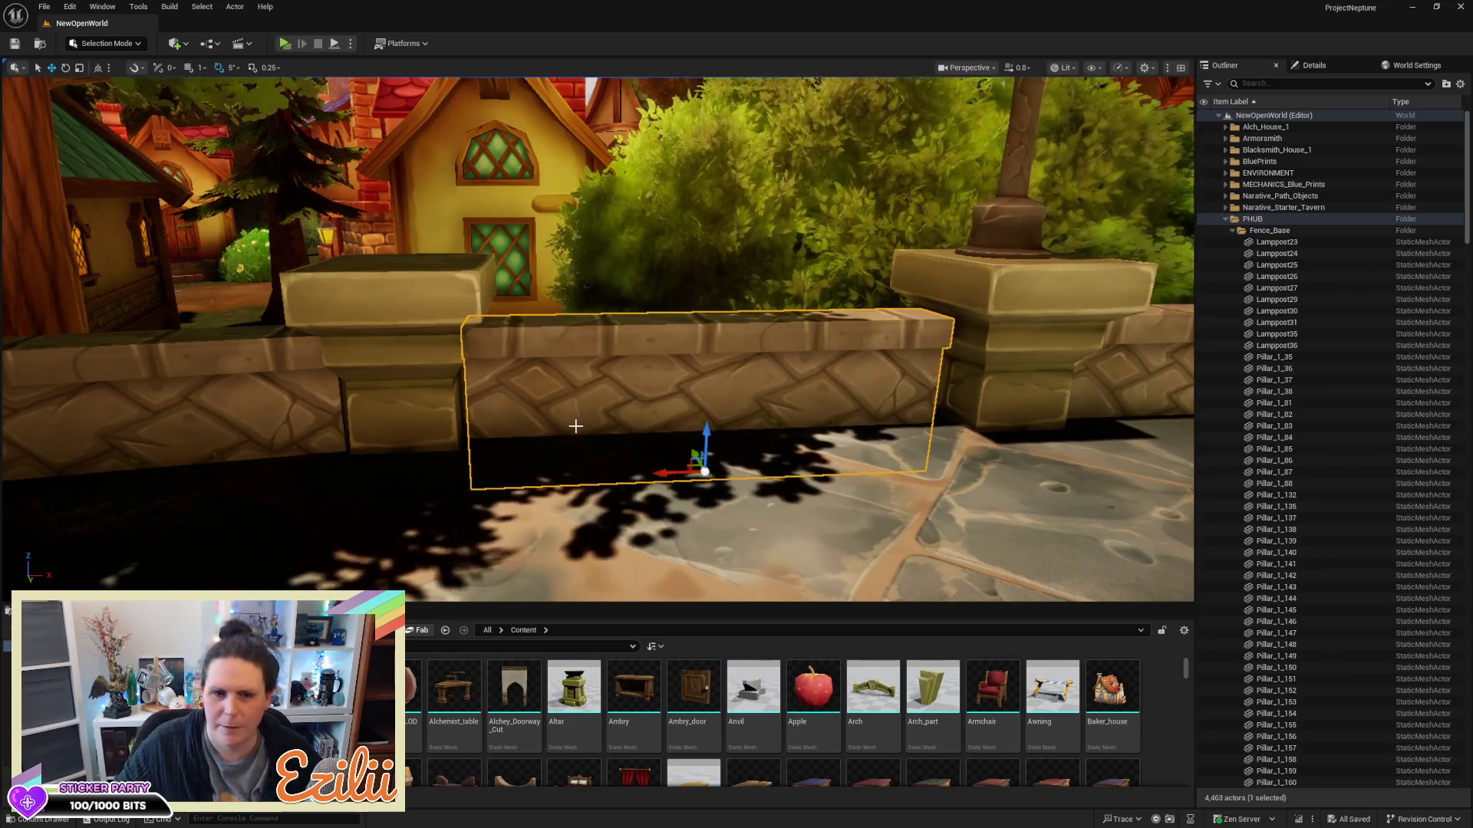
scroll(575, 421, up, 2)
key(a)
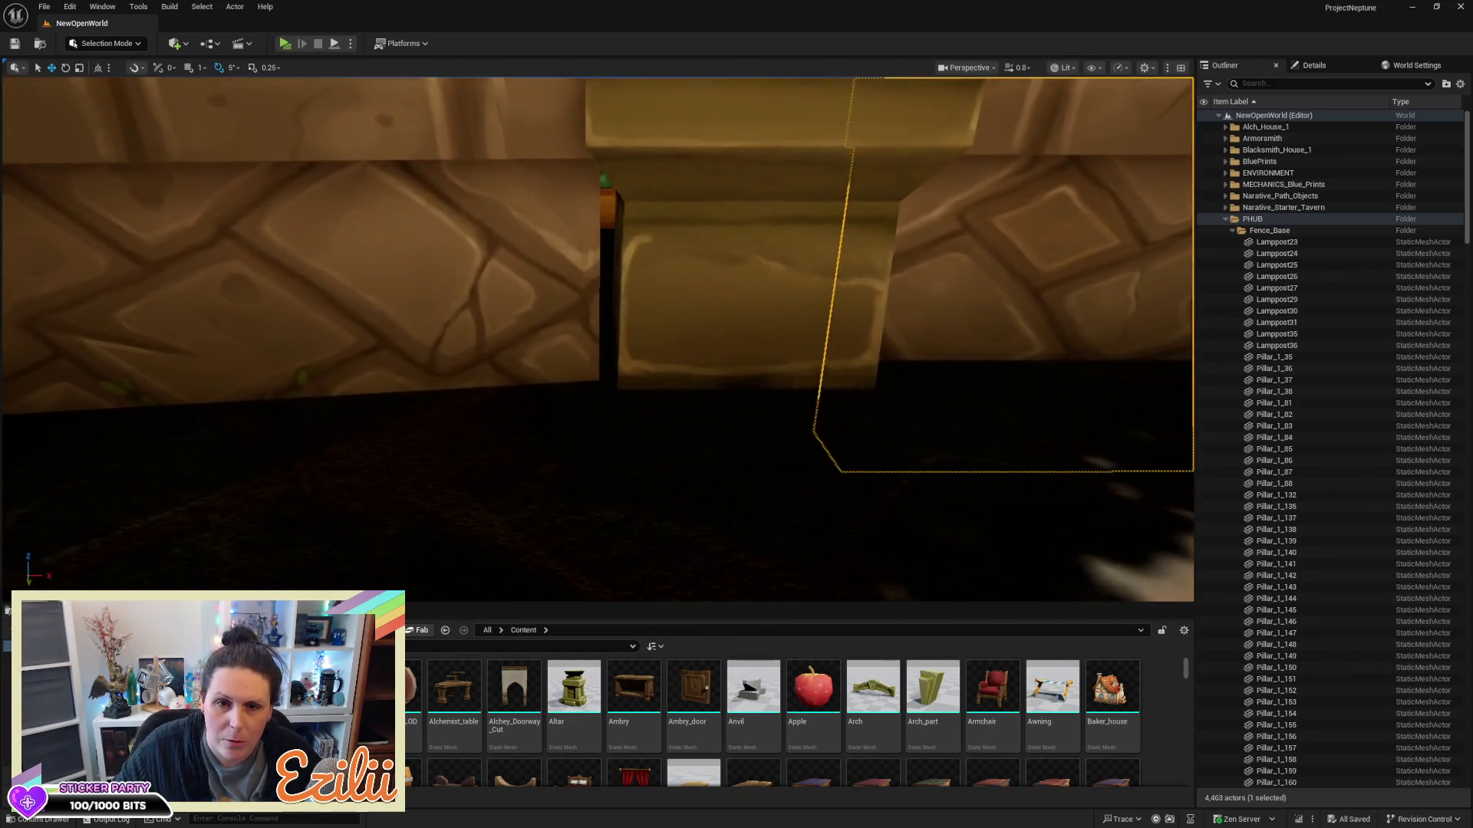
key(a)
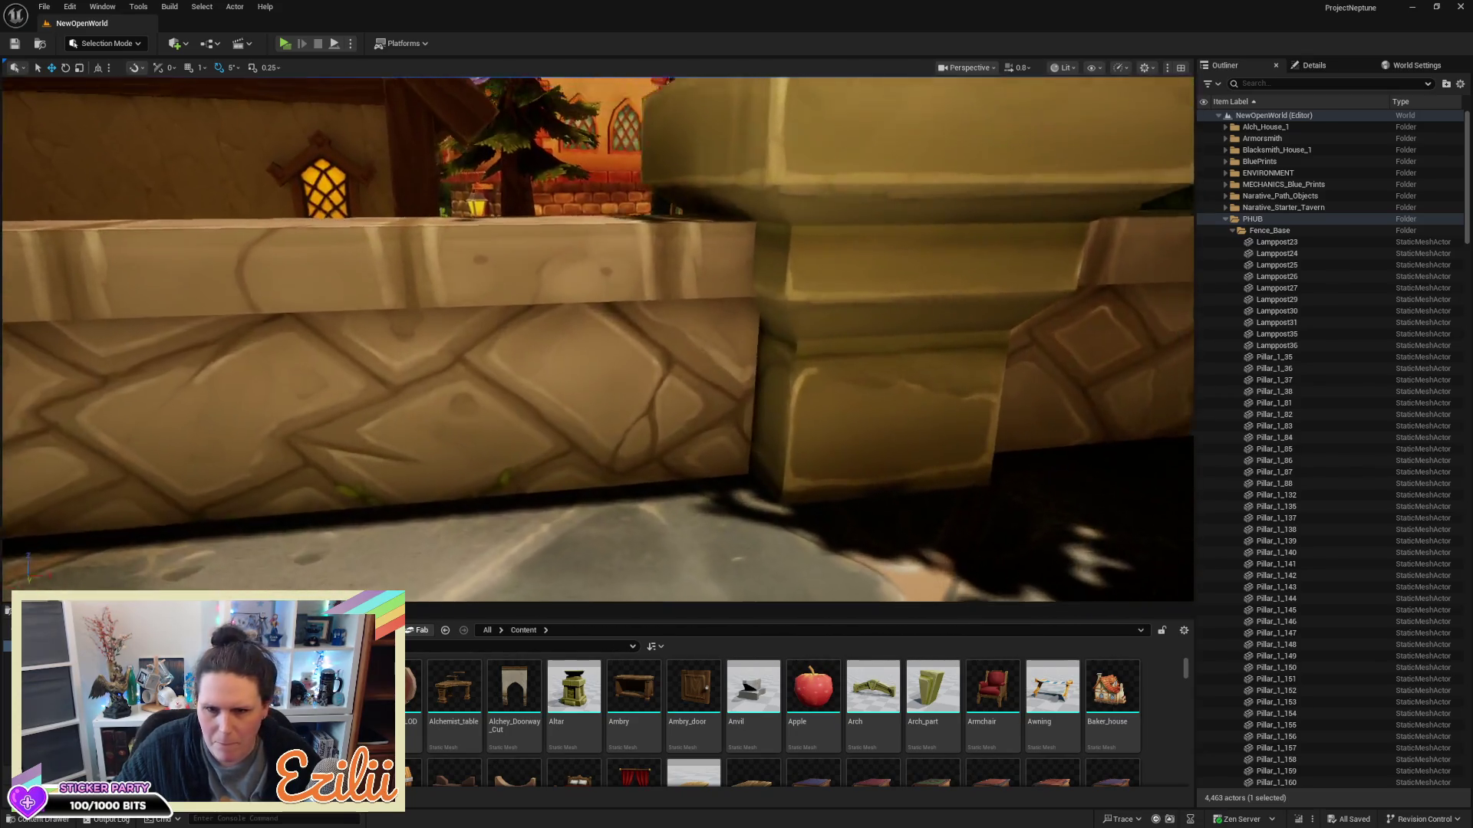
key(a)
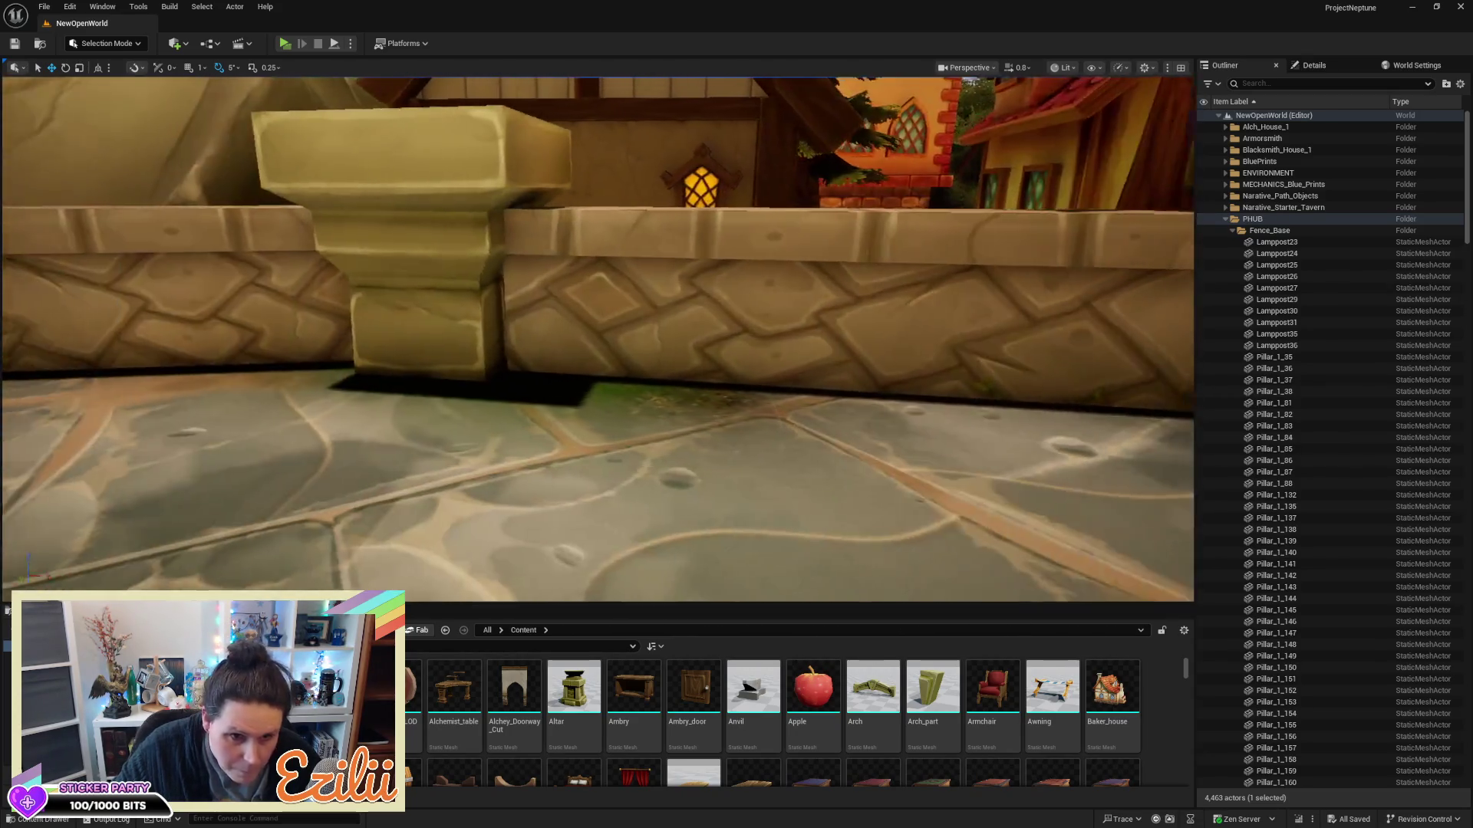
key(a)
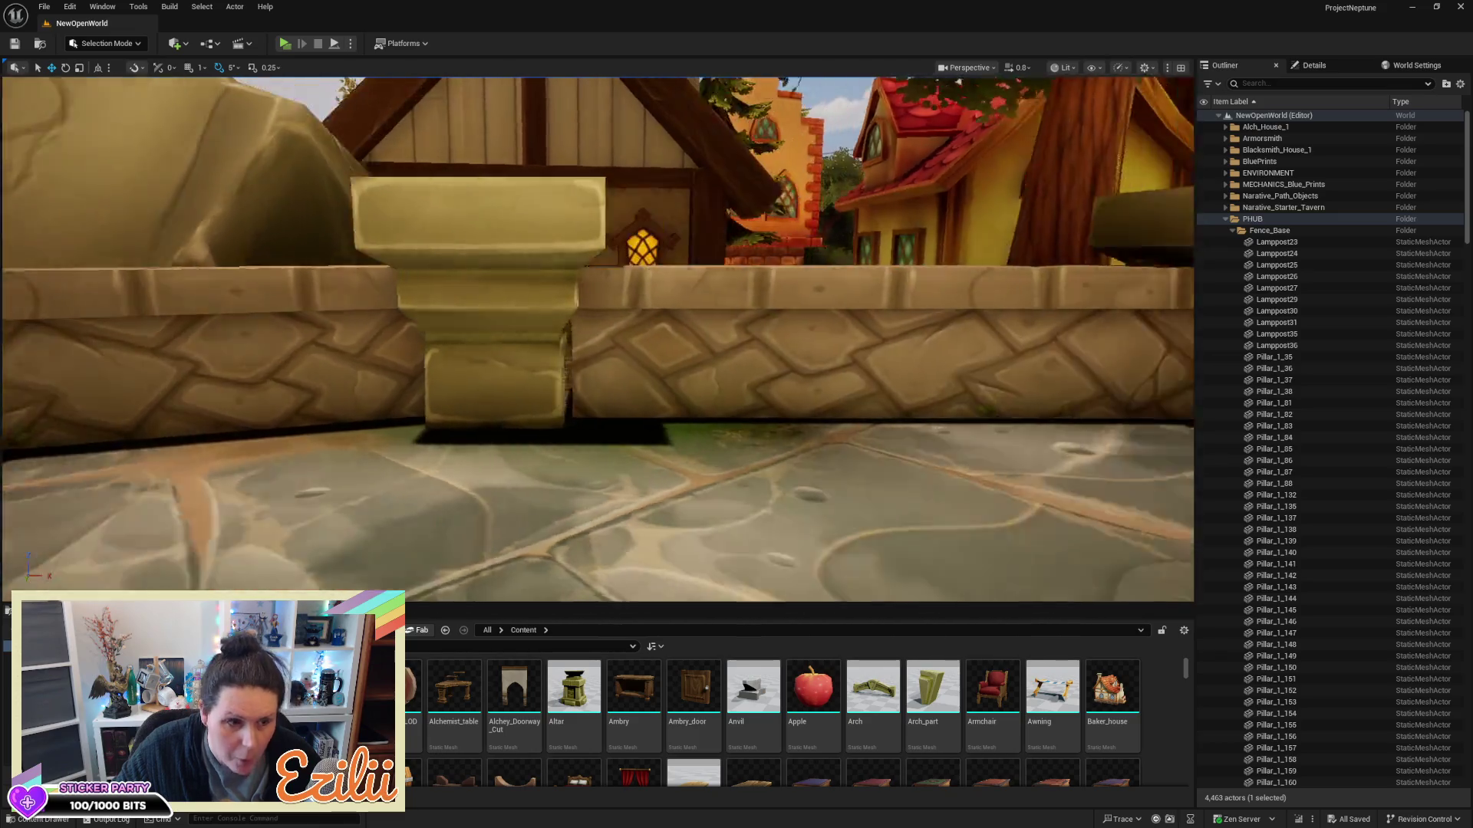
key(s)
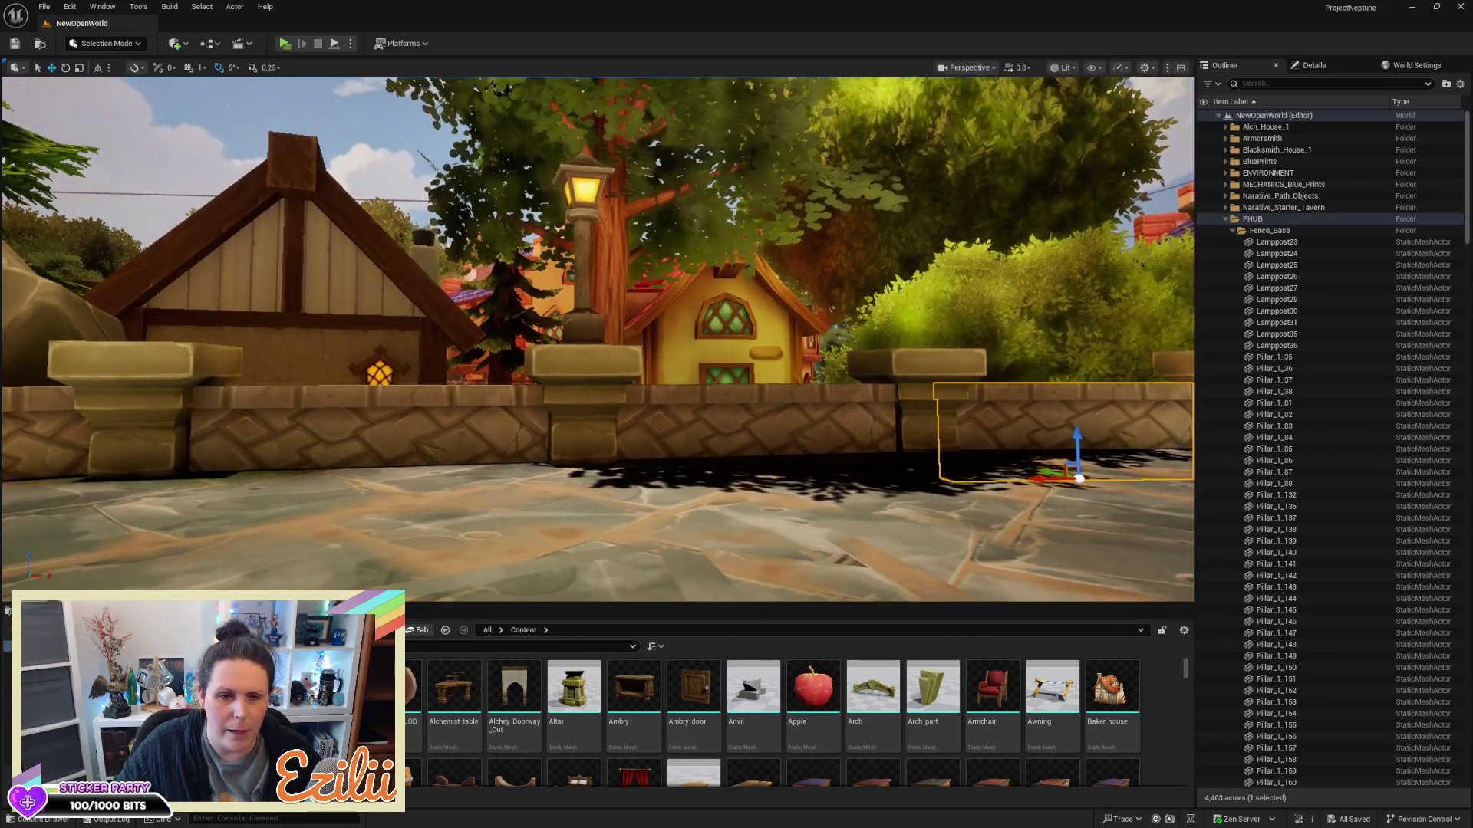
key(w)
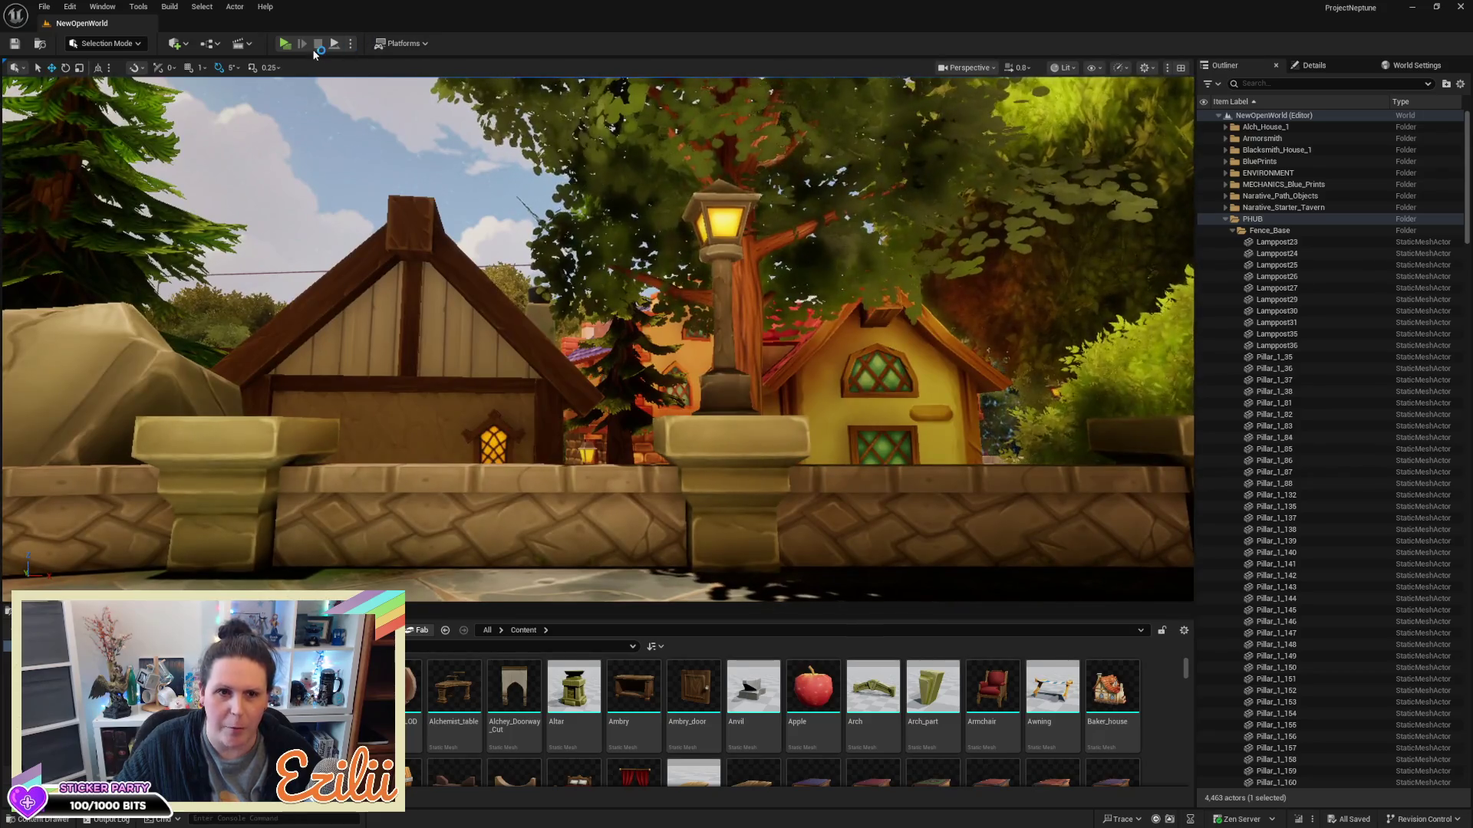
key(q)
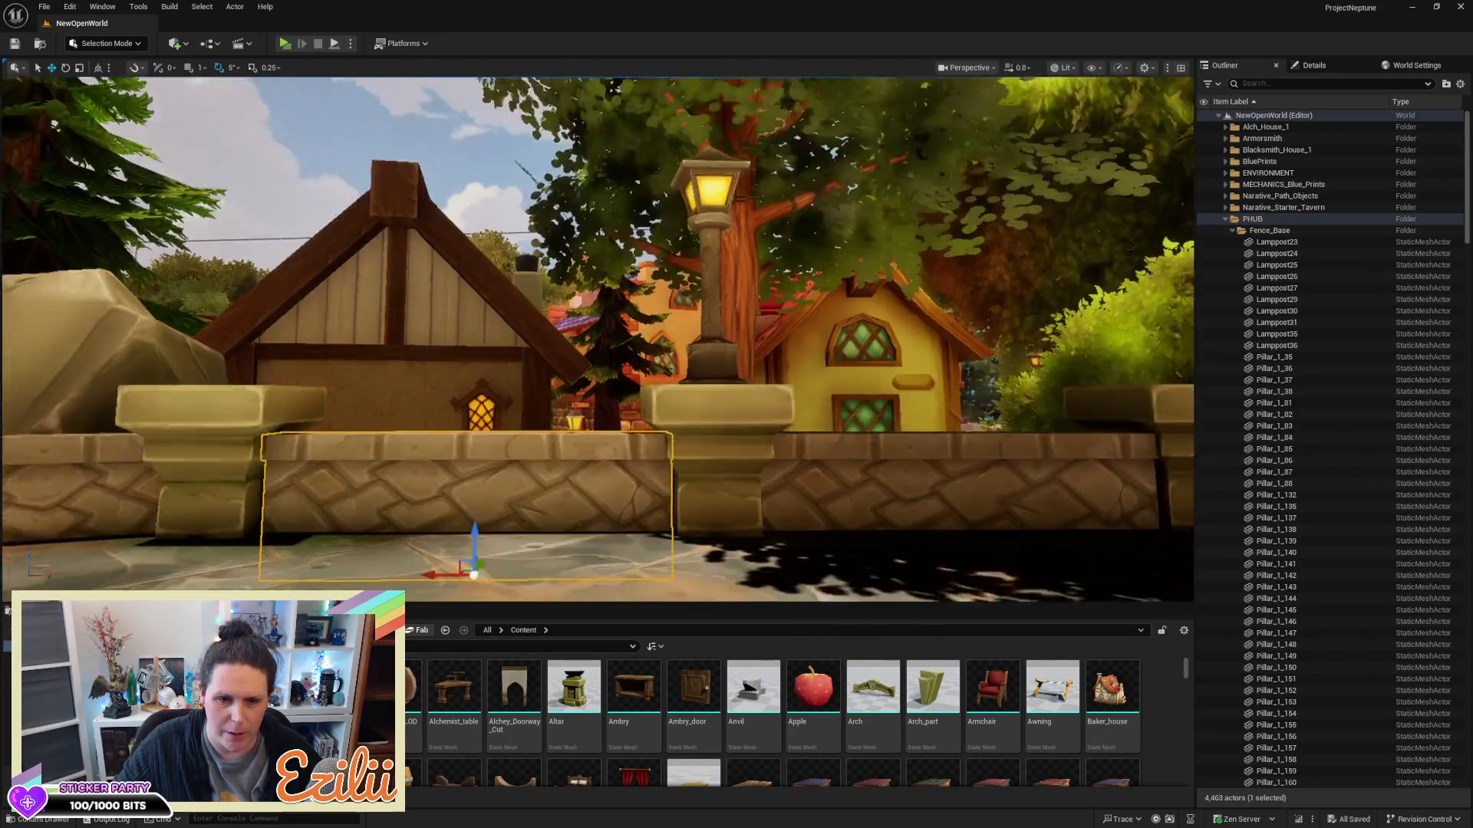
key(a)
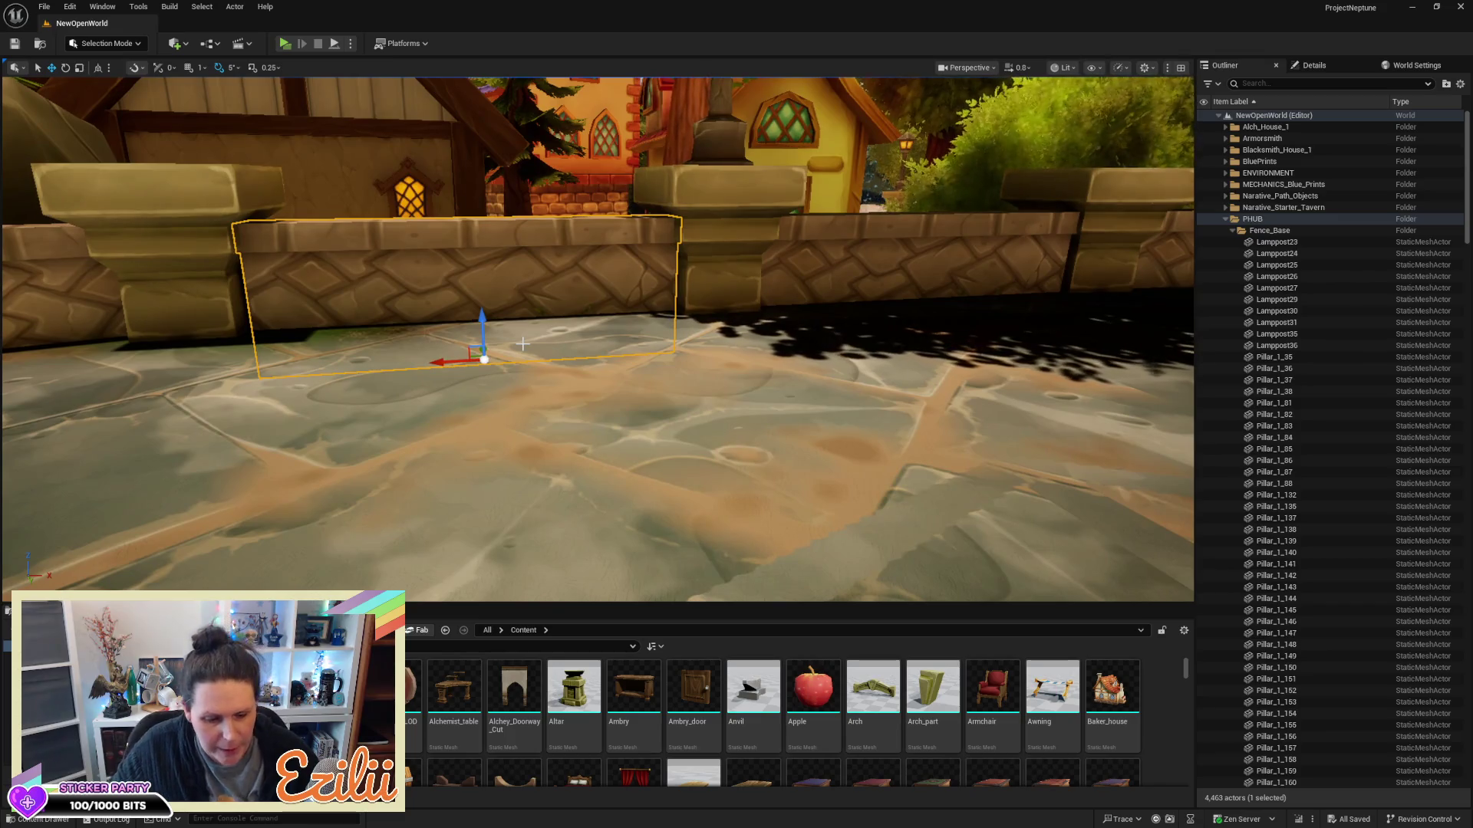
Scale the wall piece along its length so it meets the pillars
key(r)
drag(450, 359, 459, 358)
key(d)
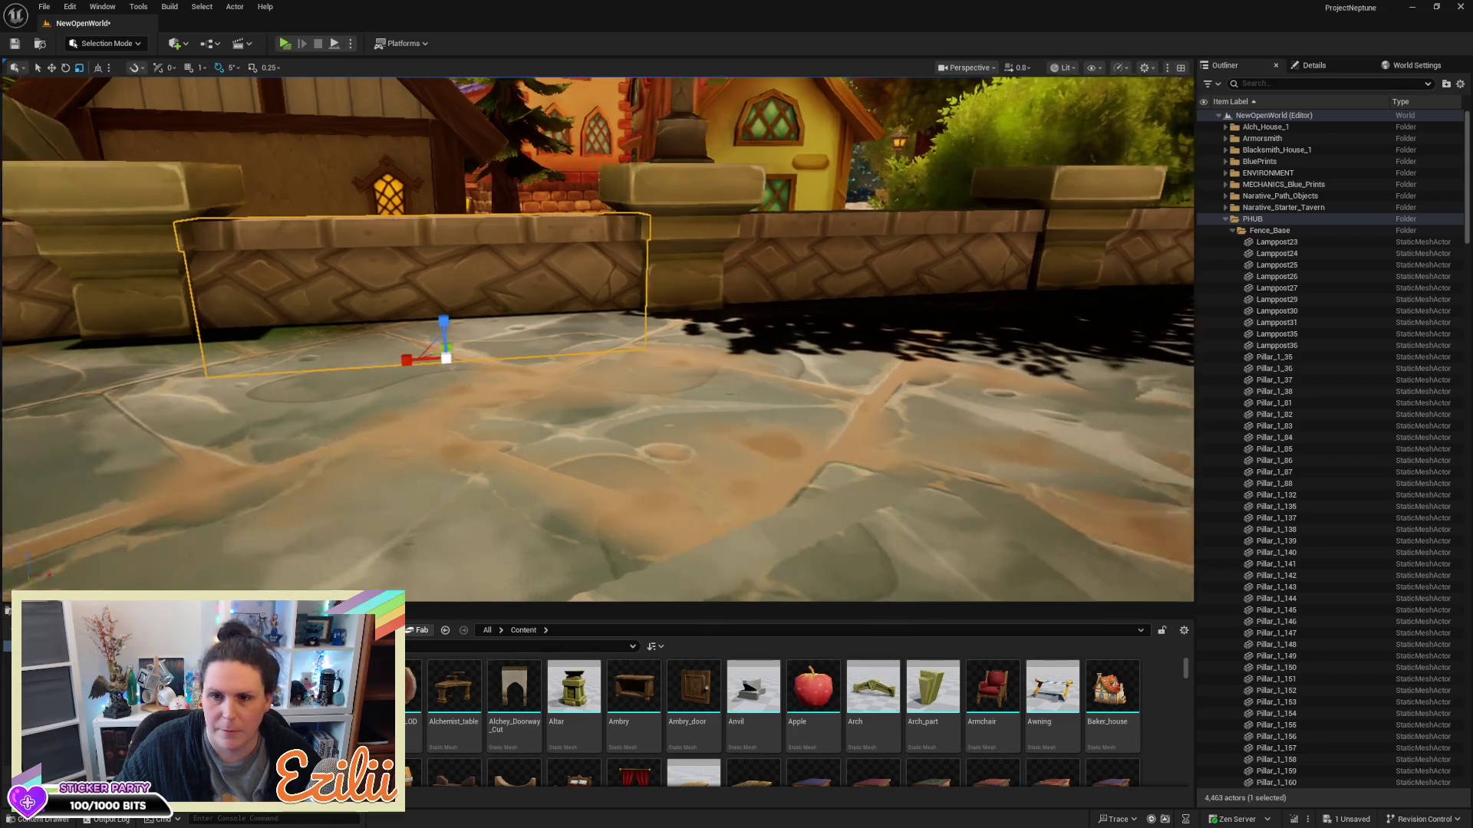
key(d)
key(a)
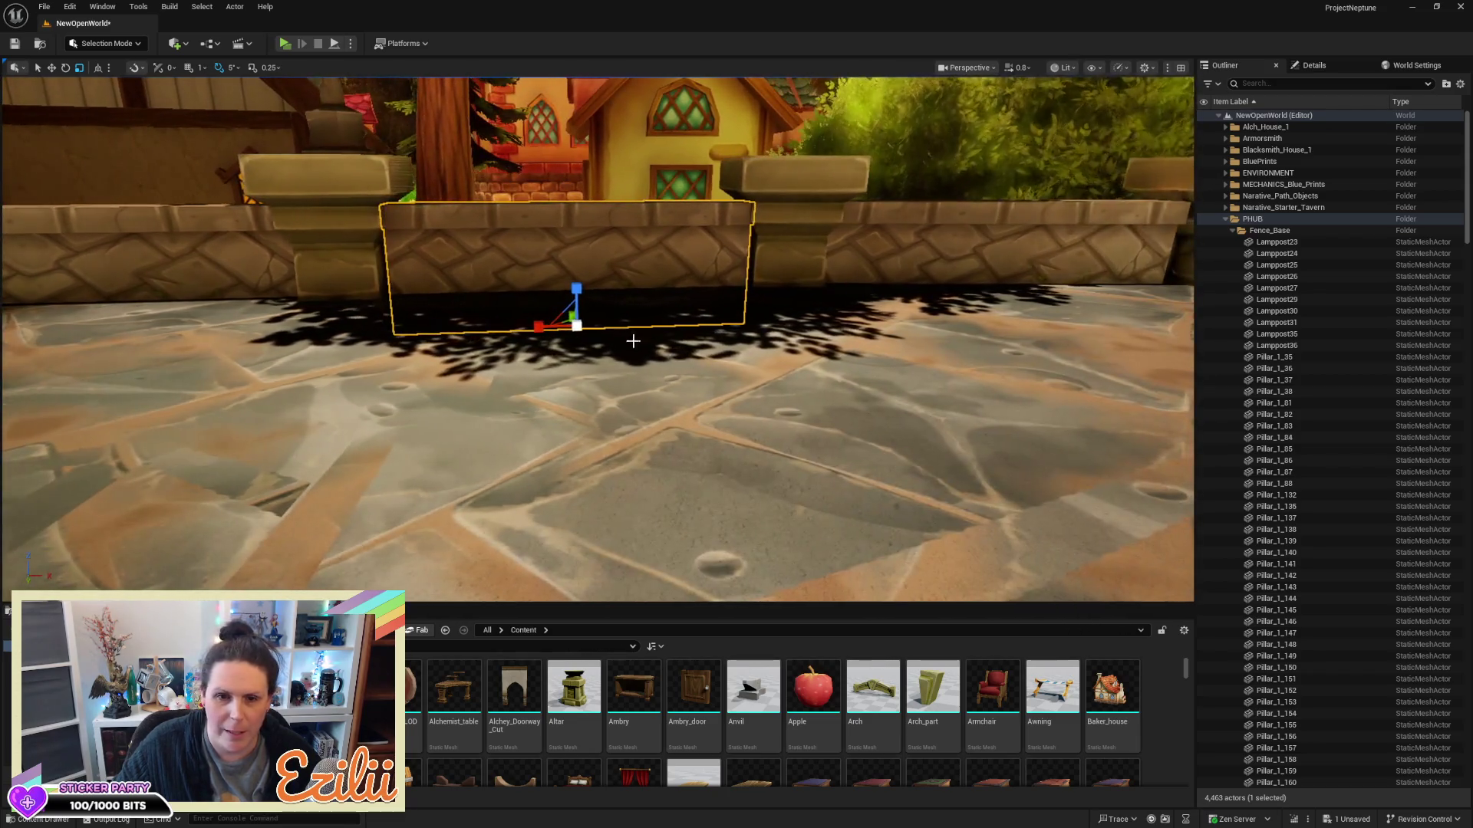
drag(538, 326, 536, 326)
key(d)
Nudge the middle wall segment right between the pillars and widen it to close the gaps
click(678, 247)
key(w)
key(e)
key(w)
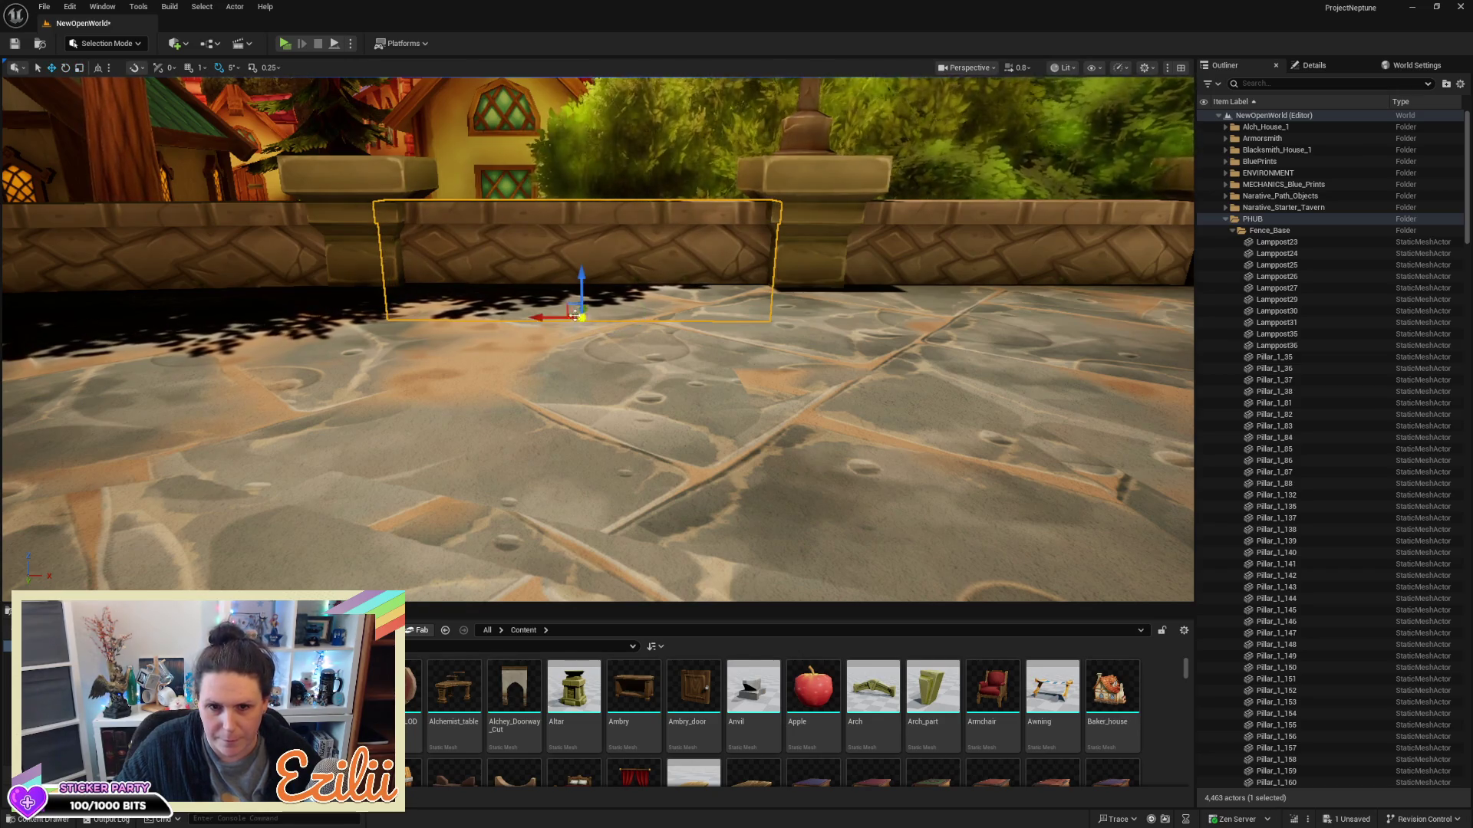
drag(579, 314, 610, 319)
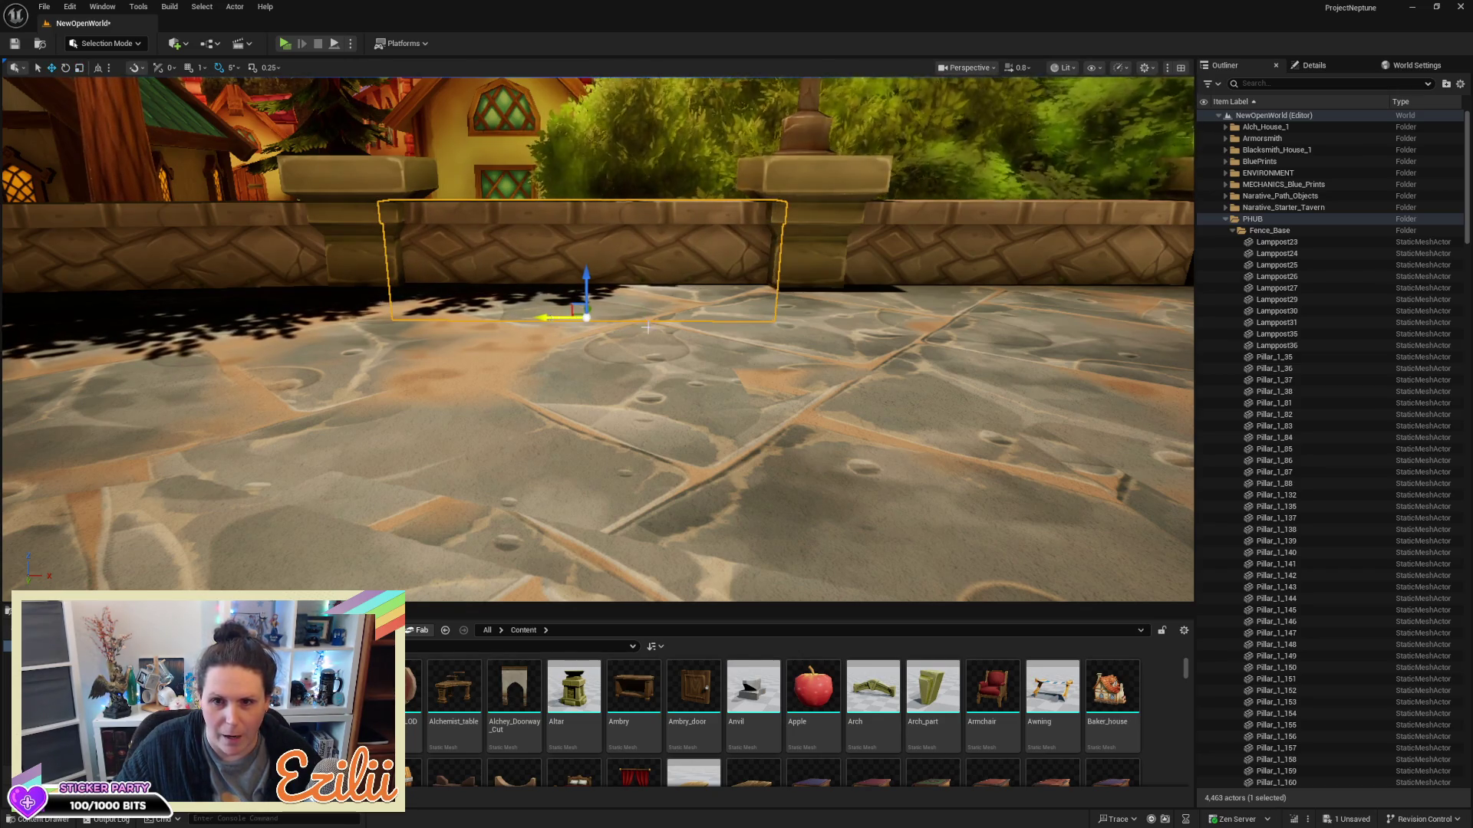
key(Right)
key(Left)
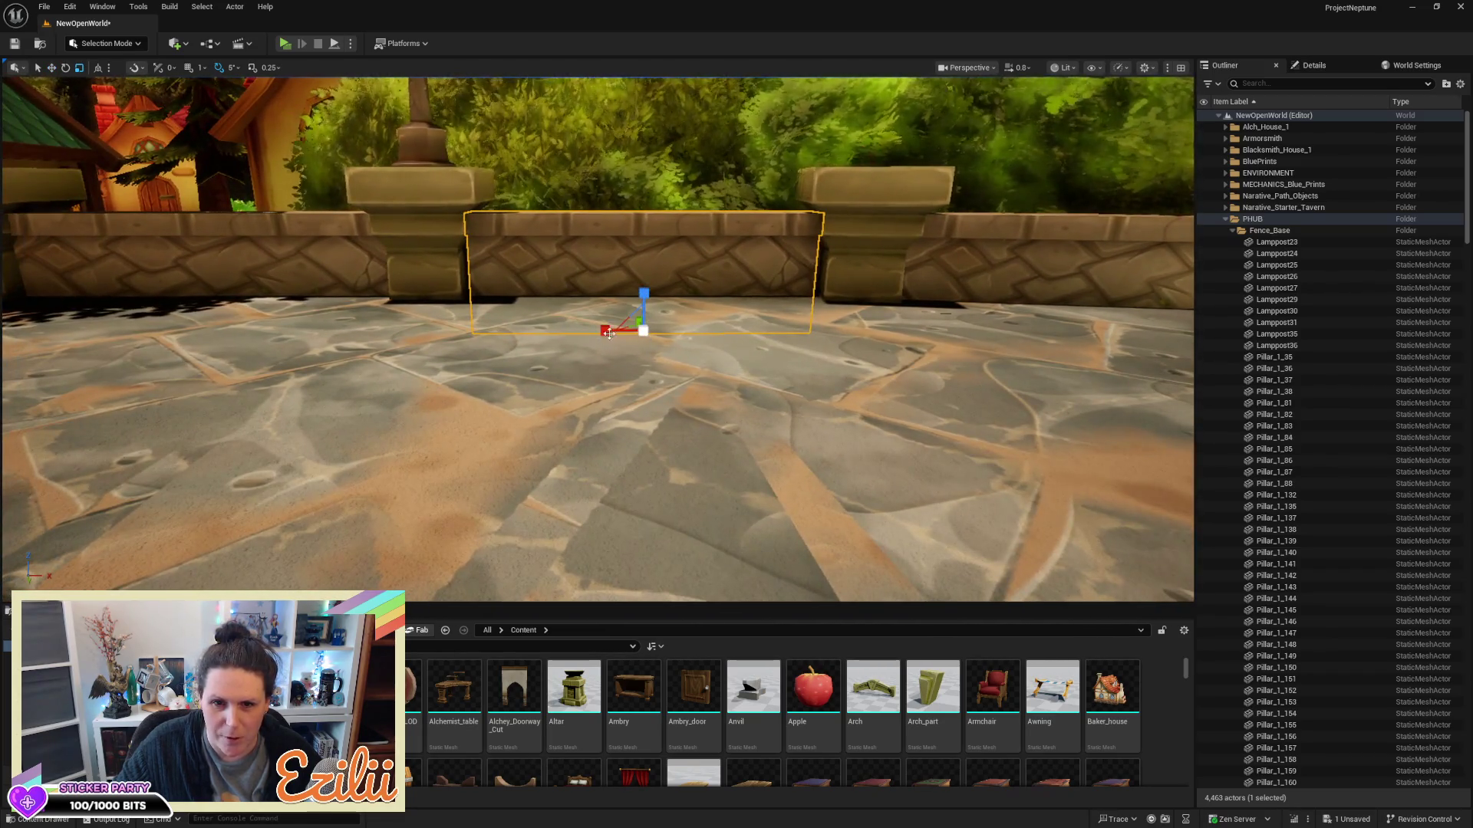
mouse_move(606, 334)
mouse_down()
mouse_move(673, 347)
mouse_move(535, 349)
mouse_up()
key(w)
Select and focus on the central wall segment between the next two pillars
click(478, 265)
key(f)
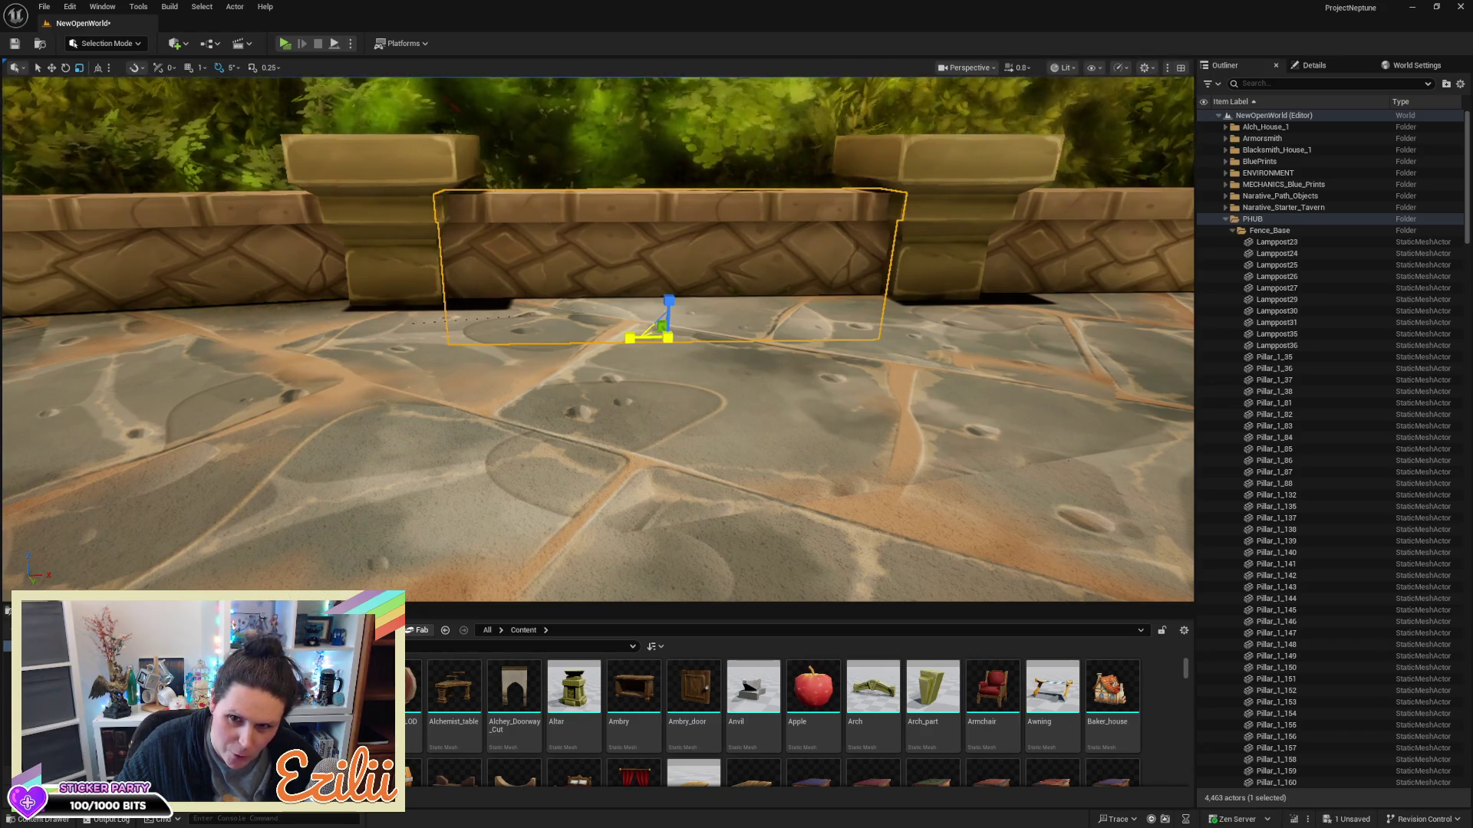
drag(625, 337, 547, 291)
click(530, 291)
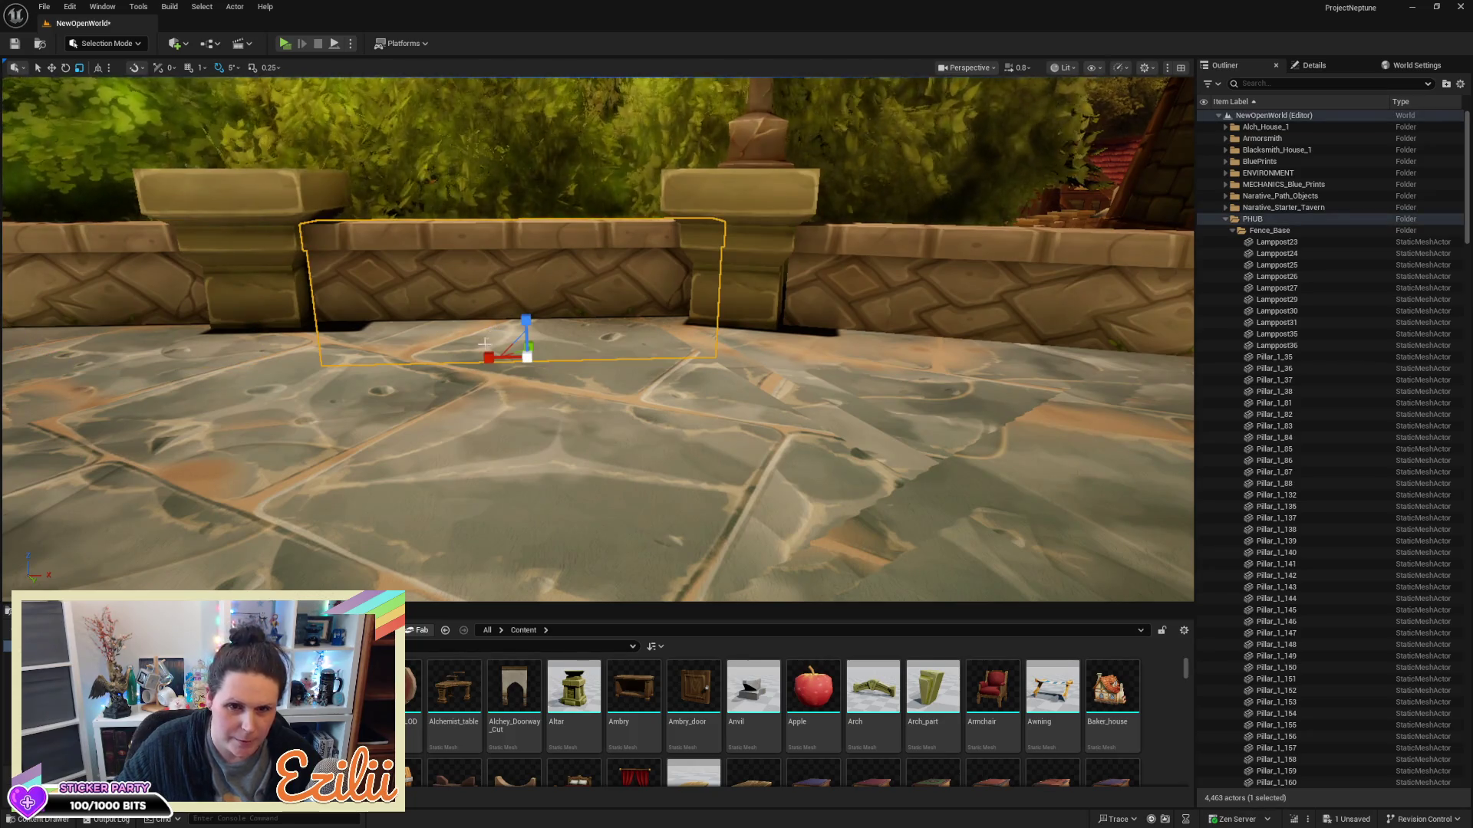
mouse_move(484, 353)
mouse_down()
mouse_move(422, 354)
mouse_move(537, 351)
mouse_move(476, 351)
mouse_move(559, 283)
mouse_up()
click(545, 341)
click(540, 317)
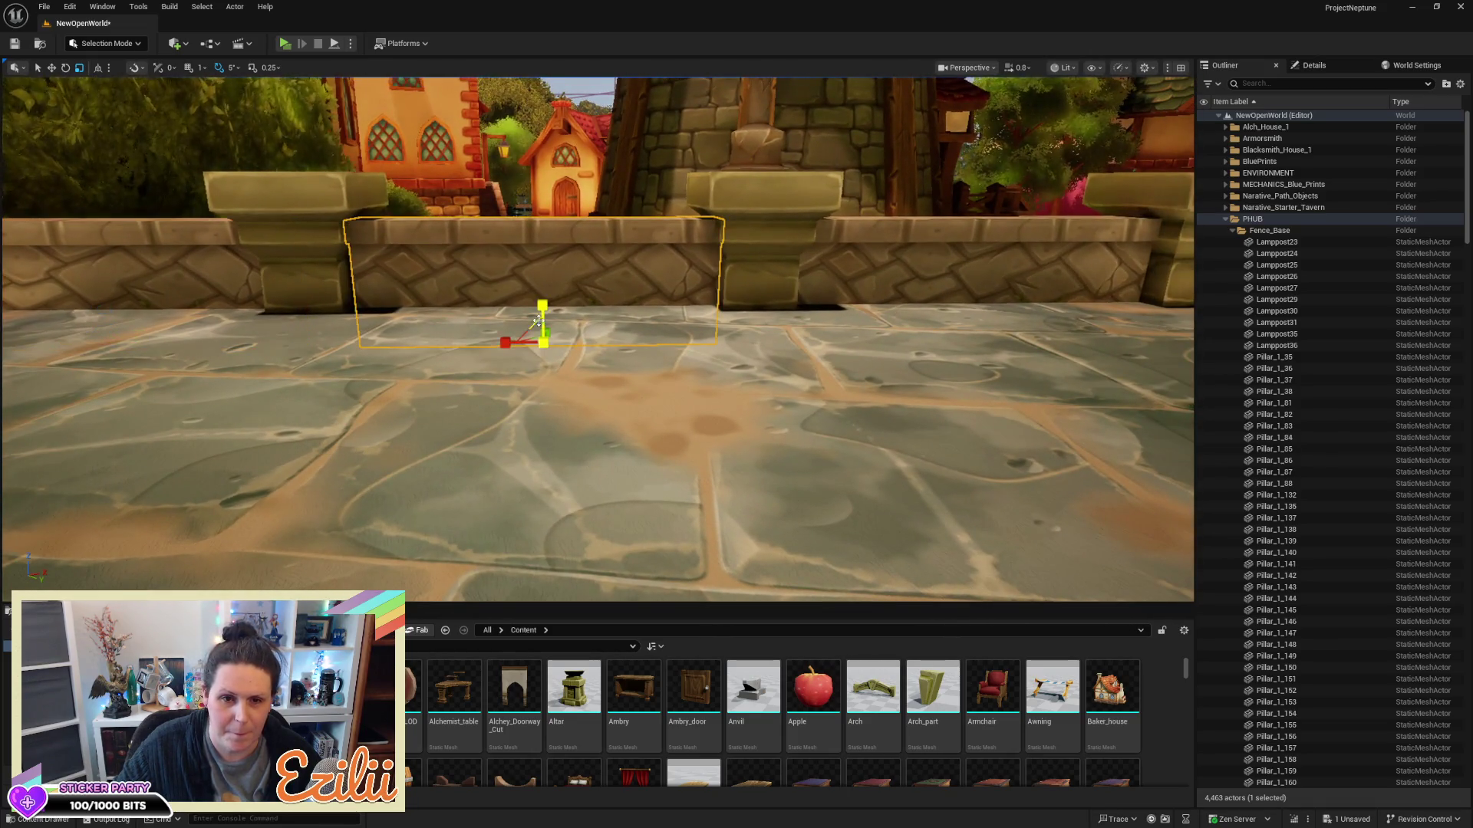
Widen the central wall segment to reach both pillars, then undo the last change and review the wall
drag(503, 344, 496, 345)
mouse_move(653, 361)
mouse_down()
mouse_move(613, 347)
mouse_move(201, 346)
mouse_up()
key(w)
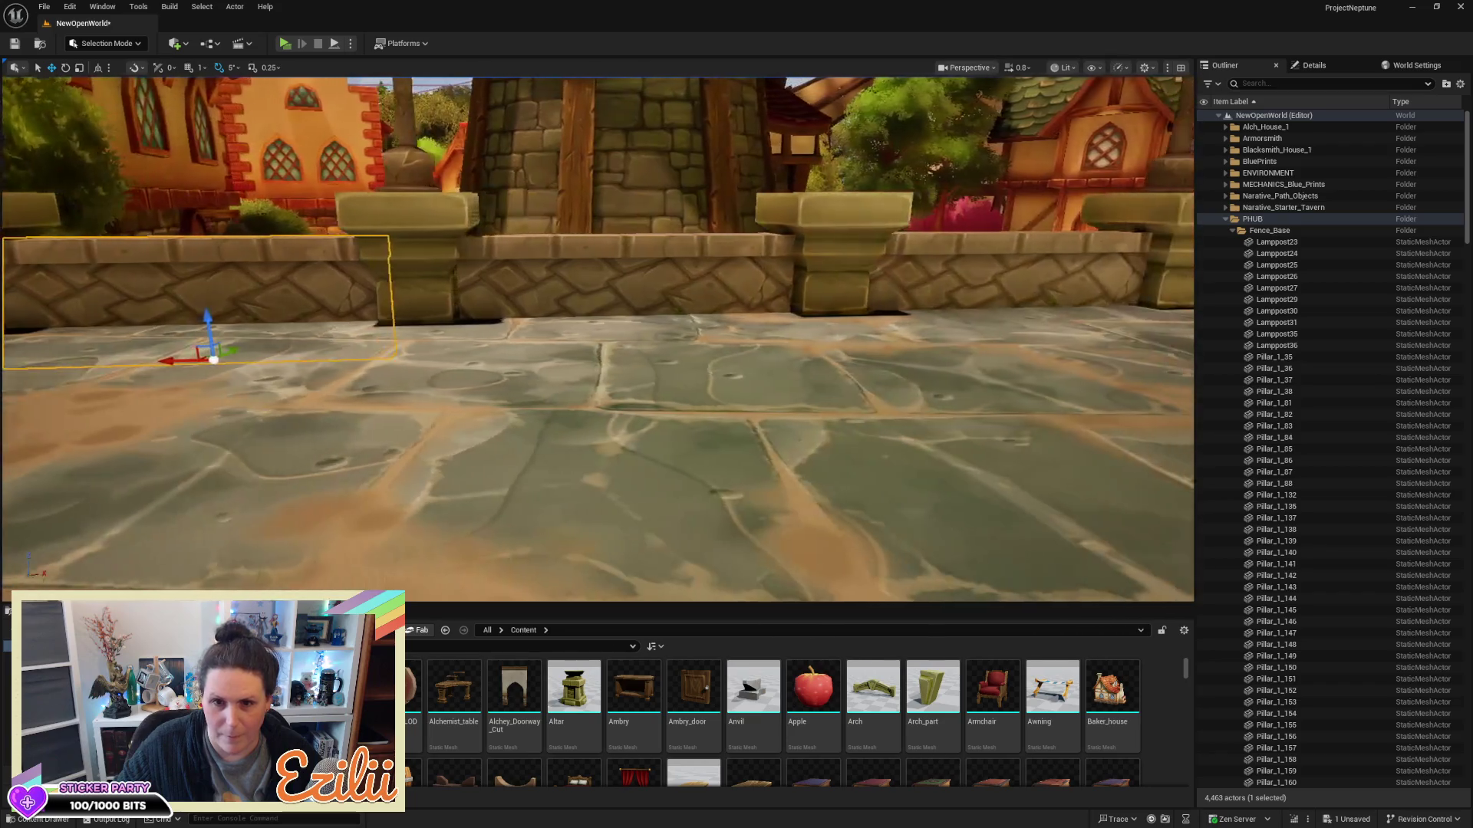
key(ctrl+z)
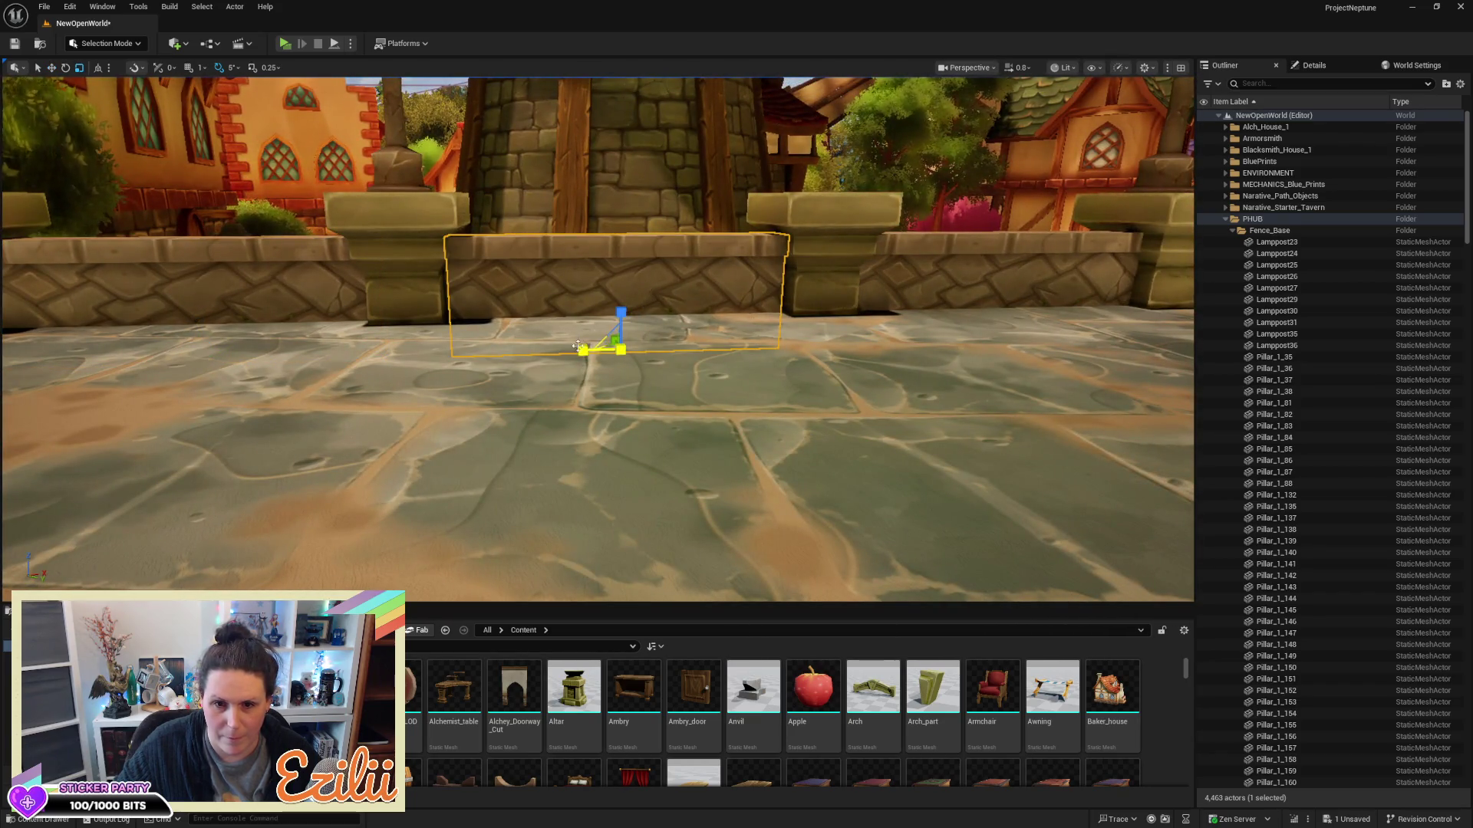
drag(611, 288, 612, 287)
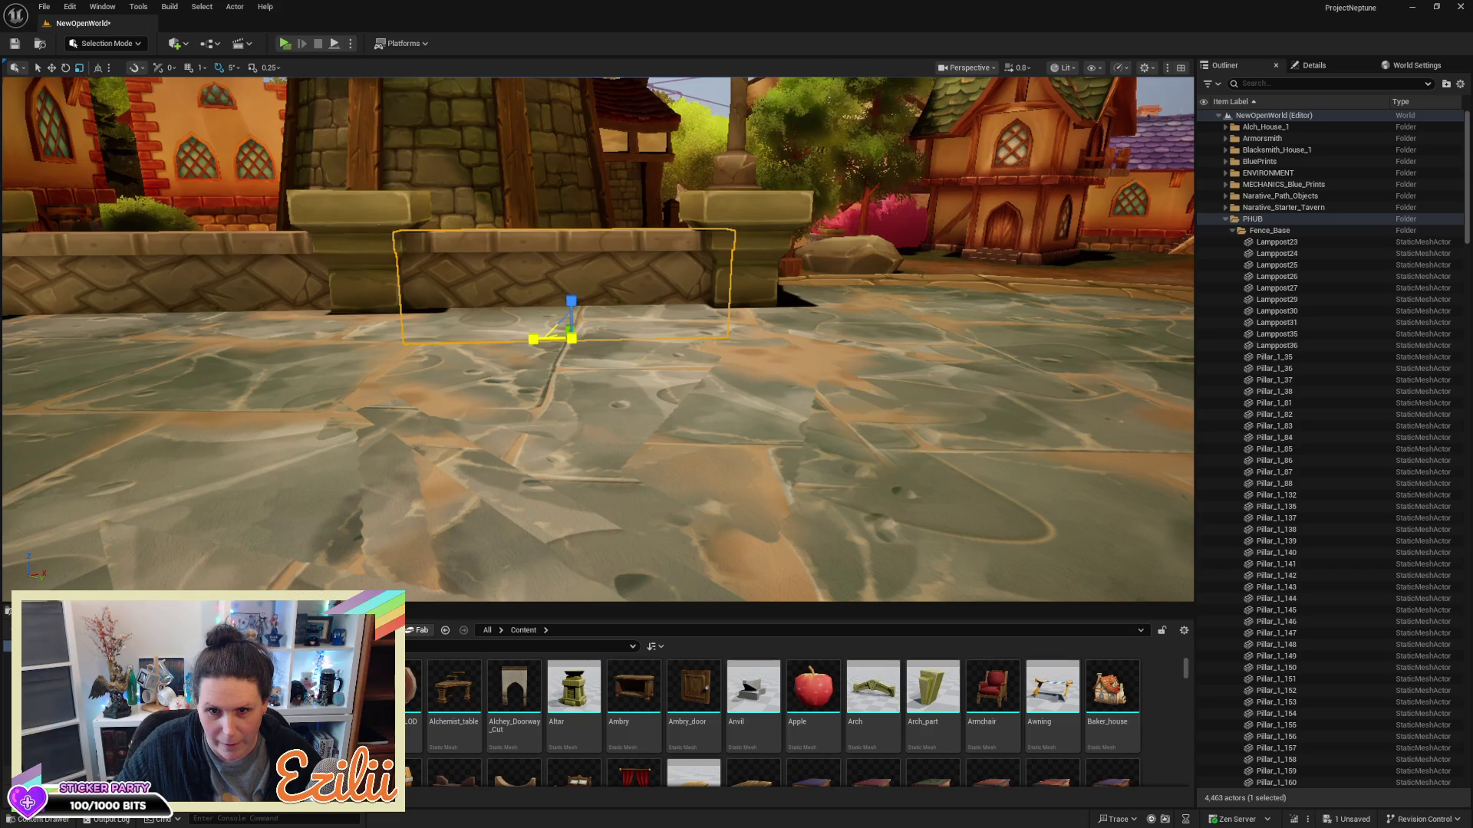
drag(528, 335, 528, 335)
key(s)
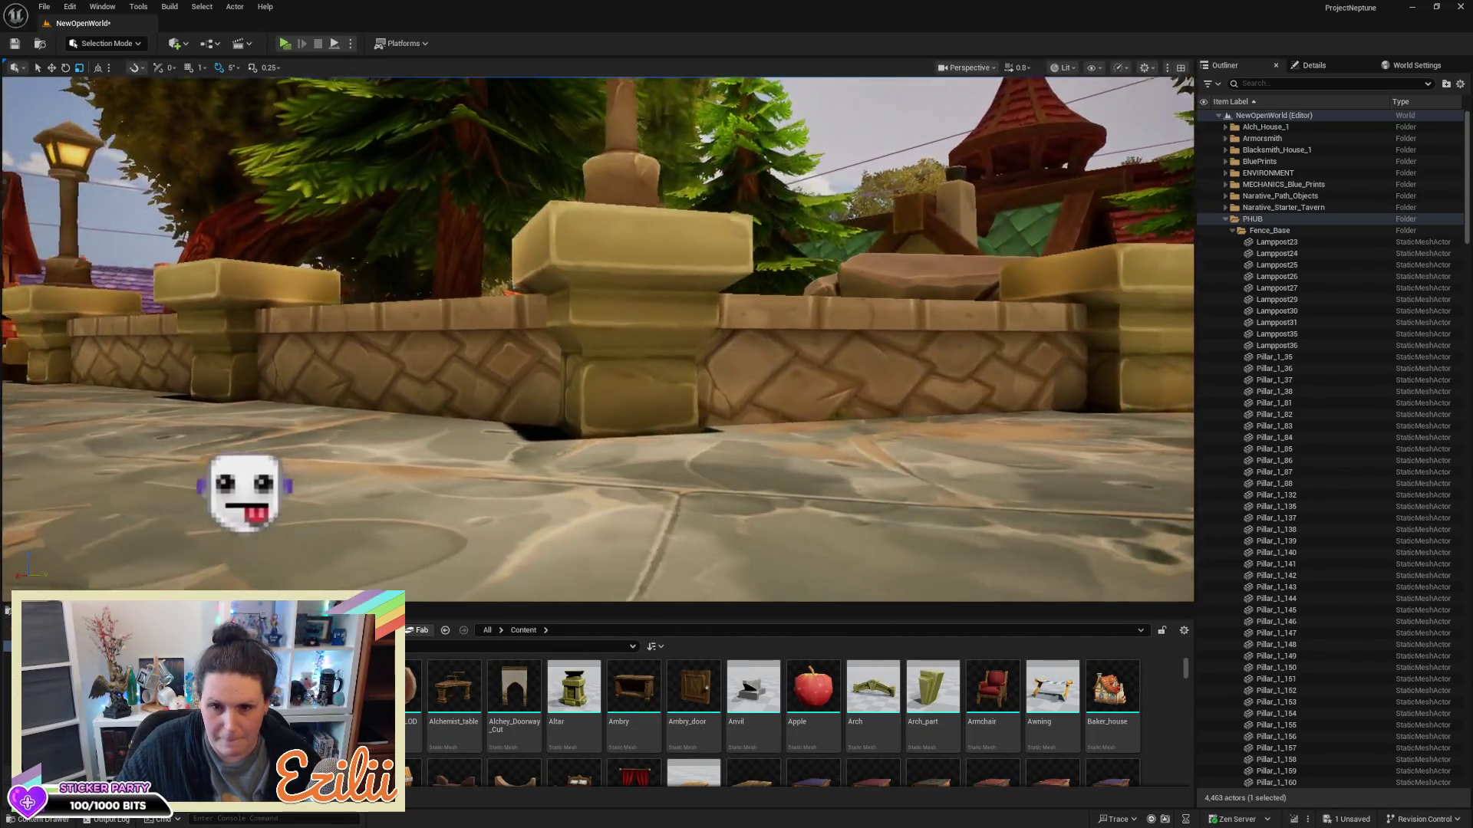
key(d)
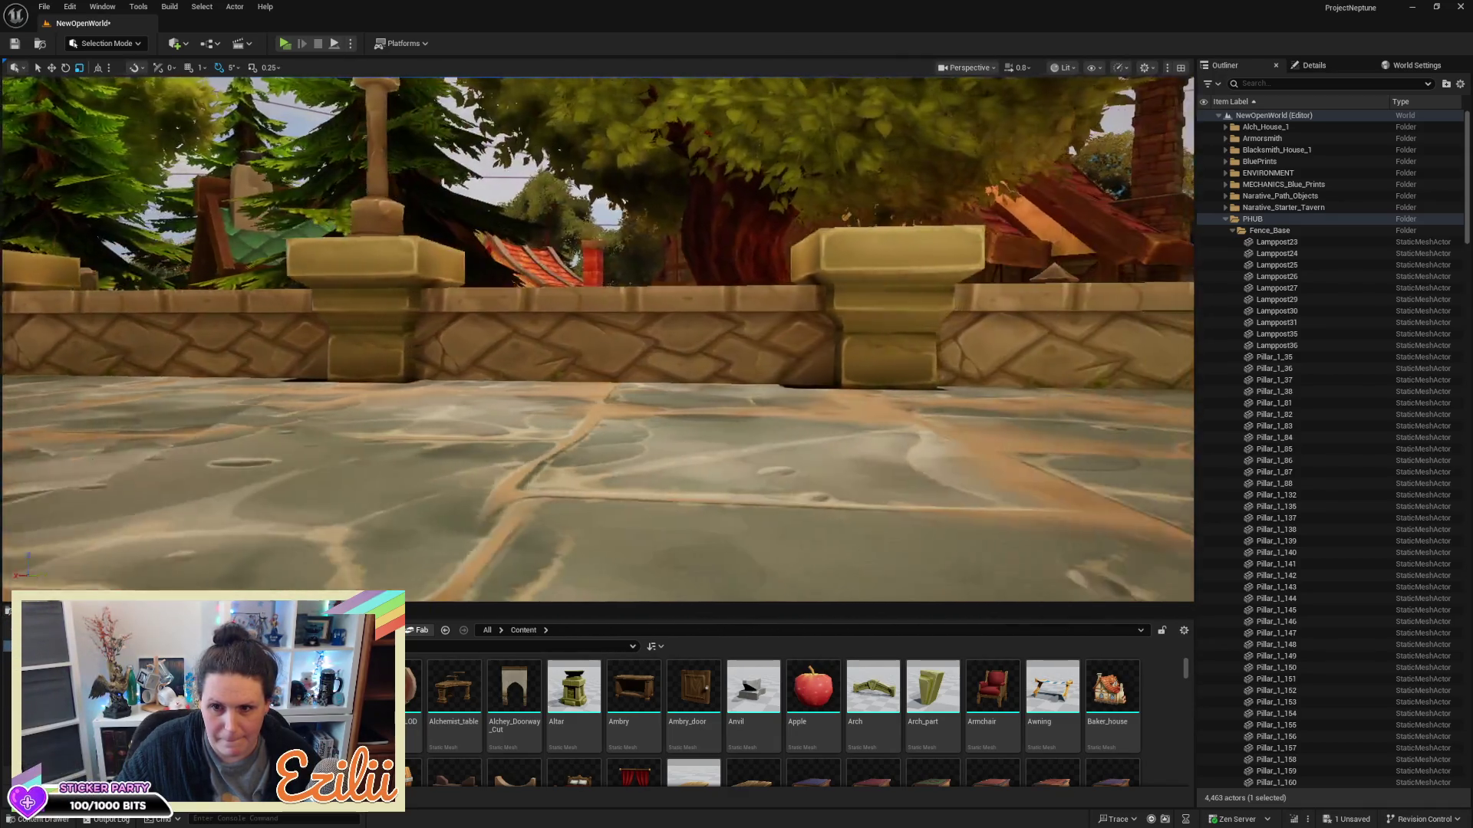
key(a)
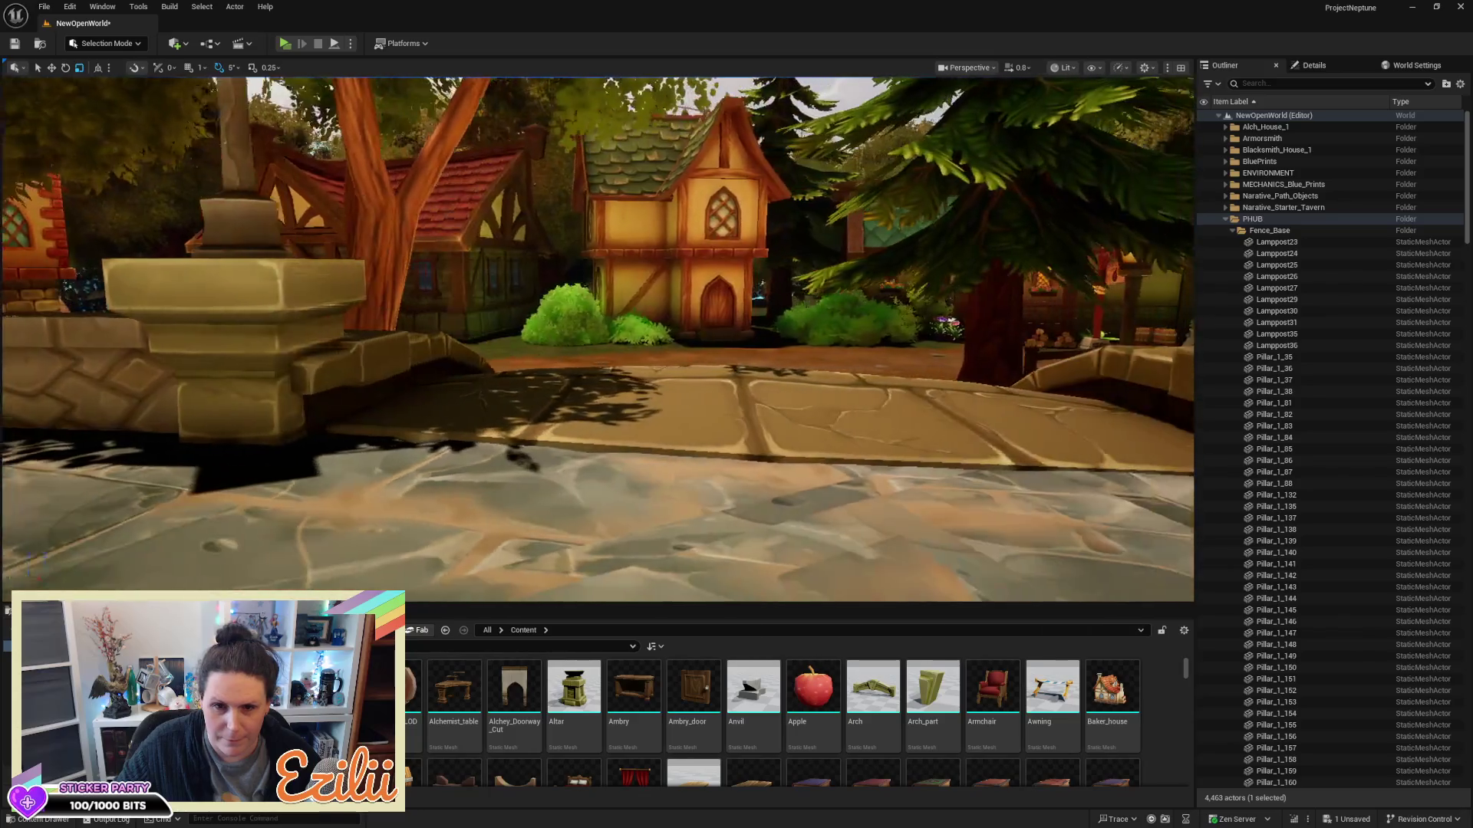
key(d)
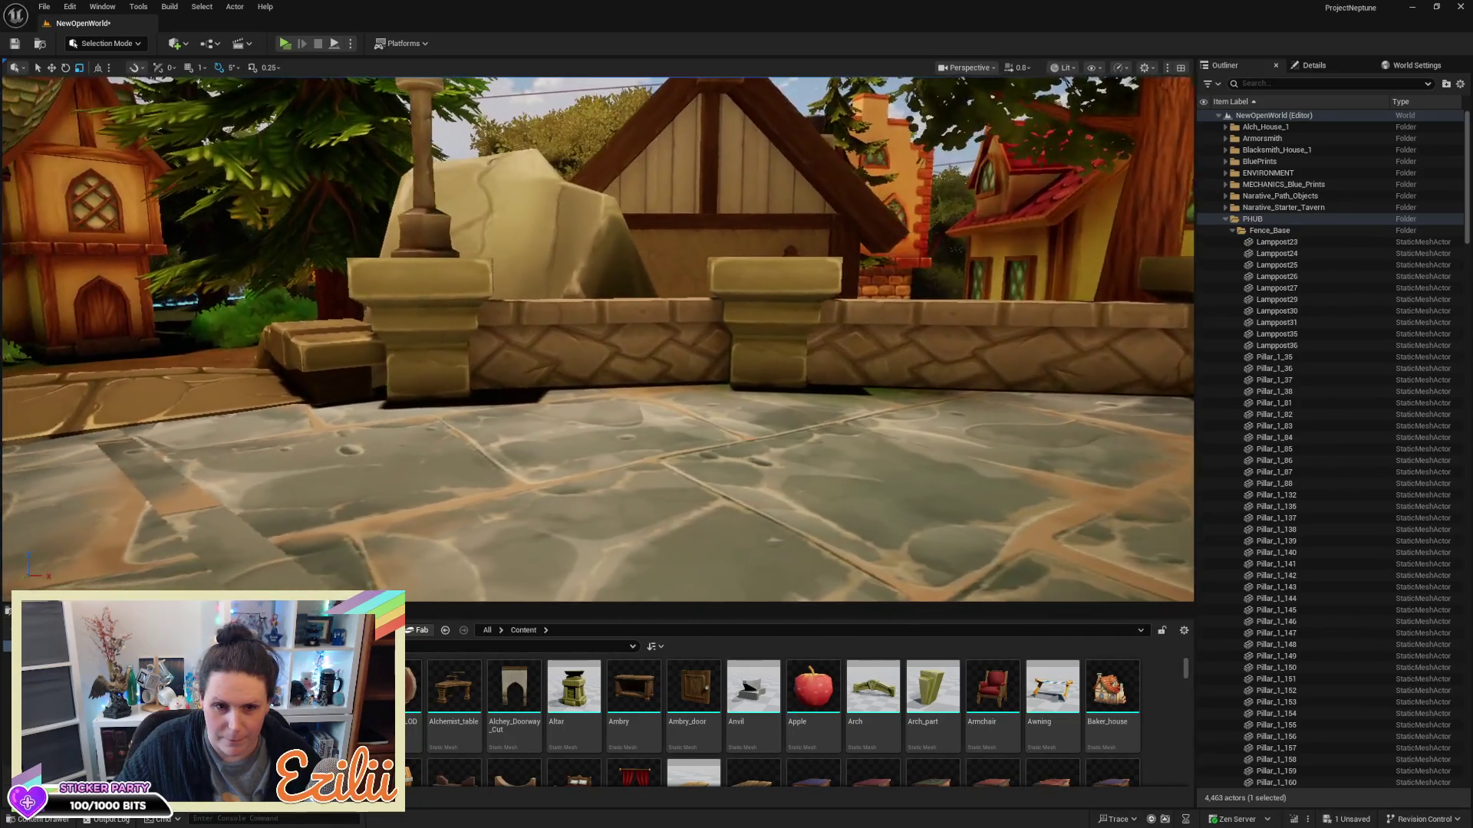
key(d)
key(d)
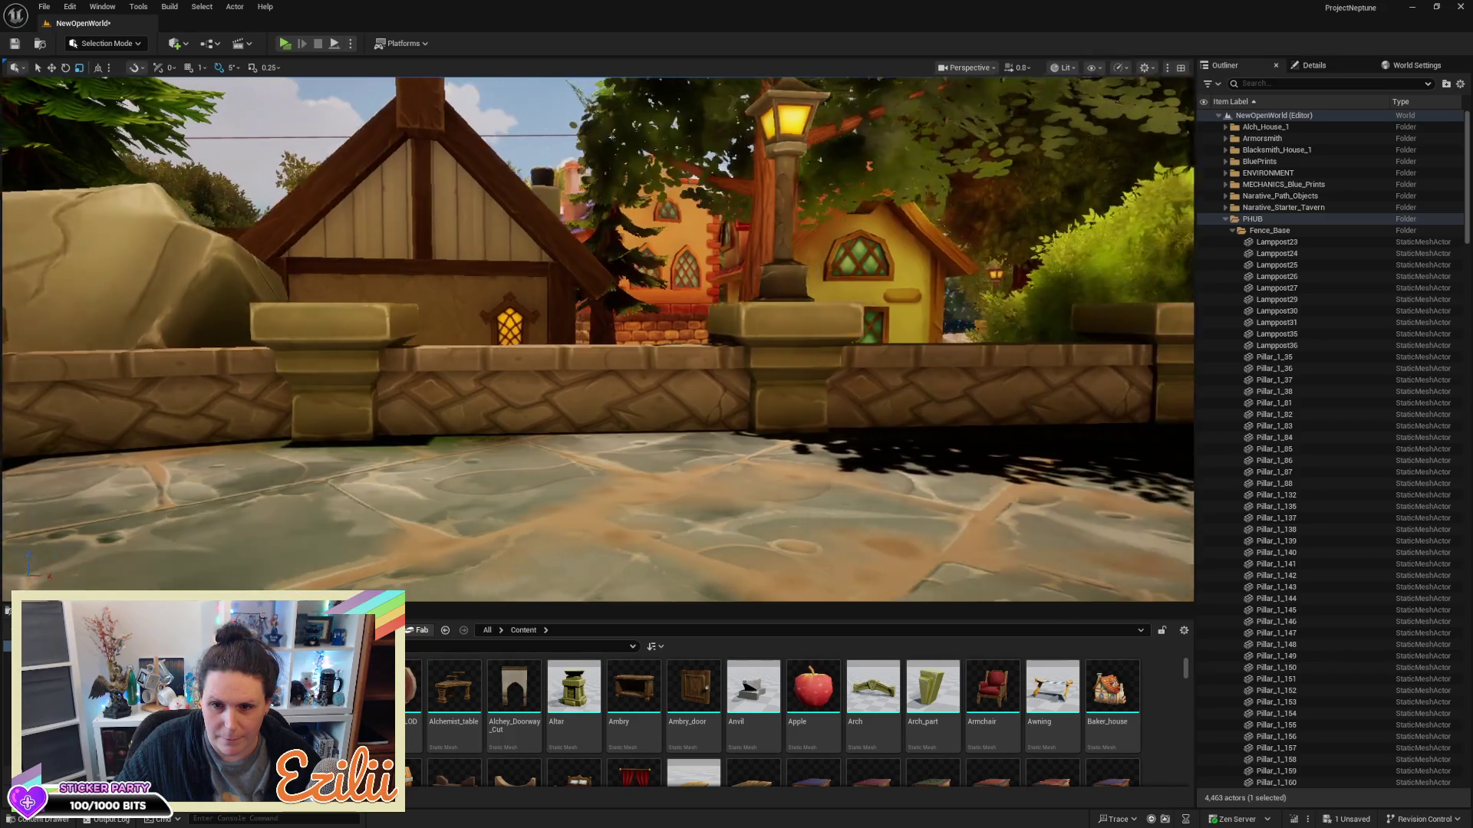
key(d)
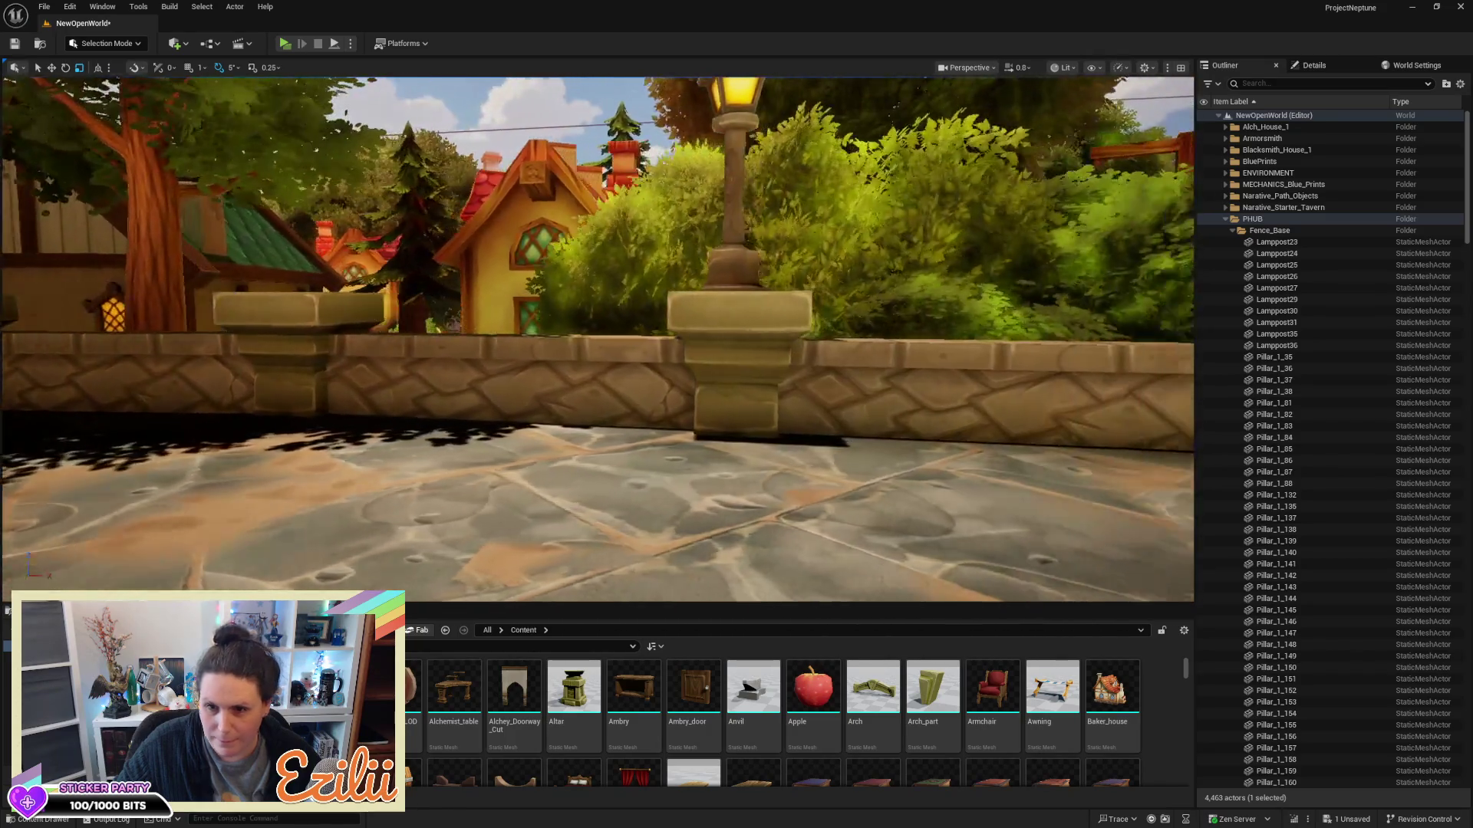
key(a)
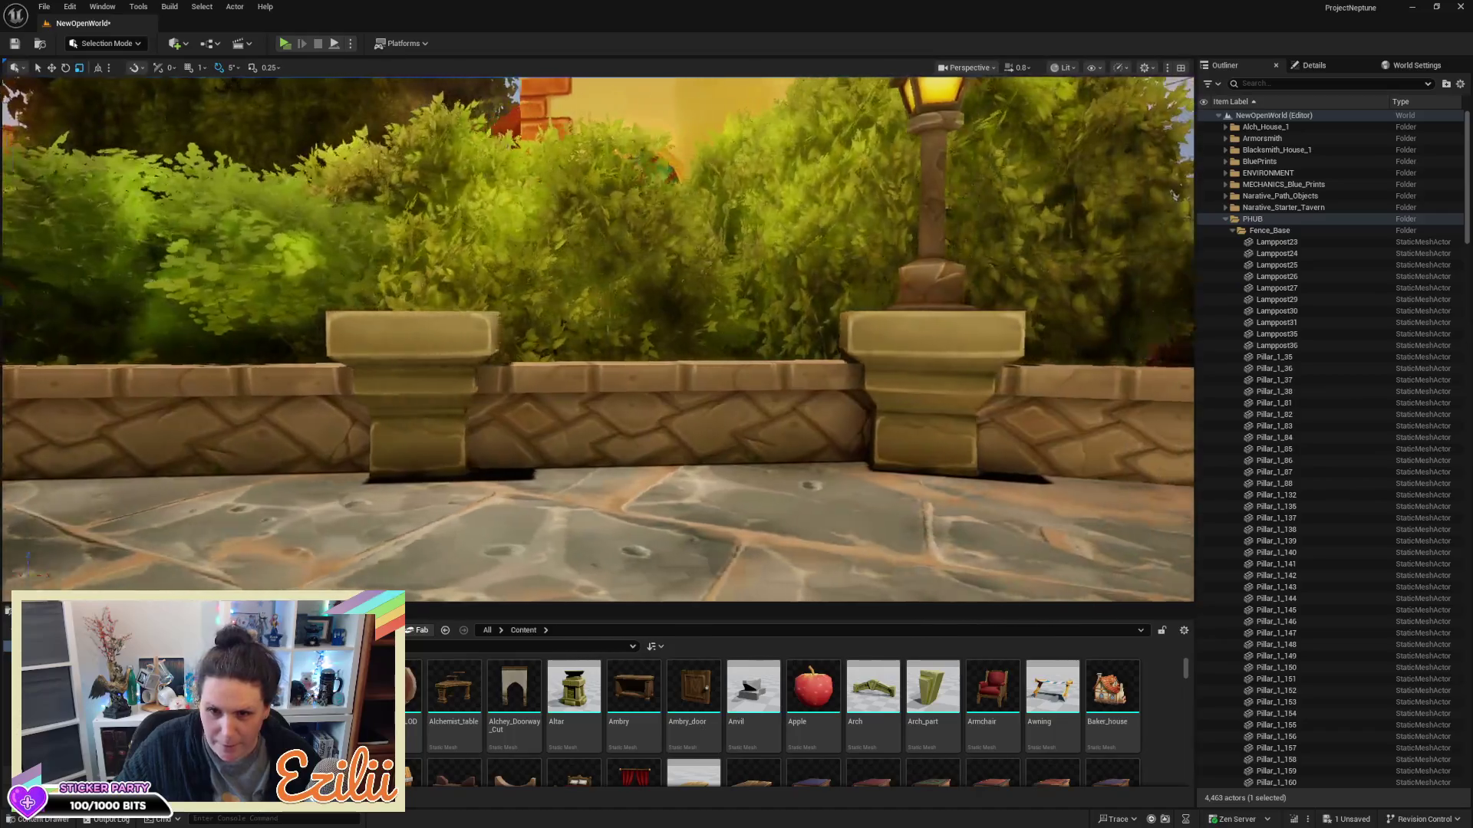
key(a)
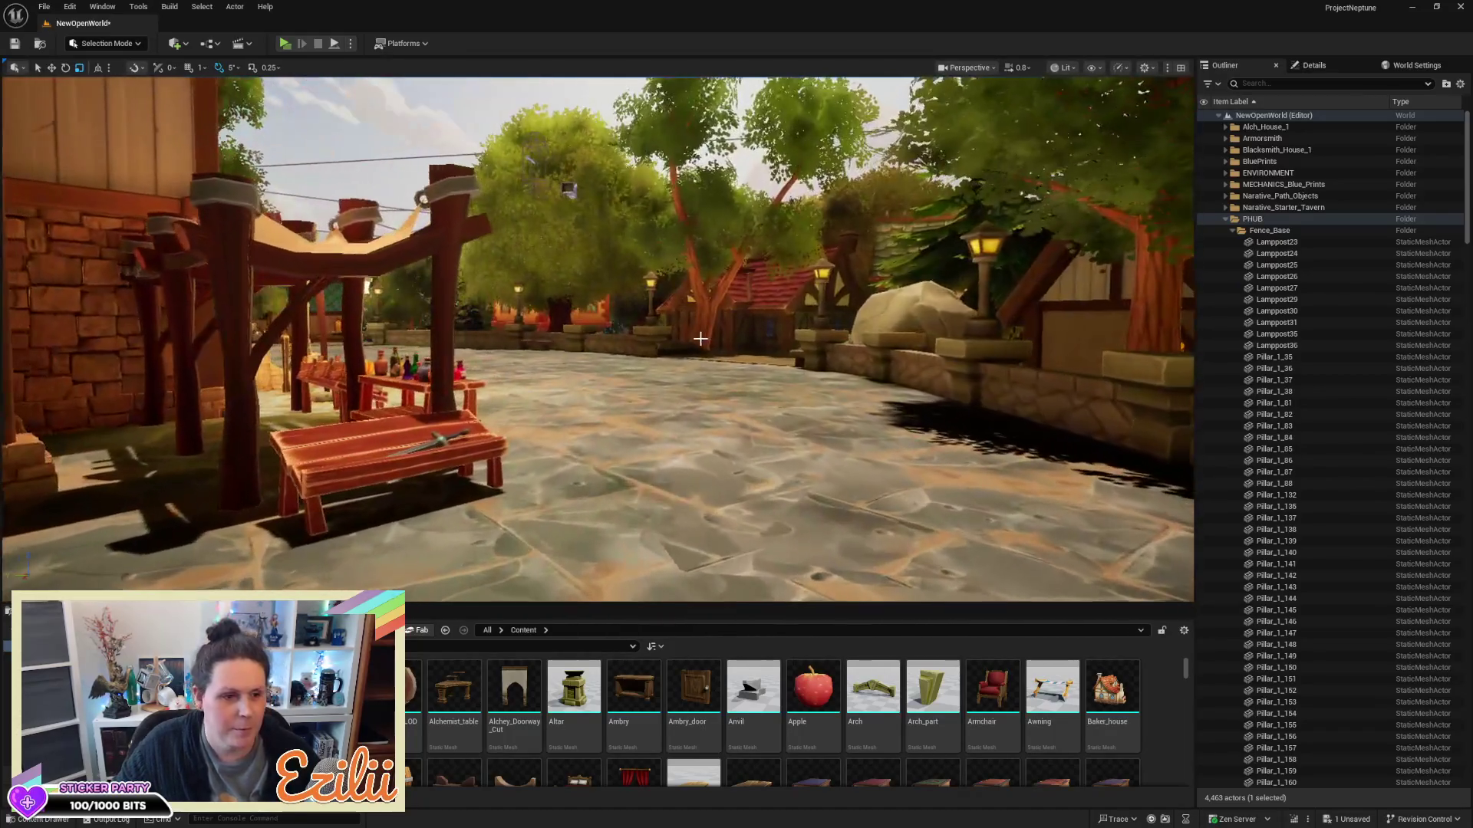
key(Escape)
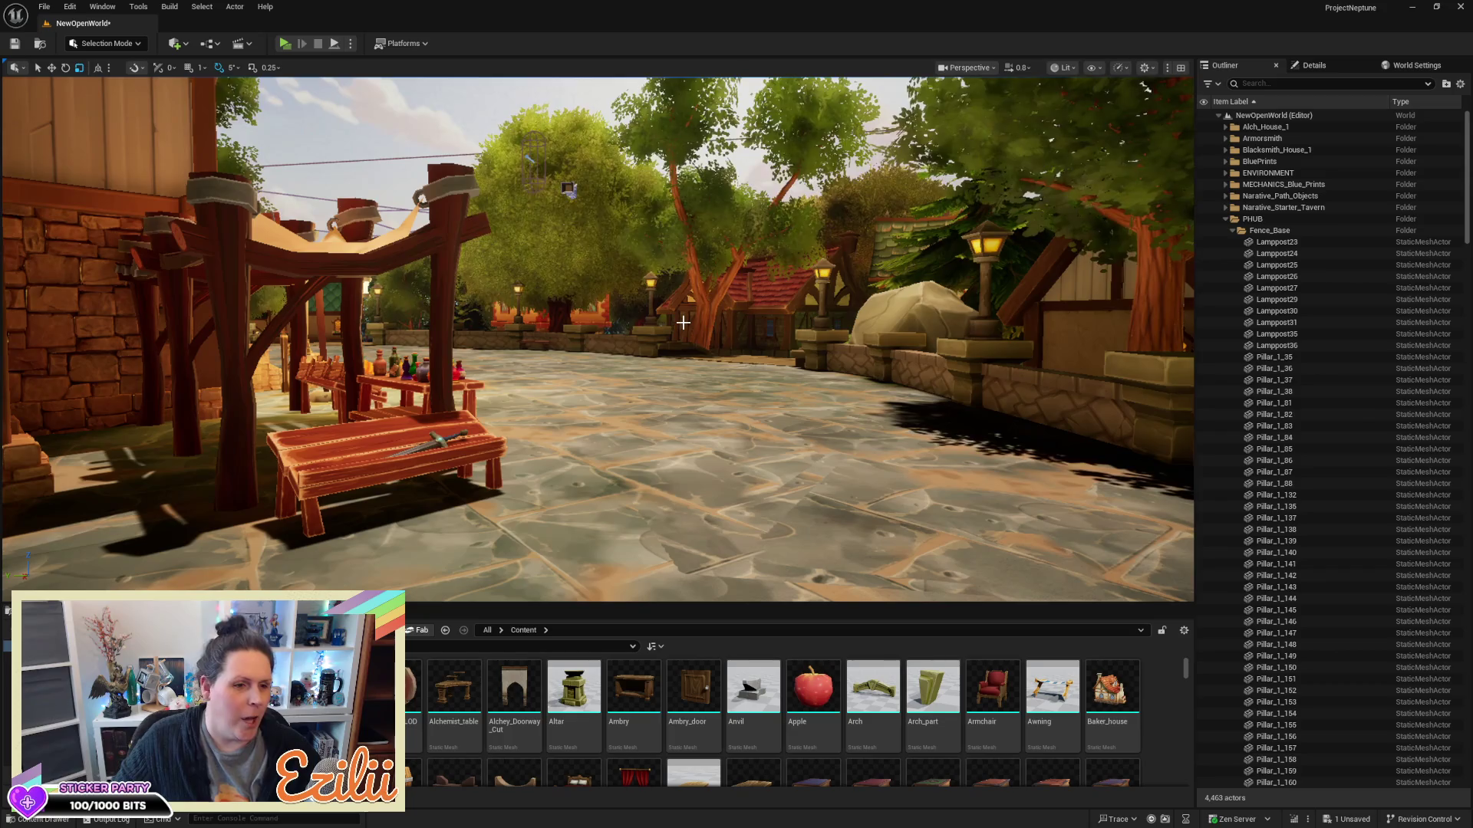
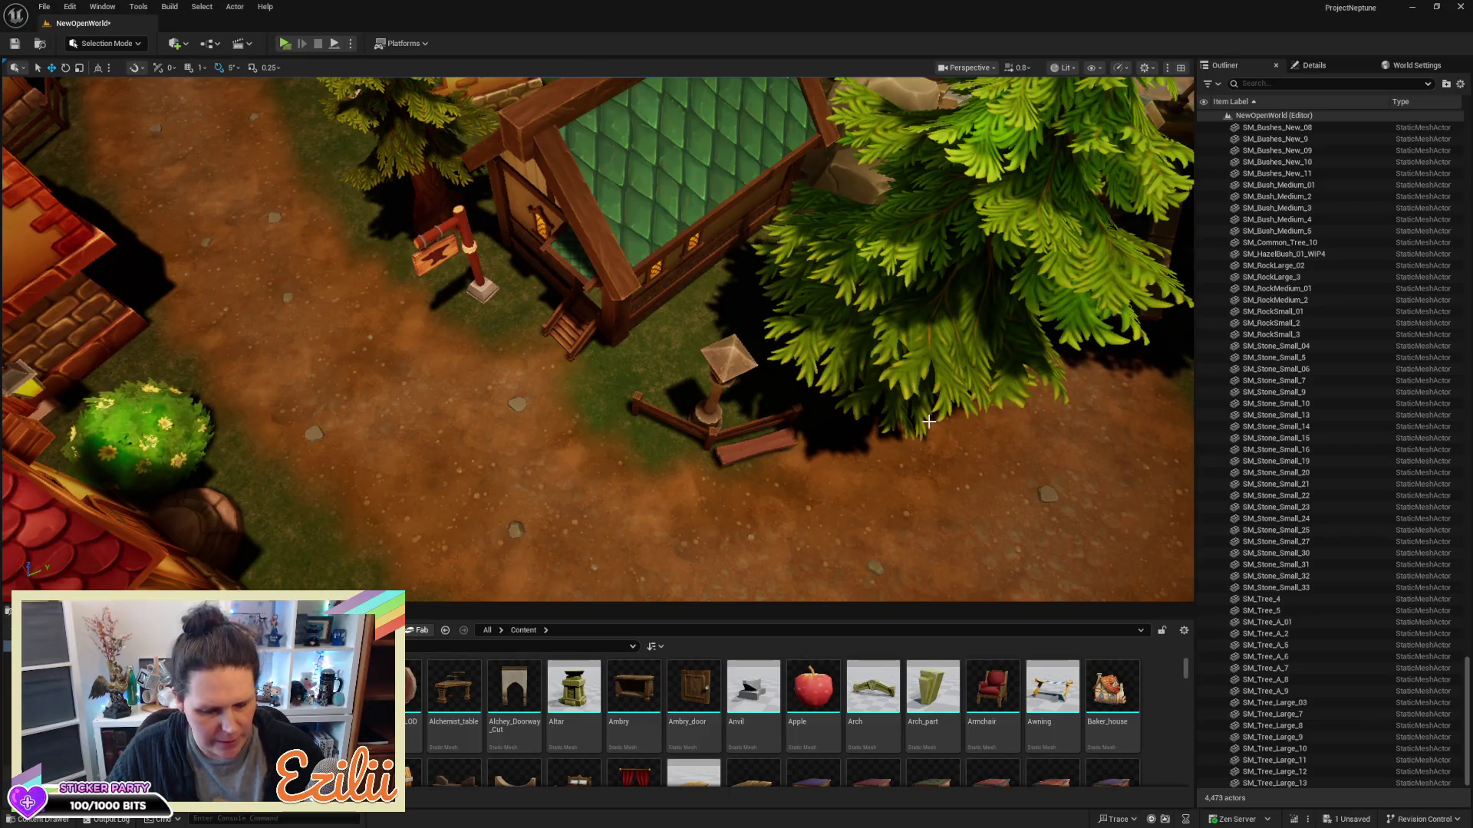
Save the NewOpenWorld map and select a small stone on the village dirt path
key(ctrl+s)
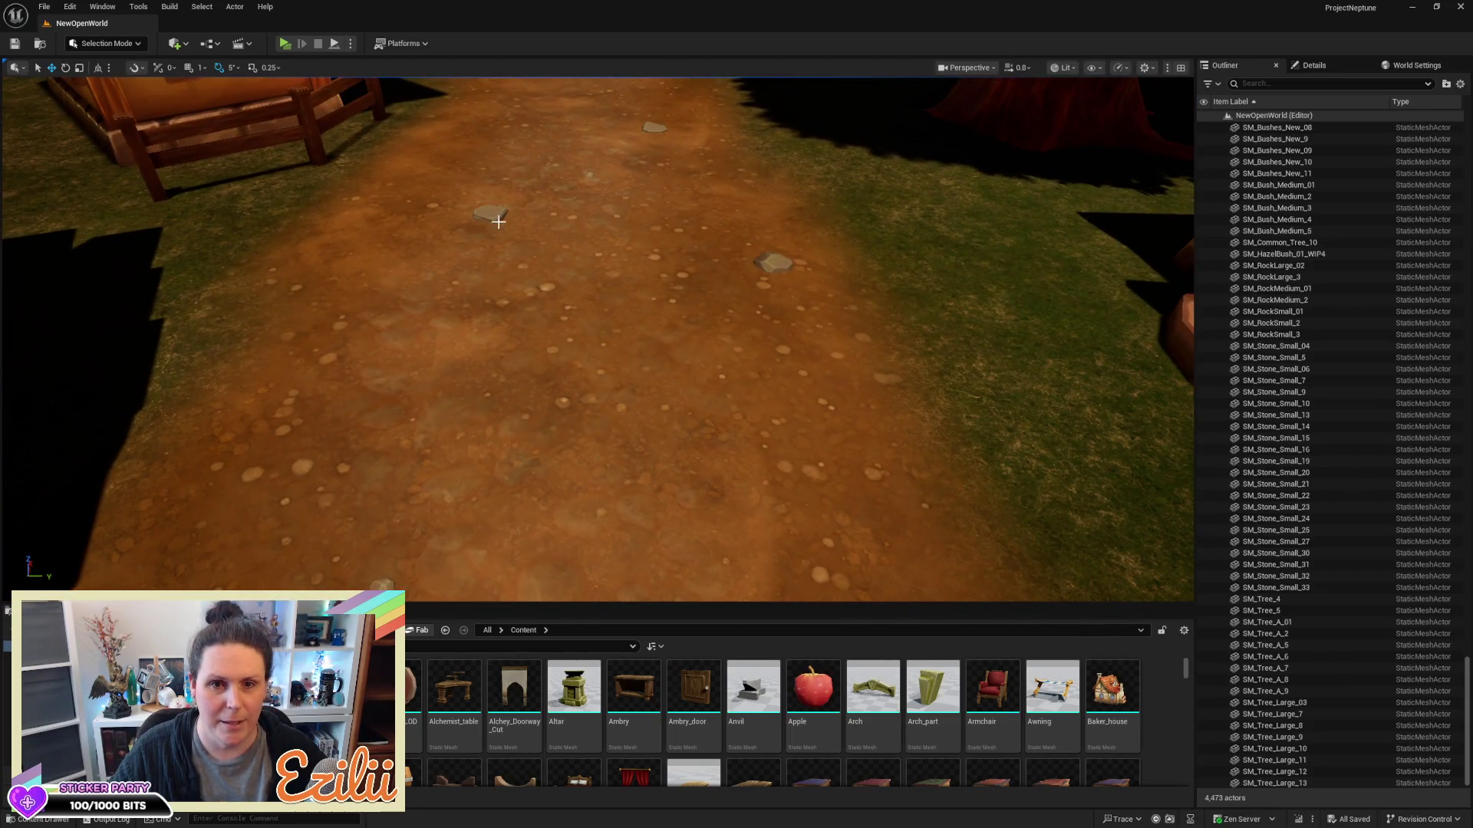
click(490, 215)
Slide three small stones to new spots along the dirt path, including SM_Stone_Small_16
drag(464, 239, 712, 224)
click(775, 263)
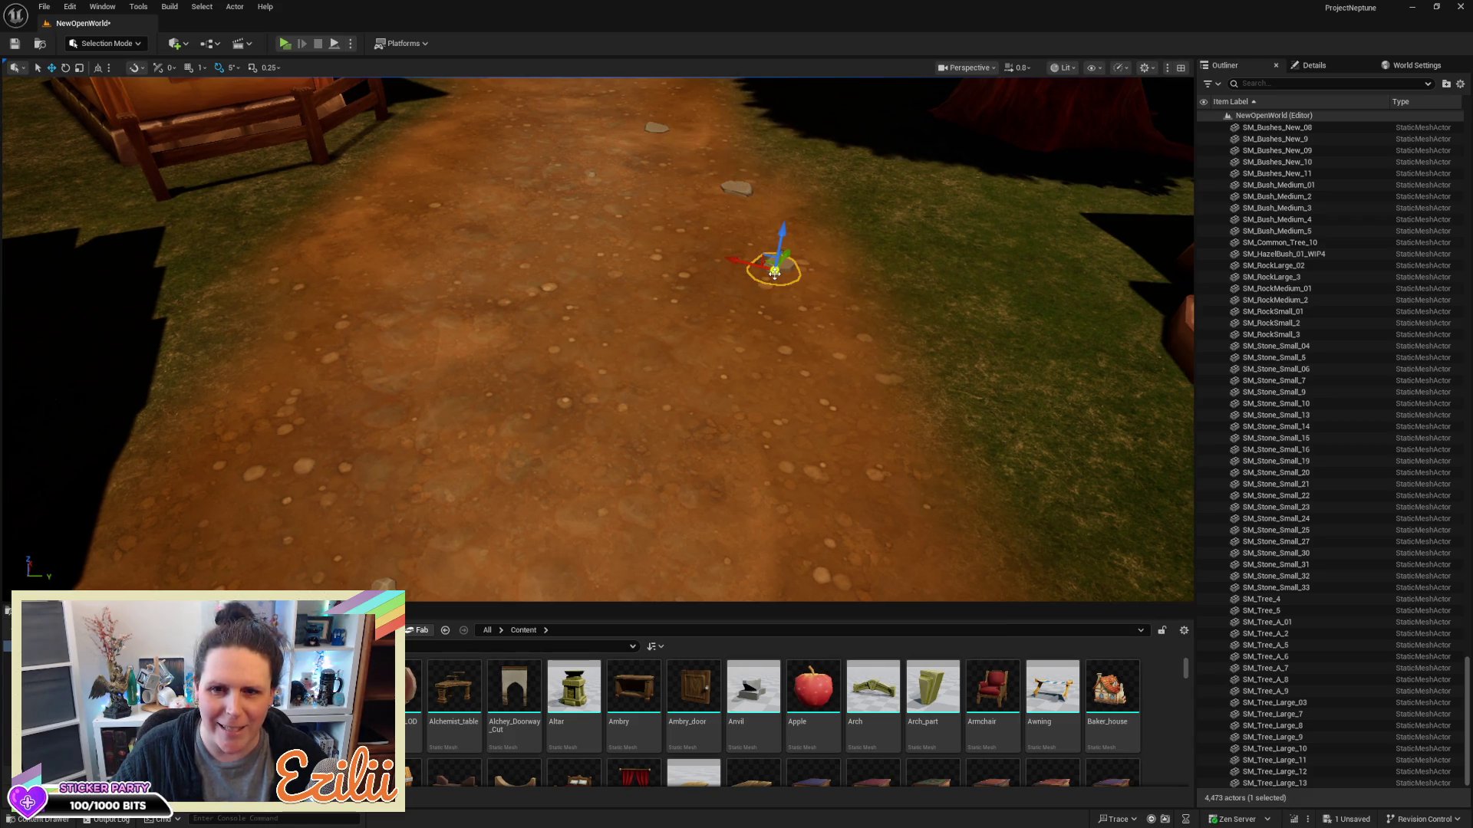
mouse_move(773, 270)
mouse_down()
mouse_move(612, 249)
mouse_move(624, 219)
mouse_move(592, 226)
mouse_up()
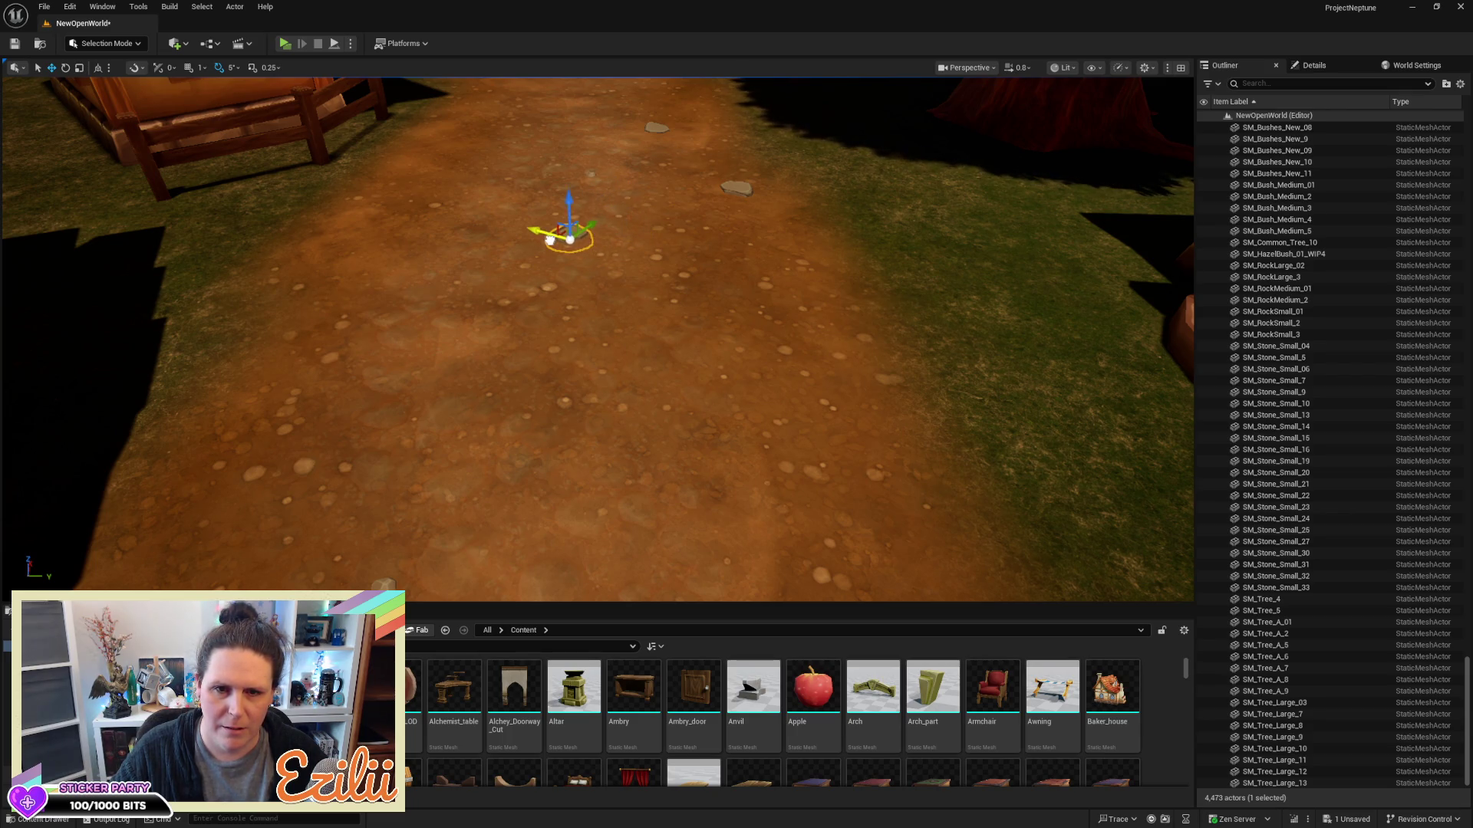
click(739, 188)
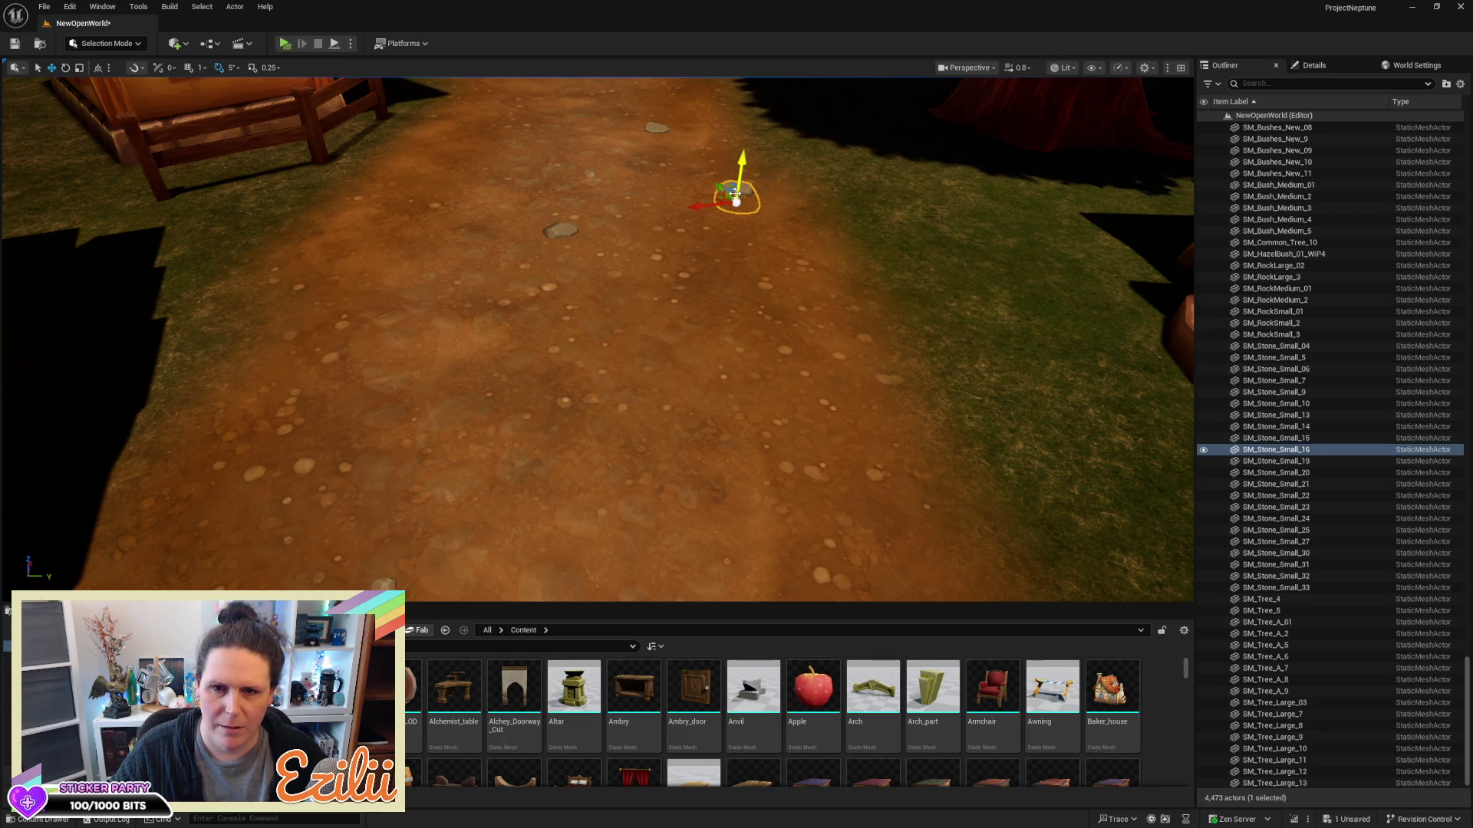
mouse_move(717, 185)
mouse_down()
mouse_move(743, 230)
mouse_move(726, 253)
mouse_move(822, 260)
mouse_up()
key(e)
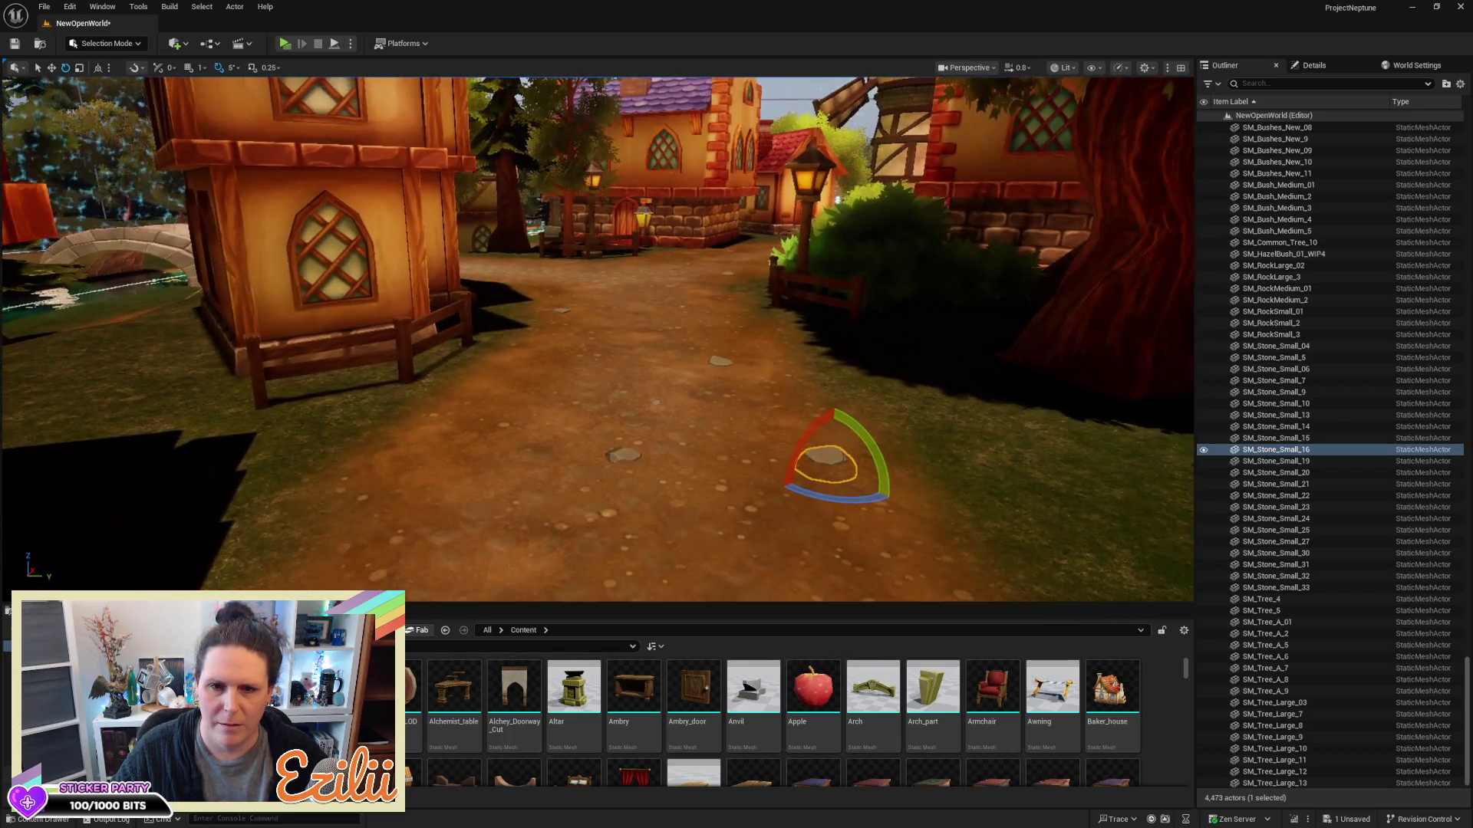
key(f)
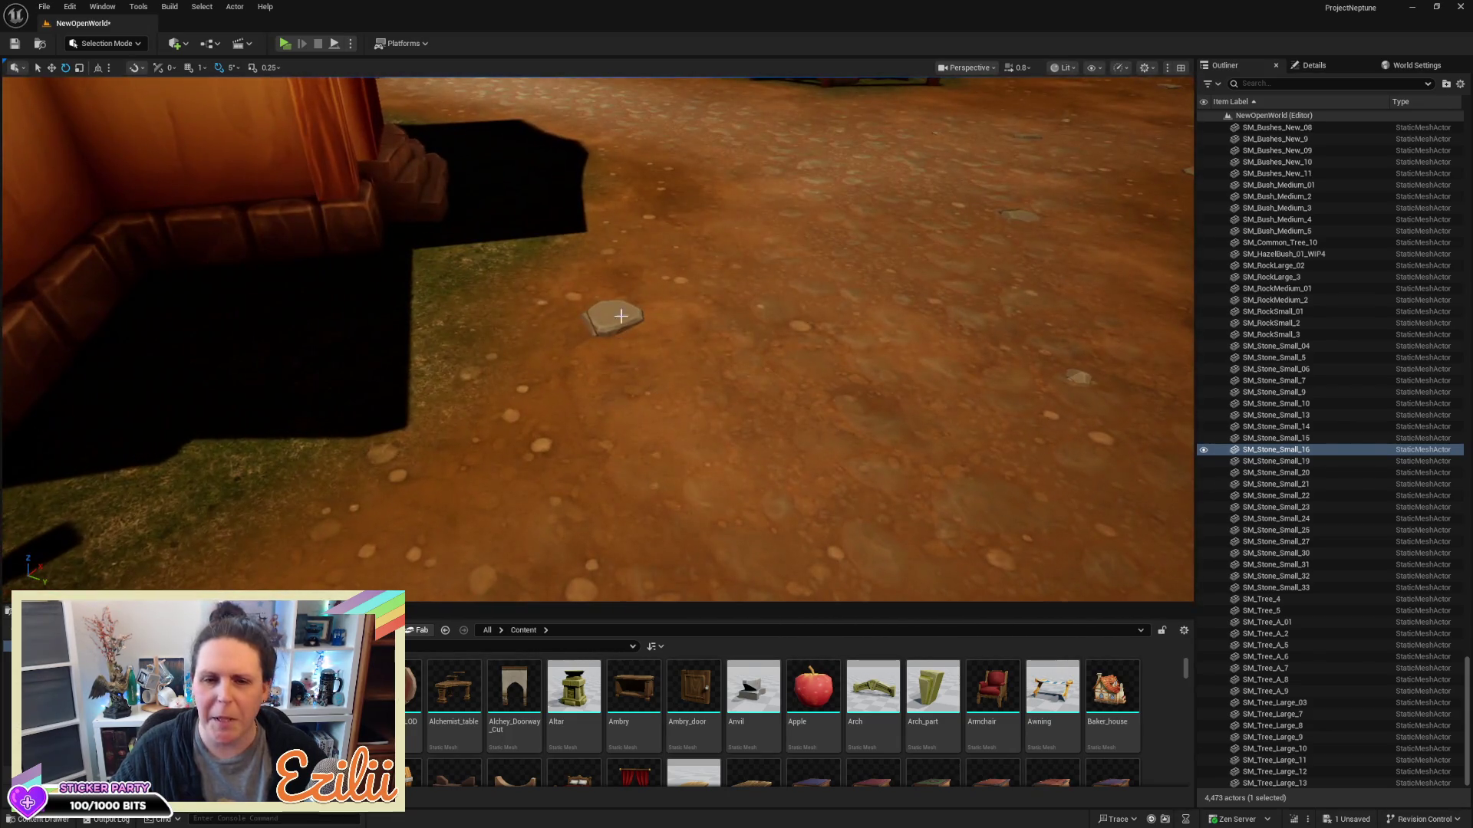
Move SM_Stone_Small_31 to the right along the path, checking it from a low street angle
click(621, 310)
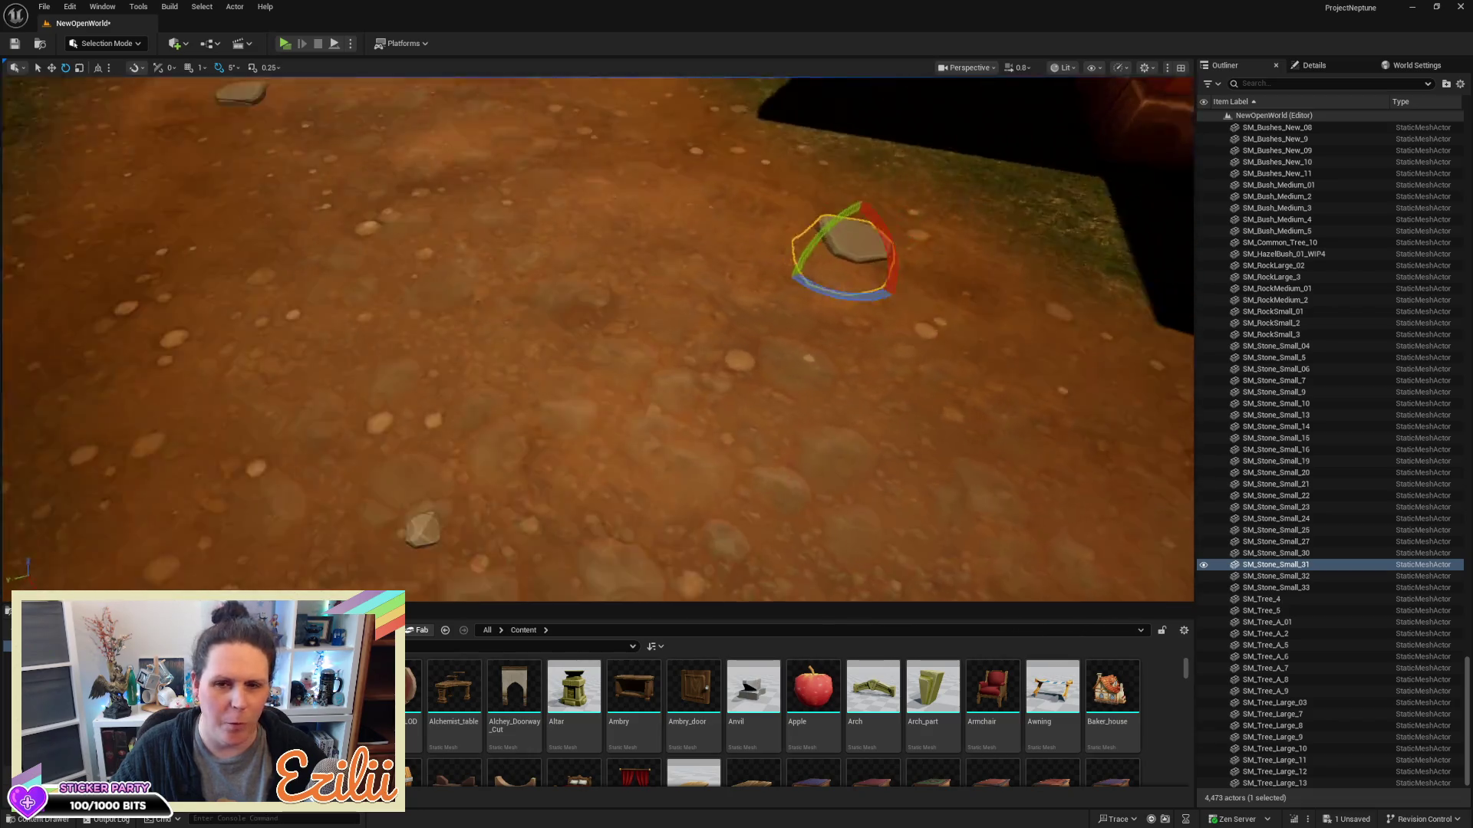
mouse_move(623, 307)
mouse_down()
mouse_move(543, 322)
mouse_move(506, 292)
mouse_up()
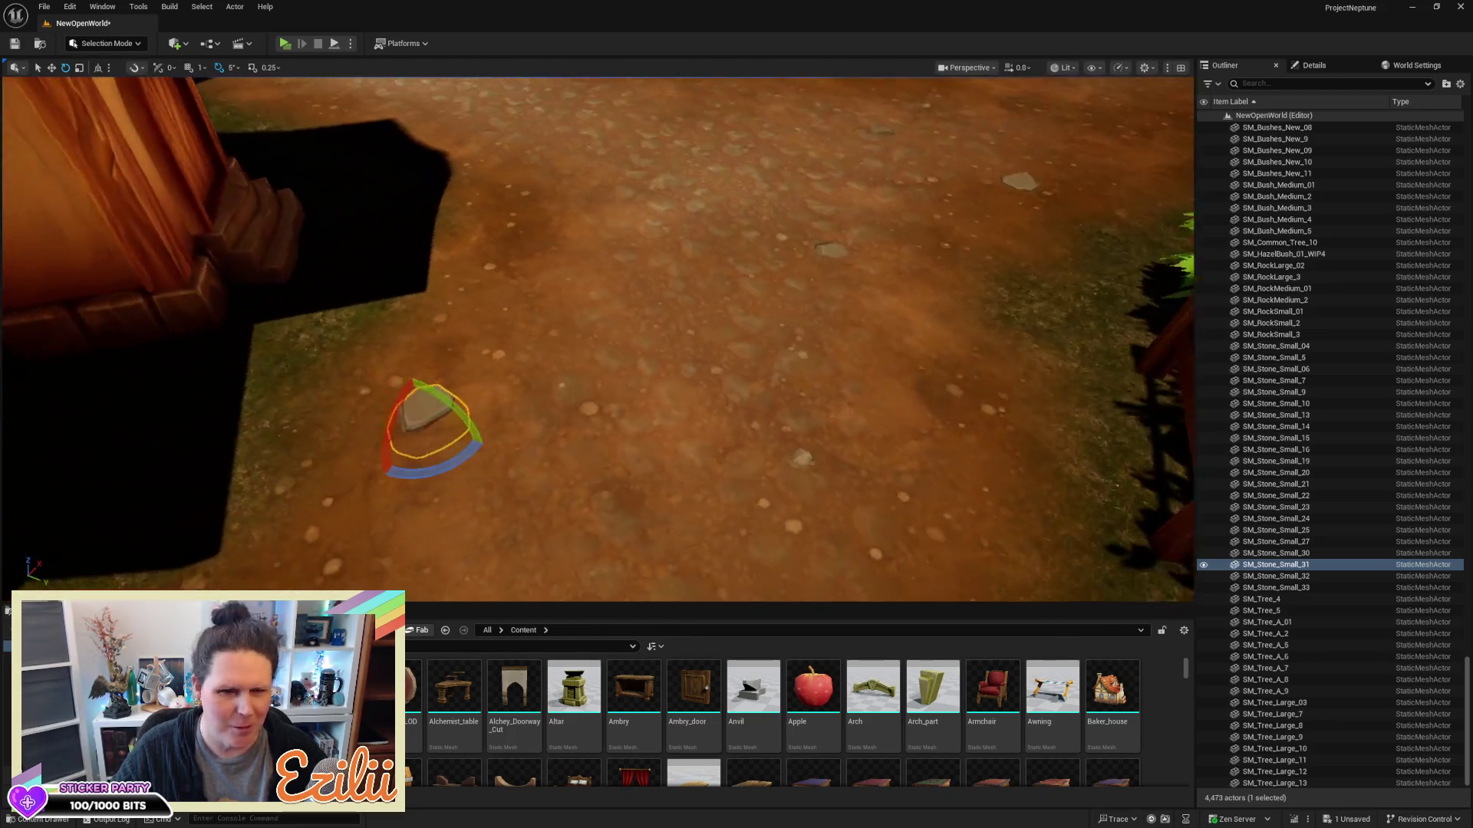
key(w)
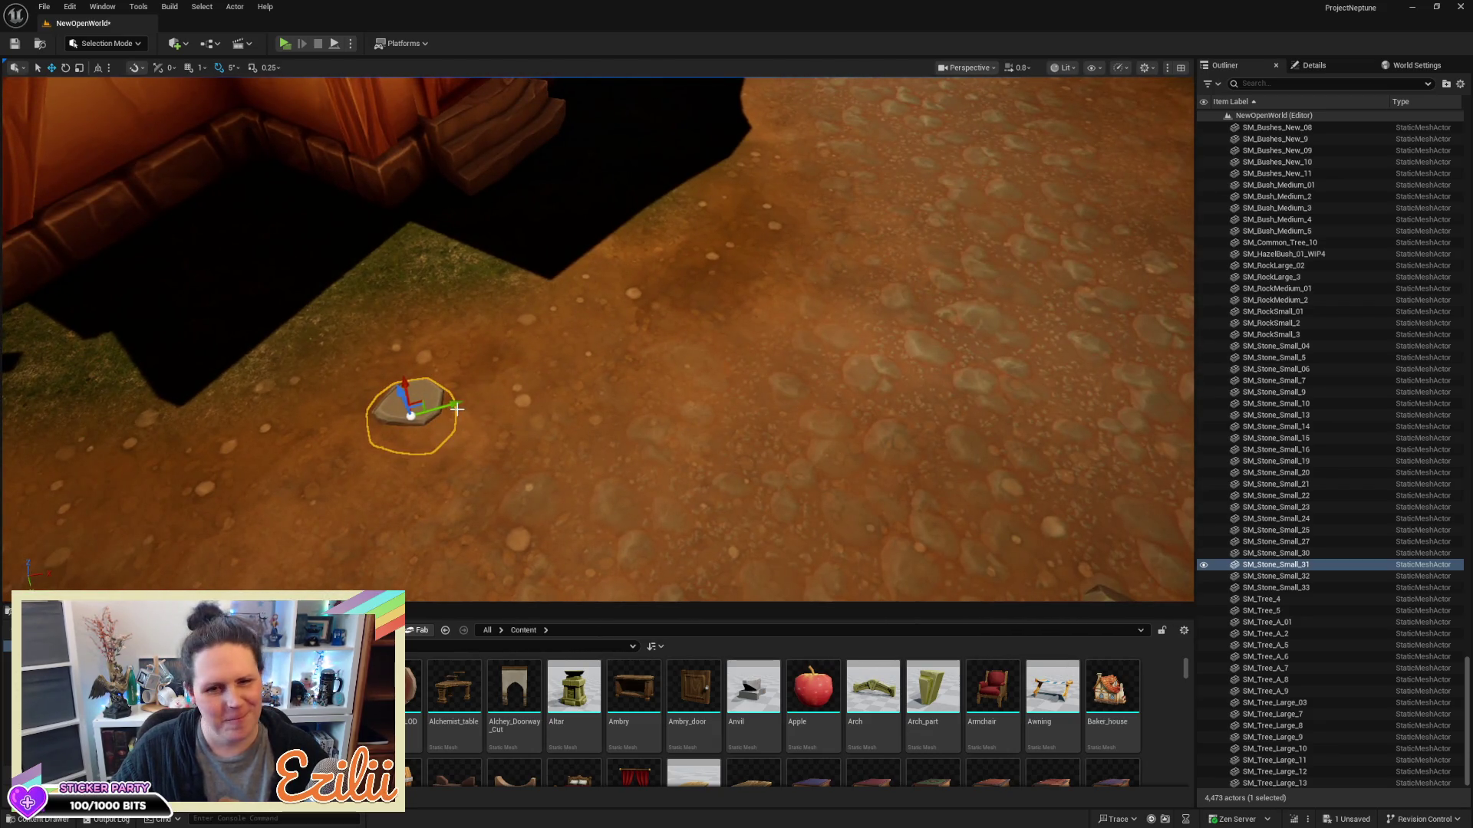
drag(569, 385, 606, 414)
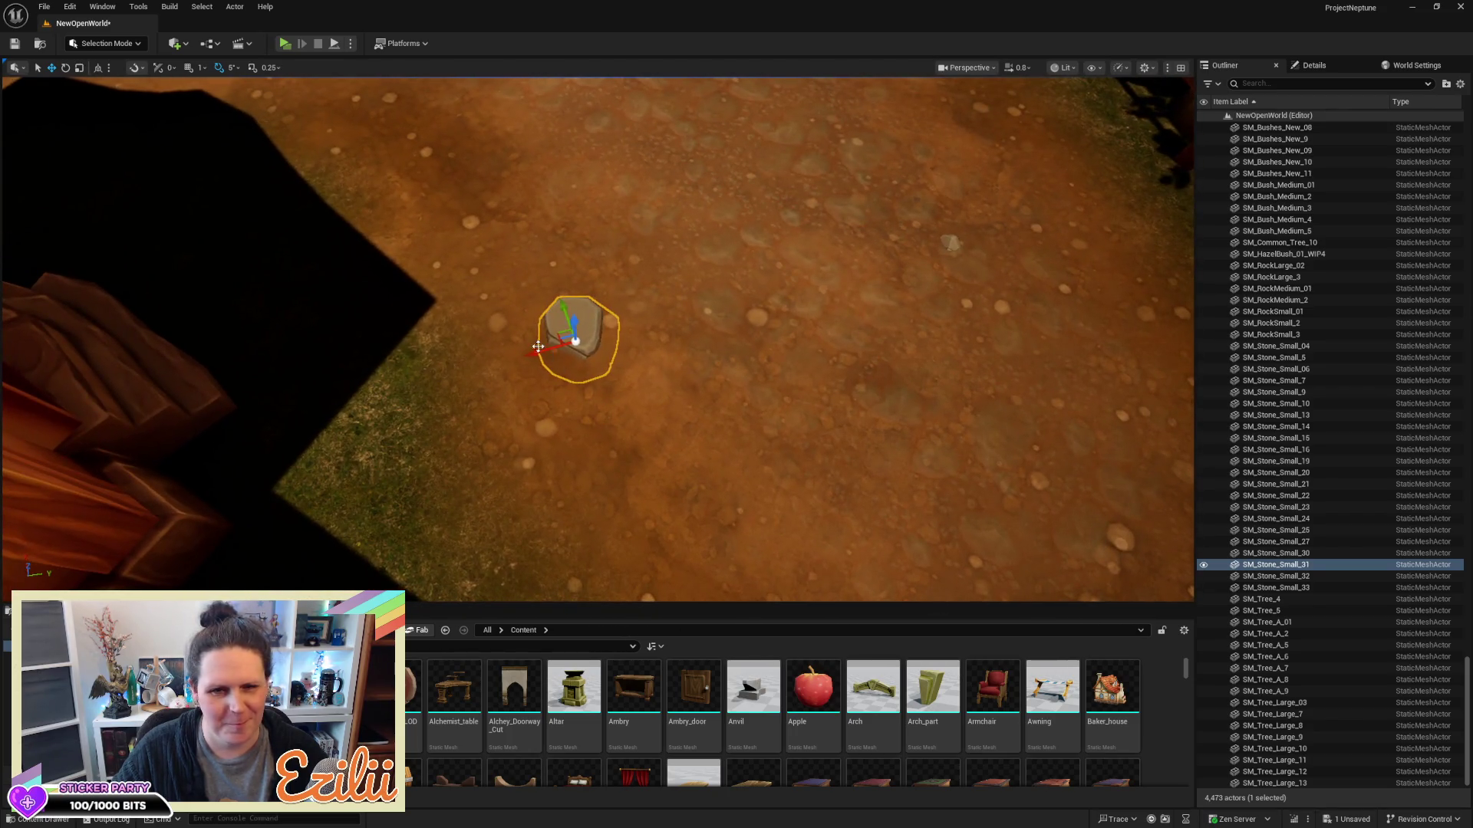
mouse_move(605, 414)
mouse_down()
mouse_move(605, 491)
mouse_move(564, 472)
mouse_up()
mouse_move(581, 291)
mouse_down()
mouse_move(537, 283)
mouse_move(598, 276)
mouse_move(594, 303)
mouse_move(571, 310)
mouse_move(583, 166)
mouse_up()
click(660, 257)
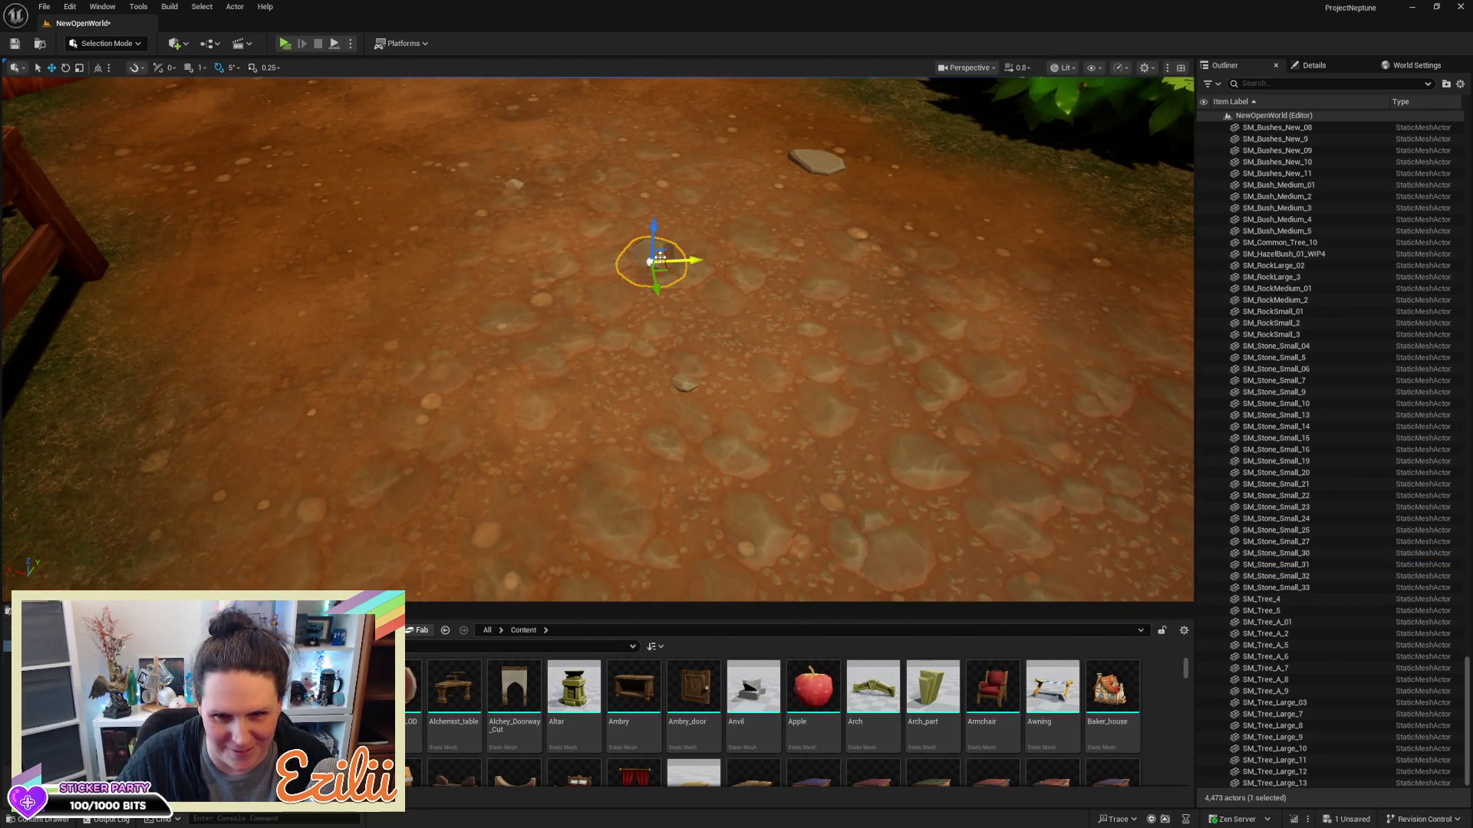
Move the small rock down-left on the path and spin it to 100 degrees around vertical
mouse_move(659, 269)
mouse_down()
mouse_move(495, 315)
mouse_move(522, 330)
mouse_move(442, 393)
mouse_move(458, 421)
mouse_up()
key(e)
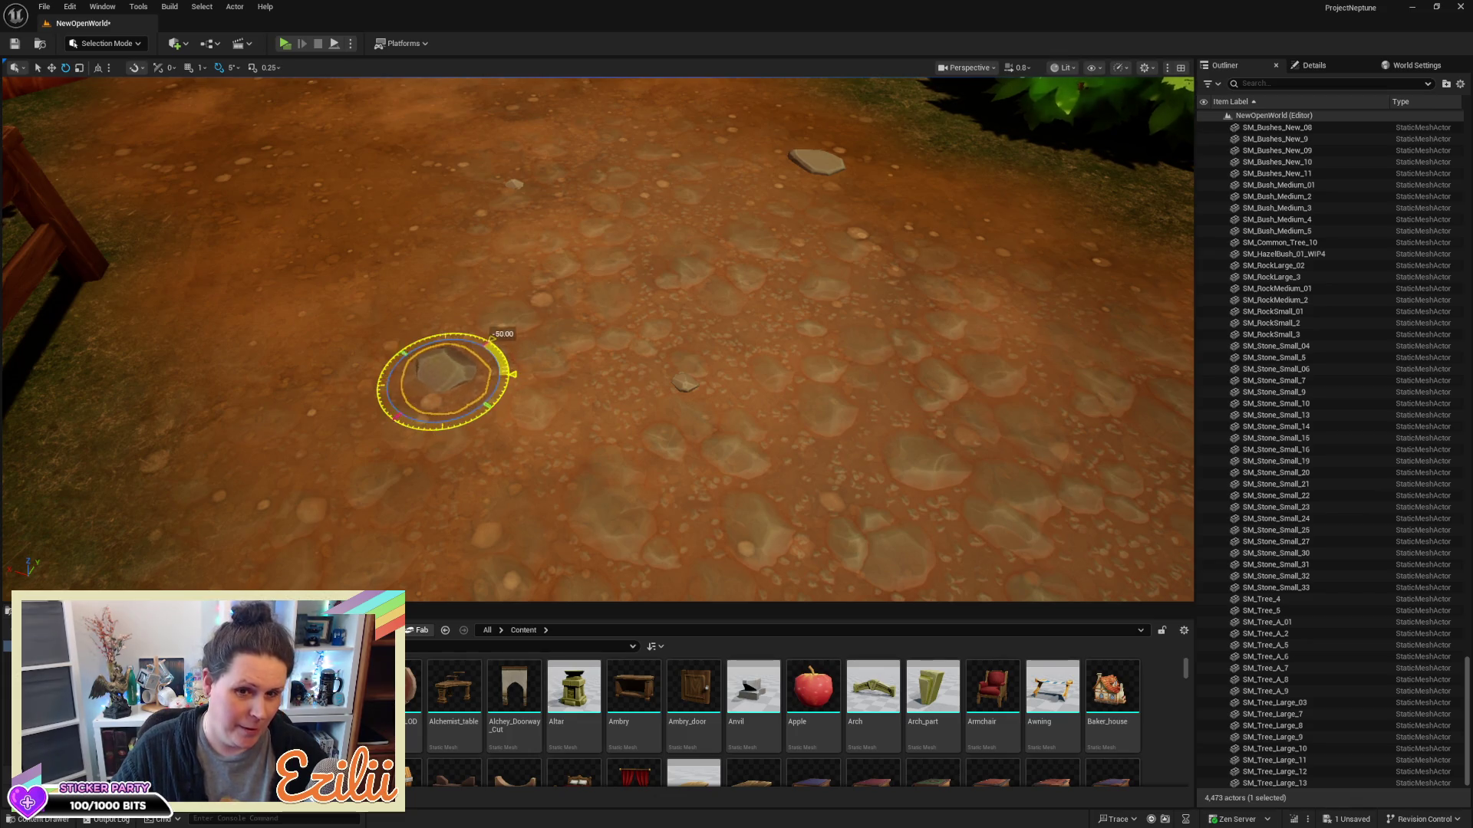
drag(387, 338, 392, 345)
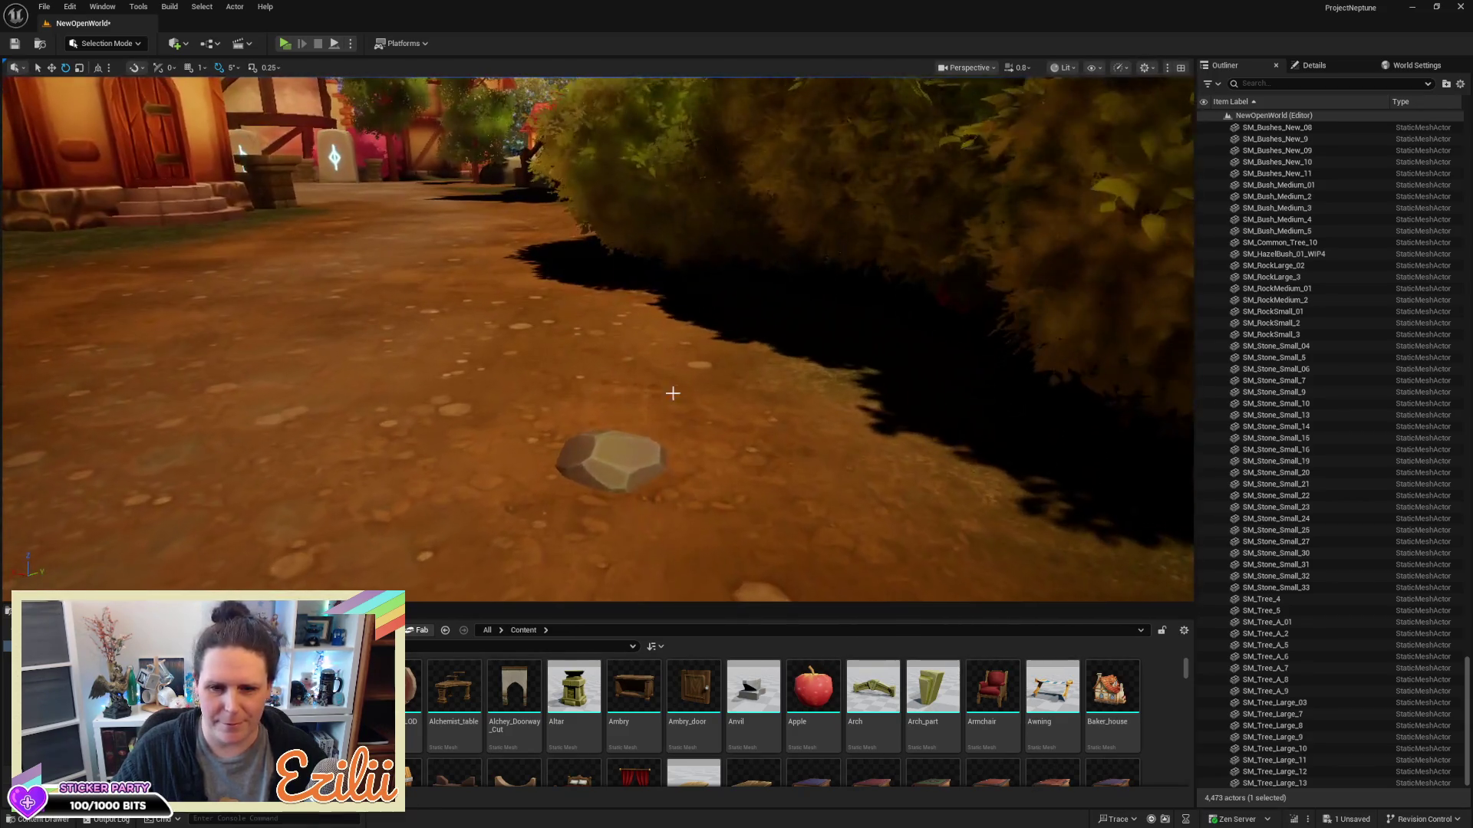
drag(546, 479, 549, 481)
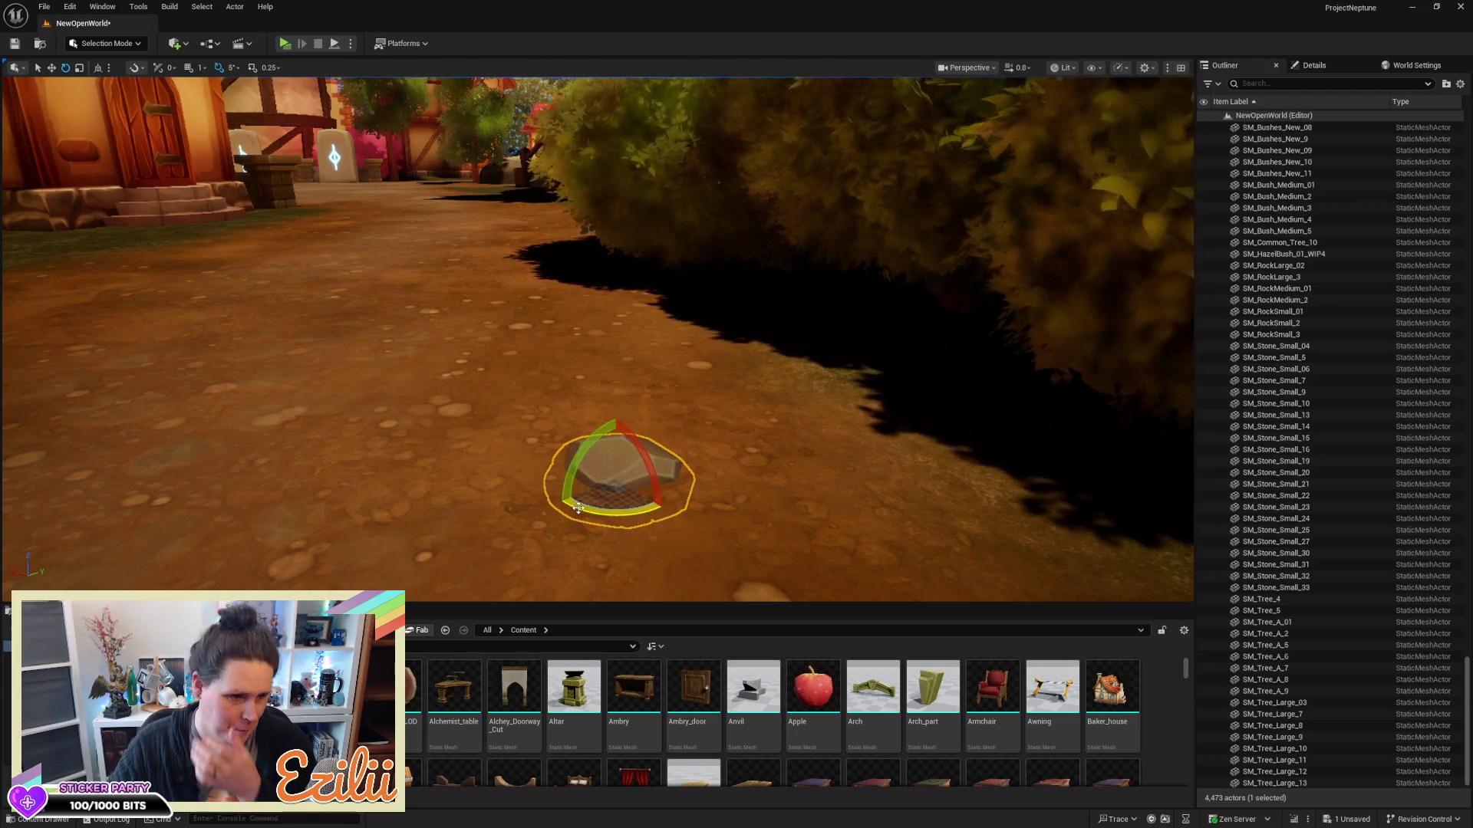
Fly past the house and brick wall toward the bushes and select SM_Stone_Small_19
mouse_move(637, 443)
mouse_down()
mouse_move(537, 429)
mouse_move(537, 460)
mouse_move(499, 430)
mouse_move(322, 421)
mouse_move(291, 399)
mouse_move(295, 337)
mouse_up()
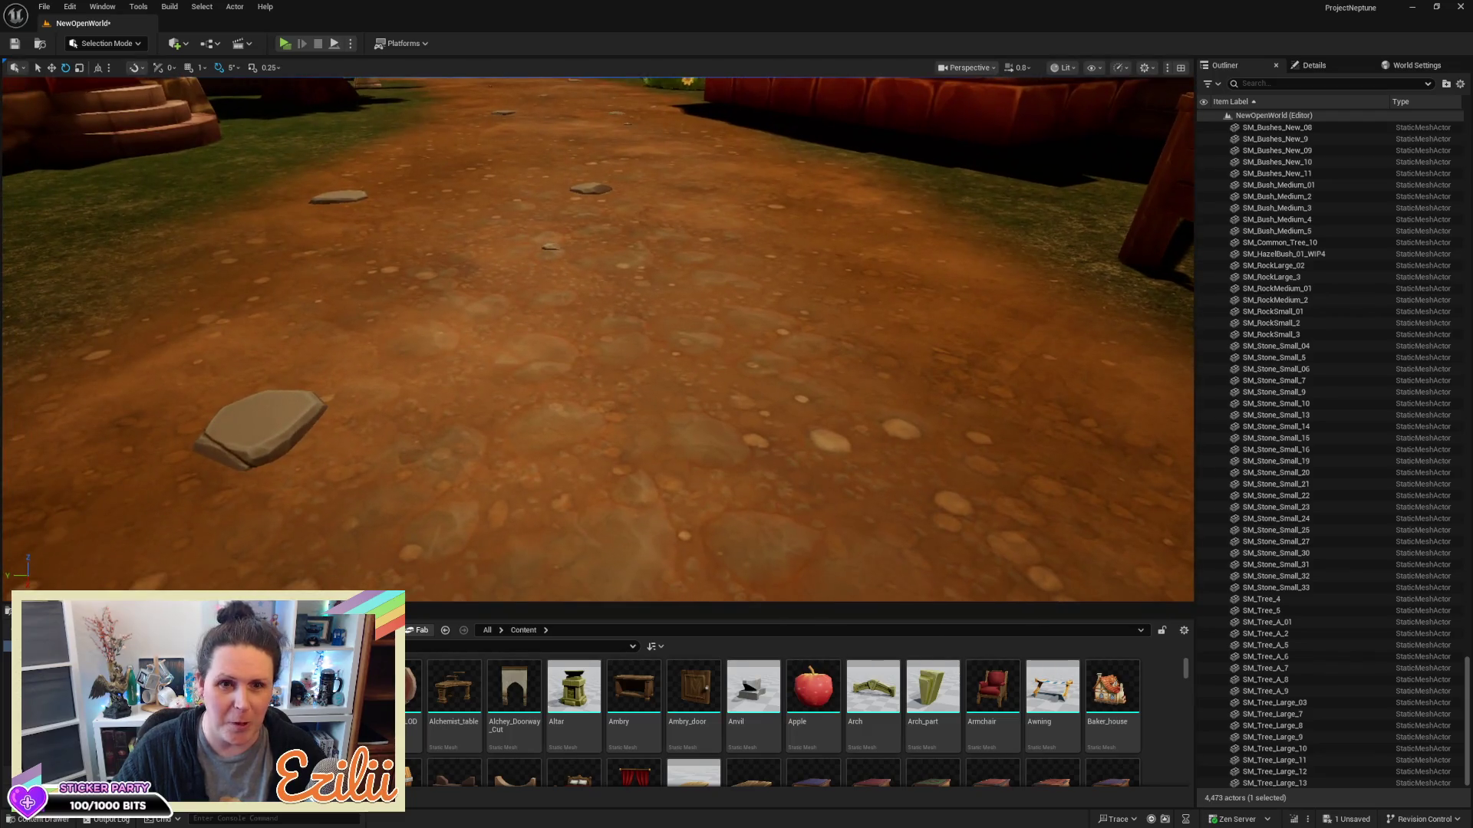
drag(657, 421, 657, 365)
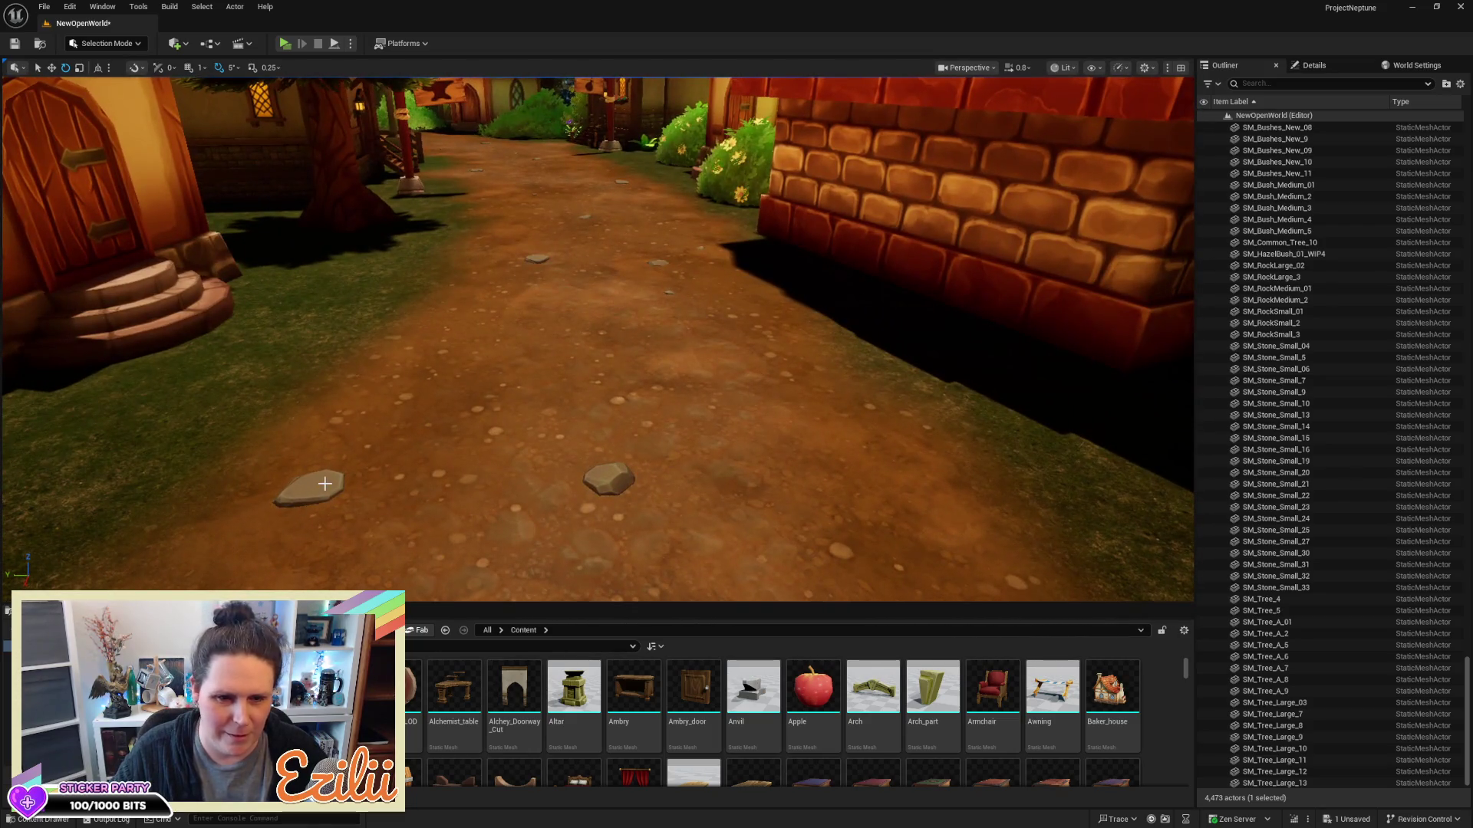
click(322, 487)
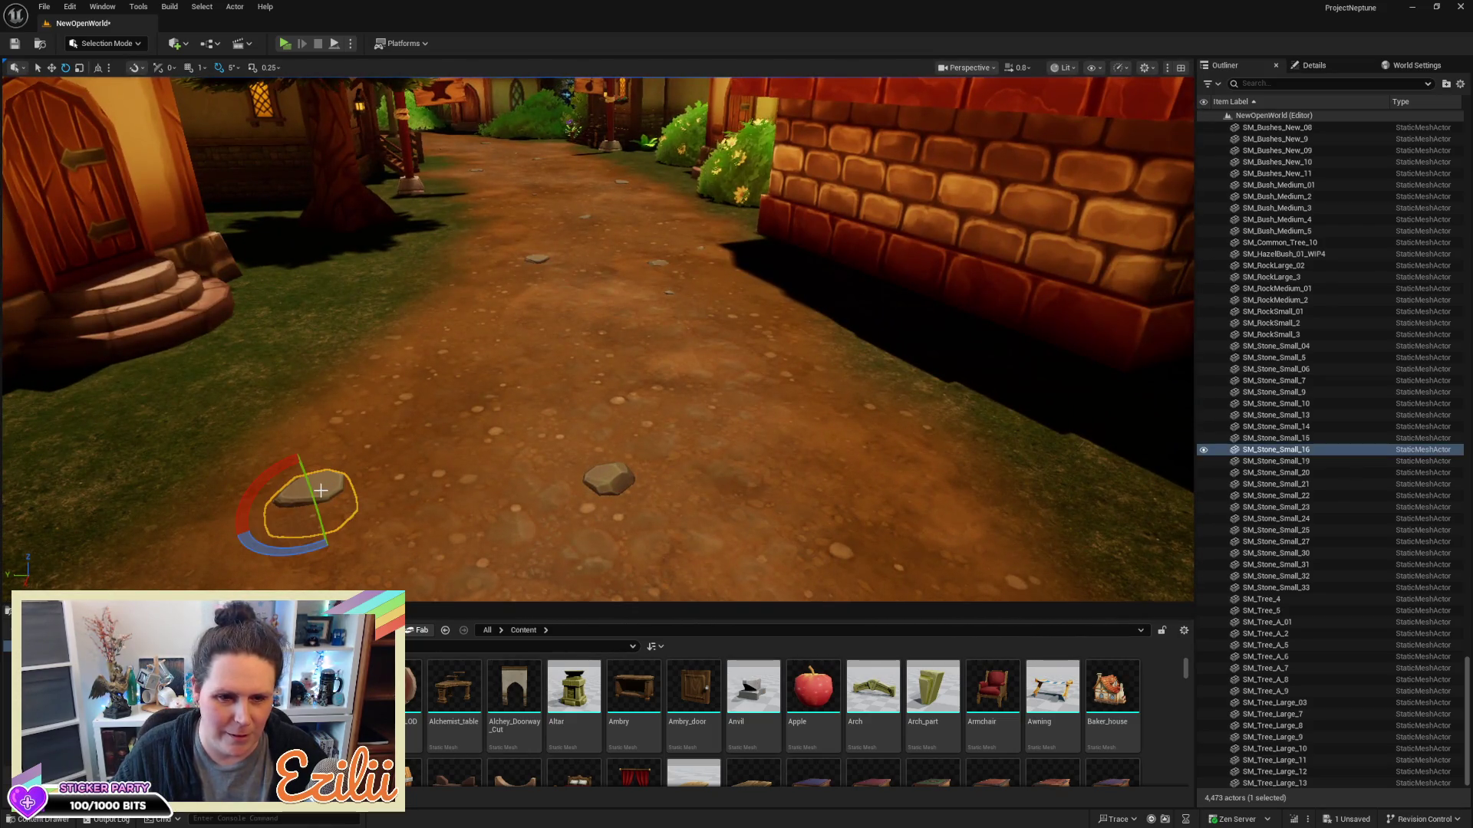
key(w)
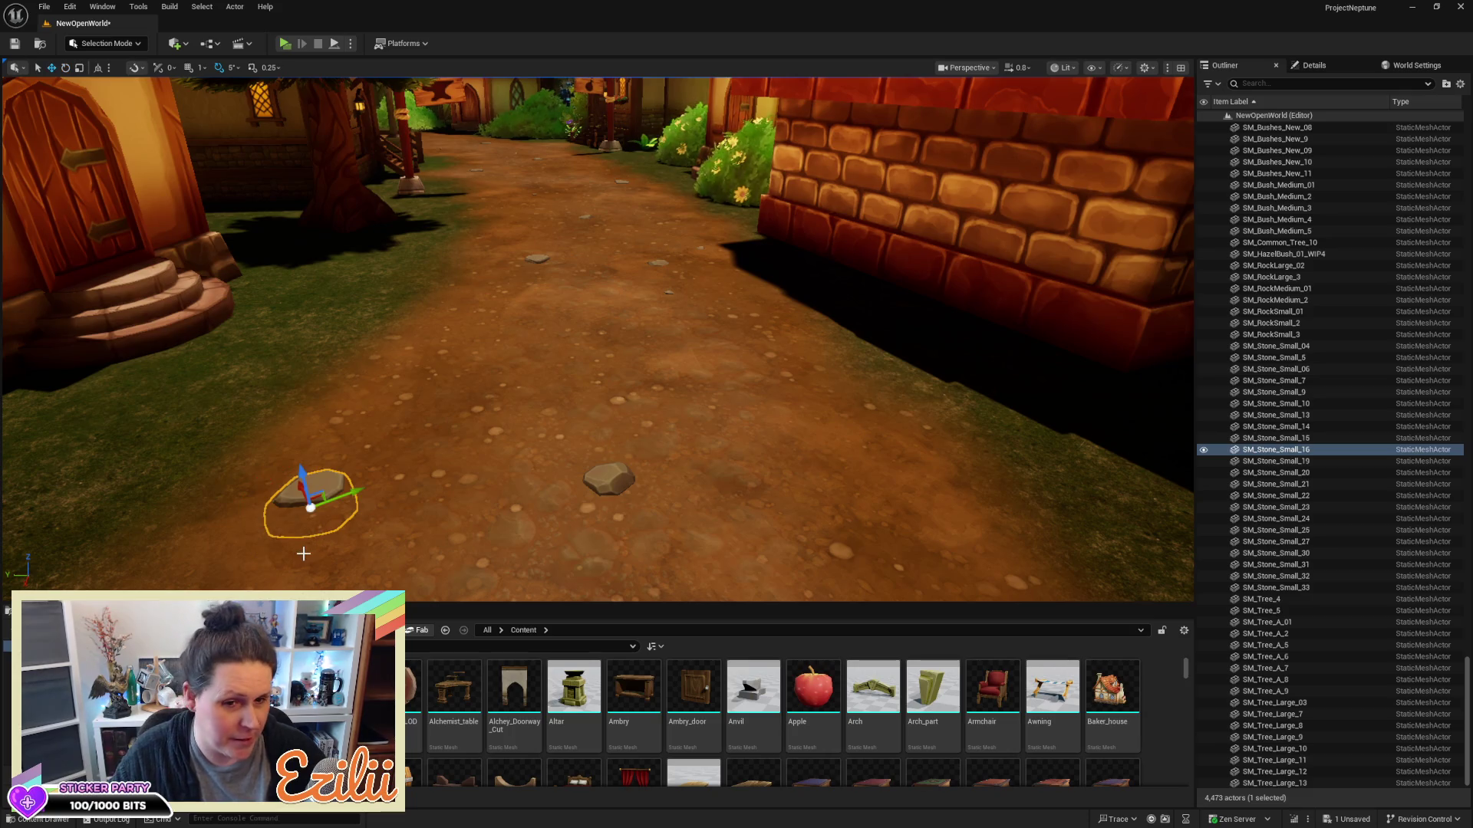
mouse_move(77, 388)
mouse_down()
mouse_move(78, 357)
mouse_move(185, 351)
mouse_up()
mouse_move(402, 360)
mouse_down()
mouse_move(340, 359)
mouse_move(340, 306)
mouse_move(263, 291)
mouse_up()
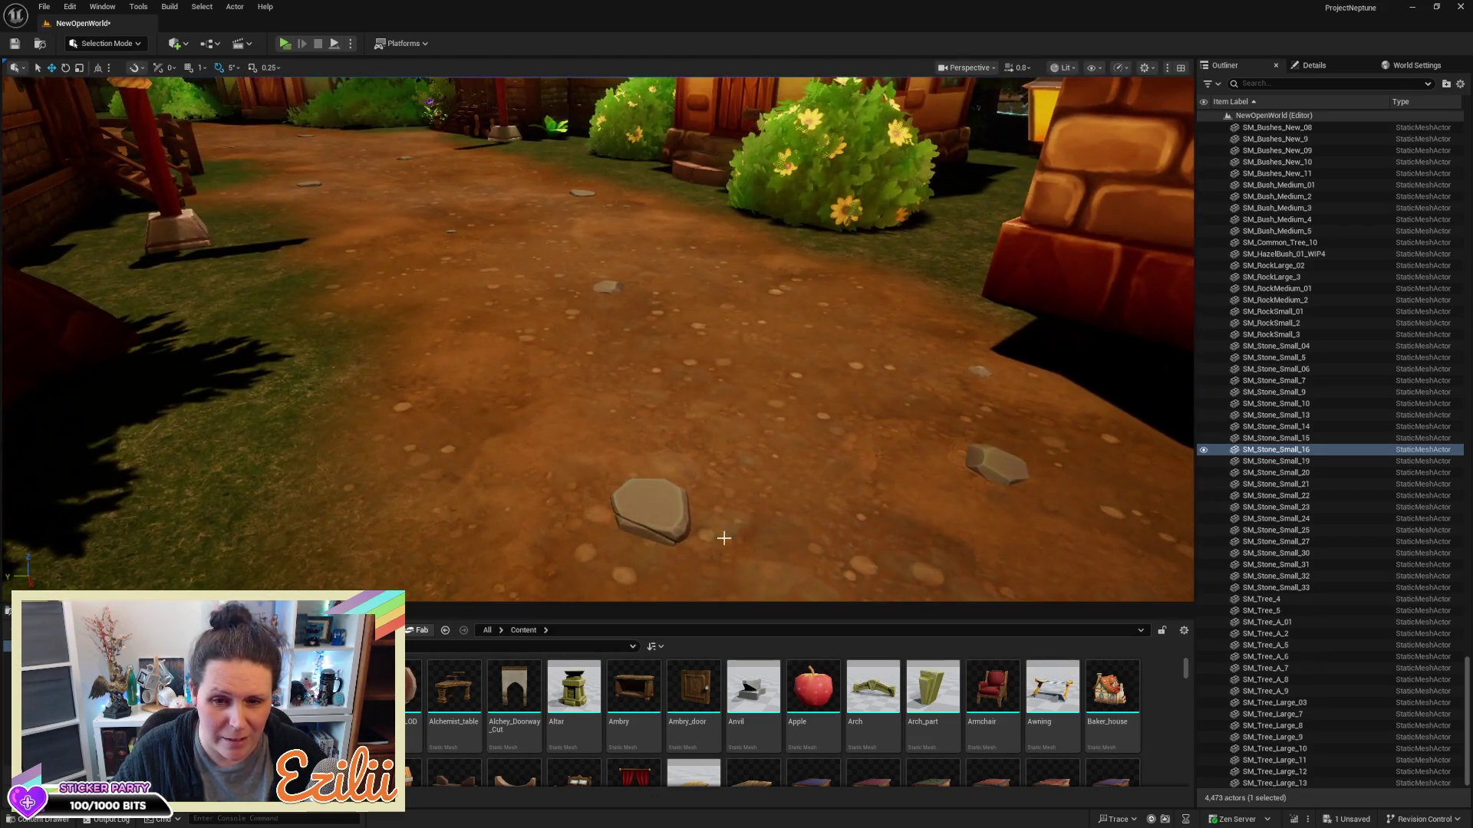
click(637, 501)
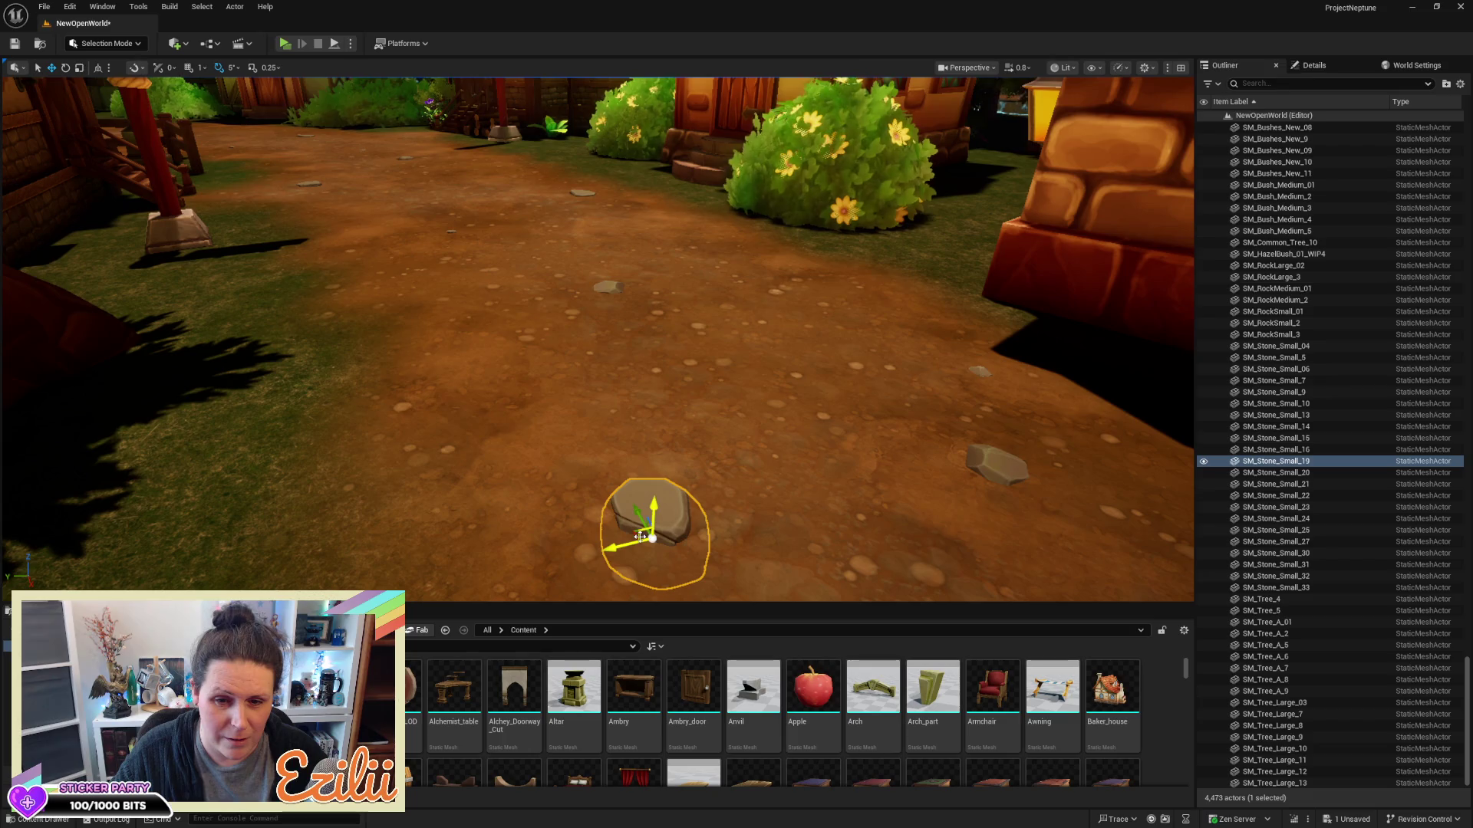
Move SM_Stone_Small_19 up-left and SM_Stone_Small_10 far right across the path
mouse_move(637, 534)
mouse_down()
mouse_move(592, 470)
mouse_move(528, 436)
mouse_move(453, 346)
mouse_up()
mouse_move(695, 352)
mouse_down()
mouse_move(696, 395)
mouse_move(696, 351)
mouse_up()
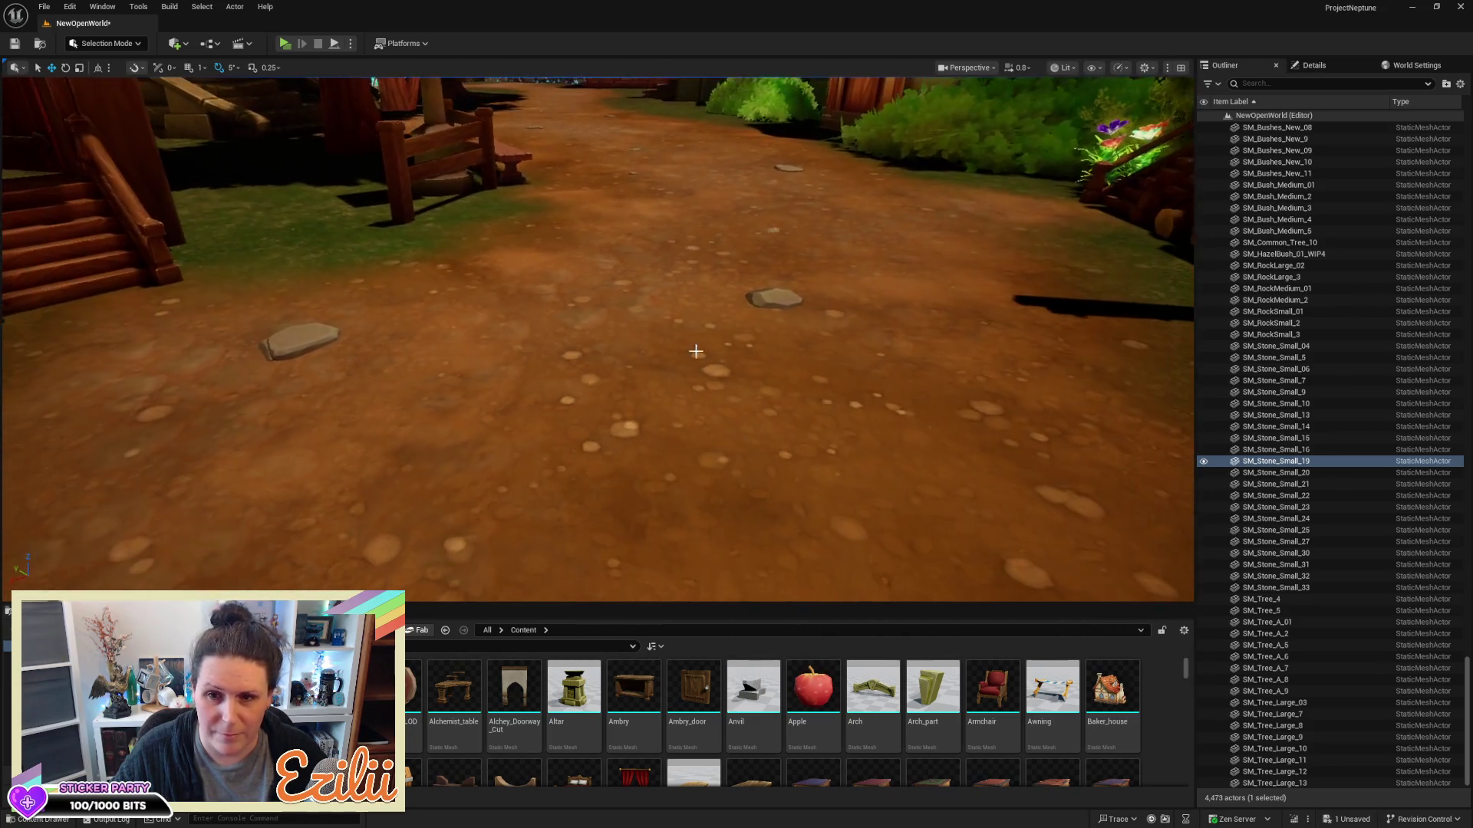
click(283, 359)
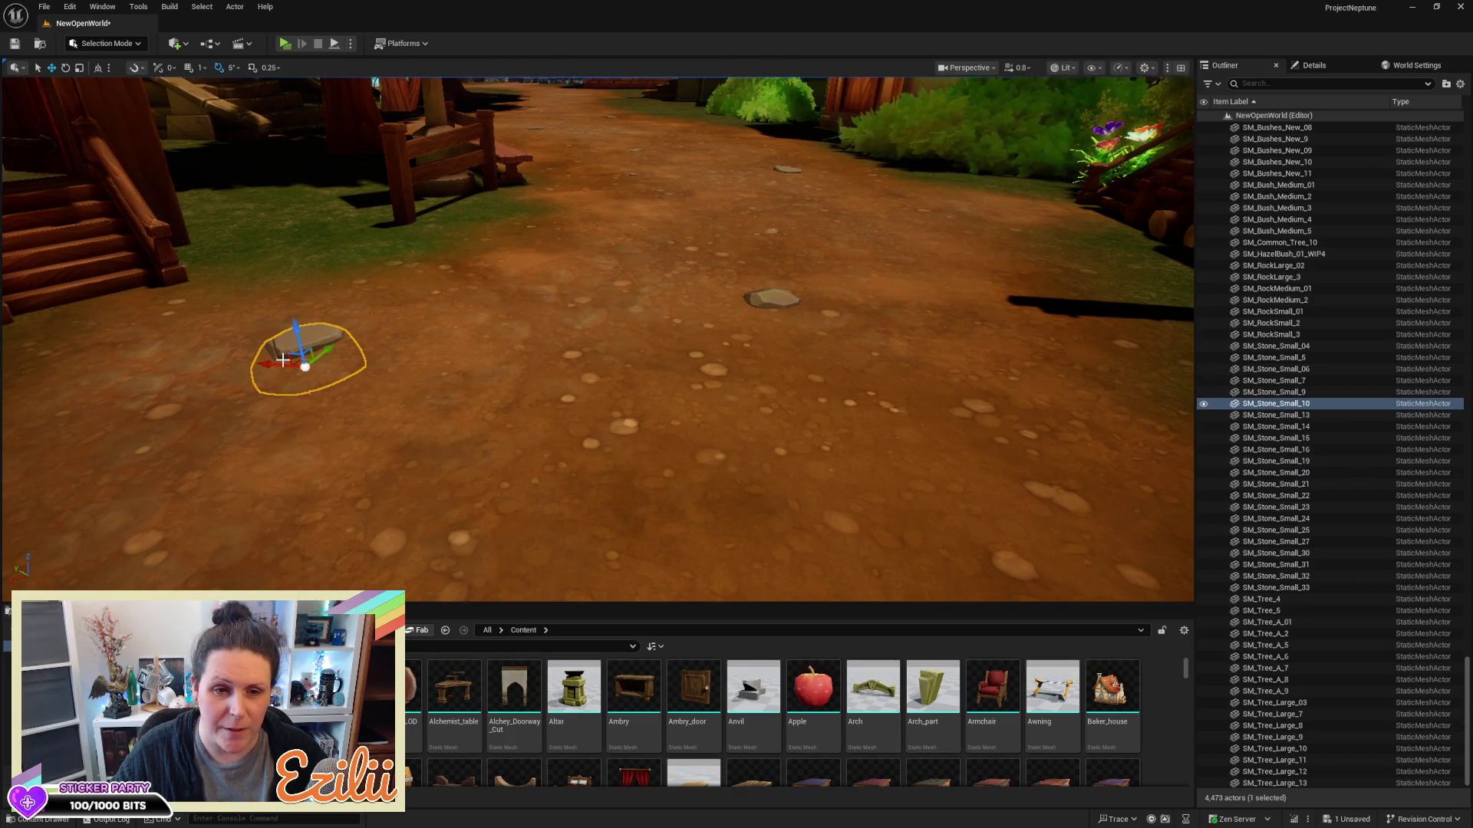
drag(281, 362, 1013, 420)
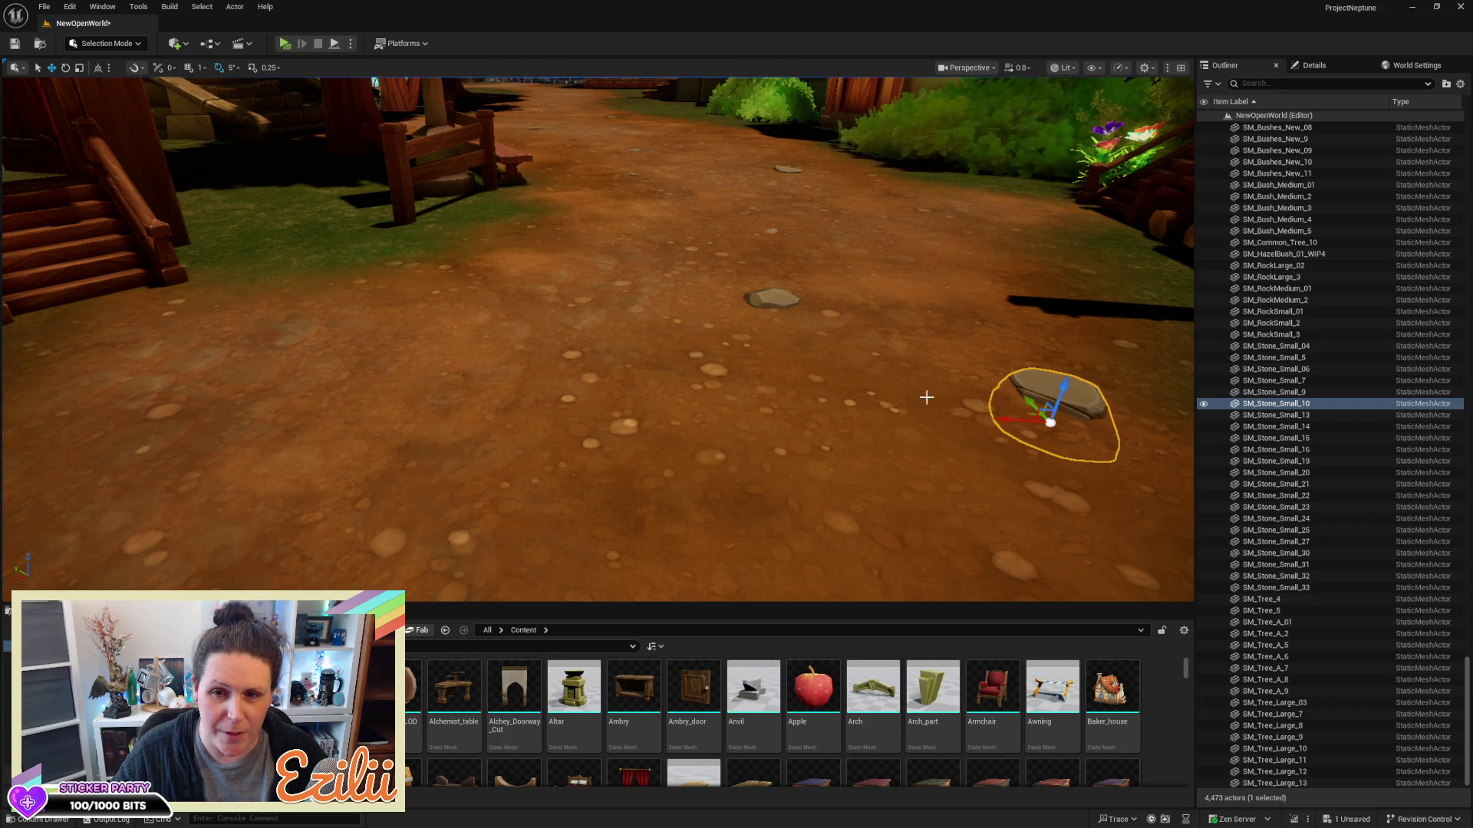
Shift the mid-path rock down-left, then nudge SM_Stone_Small_10 lower and left
click(770, 301)
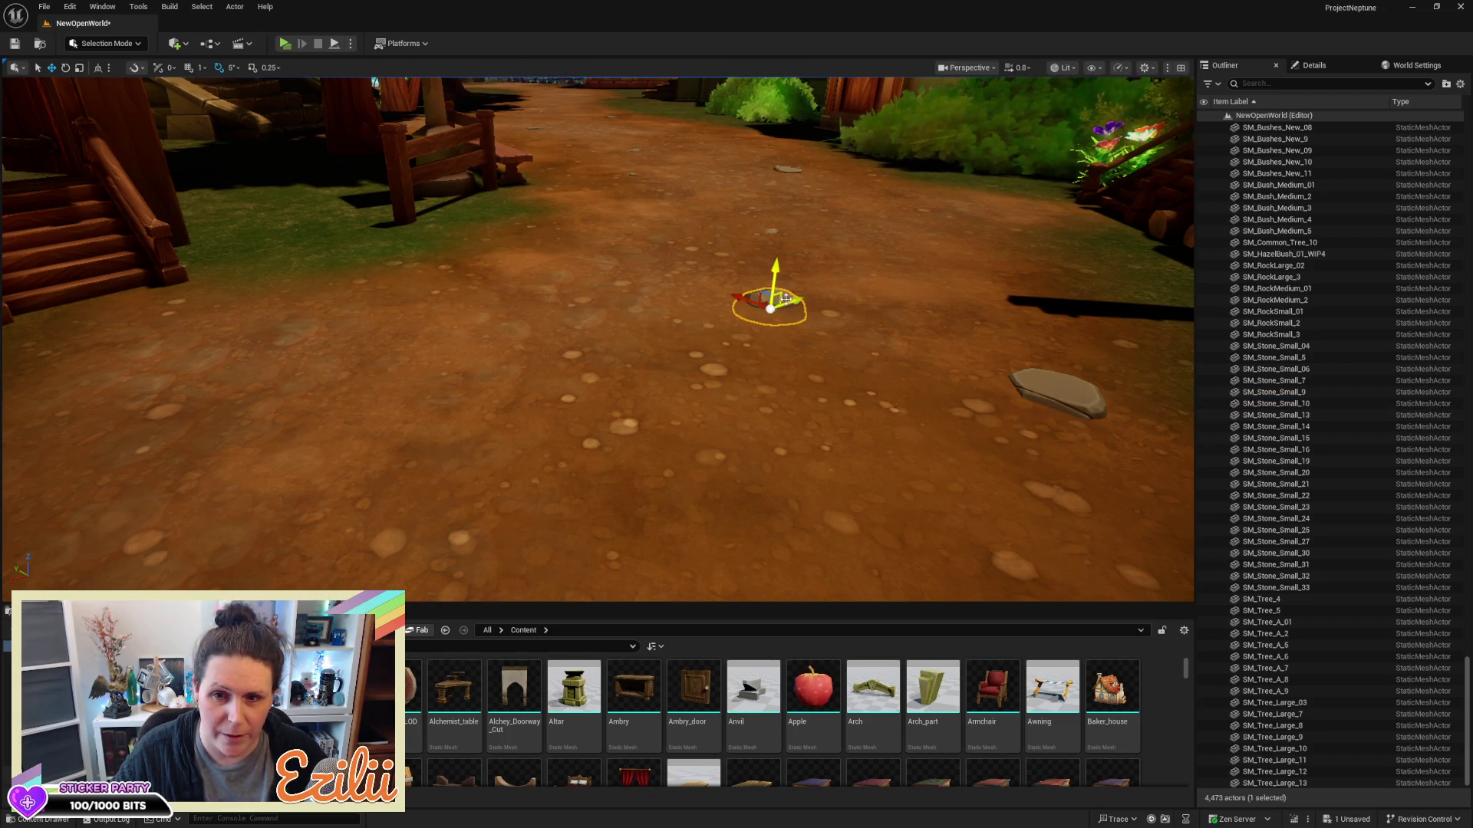
drag(804, 298, 533, 362)
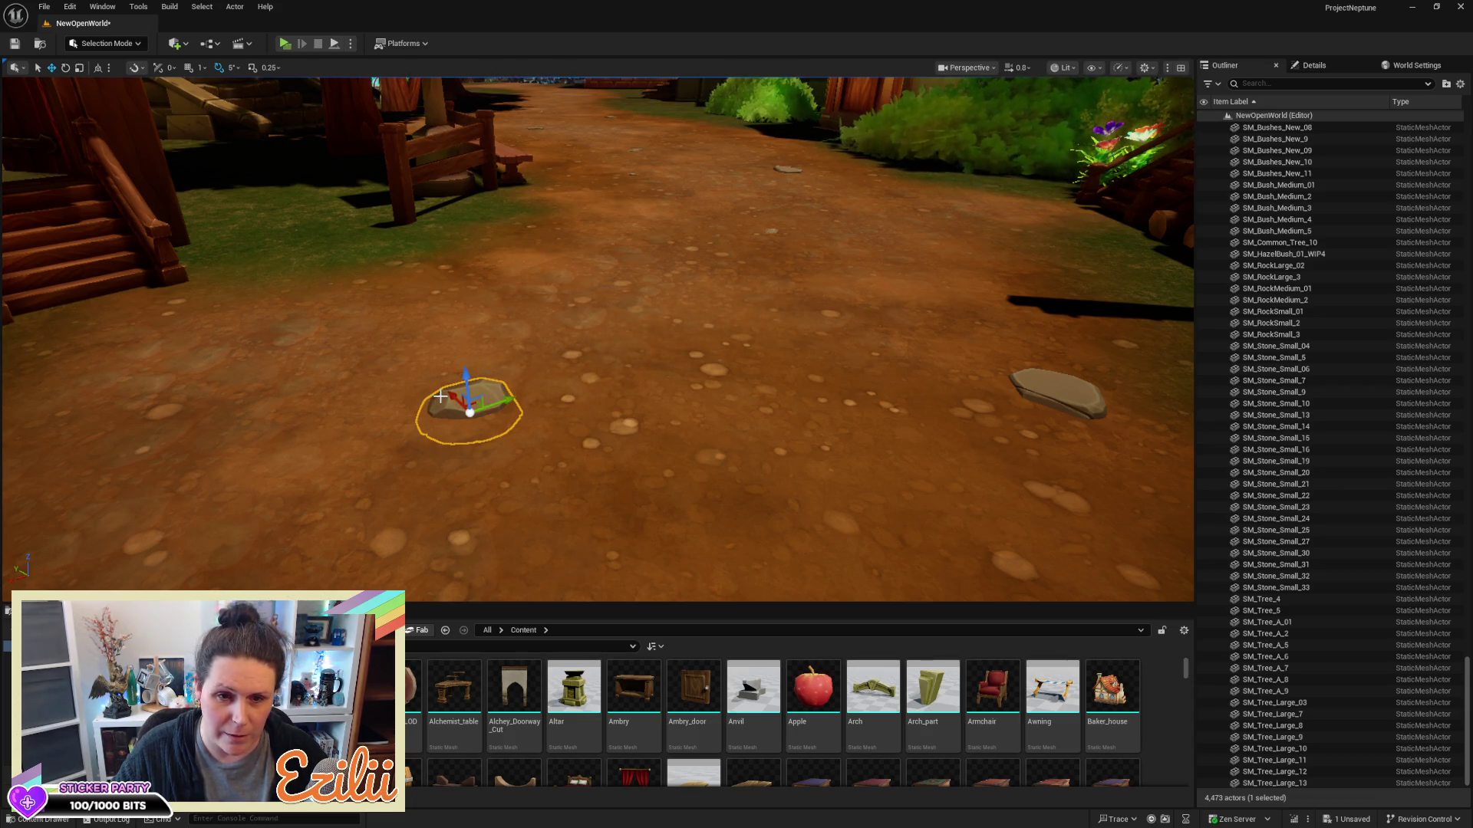
mouse_move(446, 396)
mouse_down()
mouse_move(413, 383)
mouse_move(530, 421)
mouse_up()
key(e)
drag(879, 408, 634, 319)
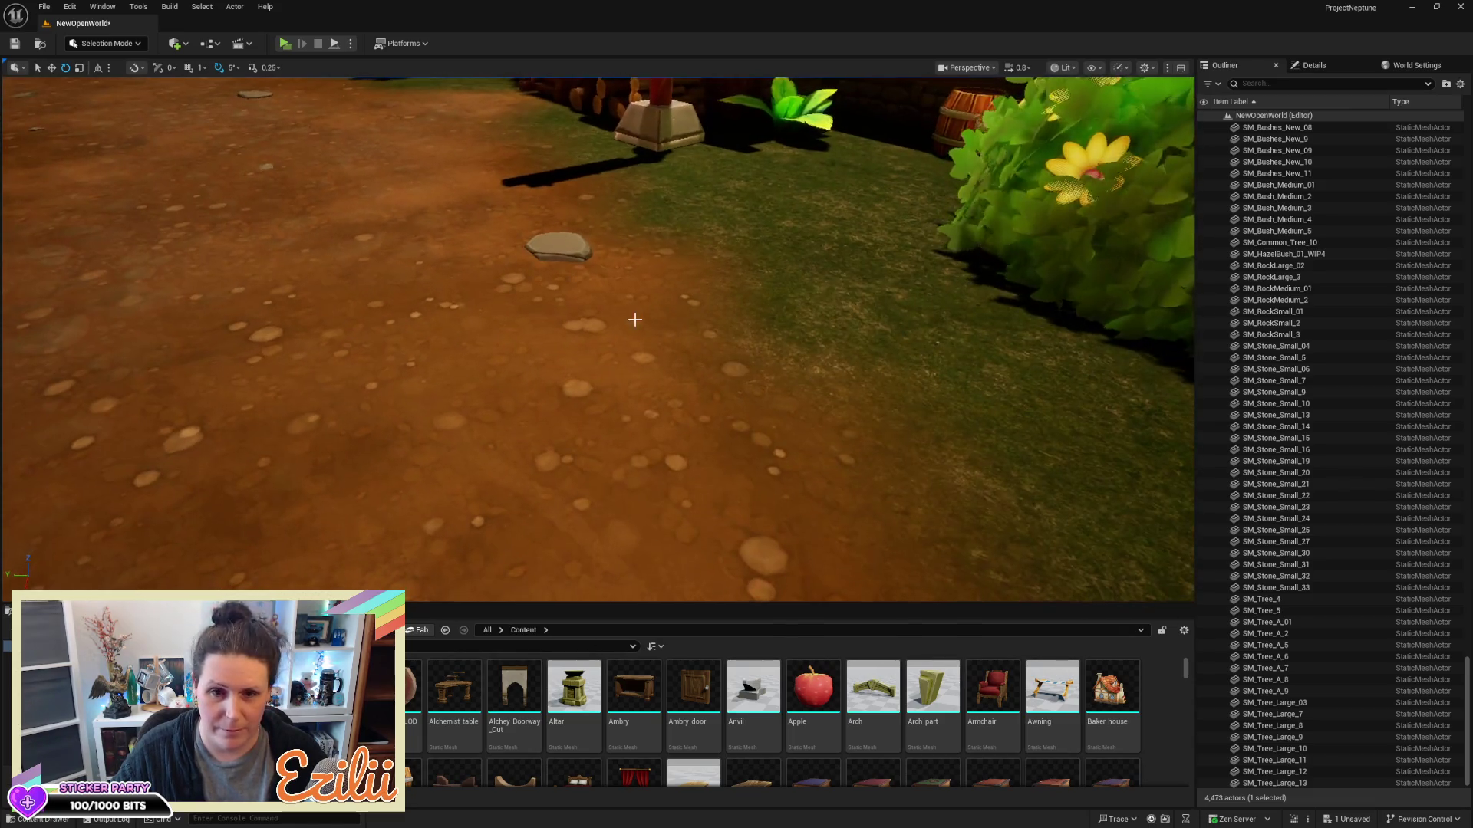
click(555, 238)
key(w)
drag(529, 288, 476, 332)
mouse_move(482, 281)
mouse_down()
mouse_move(489, 296)
mouse_move(490, 158)
mouse_up()
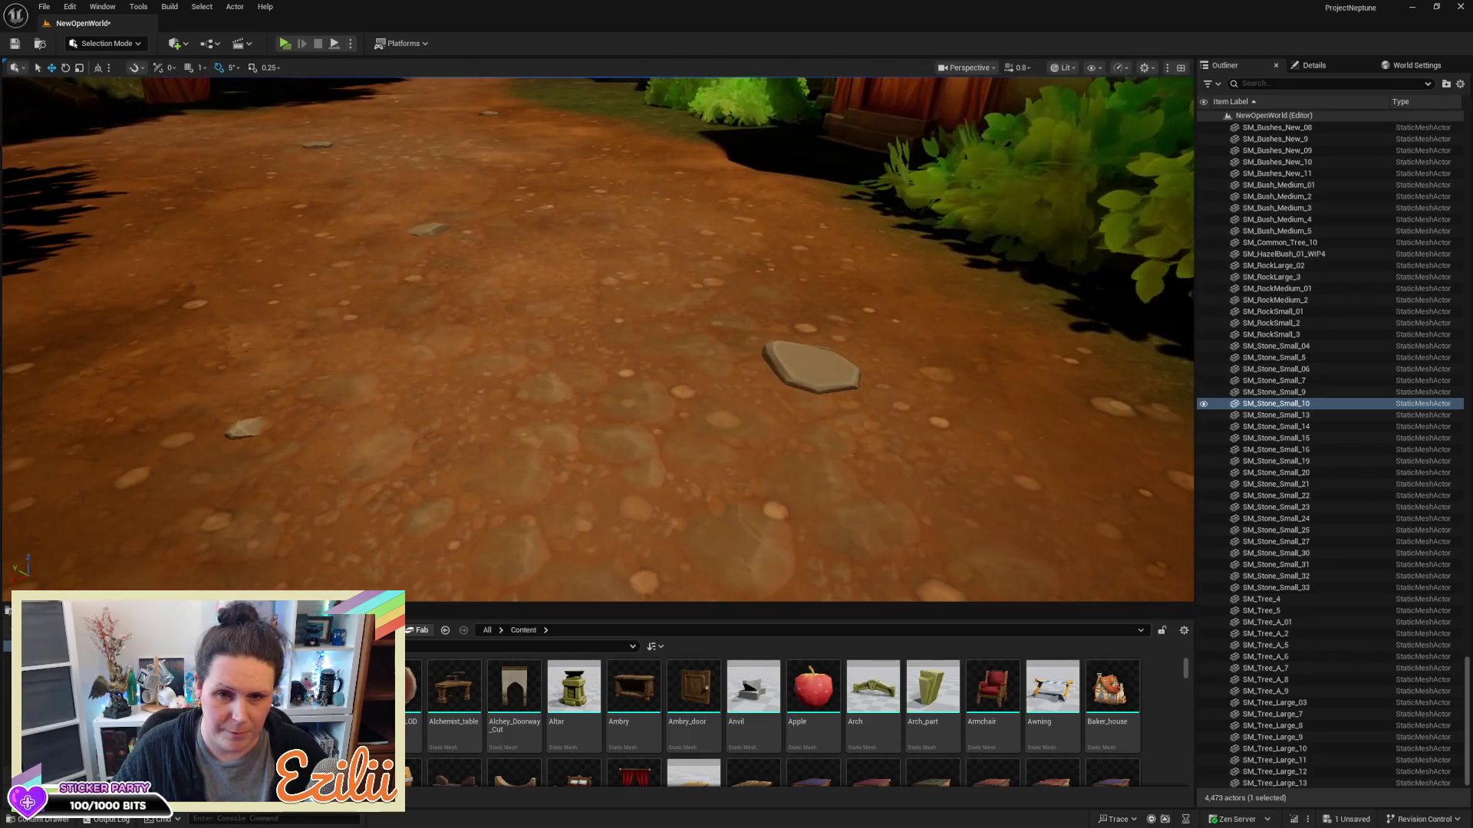
Fly along the path to the bench and nudge SM_Stone_Small_5 slightly into place
click(805, 380)
drag(598, 338, 599, 307)
key(f)
drag(595, 493, 596, 460)
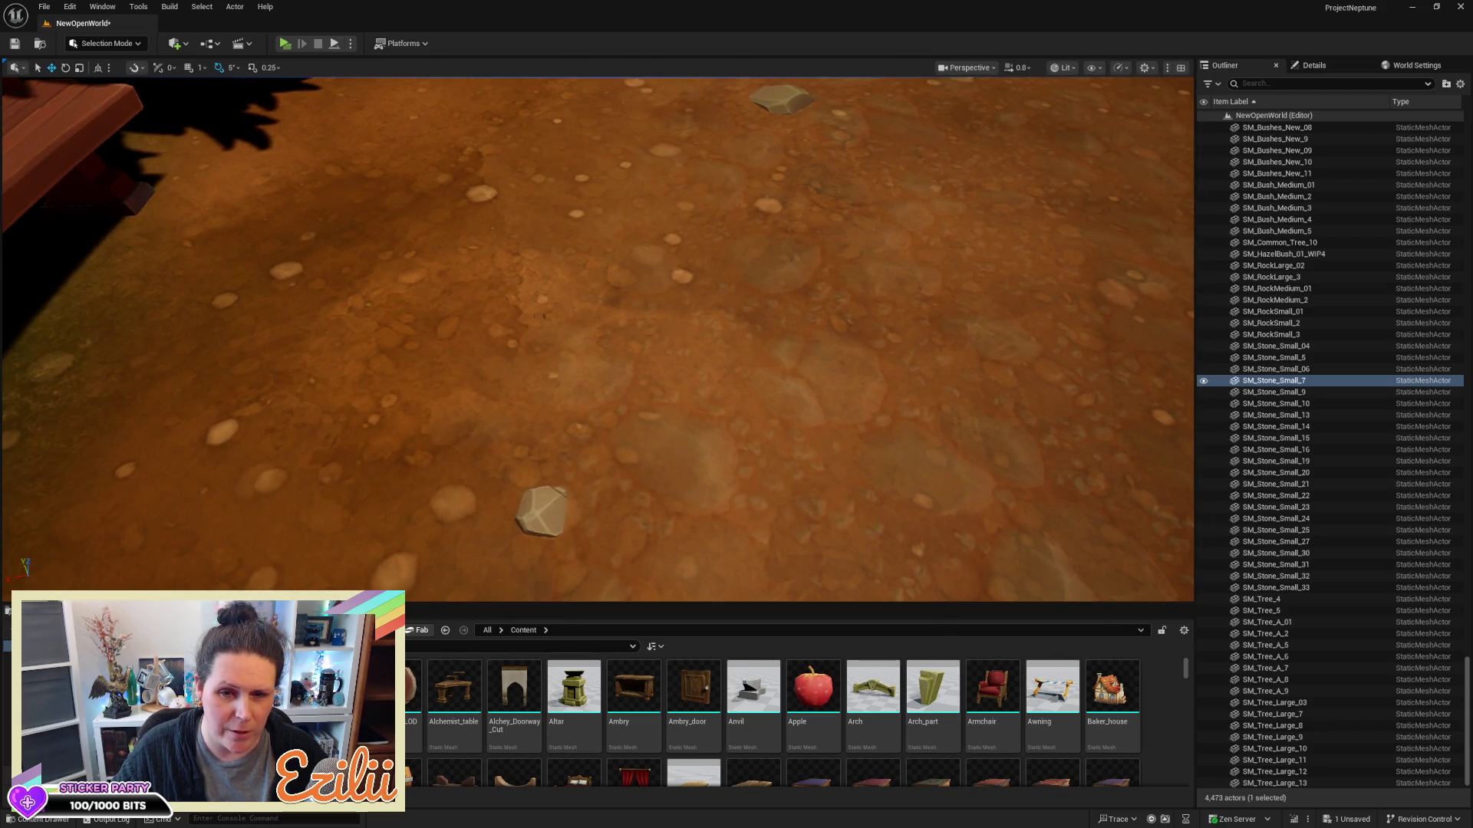
click(547, 510)
drag(664, 382, 702, 341)
drag(459, 360, 451, 413)
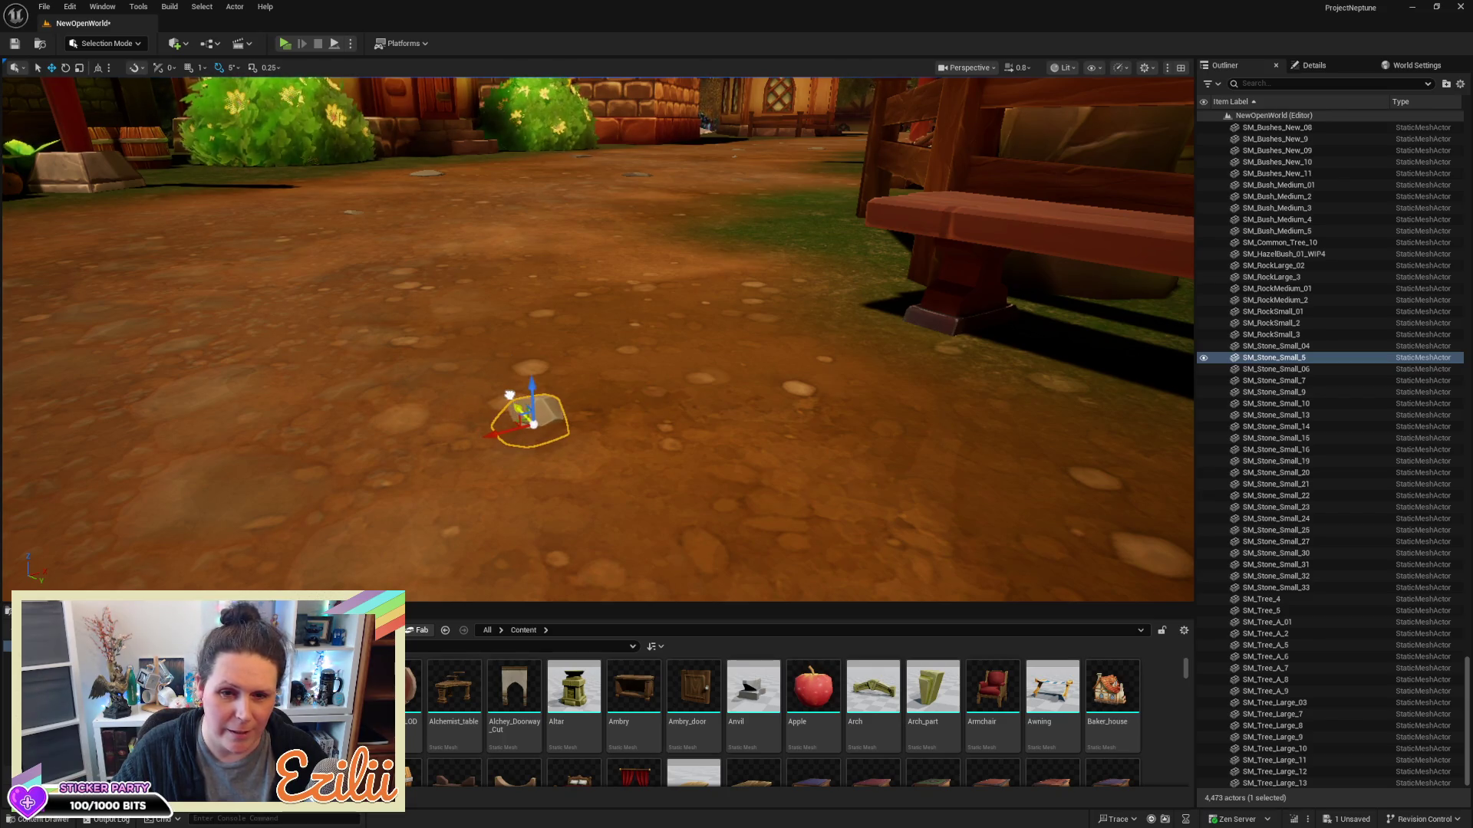
mouse_move(604, 465)
mouse_down()
mouse_move(605, 480)
mouse_move(605, 465)
mouse_up()
drag(520, 366, 525, 373)
Pull back over the village street and select stone SM_Stone_Small_06
drag(599, 345, 599, 292)
mouse_move(542, 398)
mouse_down()
mouse_move(542, 384)
mouse_move(542, 398)
mouse_up()
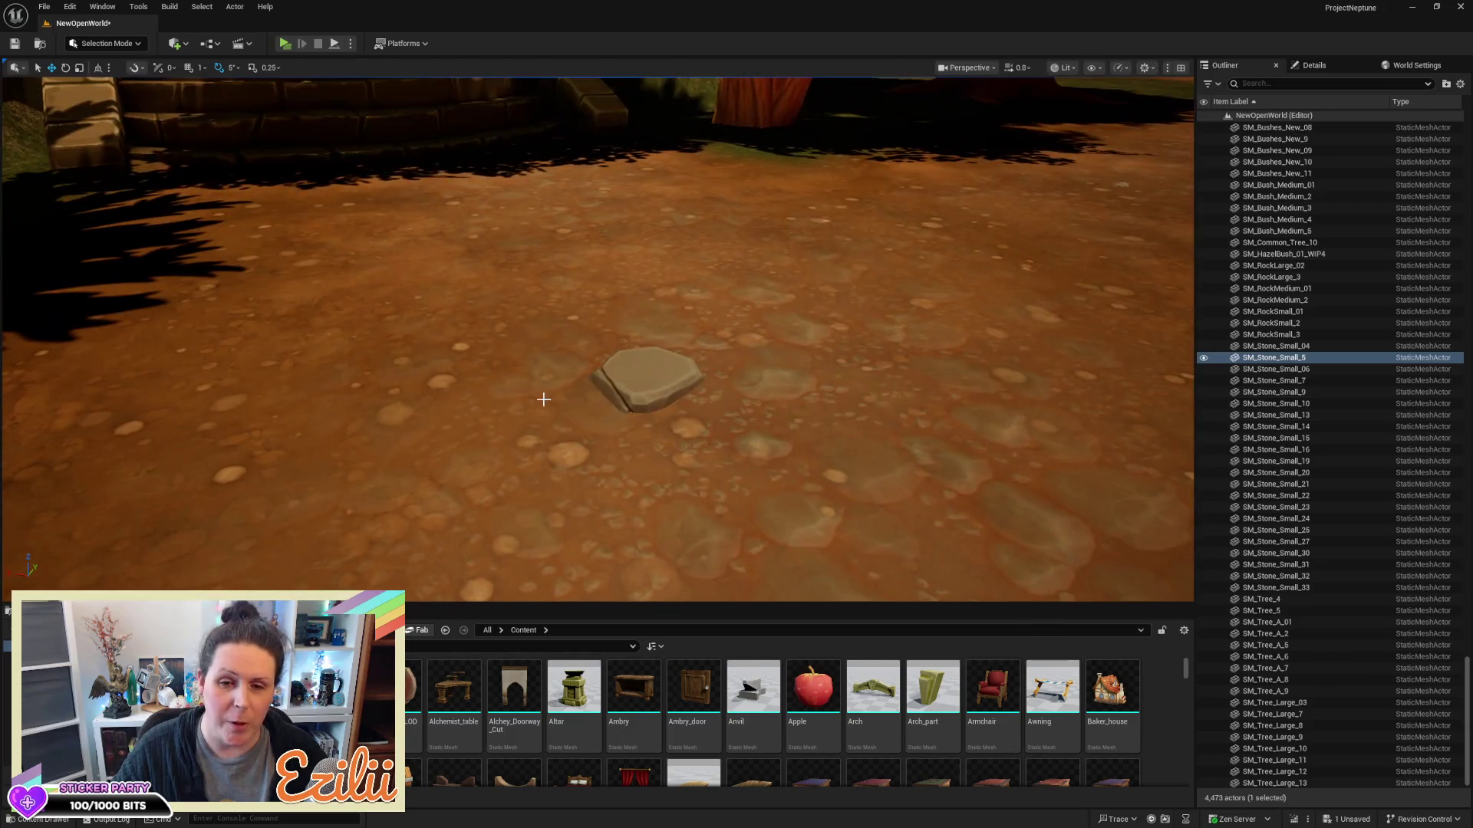
click(649, 392)
mouse_move(649, 392)
mouse_down()
mouse_move(649, 445)
mouse_move(649, 376)
mouse_up()
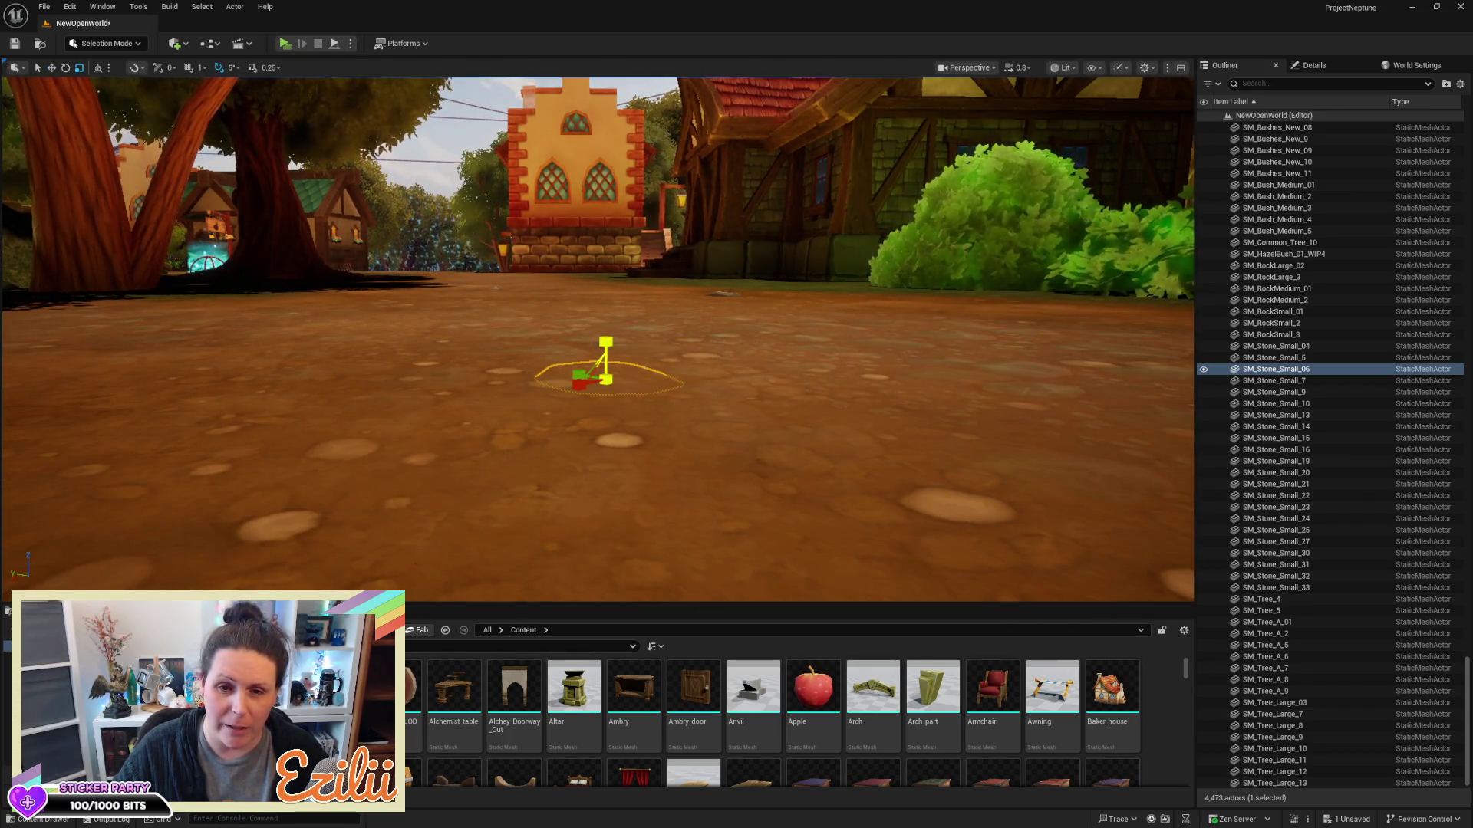
Raise SM_Stone_Small_06 slightly onto the path surface, then select another nearby stone
key(w)
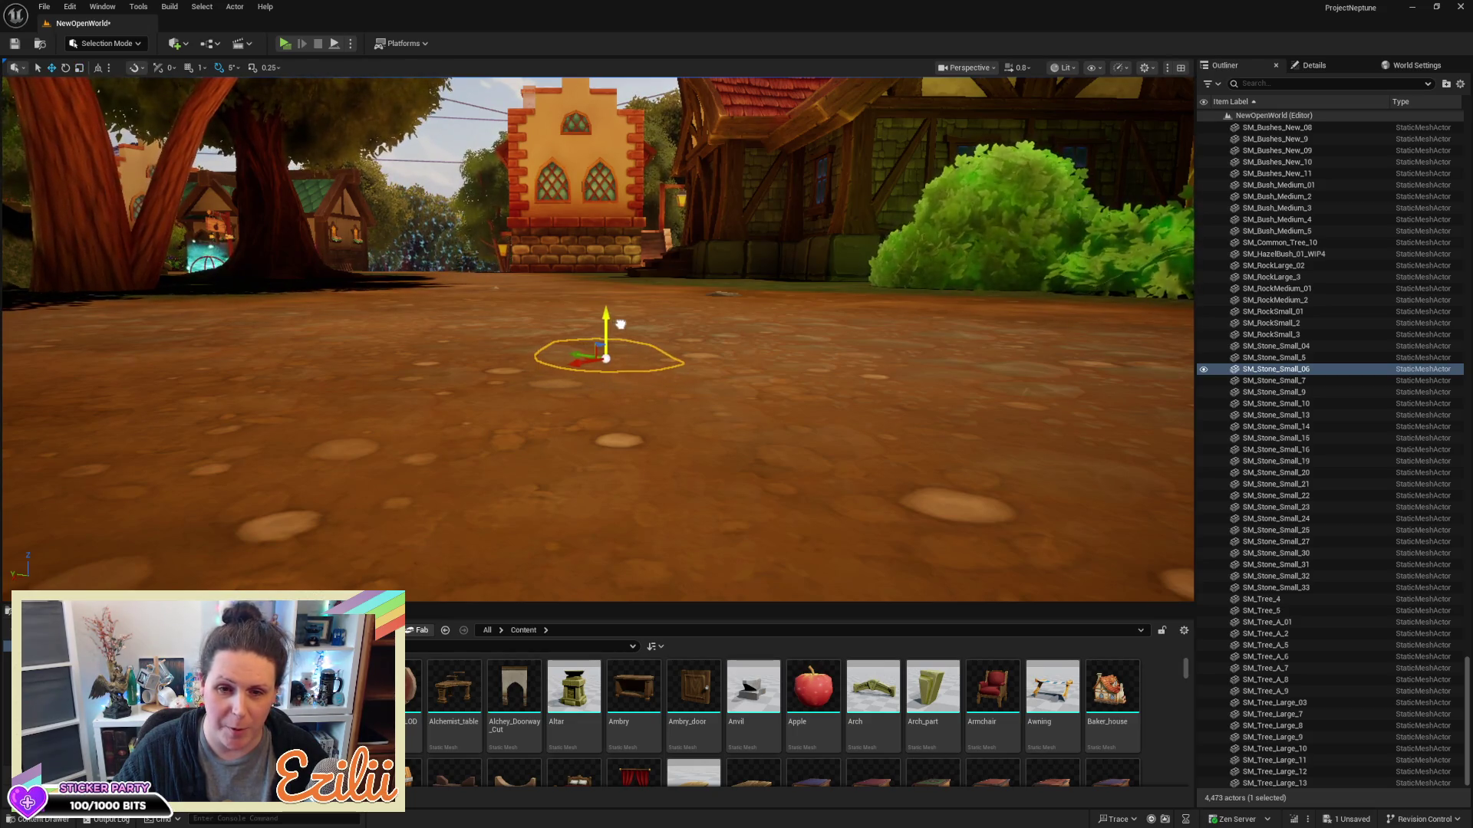
drag(622, 321, 740, 371)
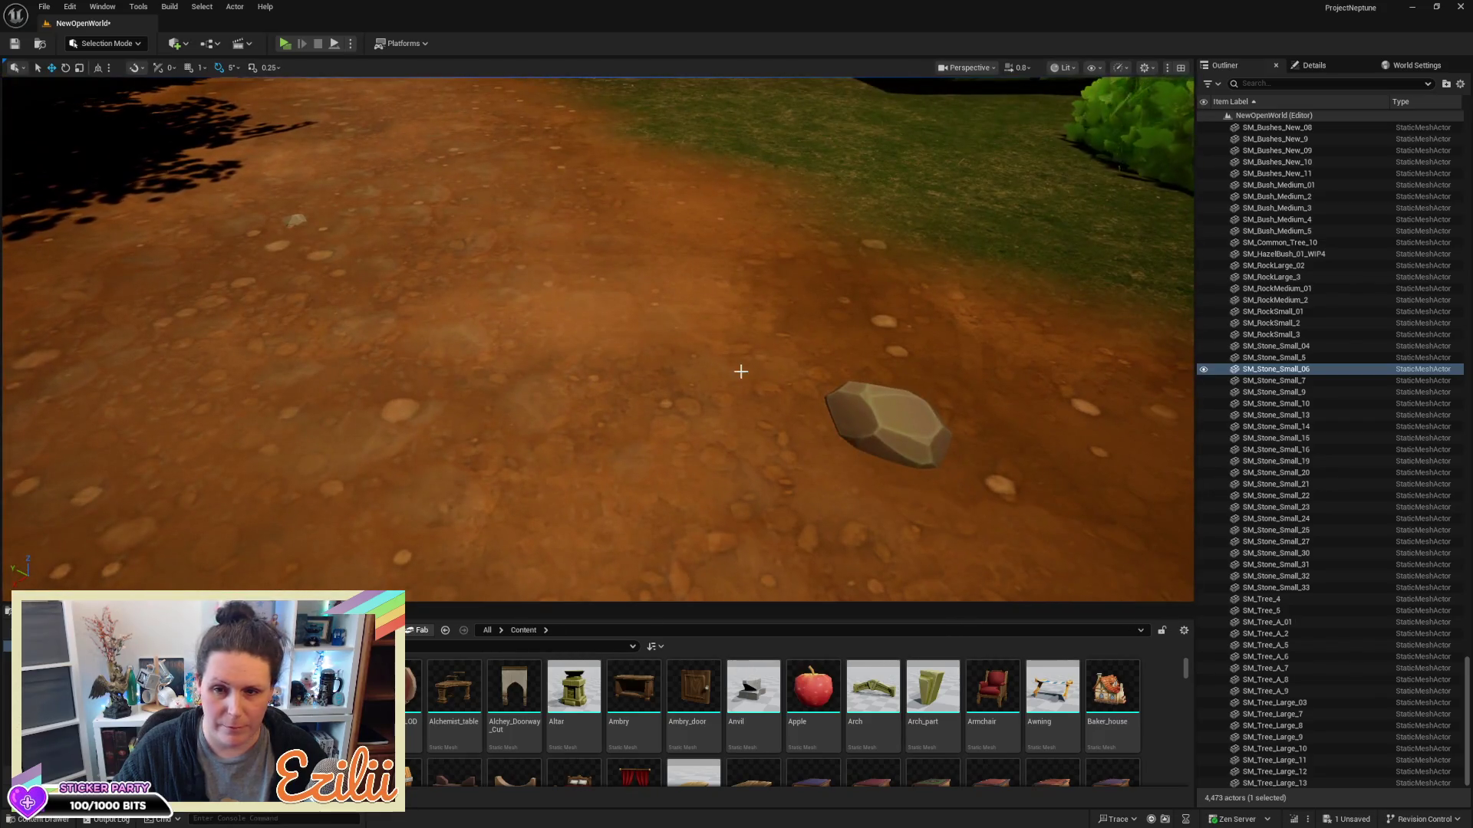
click(886, 422)
mouse_move(886, 422)
mouse_down()
mouse_move(805, 491)
mouse_move(643, 448)
mouse_up()
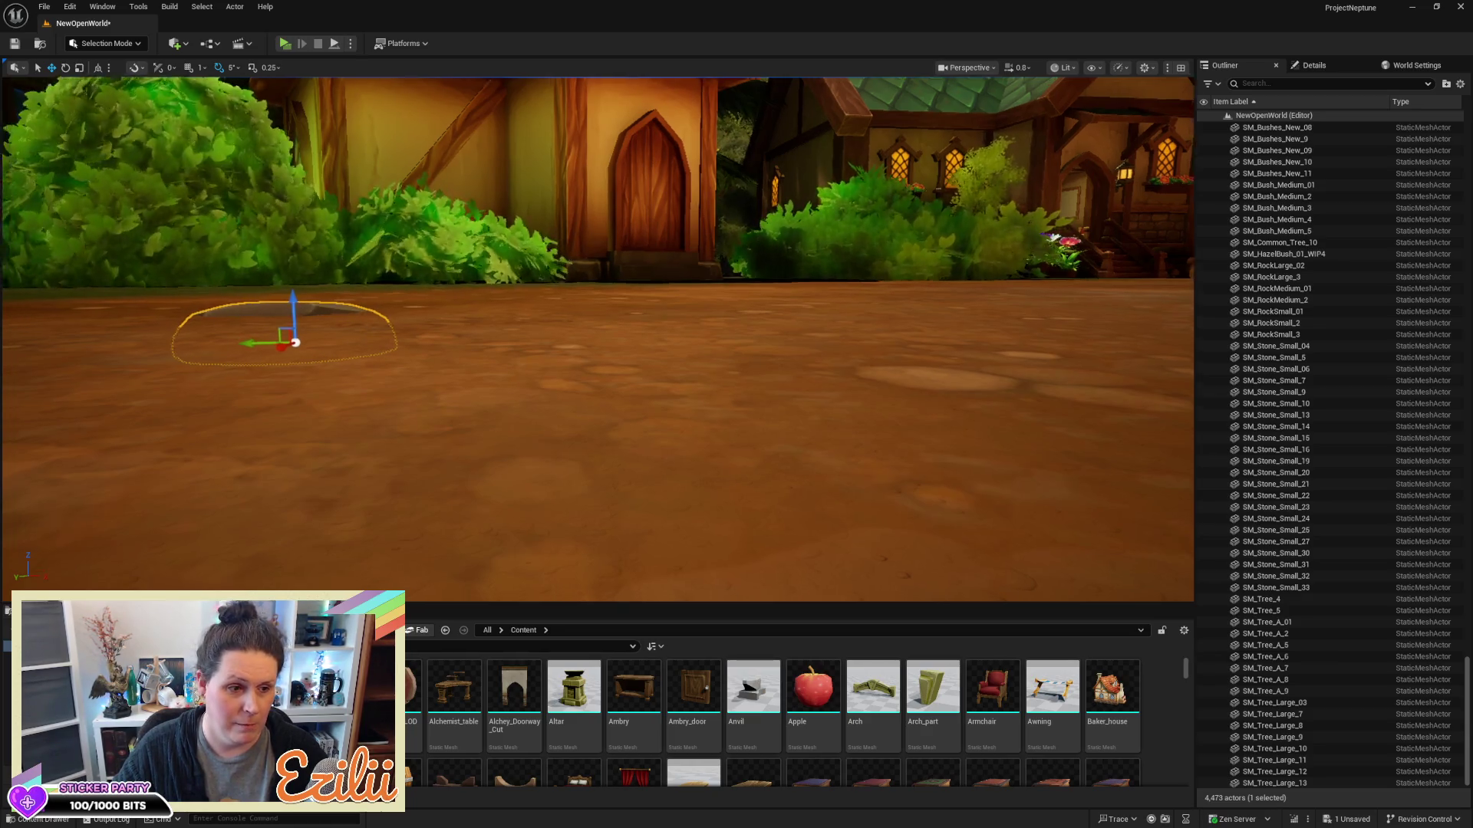
drag(643, 449, 675, 418)
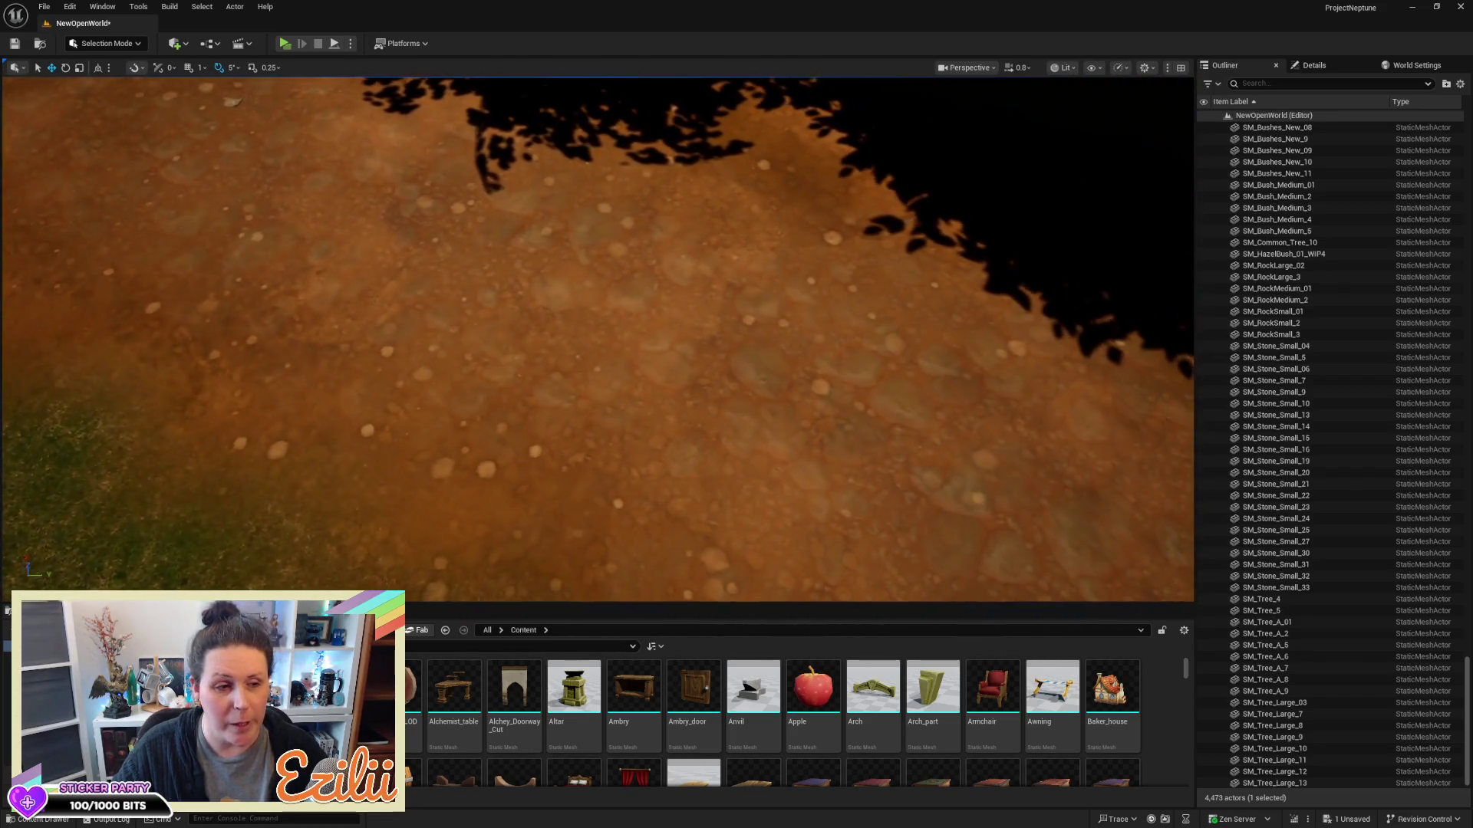
drag(675, 418, 675, 399)
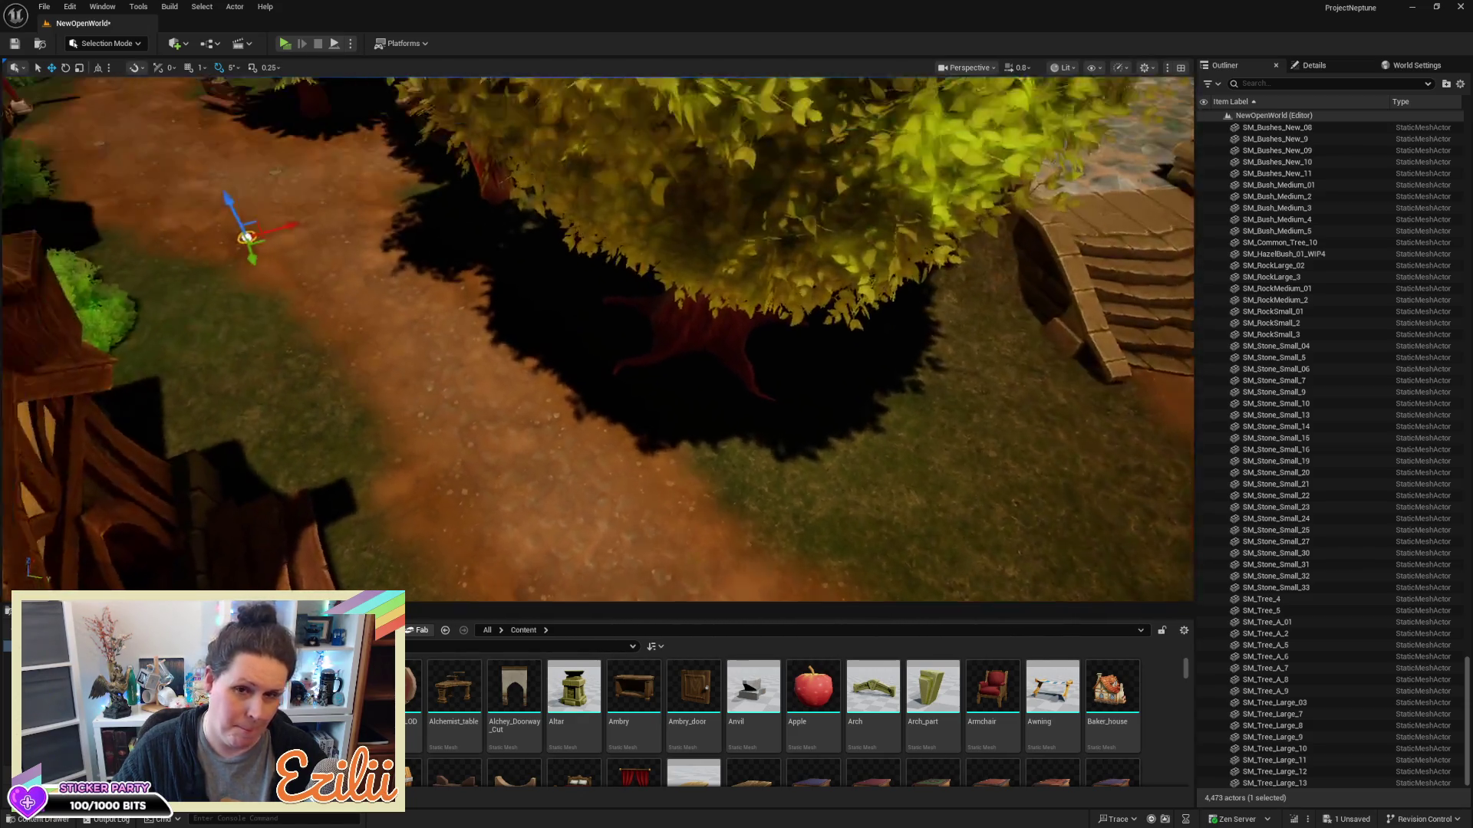
drag(675, 399, 675, 430)
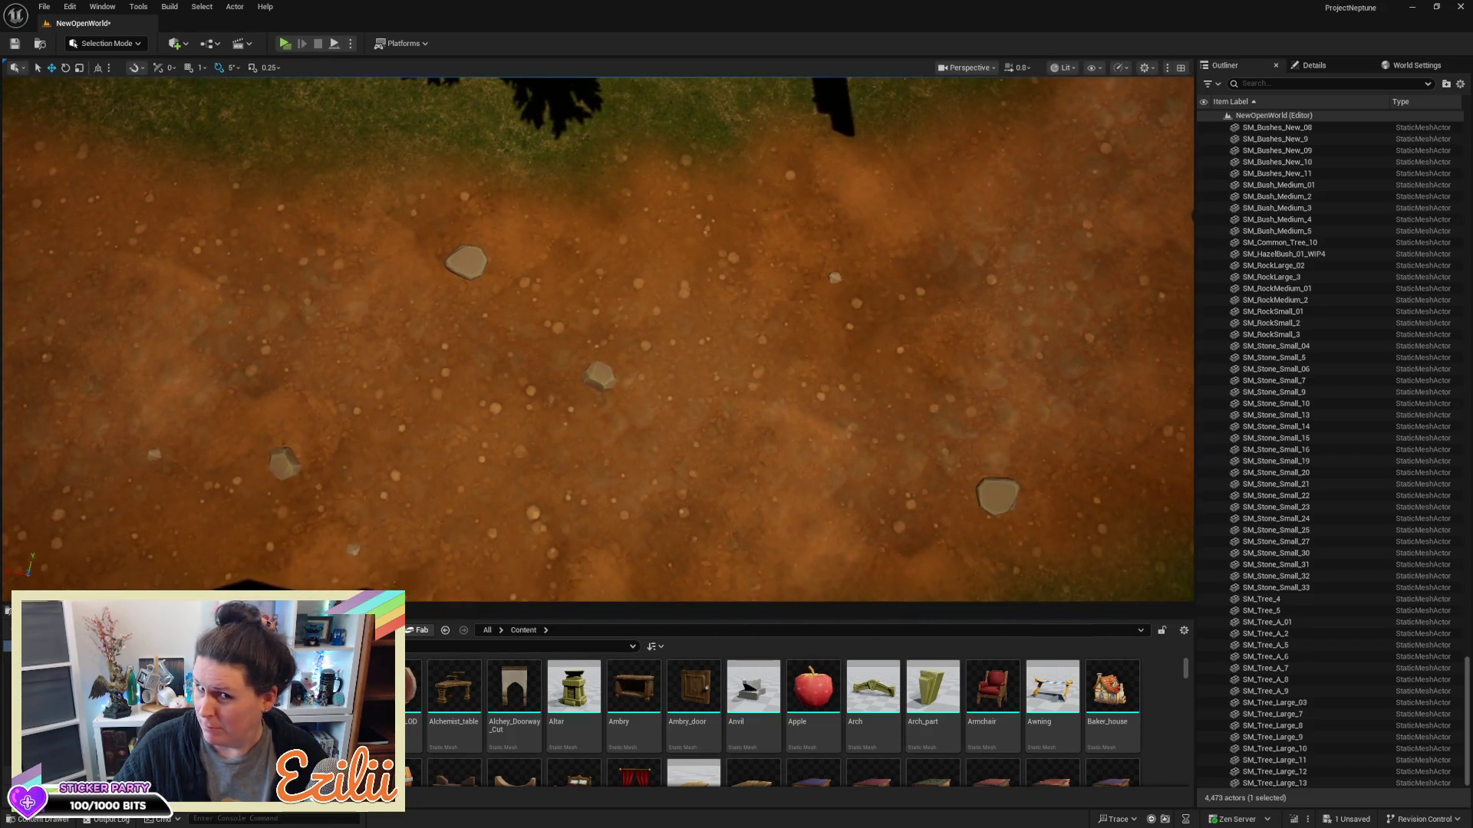
Fly over the path stones toward the building steps and select SM_Stone_Small_21
key(w)
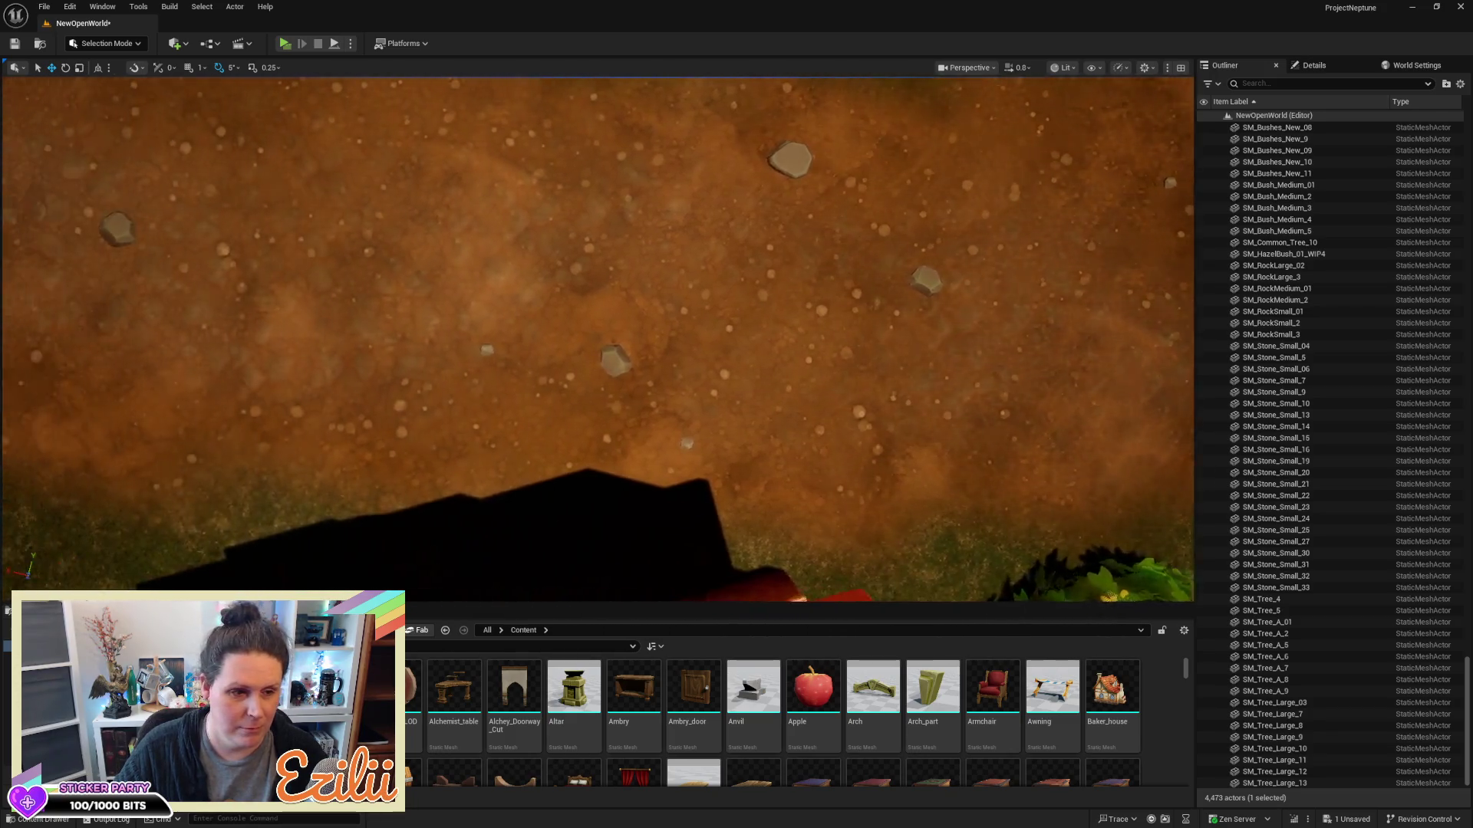
key(a)
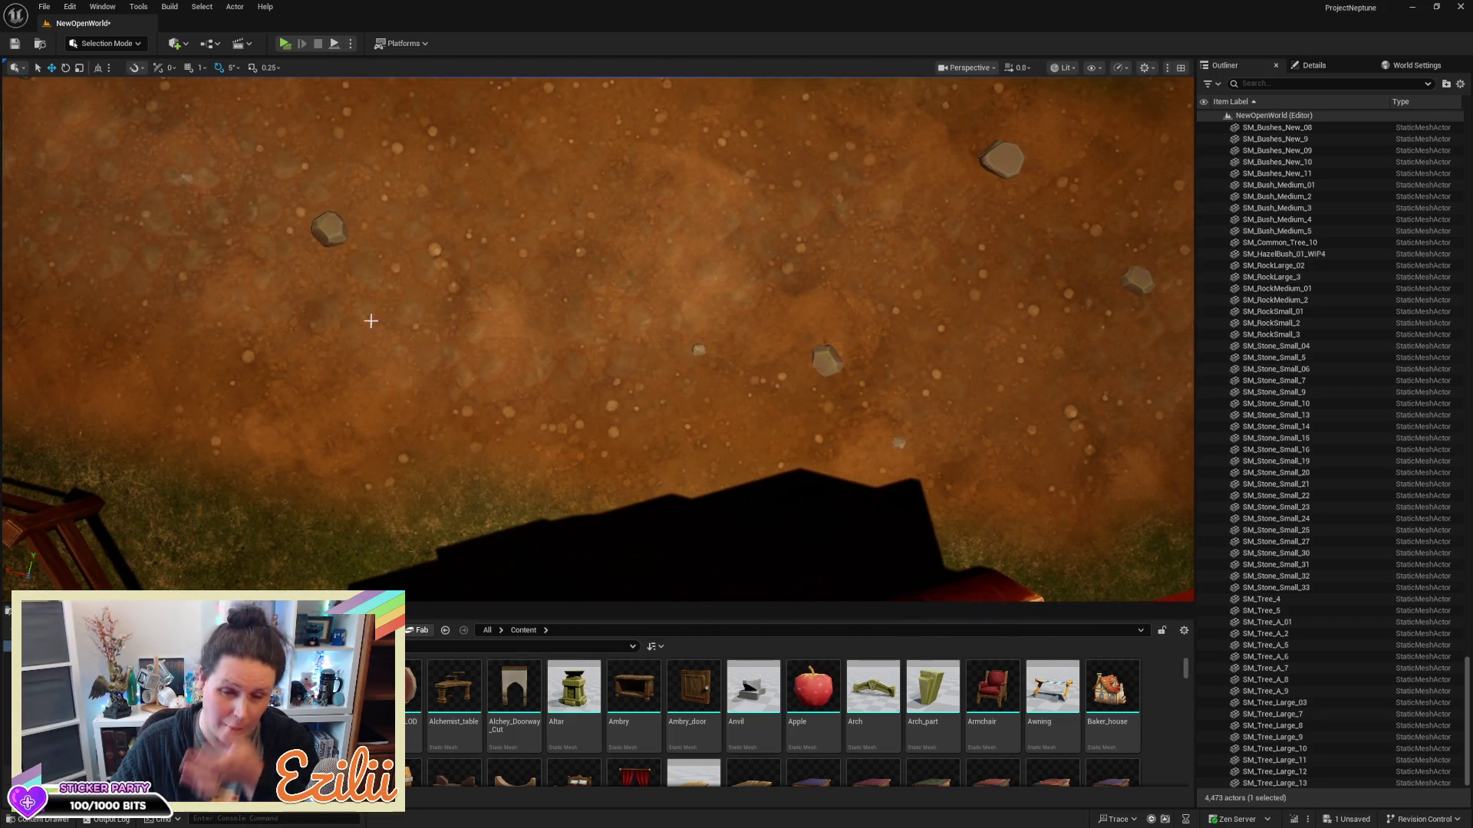
drag(370, 320, 371, 321)
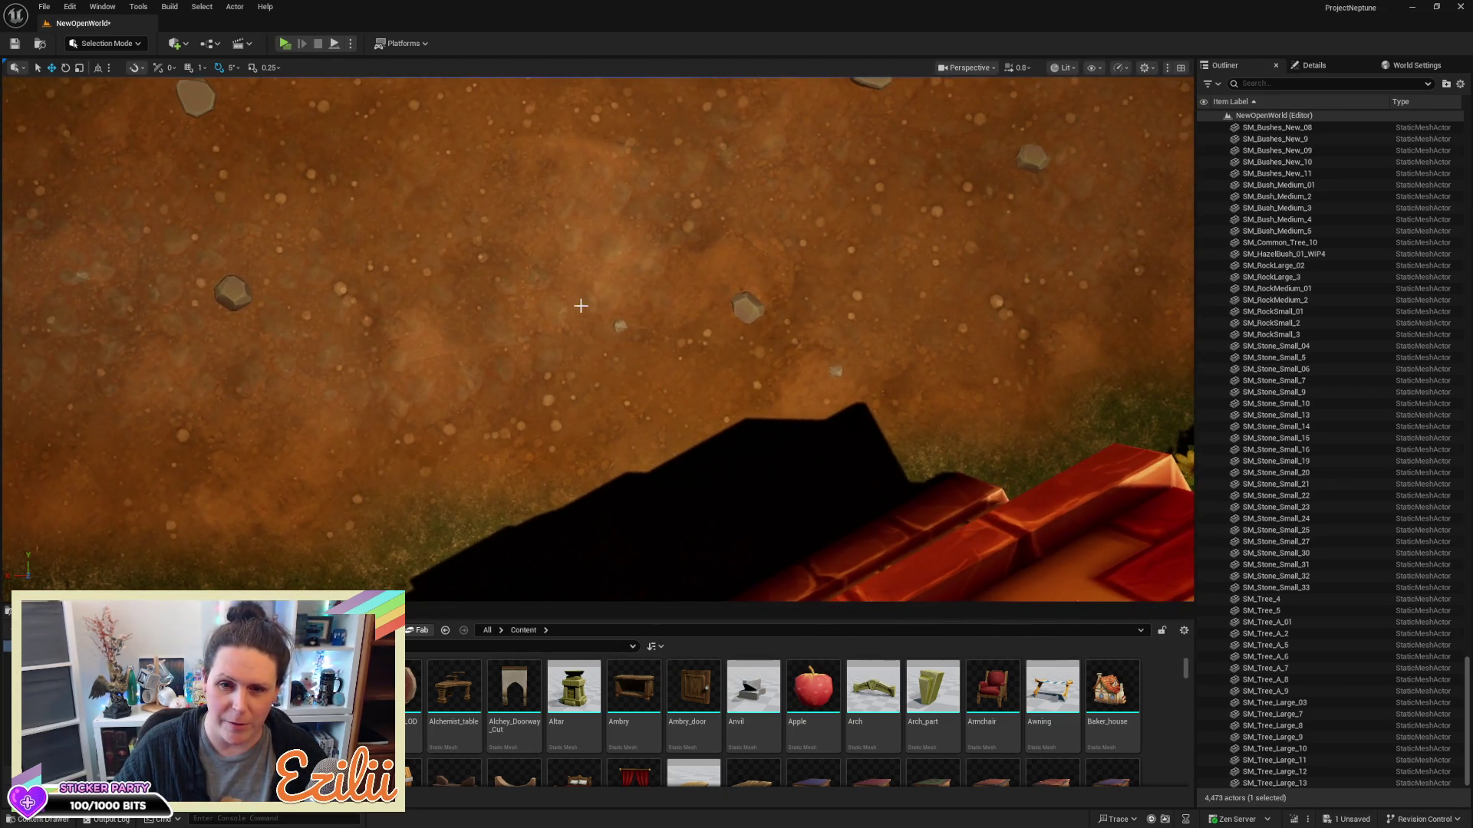
drag(619, 329, 618, 333)
click(619, 333)
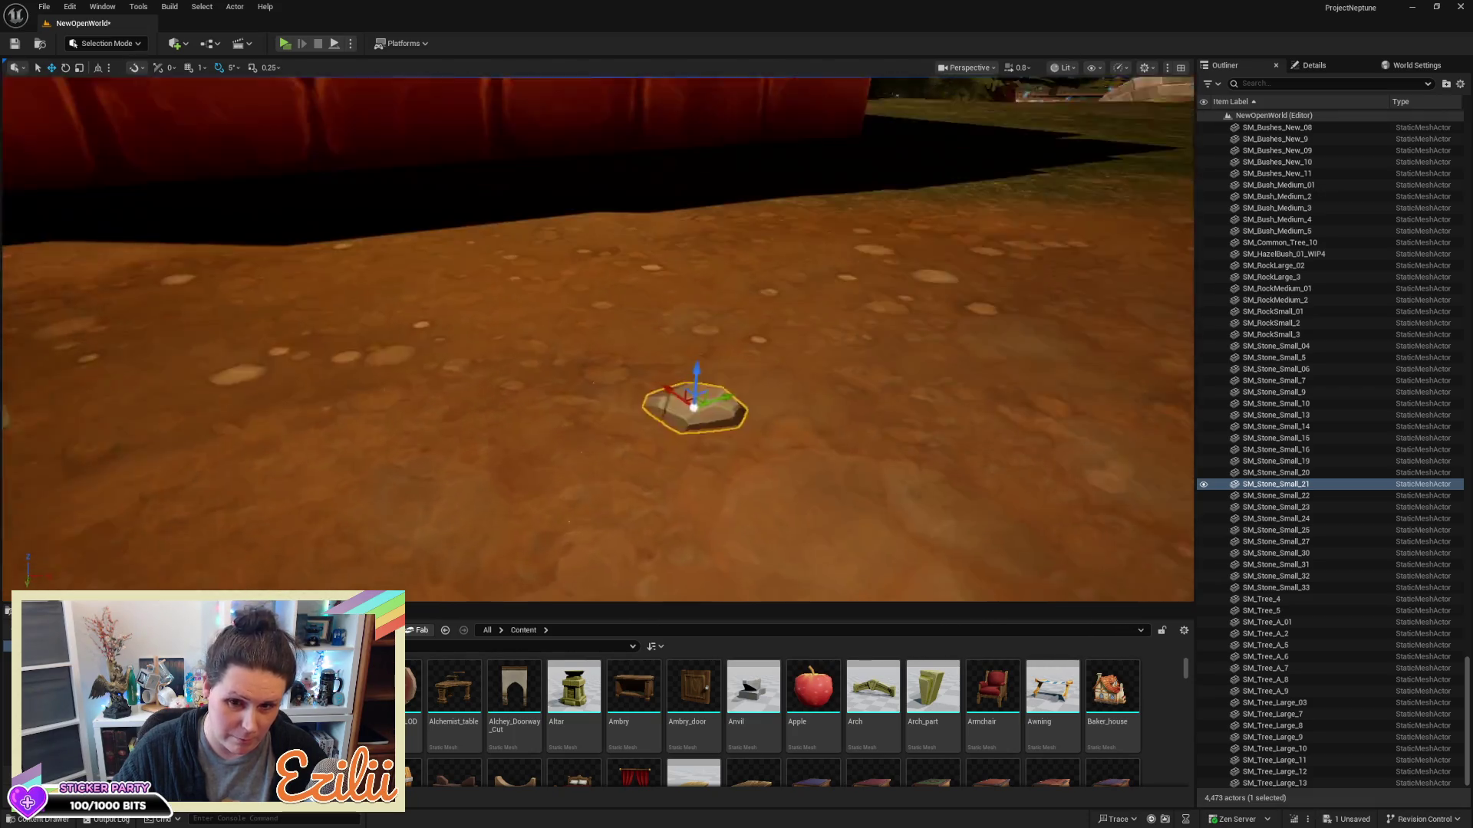
Switch SM_Stone_Small_21 to rotation mode and select the next rock to adjust
key(e)
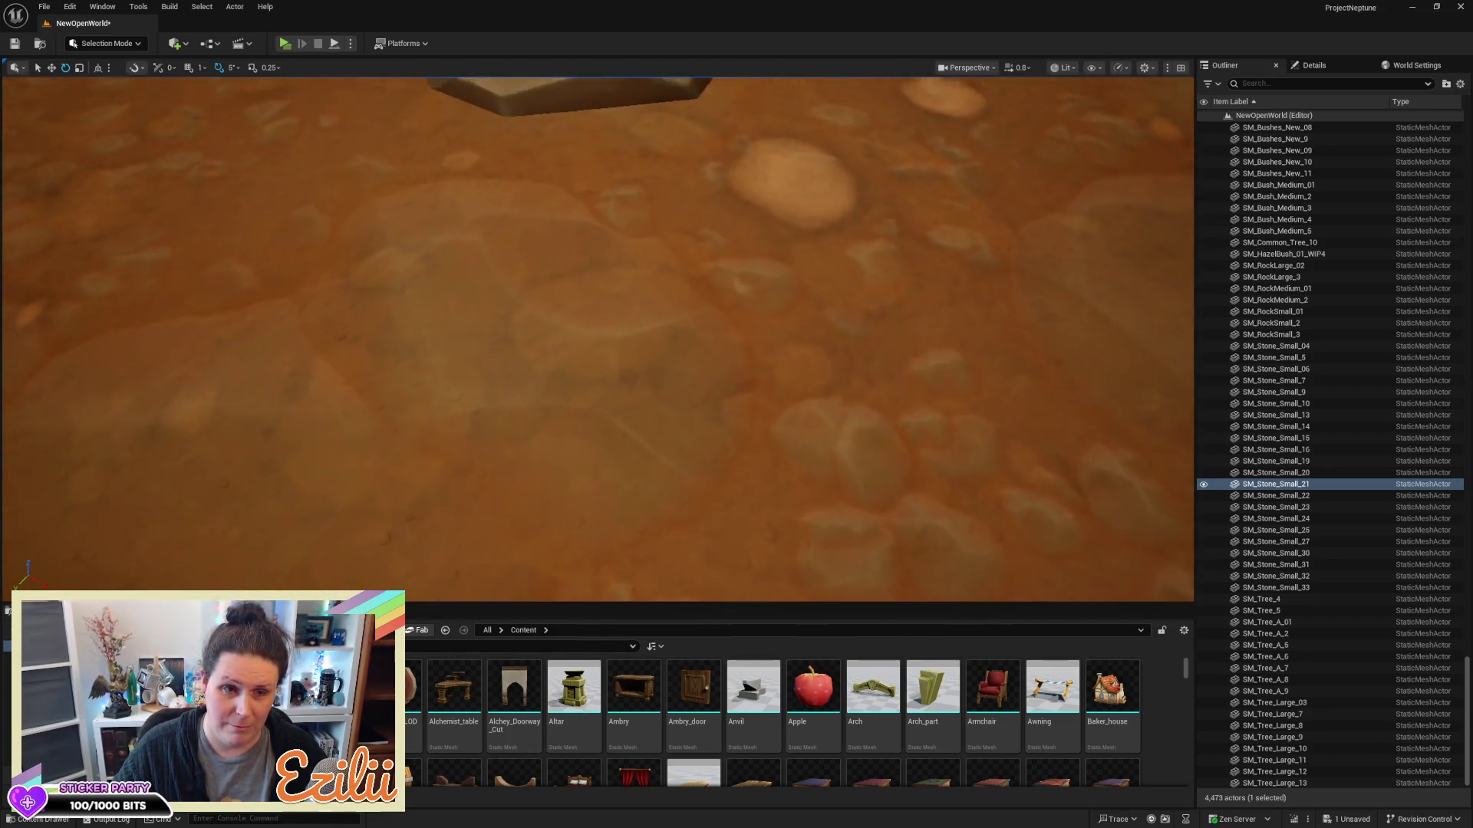
click(675, 213)
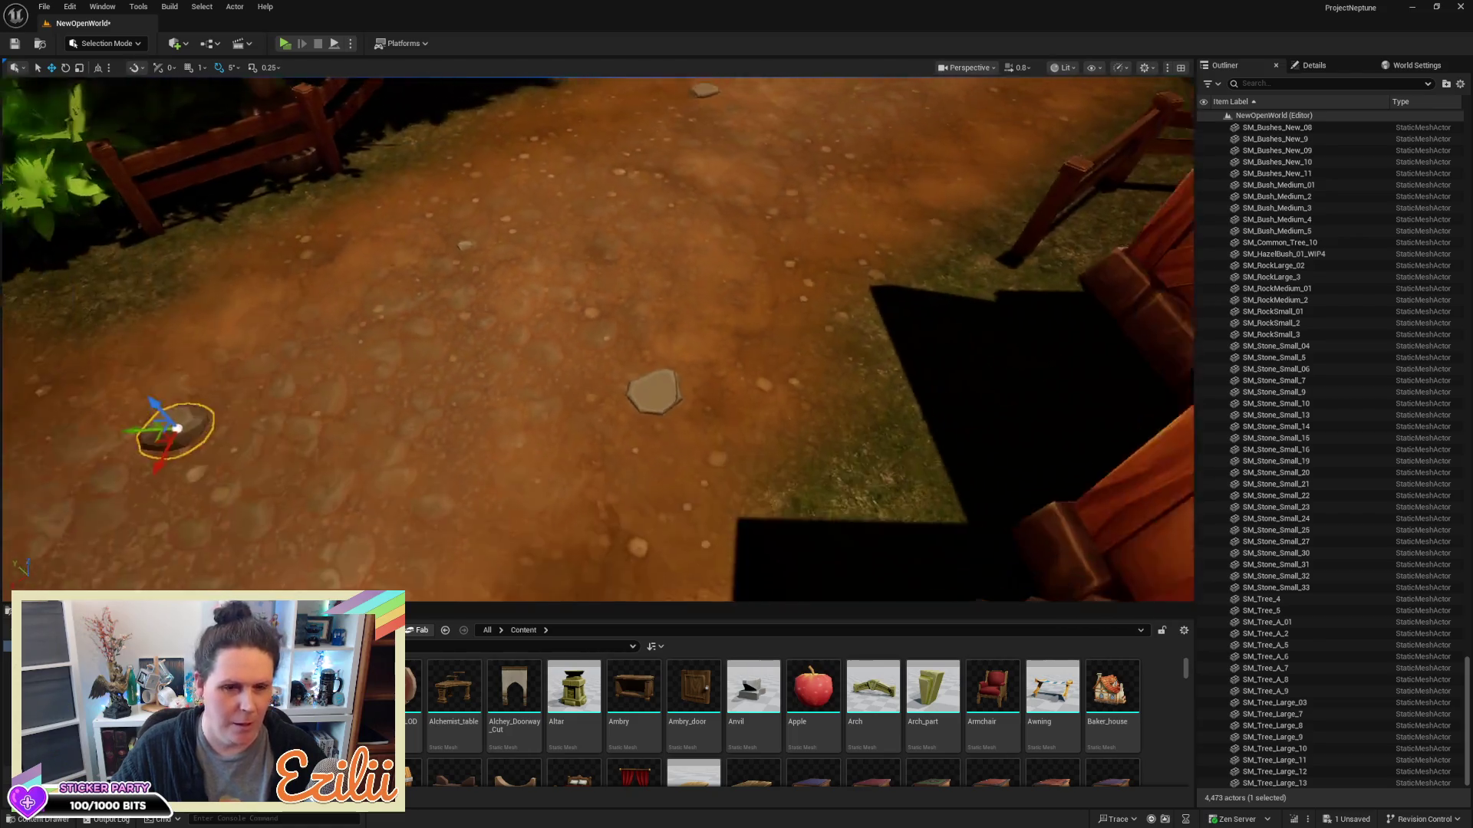
Fly back over the level to a top-down view of the dirt path
key(s)
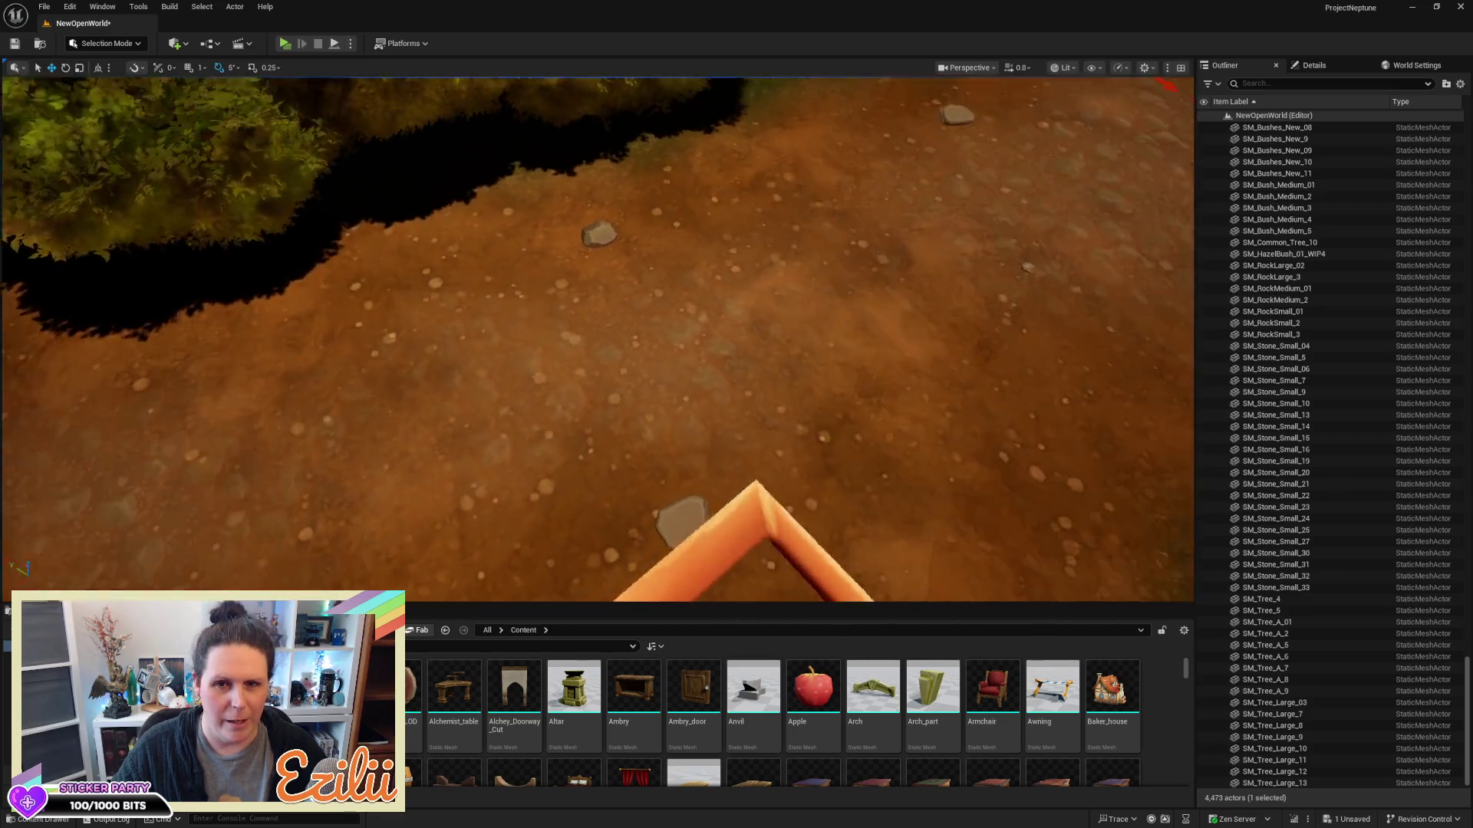
key(s)
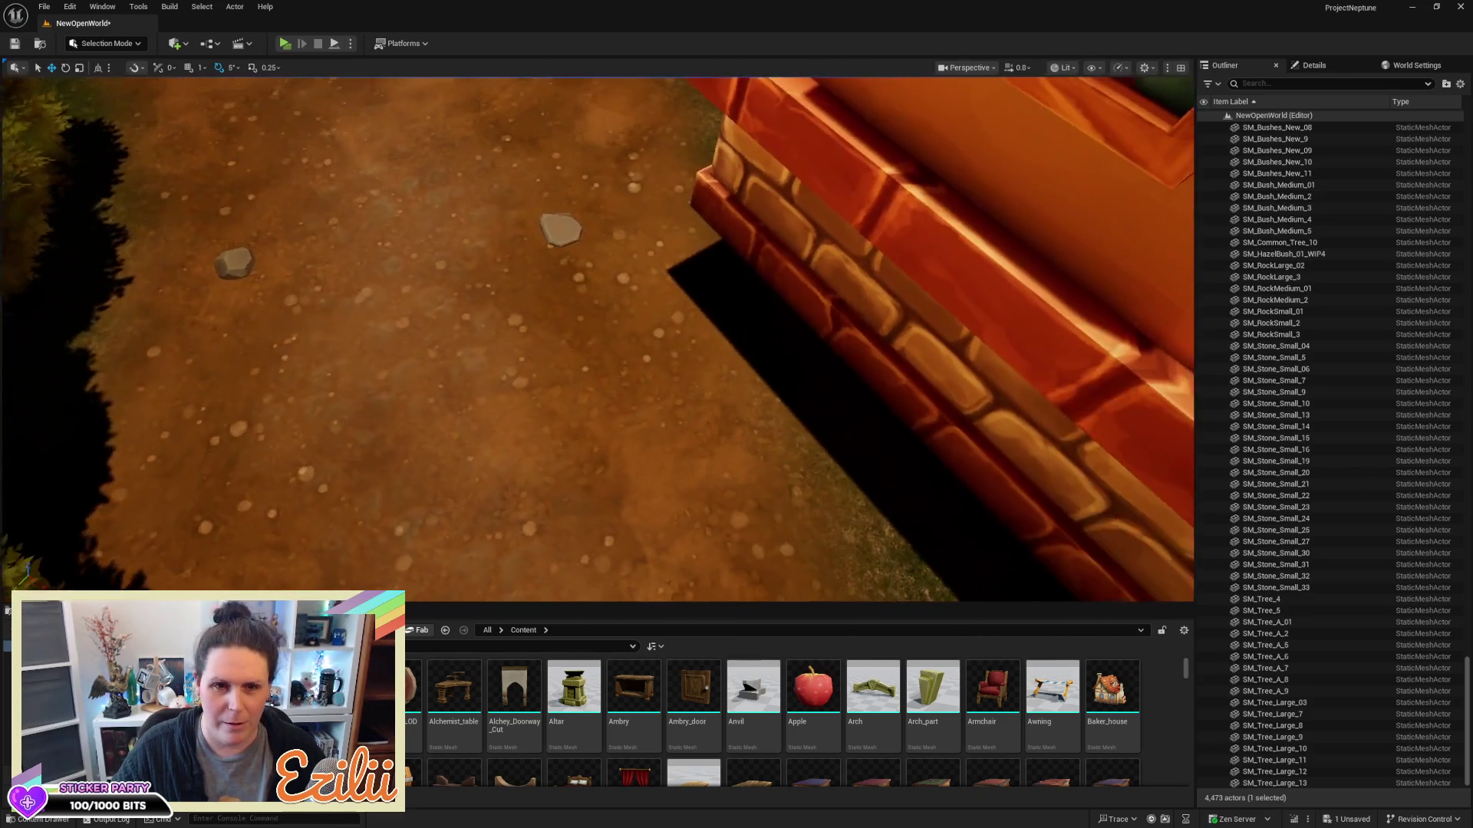
key(s)
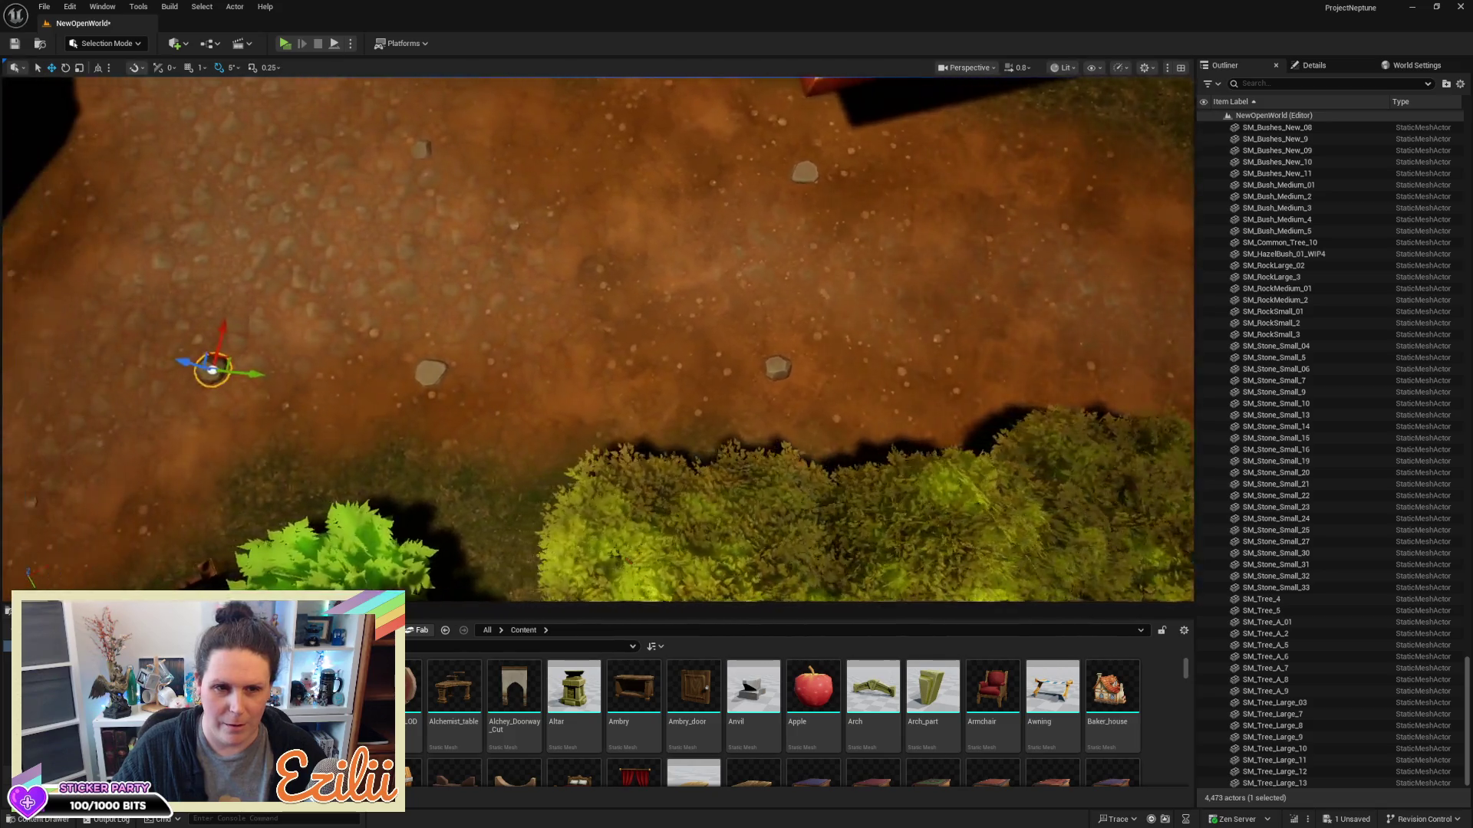
key(s)
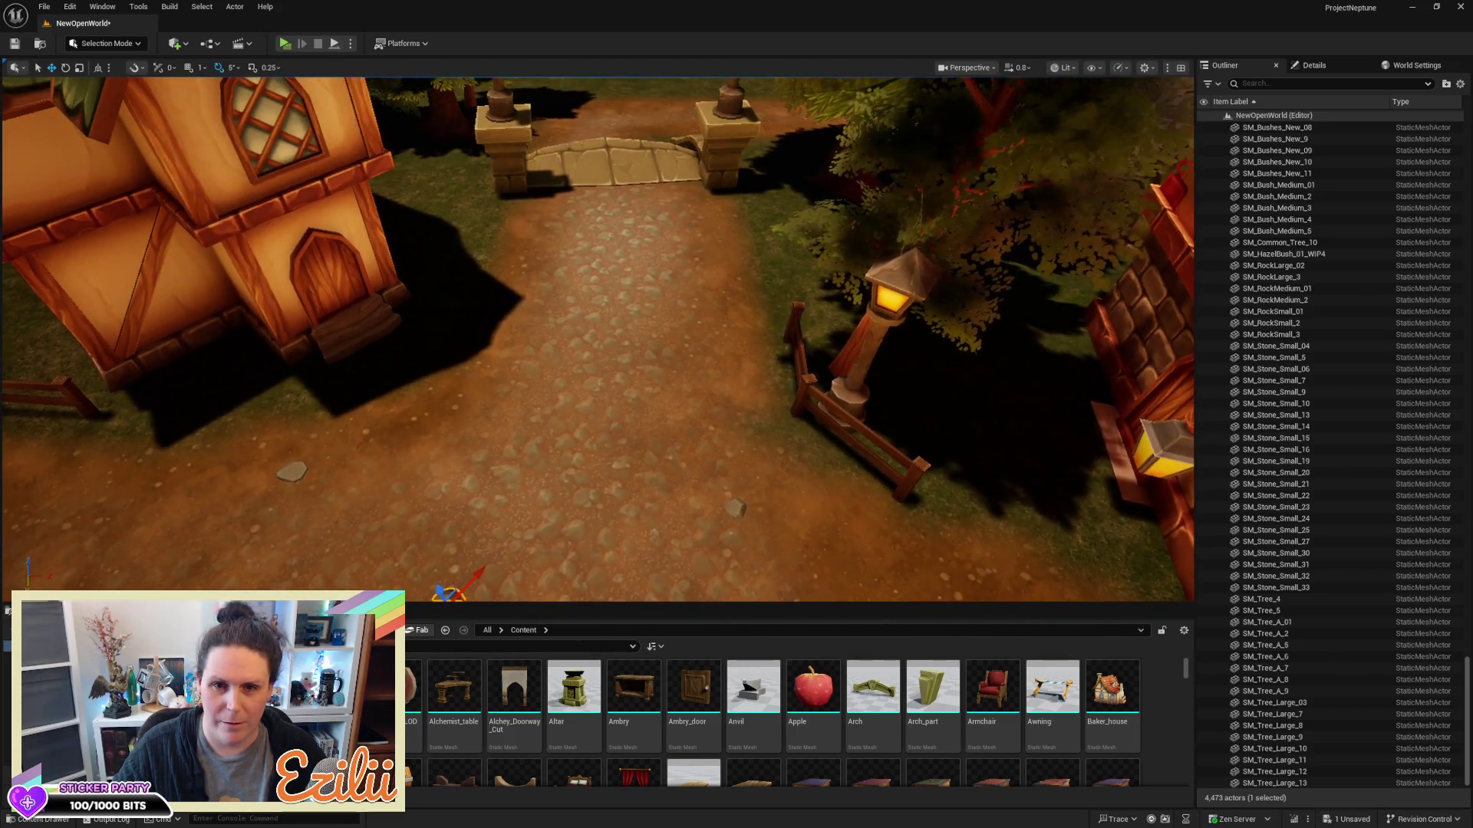
key(s)
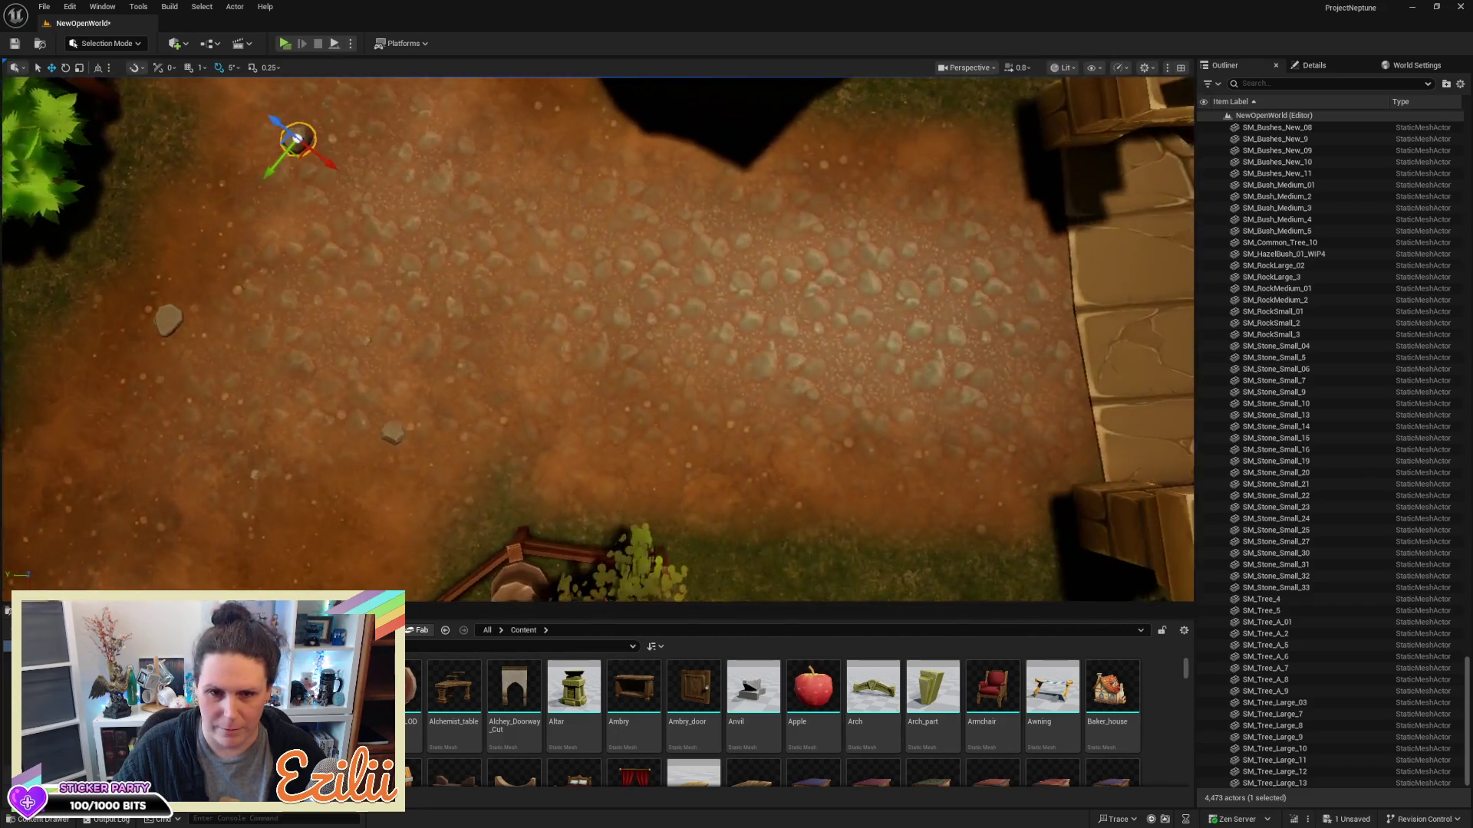
key(d)
Select six small rocks on the path, including SM_Stone_Small_24, 25, 27 and 30
click(374, 432)
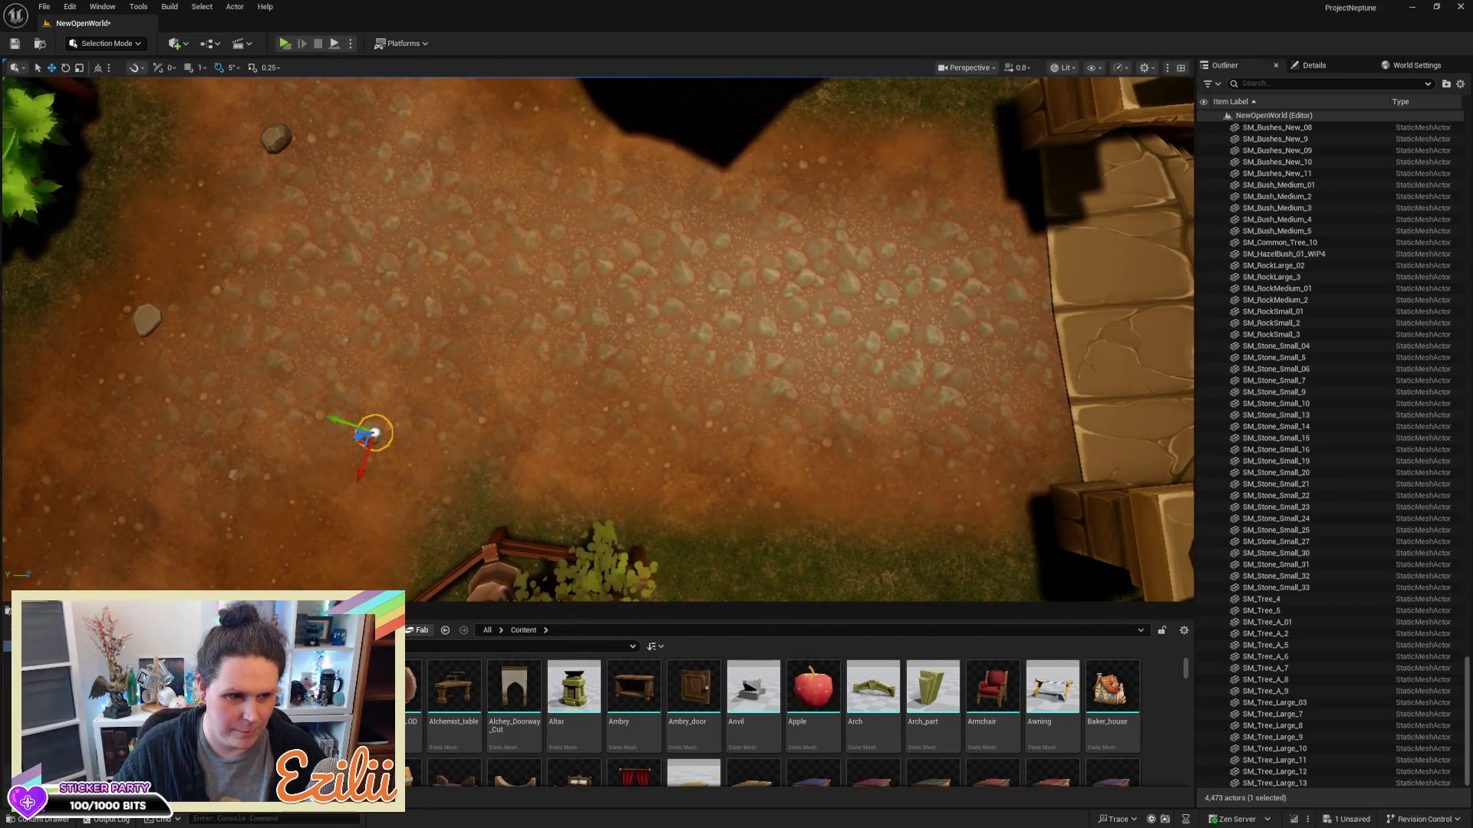
key(a)
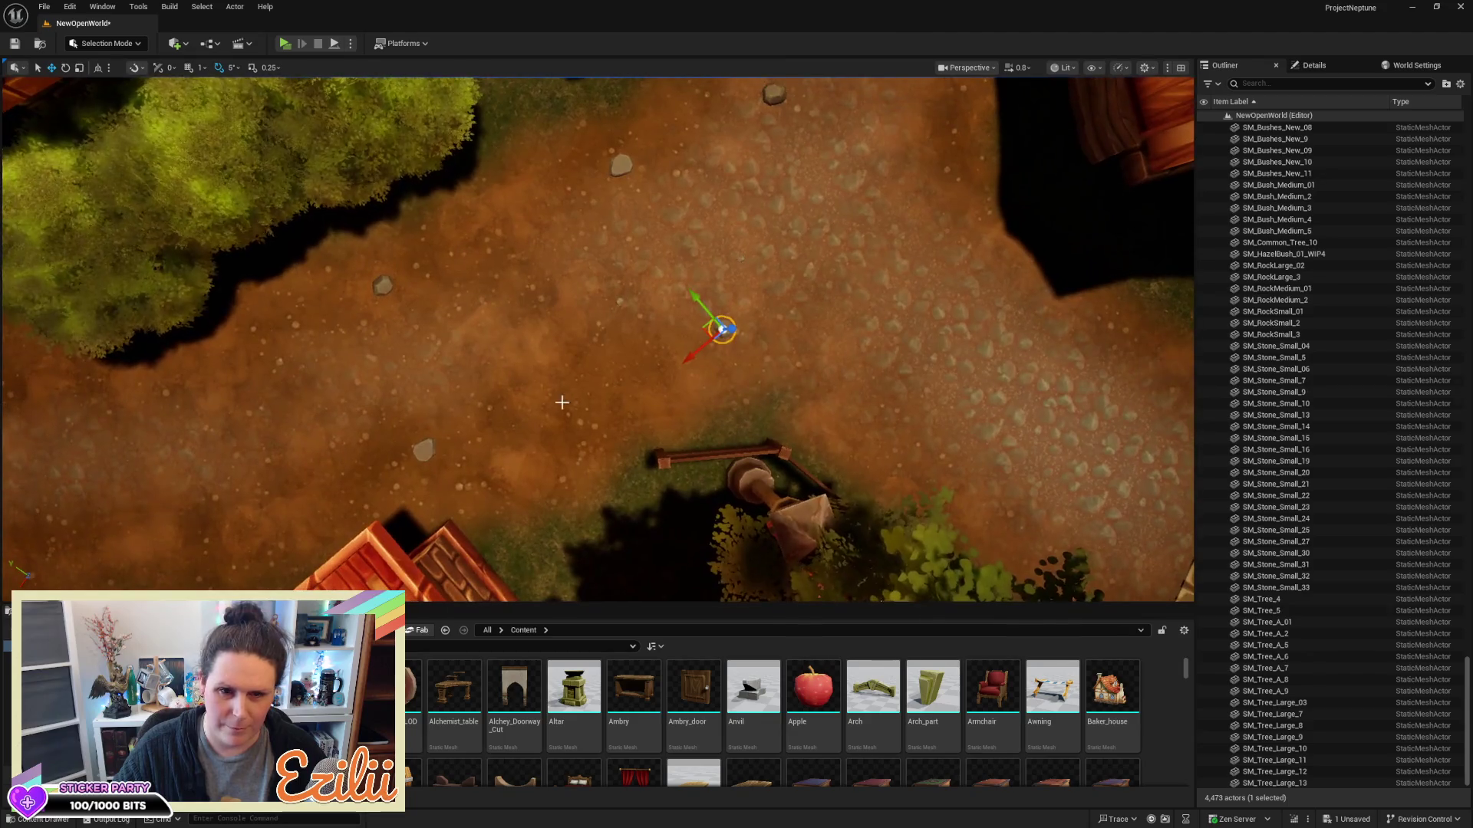
ctrl+click(422, 454)
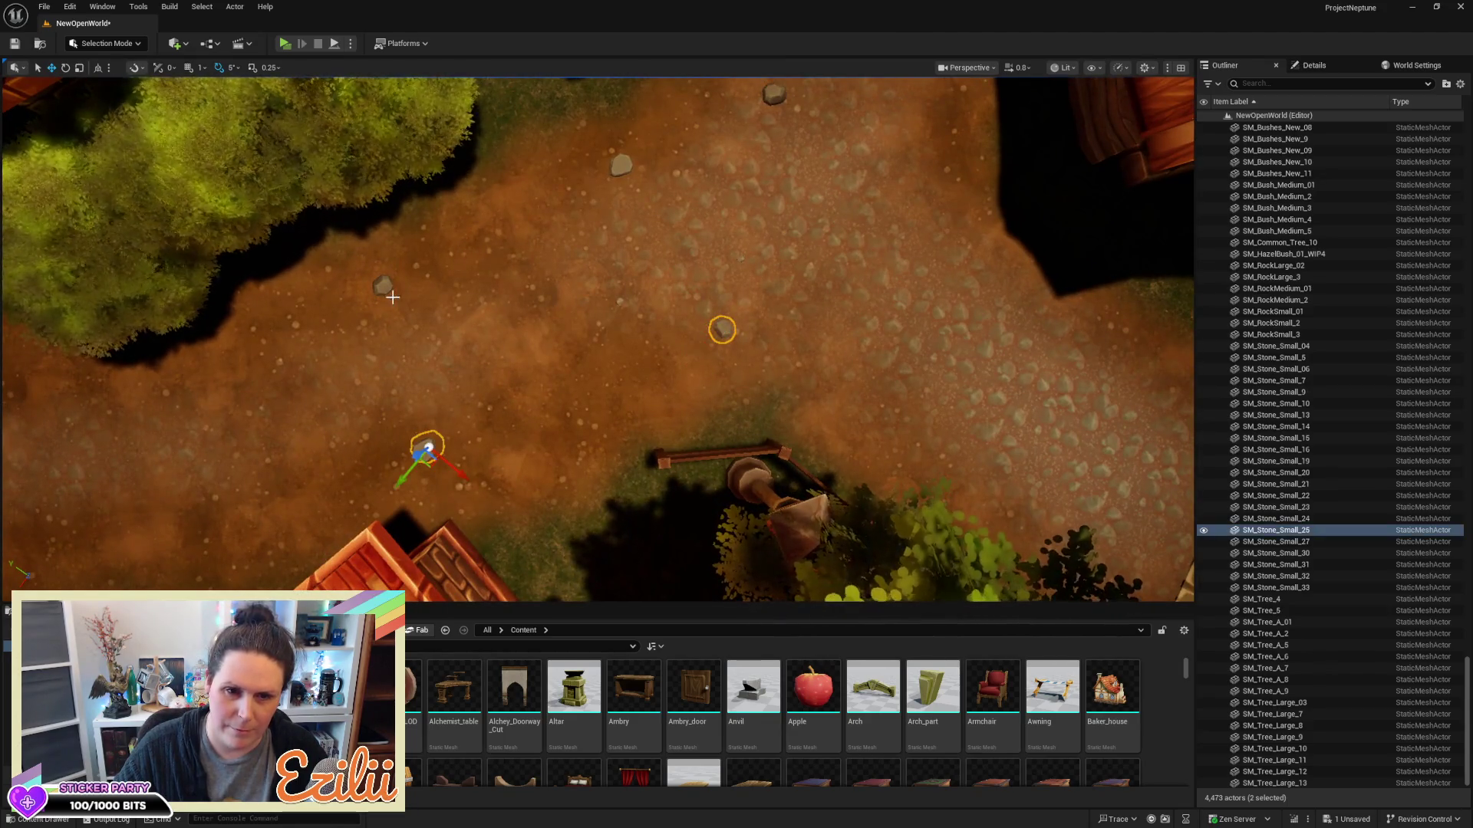
ctrl+click(617, 166)
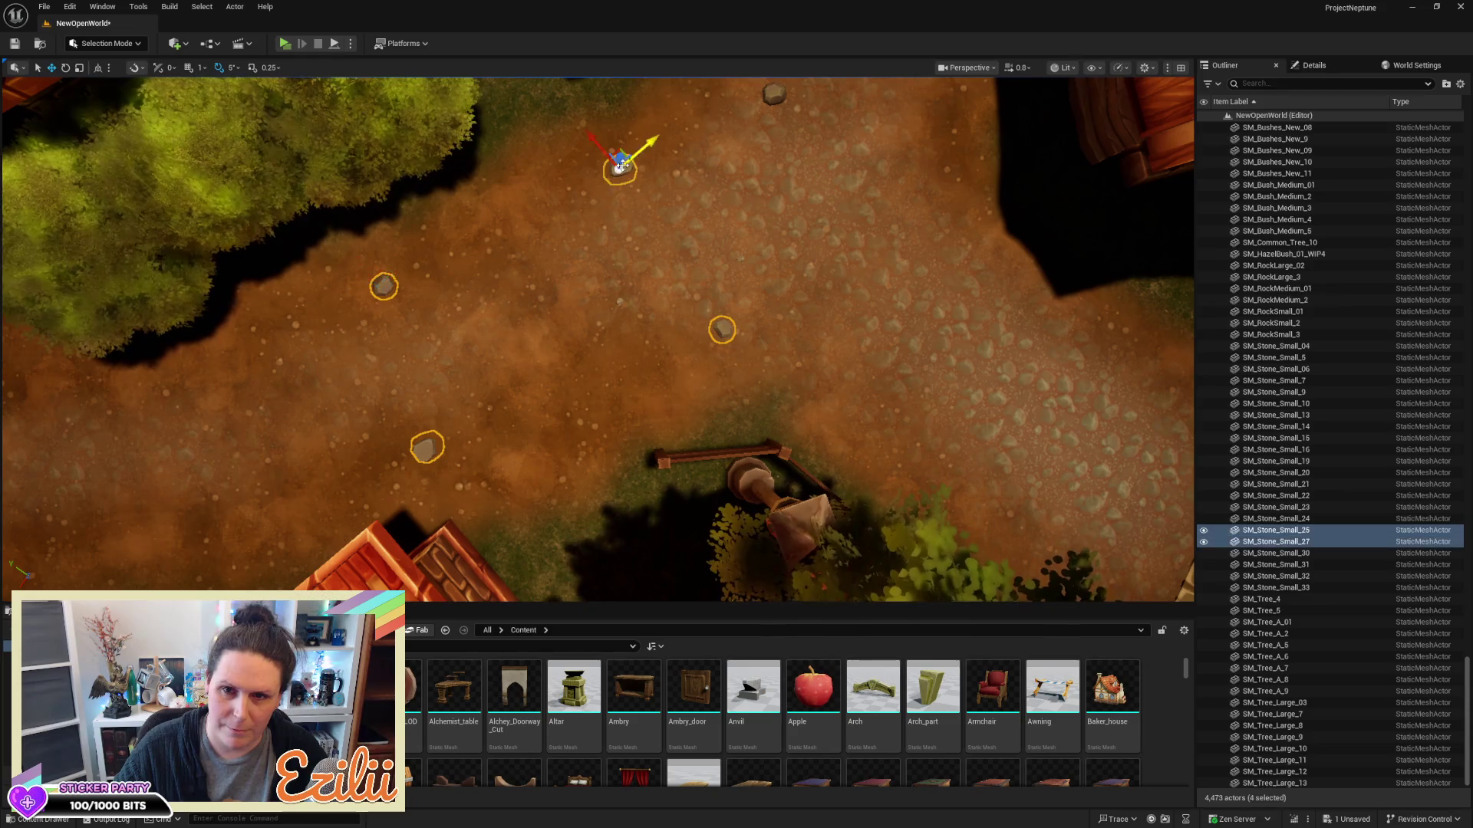
key(Up)
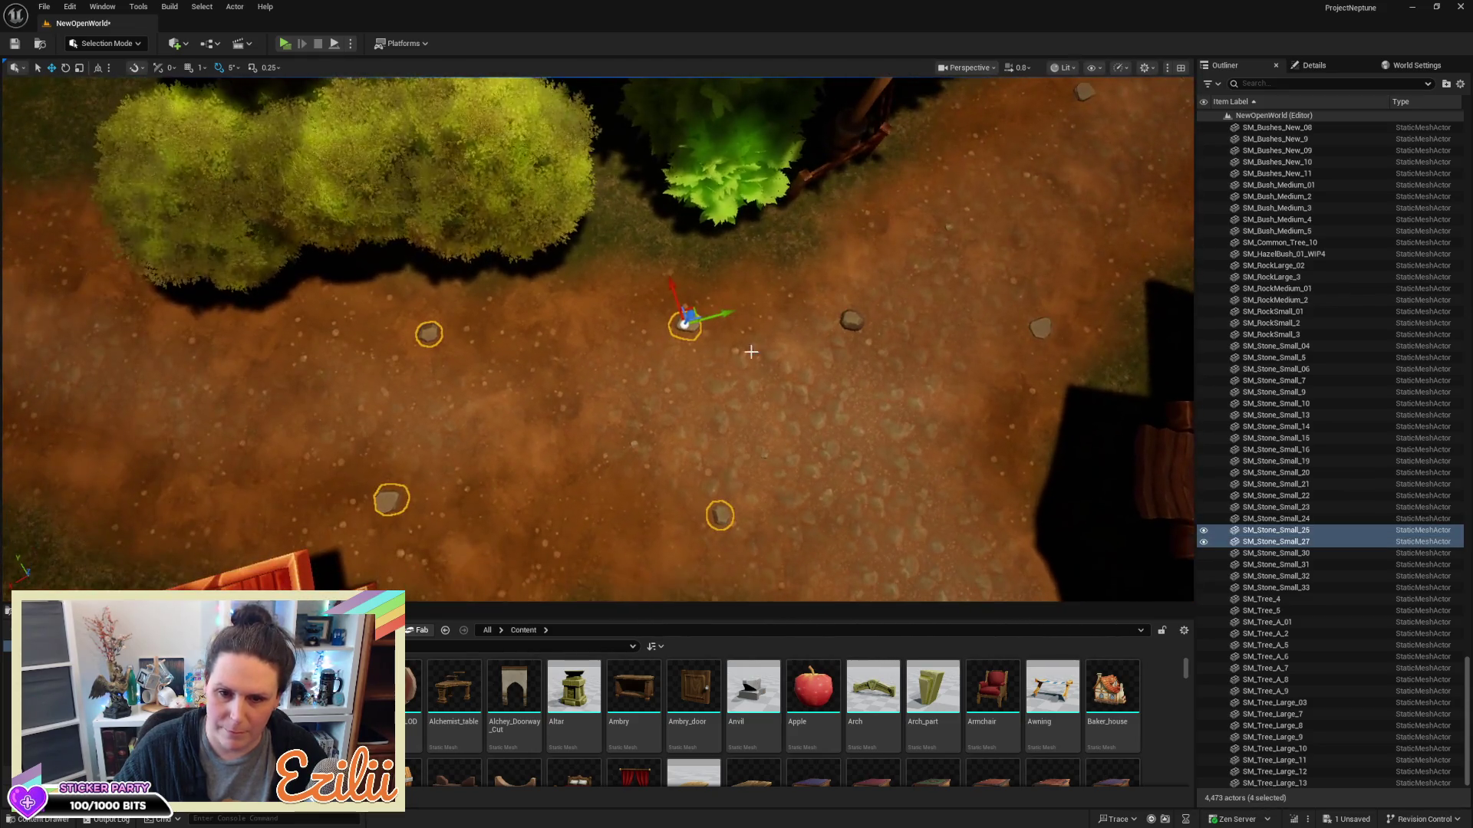
ctrl+click(635, 443)
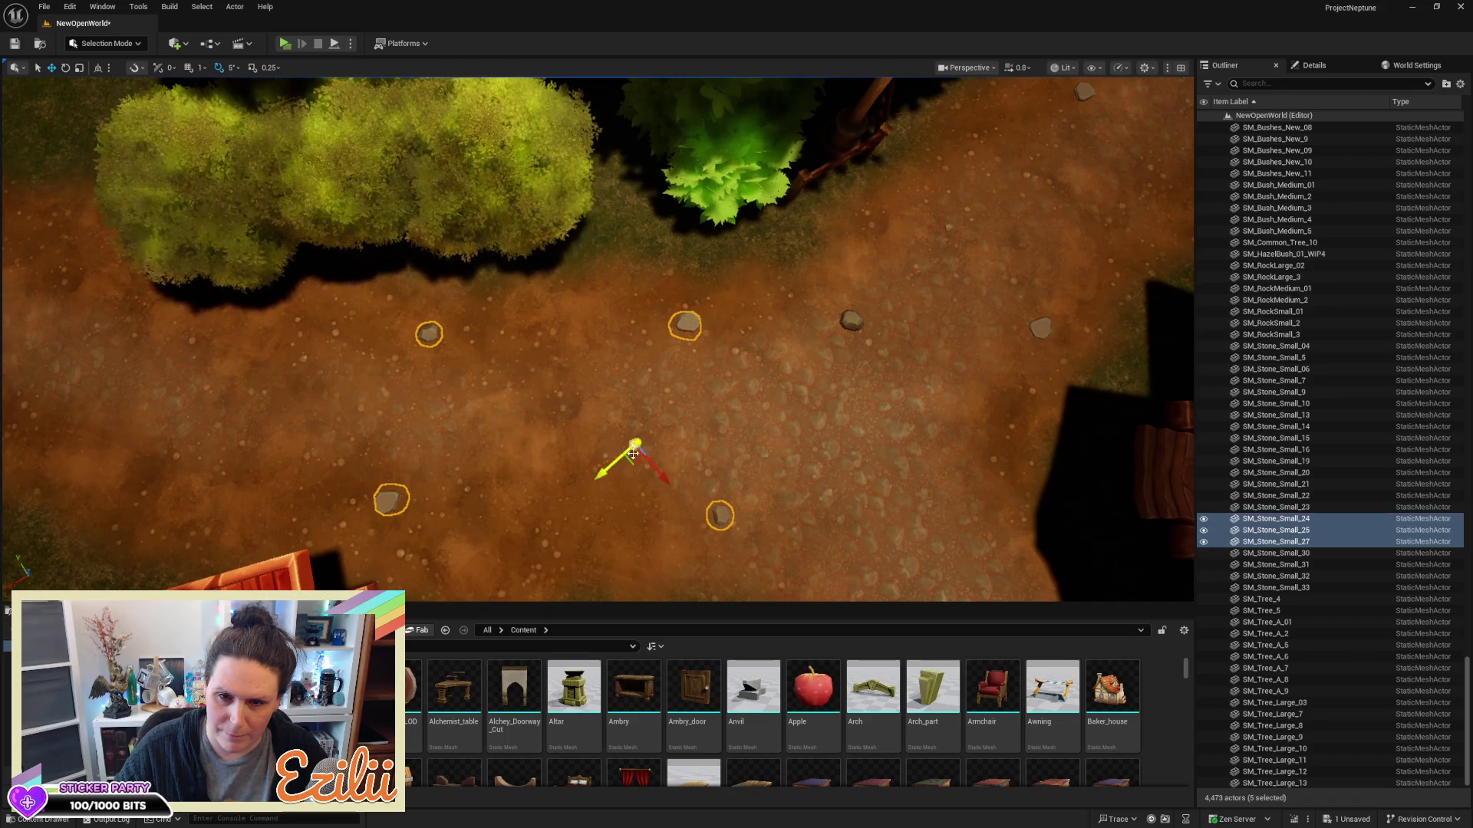
ctrl+click(763, 457)
key(Down)
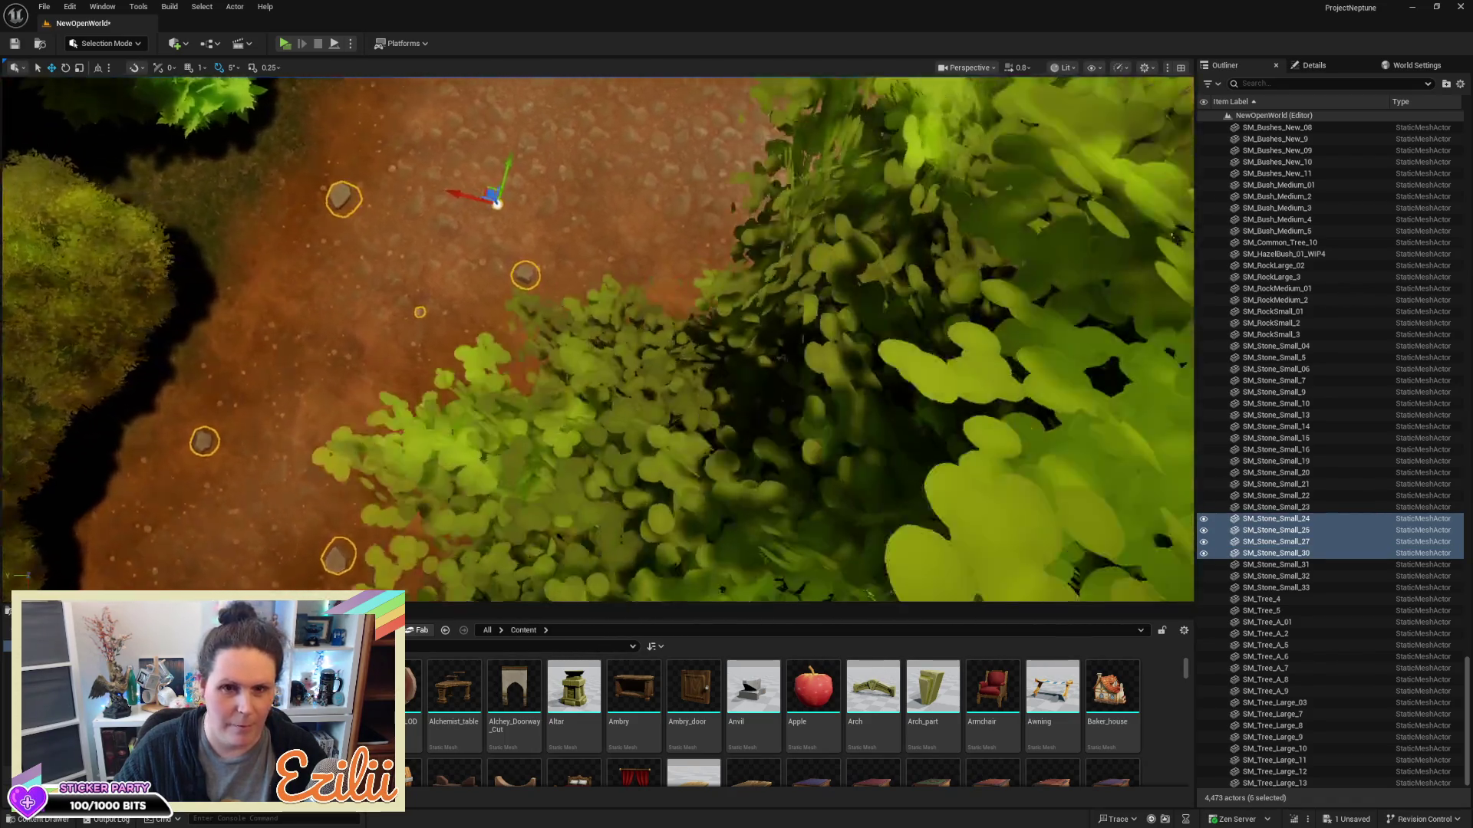
key(Down)
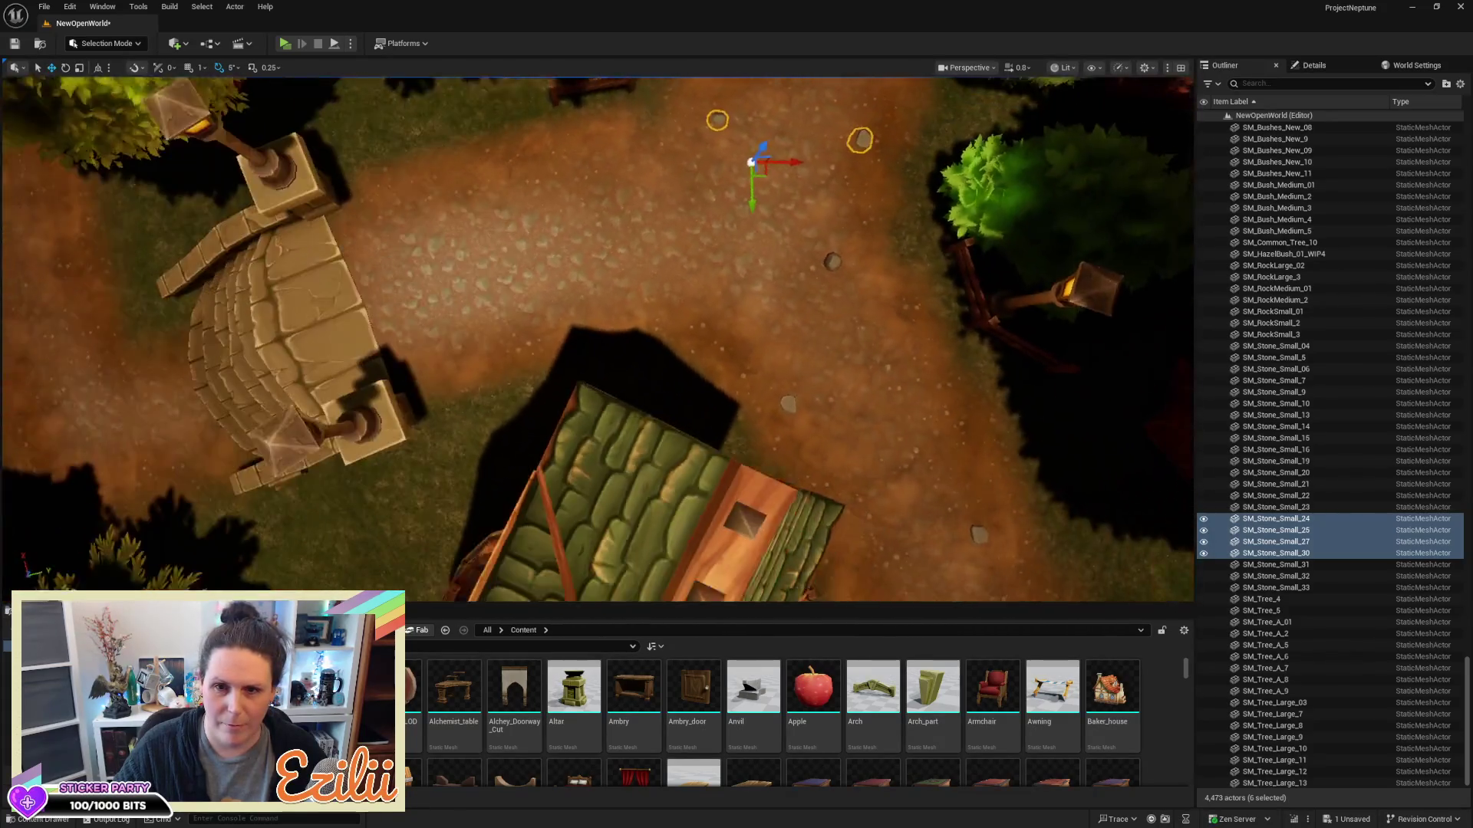
key(Down)
Copy the six rocks to a spot further up the path near the stone bridge
alt+drag(788, 147, 594, 164)
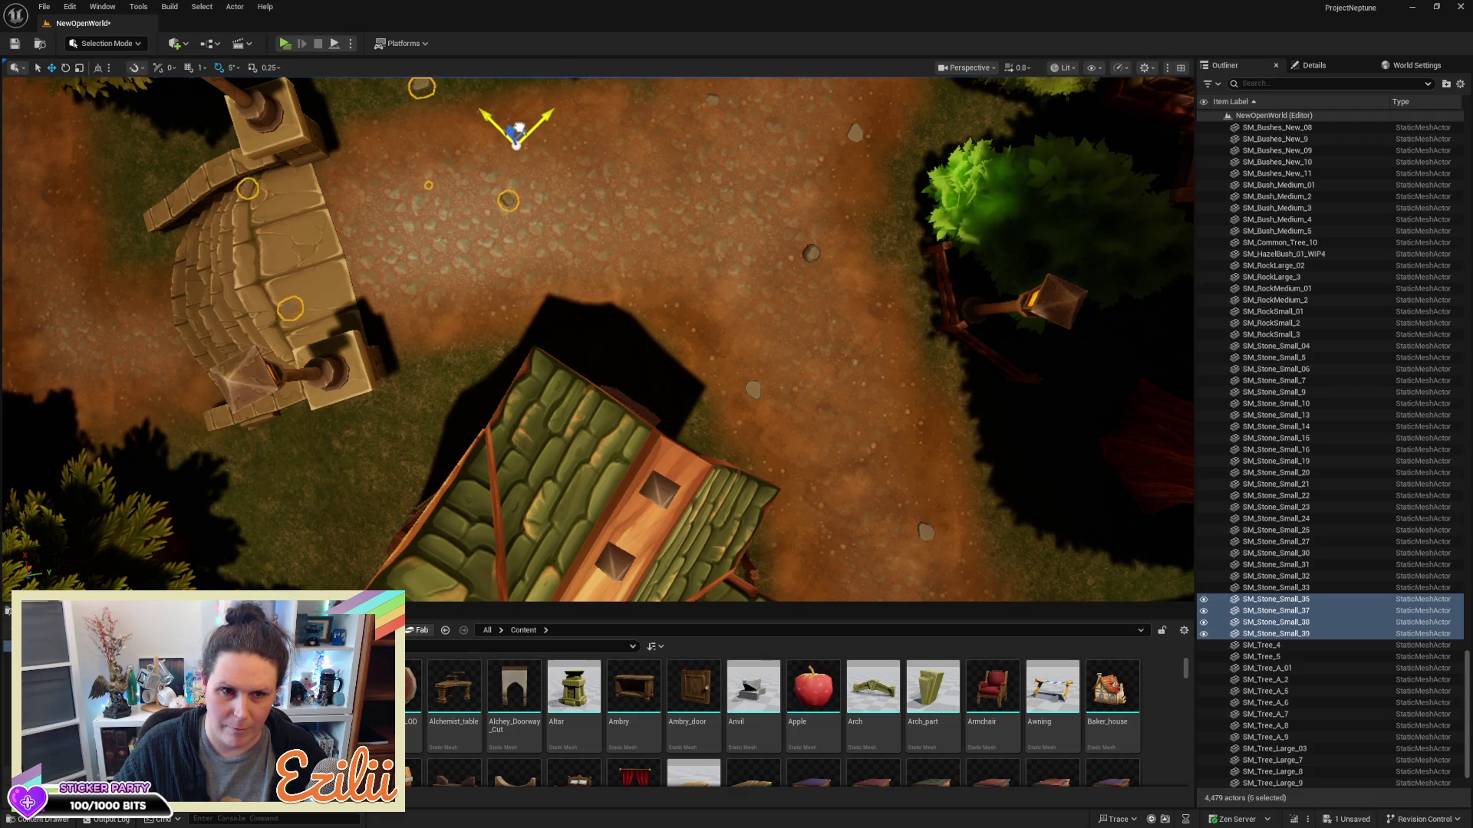
drag(554, 192, 592, 162)
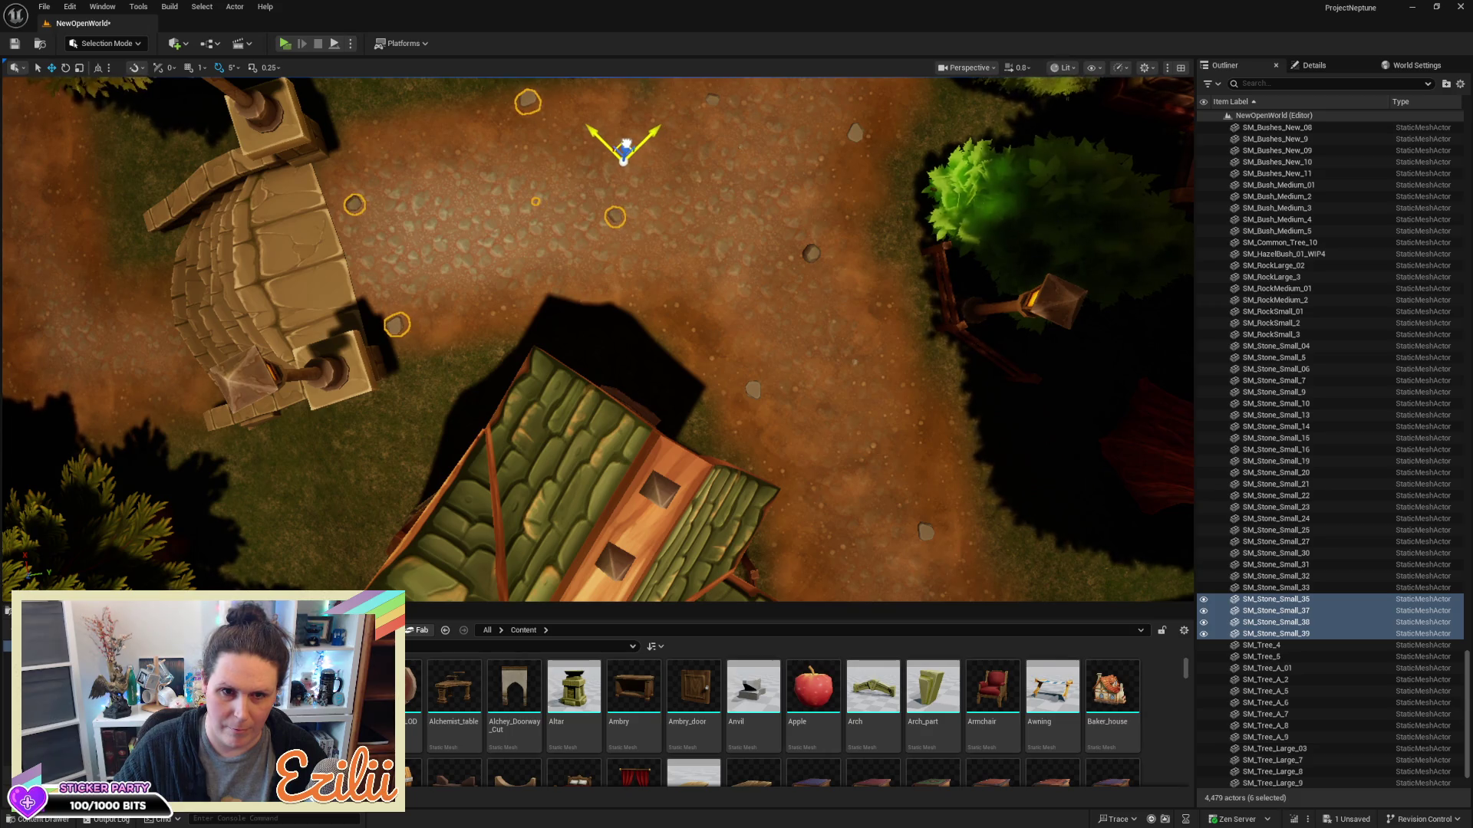
mouse_move(758, 277)
mouse_down()
mouse_move(724, 215)
mouse_move(694, 237)
mouse_move(700, 403)
mouse_up()
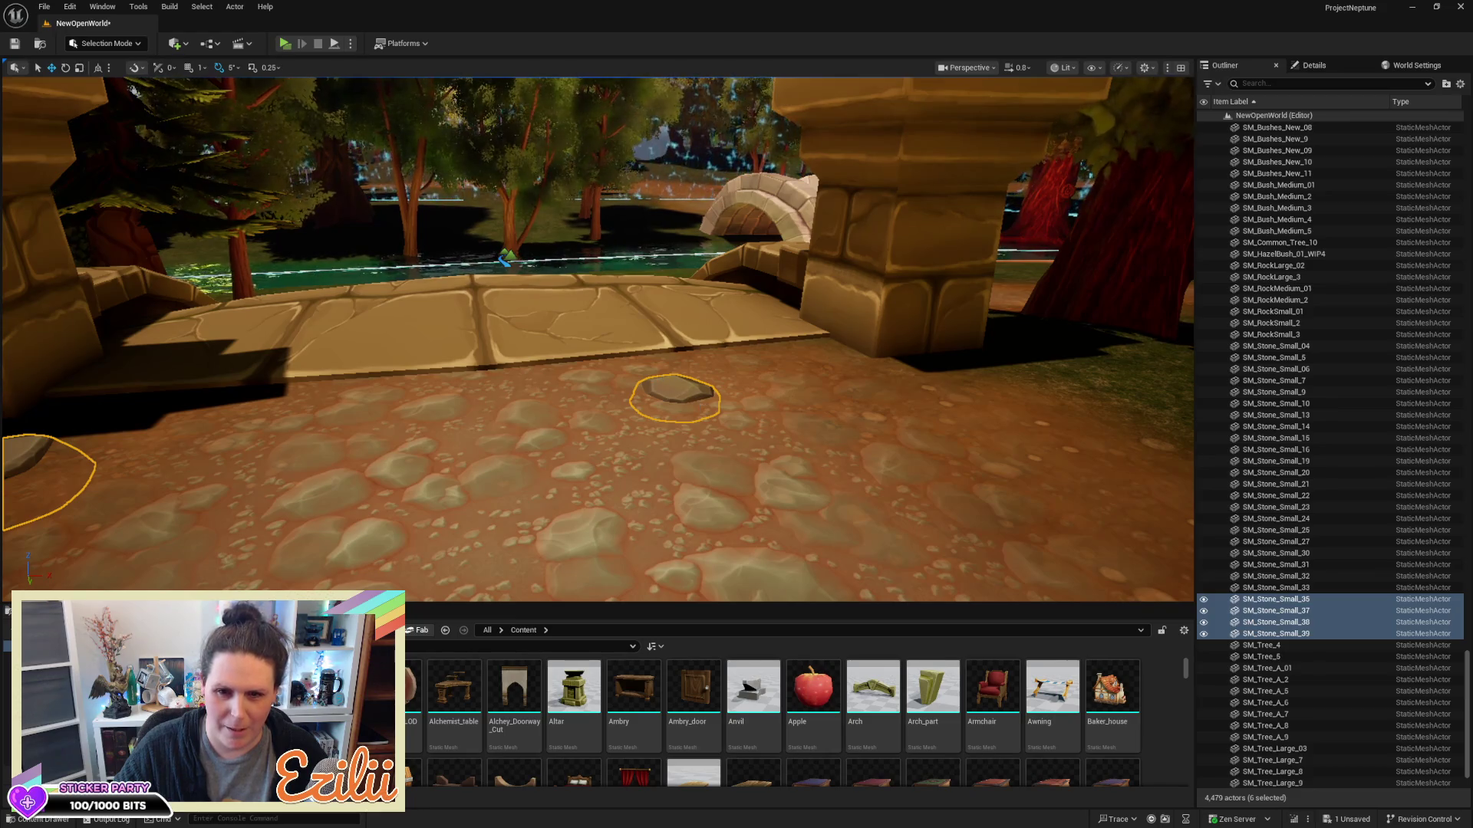
Spread the first three new stones apart on the path, moving and rotating them
click(680, 393)
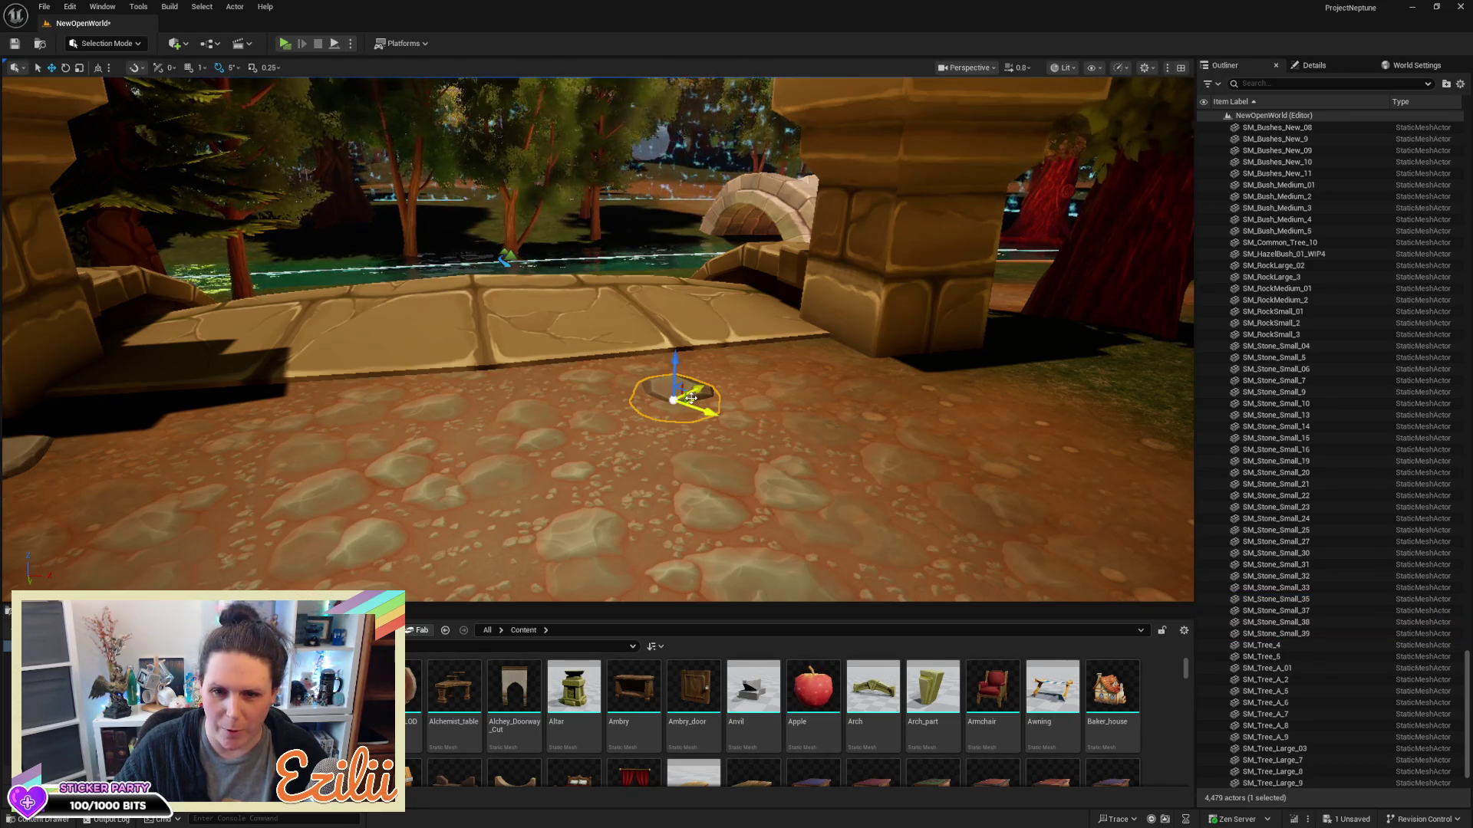
mouse_move(692, 396)
mouse_down()
mouse_move(804, 386)
mouse_move(331, 426)
mouse_move(503, 500)
mouse_move(420, 518)
mouse_move(387, 571)
mouse_move(345, 572)
mouse_move(498, 572)
mouse_move(476, 659)
mouse_up()
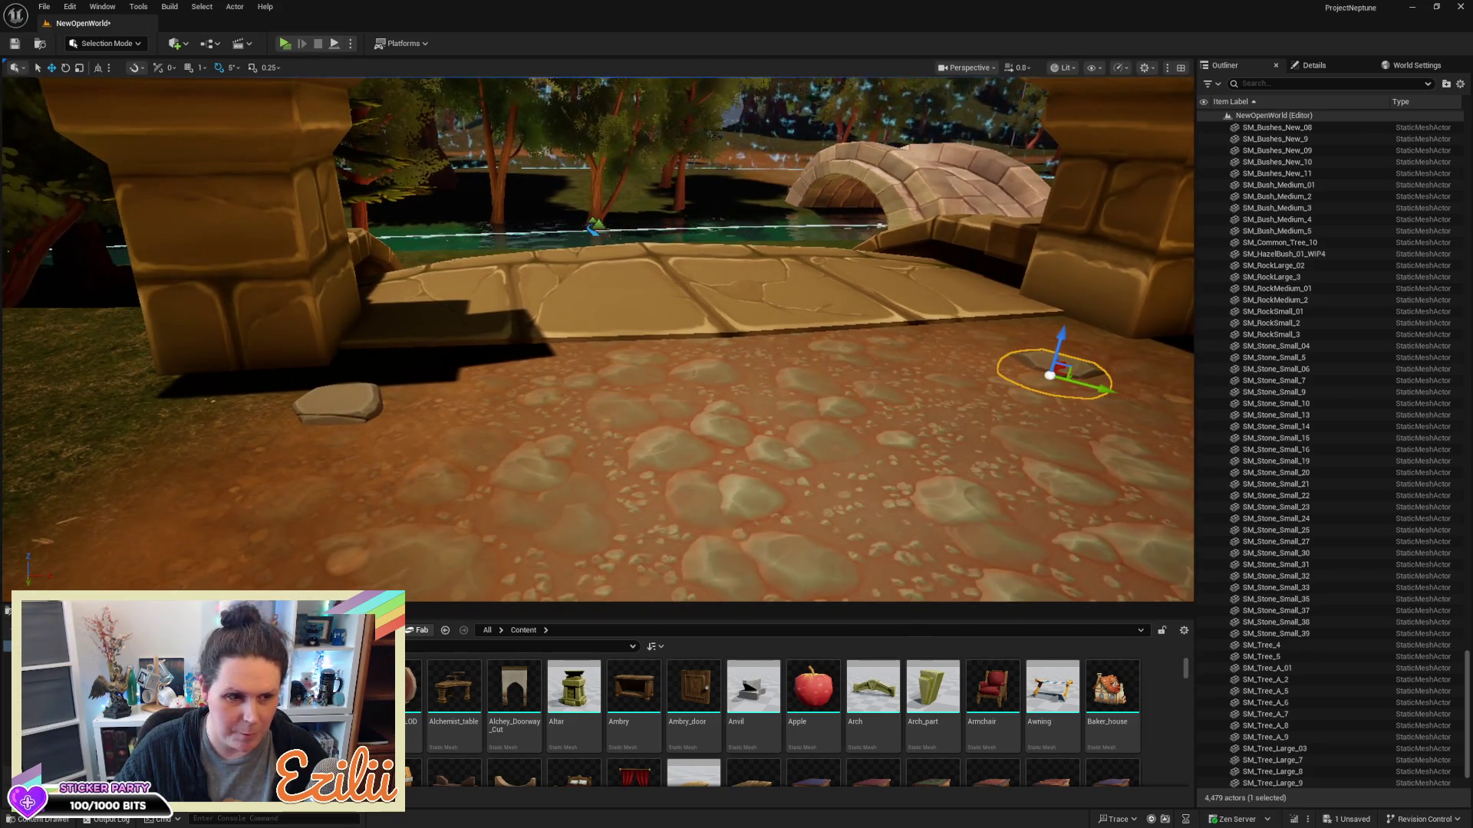
click(336, 423)
key(e)
mouse_move(499, 486)
mouse_down()
mouse_move(499, 460)
mouse_move(503, 506)
mouse_move(498, 486)
mouse_up()
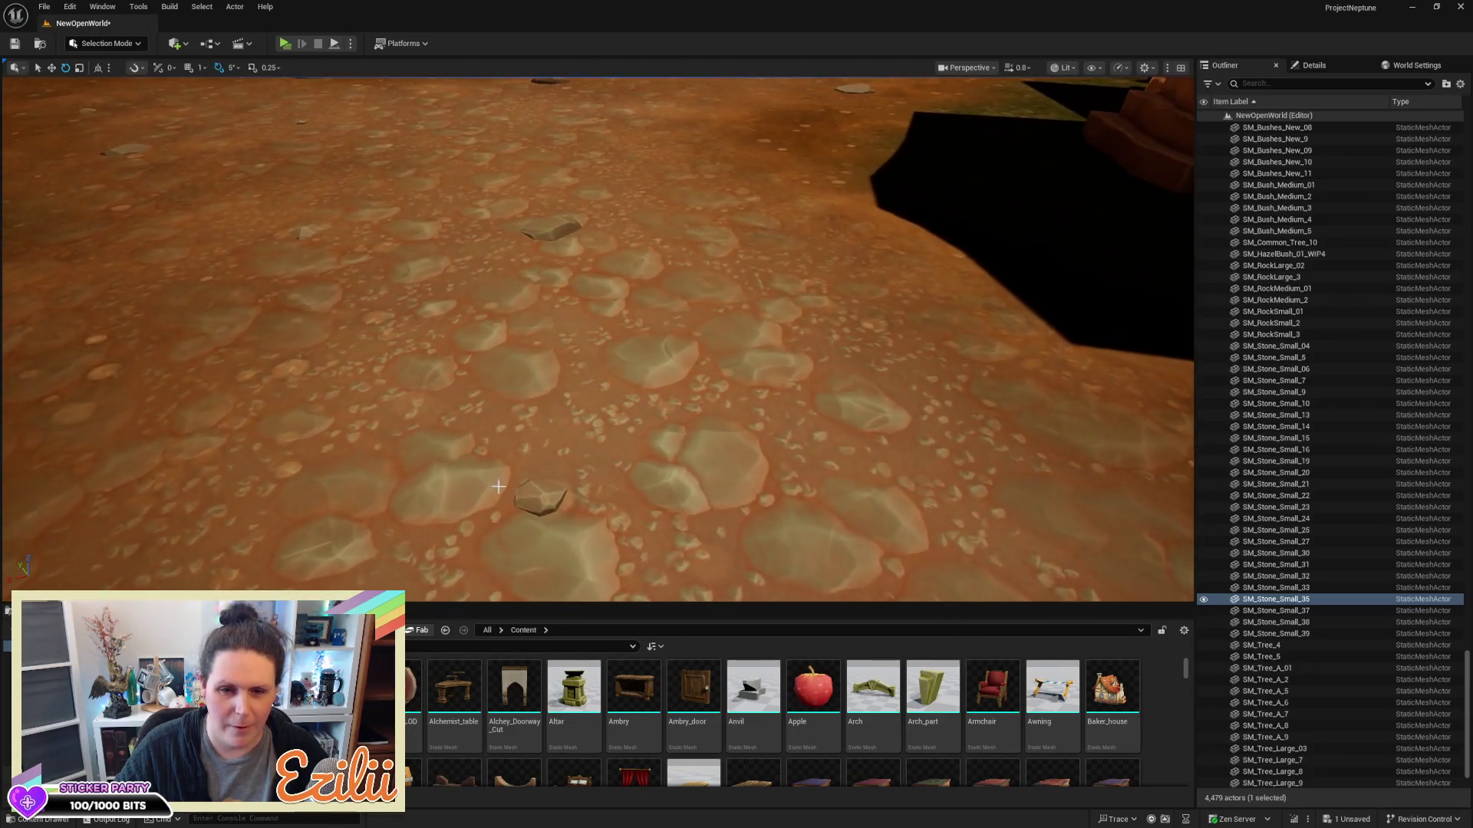
click(537, 499)
key(w)
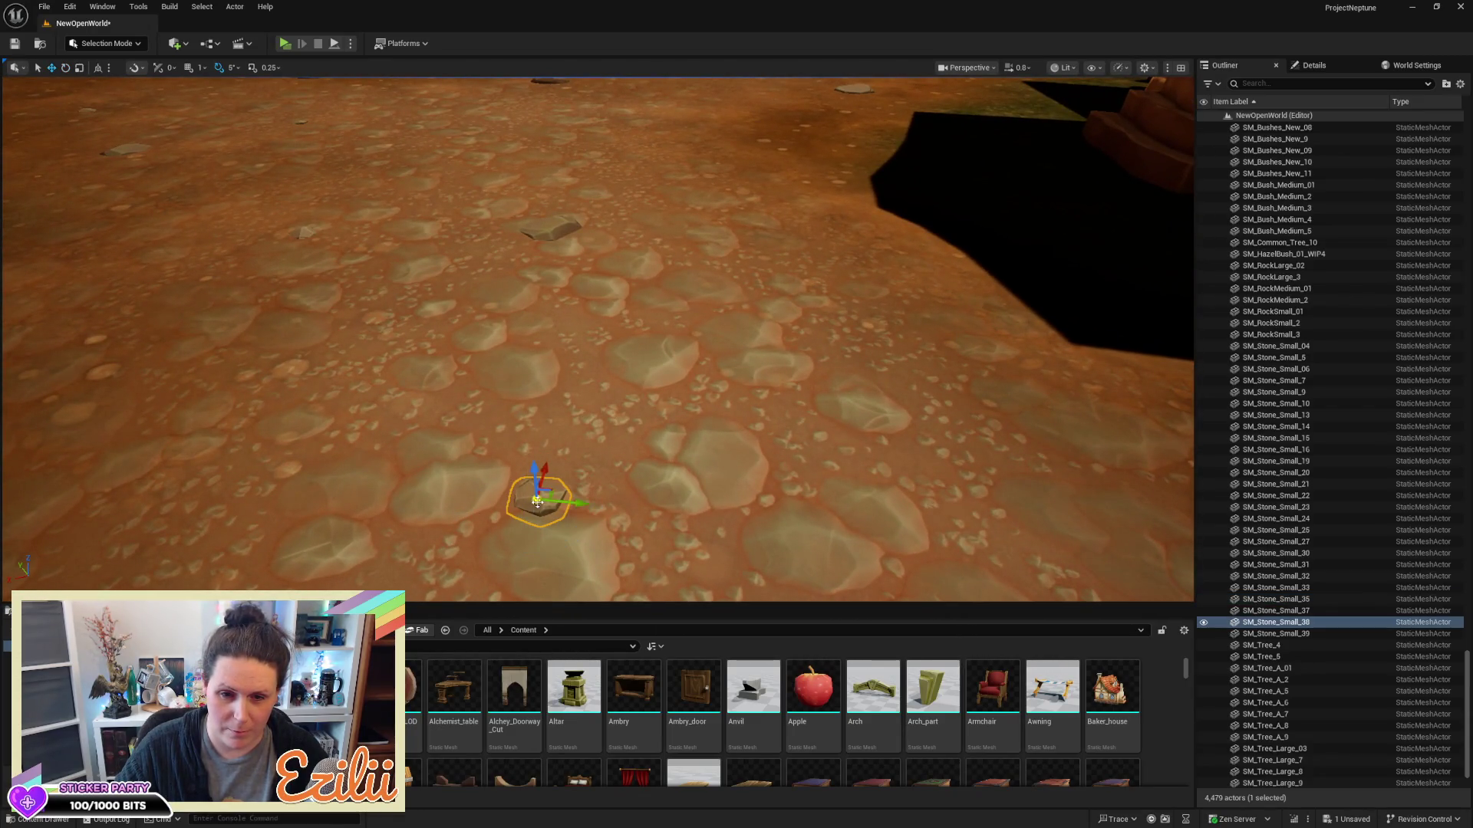
mouse_move(551, 495)
mouse_down()
mouse_move(671, 449)
mouse_move(652, 403)
mouse_move(614, 407)
mouse_move(587, 441)
mouse_move(646, 493)
mouse_move(670, 460)
mouse_move(679, 391)
mouse_move(697, 439)
mouse_up()
key(e)
key(w)
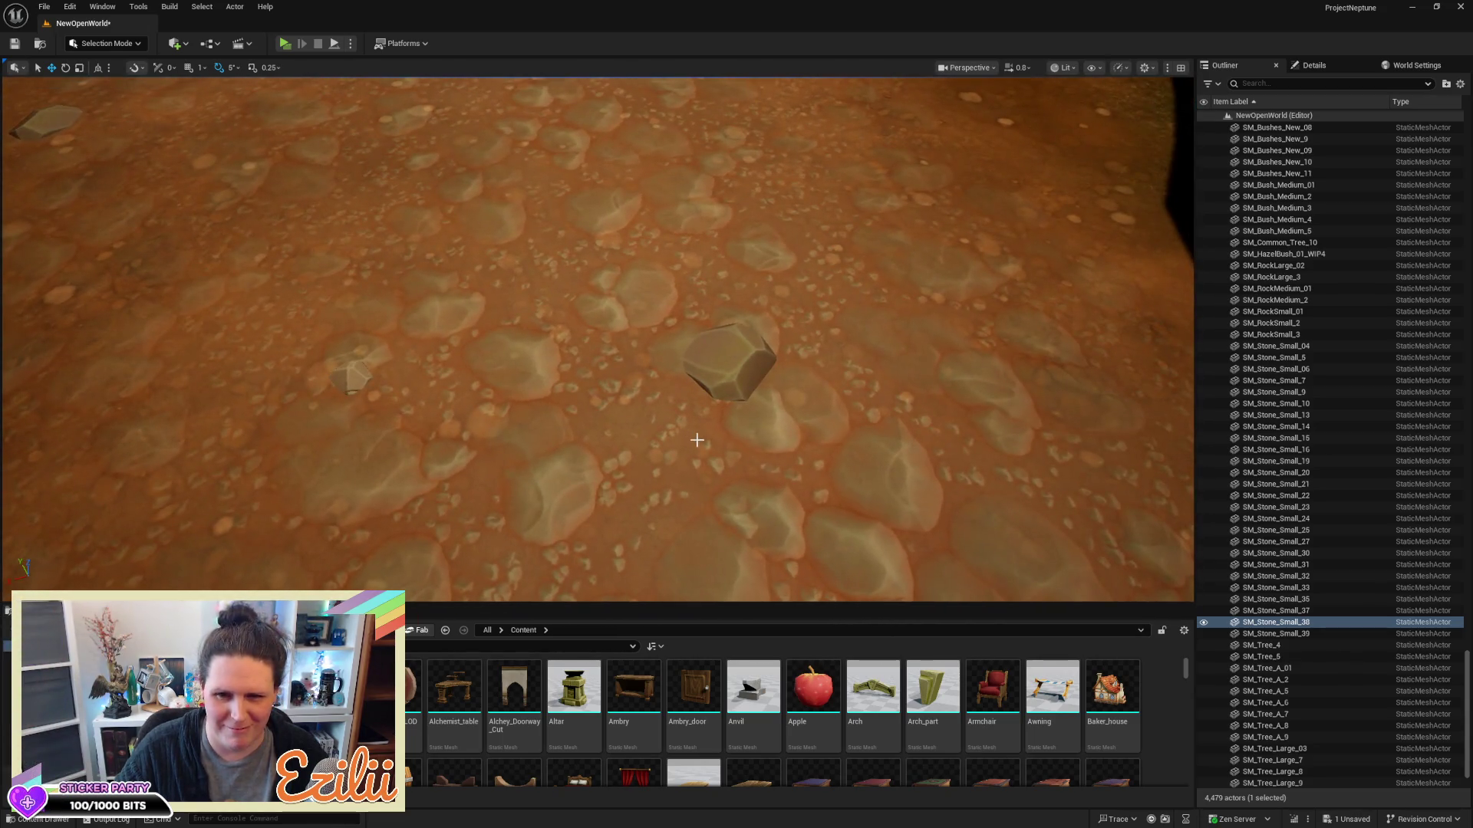
Nudge the larger rock and move SM_Stone_Small_39 to its own spot
mouse_move(733, 324)
mouse_down()
mouse_move(942, 275)
mouse_move(718, 244)
mouse_up()
click(730, 360)
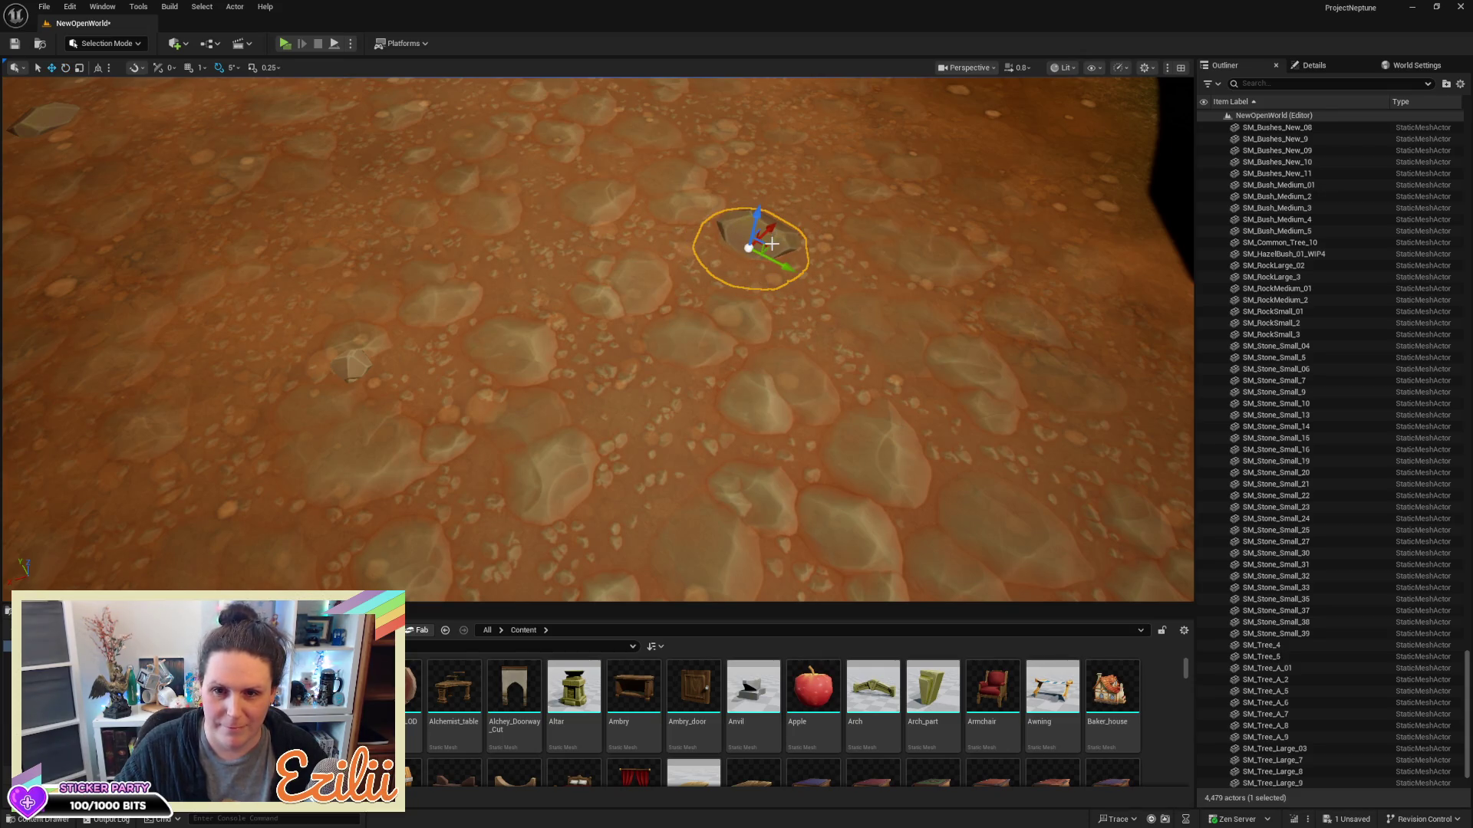
drag(770, 247, 767, 253)
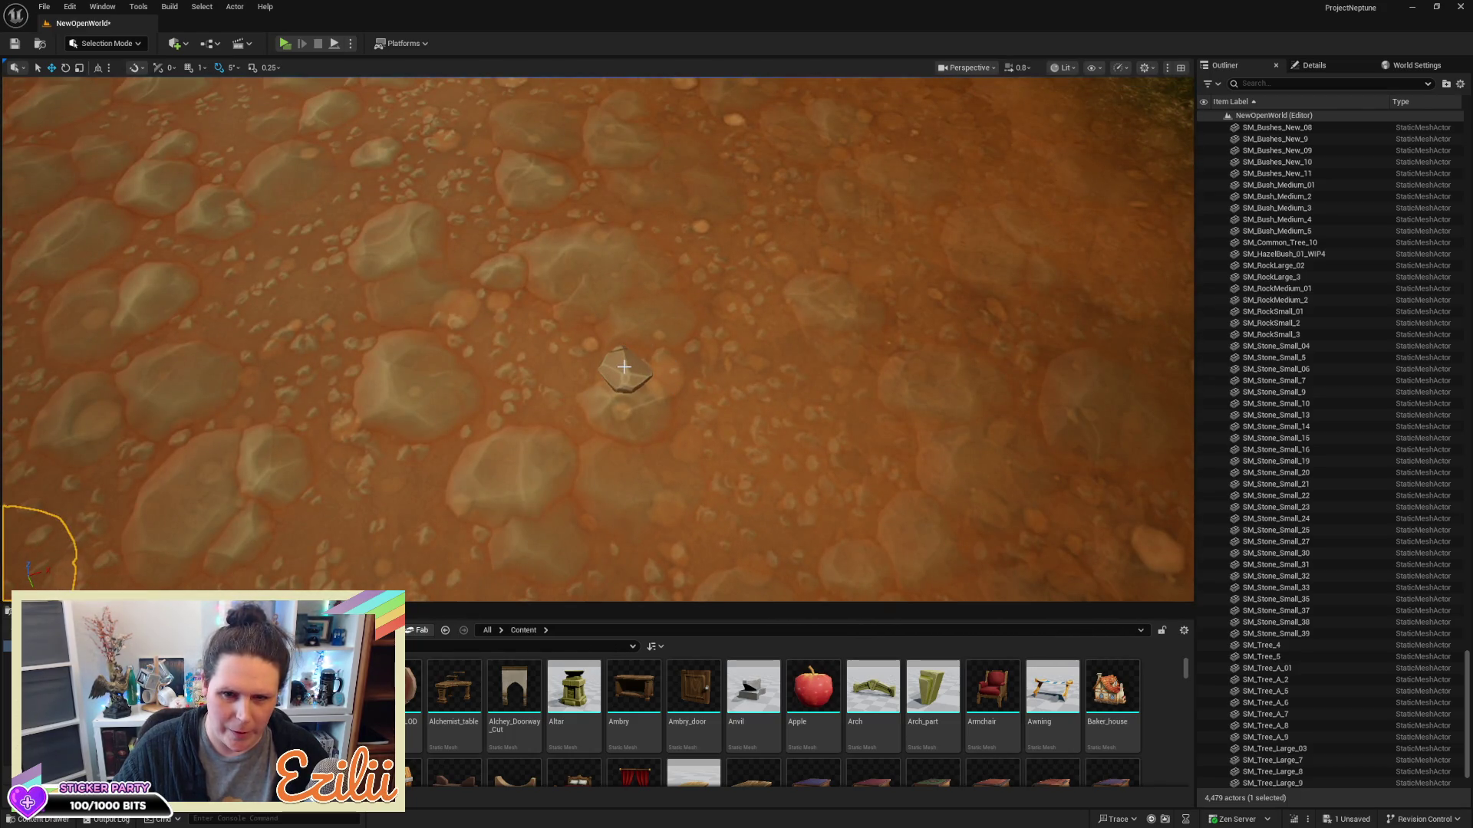
click(613, 382)
mouse_move(642, 369)
mouse_down()
mouse_move(536, 371)
mouse_move(592, 398)
mouse_up()
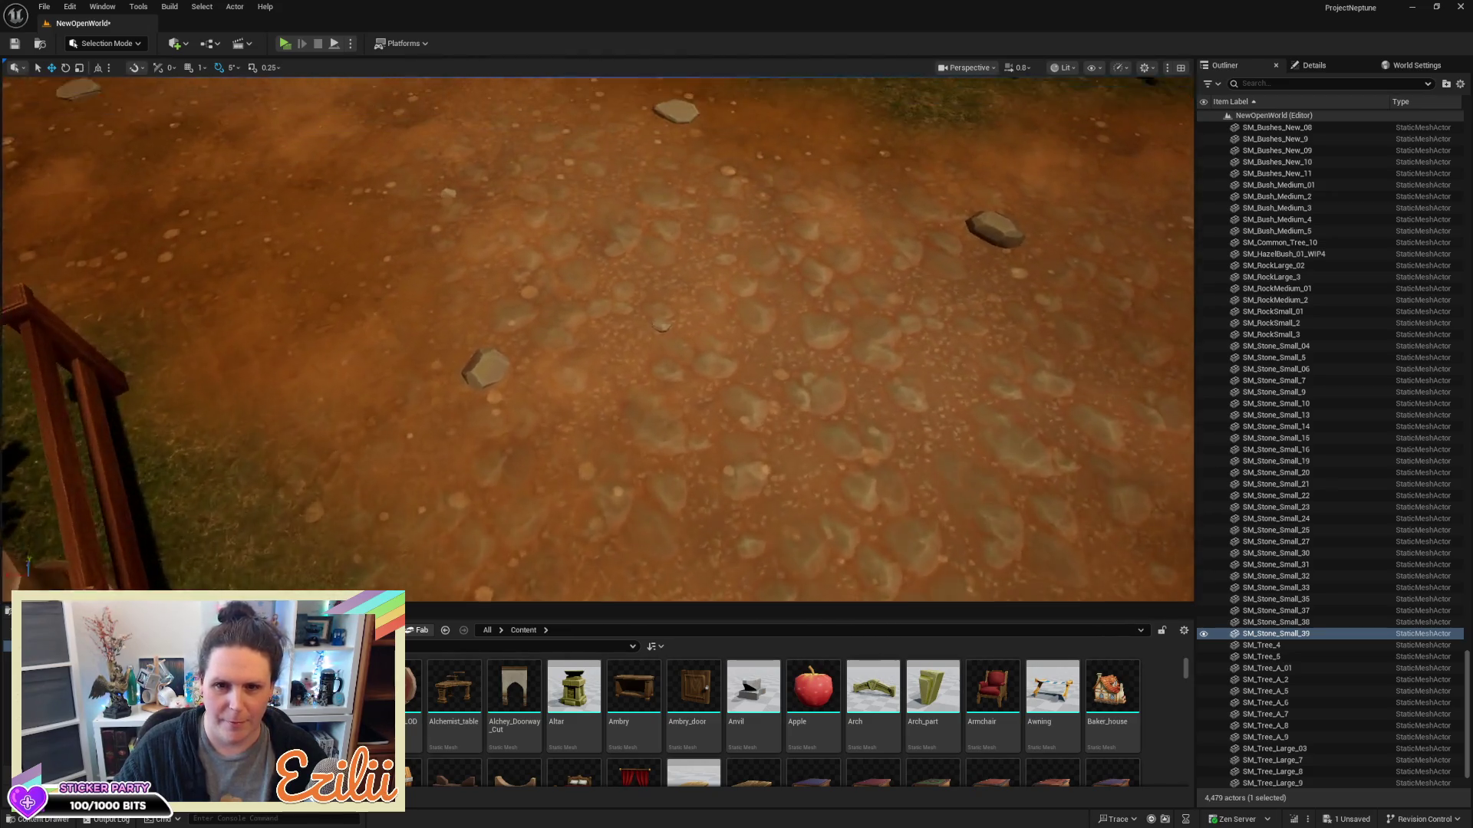
Move SM_Stone_Small_30 down-right and turn it to about 80 degrees
key(f)
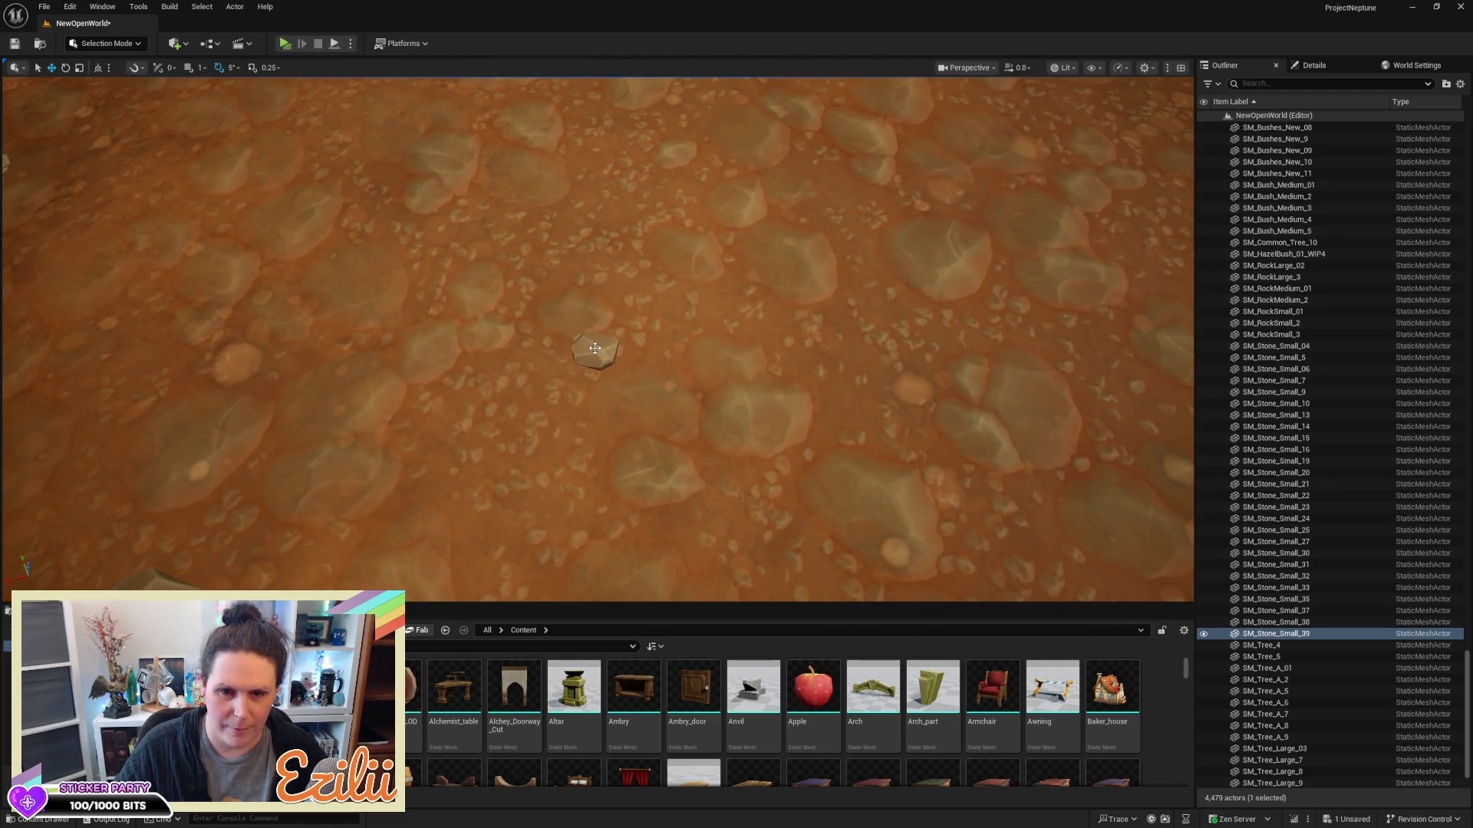
click(595, 349)
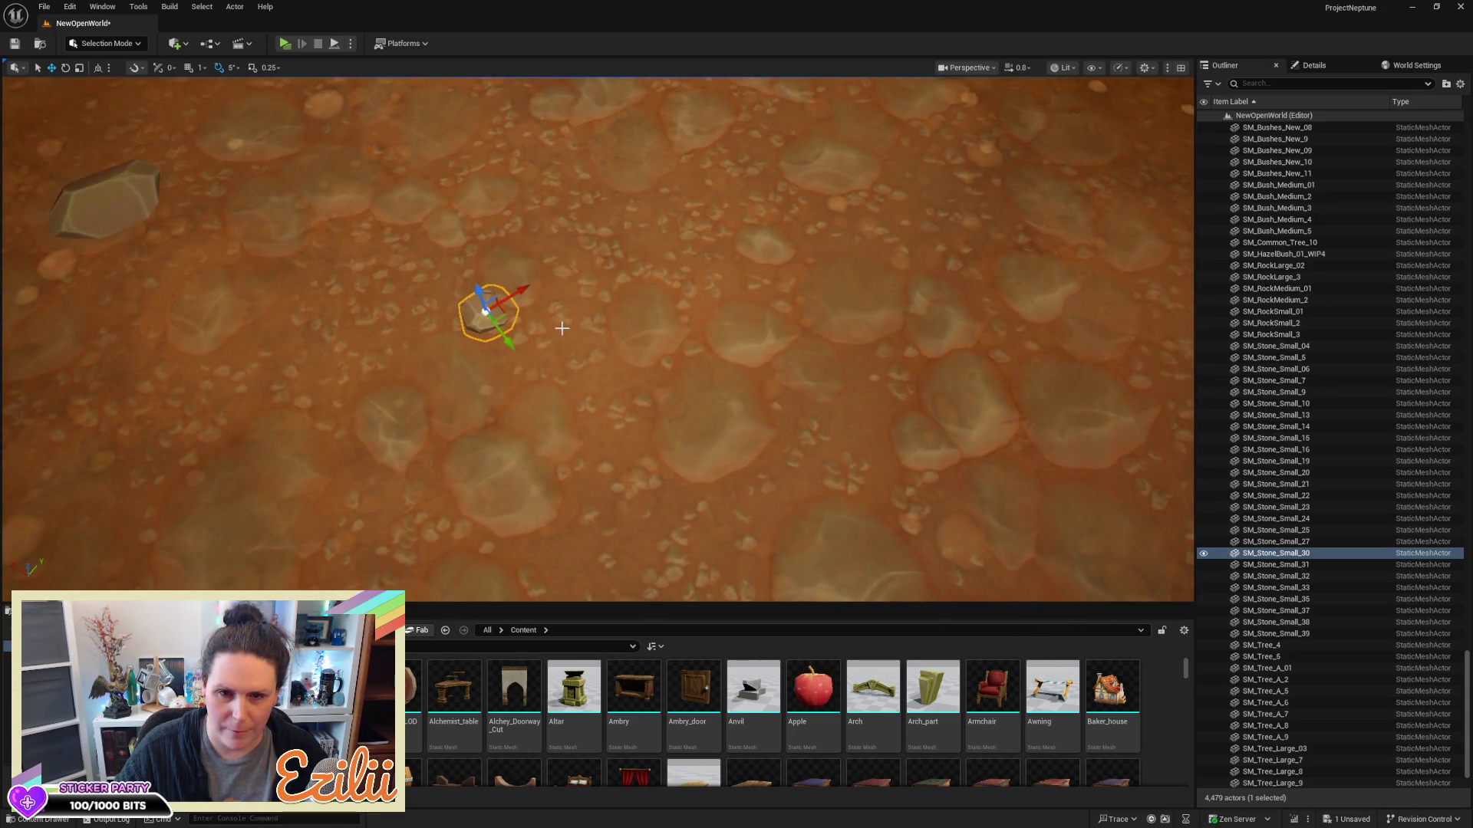
drag(506, 313, 695, 422)
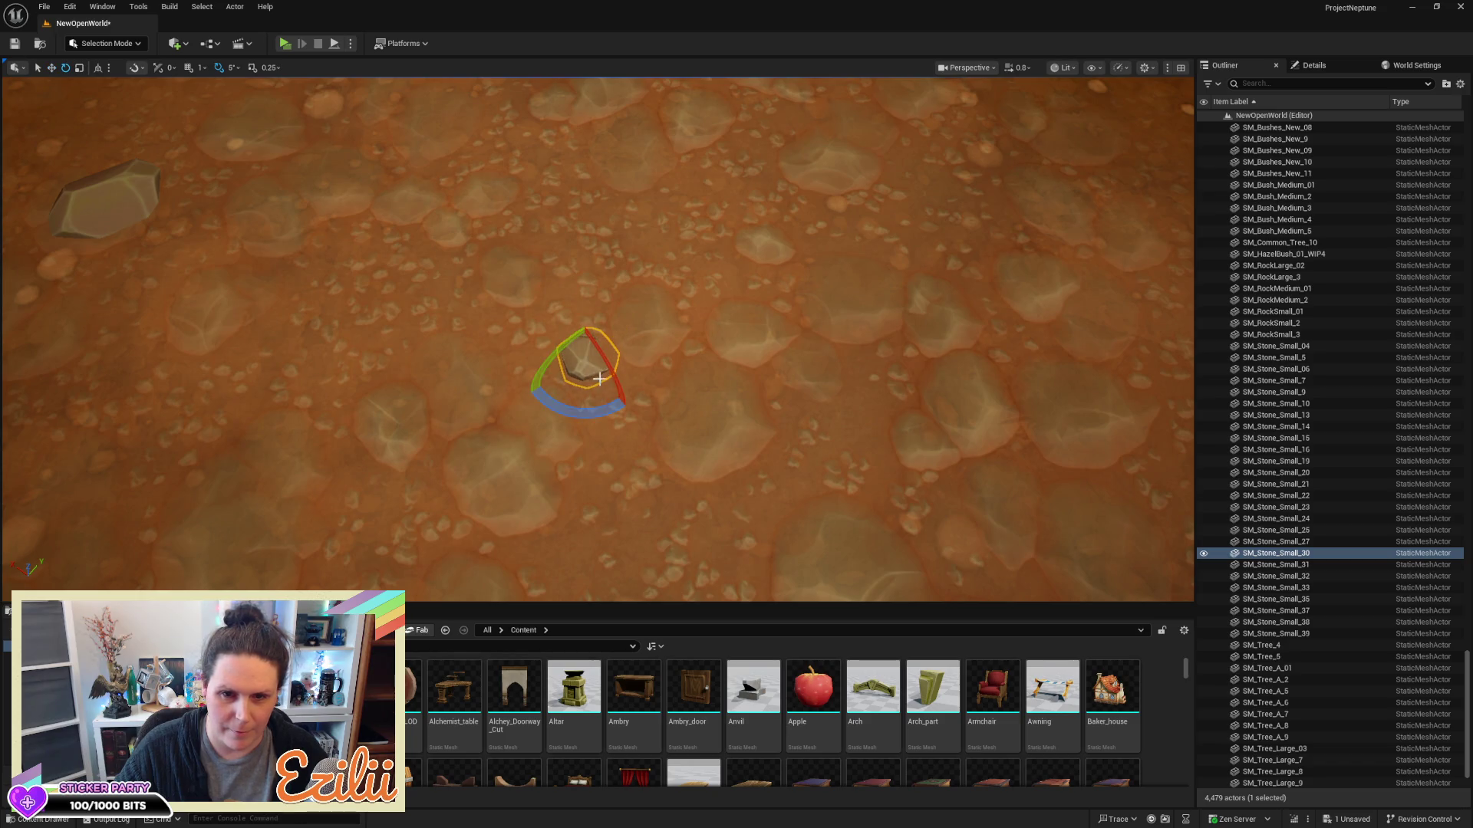
click(584, 389)
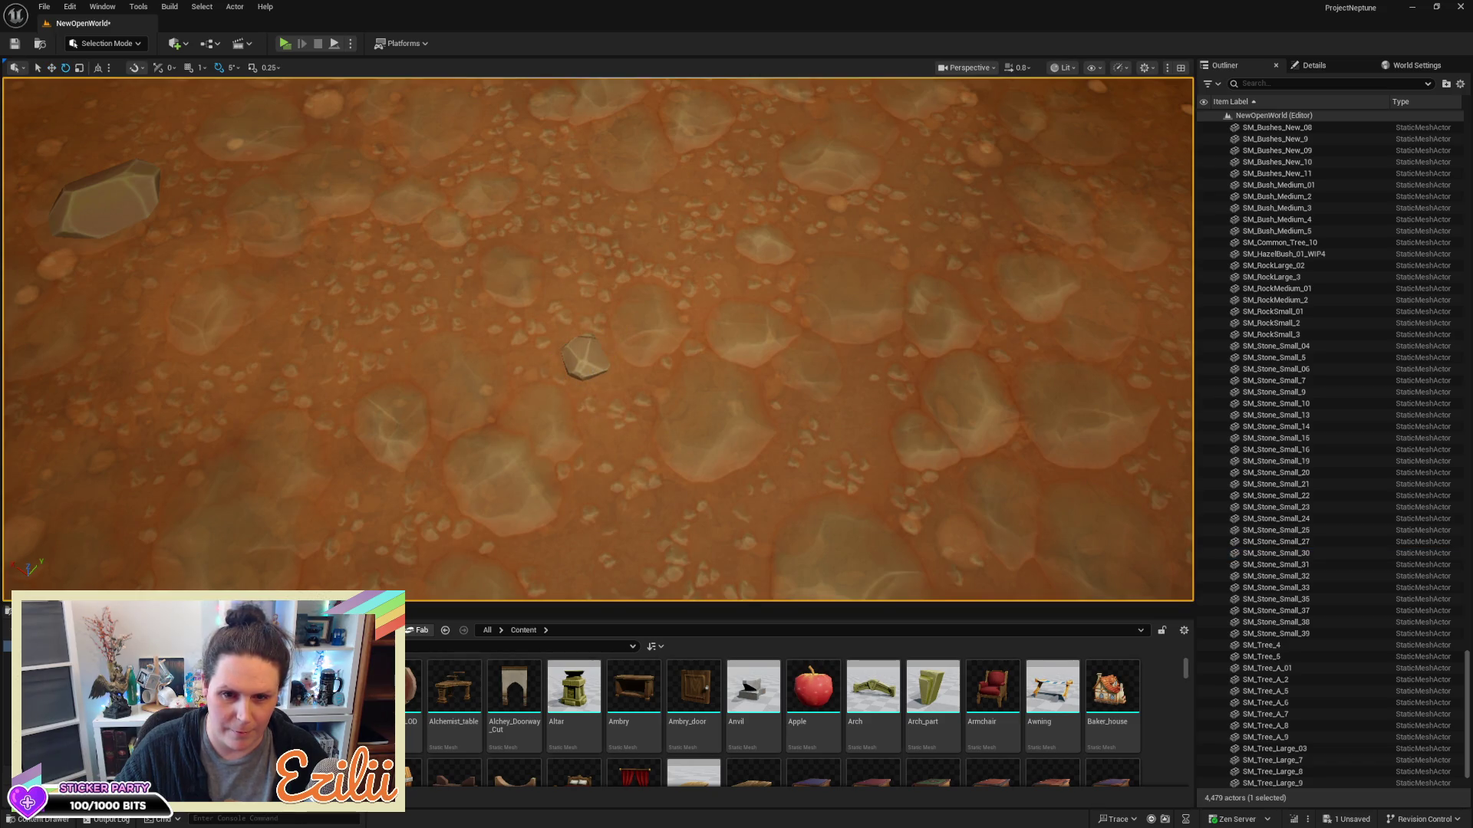
click(586, 357)
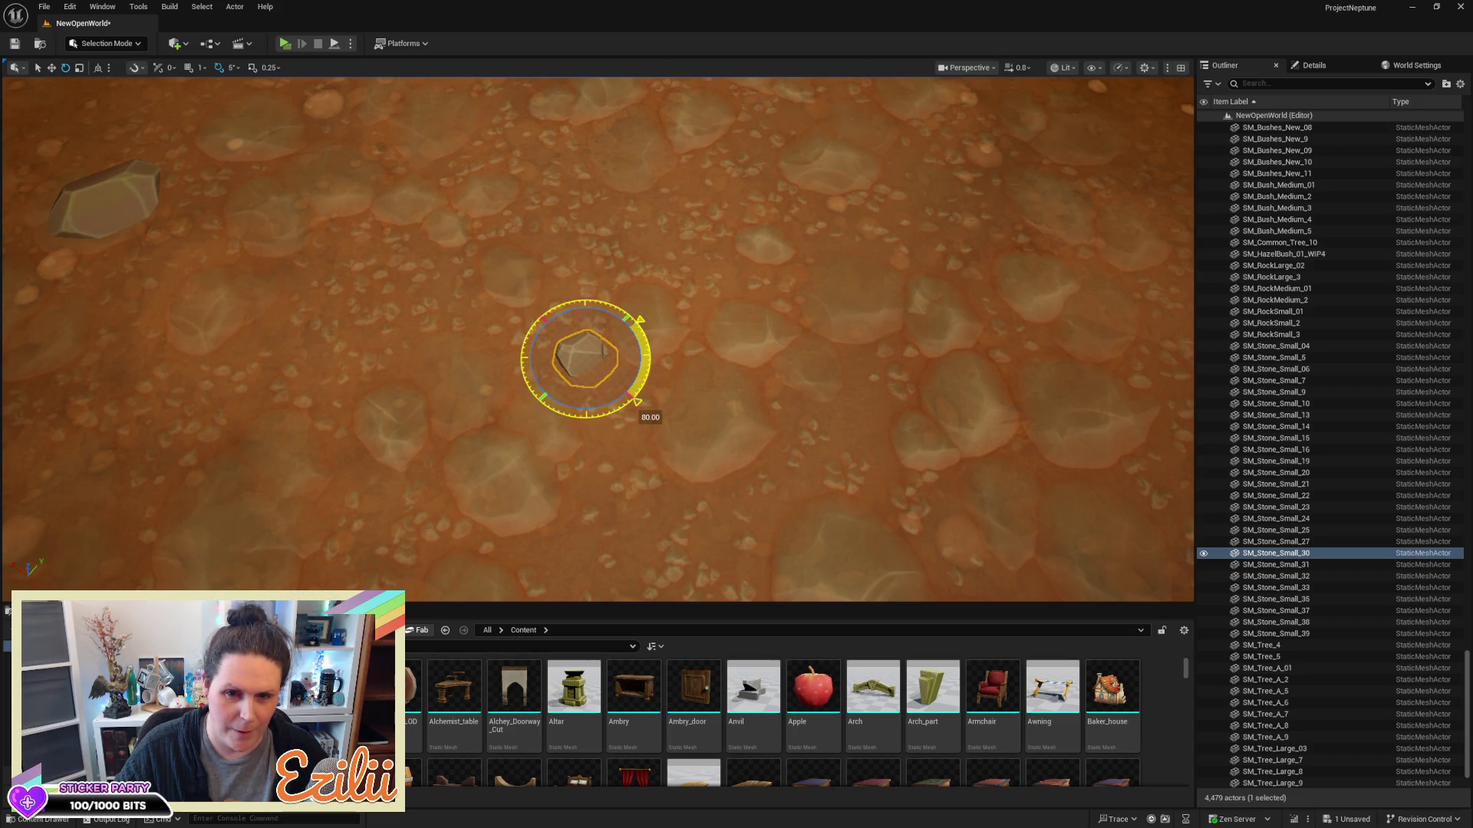
mouse_move(838, 389)
mouse_down()
mouse_move(840, 280)
mouse_move(838, 330)
mouse_up()
Spin the stone near the bushes to -175 degrees, flatten it on Z and sink it slightly
mouse_move(724, 303)
mouse_down()
mouse_move(724, 284)
mouse_move(724, 303)
mouse_up()
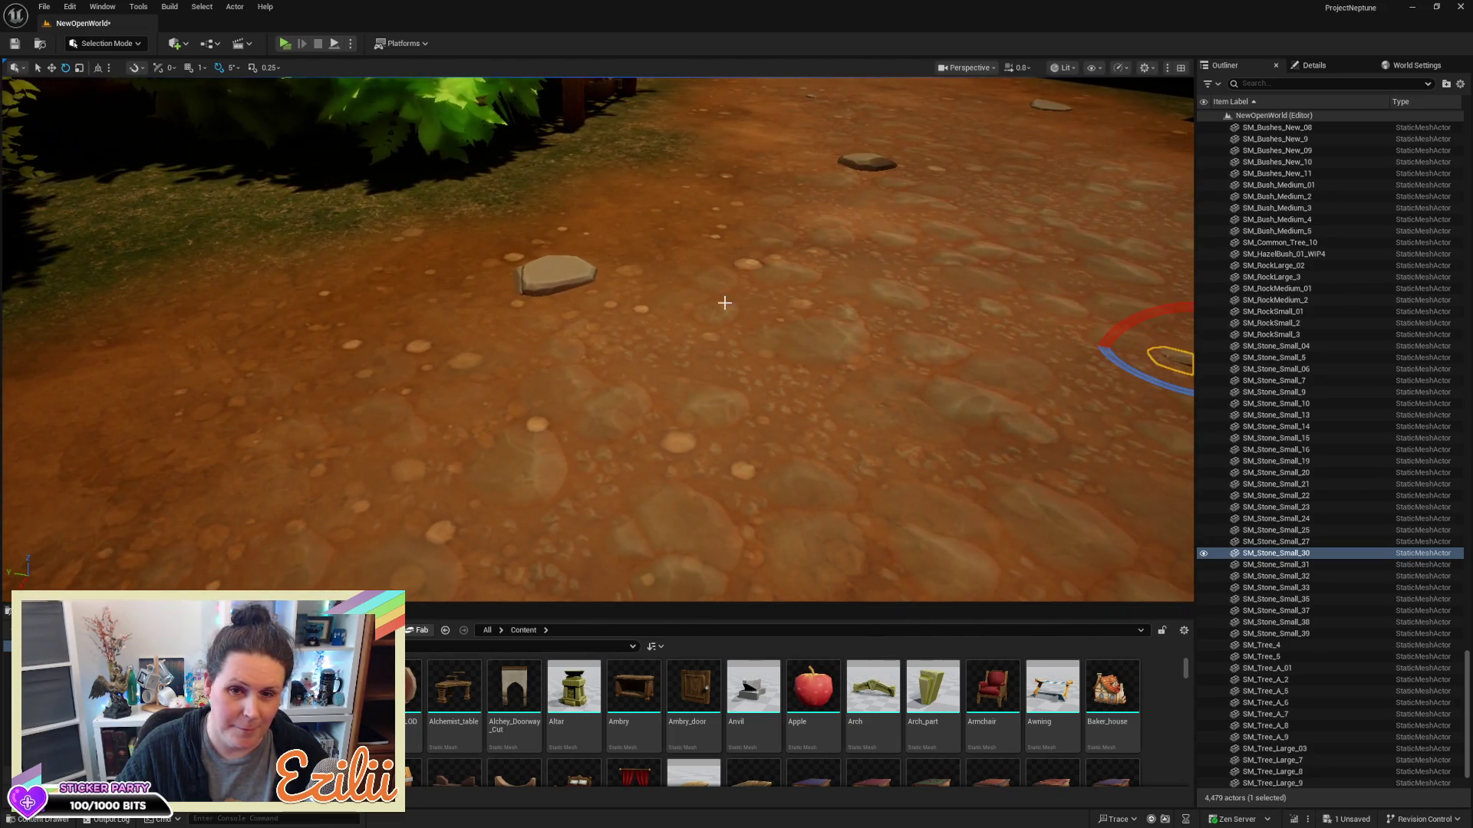
click(540, 286)
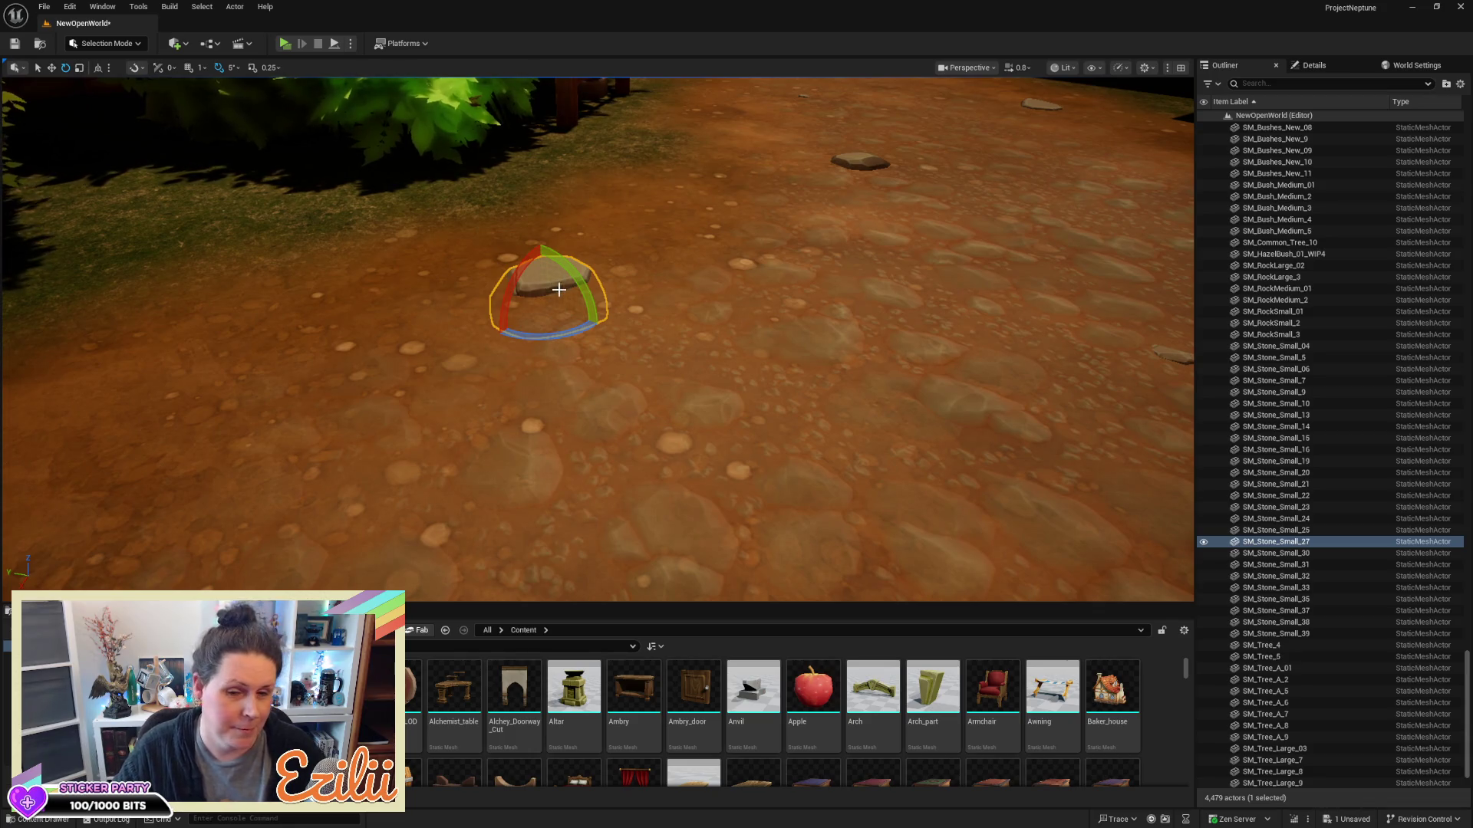
mouse_move(545, 333)
mouse_down()
mouse_move(460, 330)
mouse_move(599, 331)
mouse_move(499, 277)
mouse_move(559, 335)
mouse_up()
mouse_move(516, 442)
mouse_down()
mouse_move(498, 460)
mouse_move(537, 537)
mouse_move(648, 345)
mouse_up()
key(r)
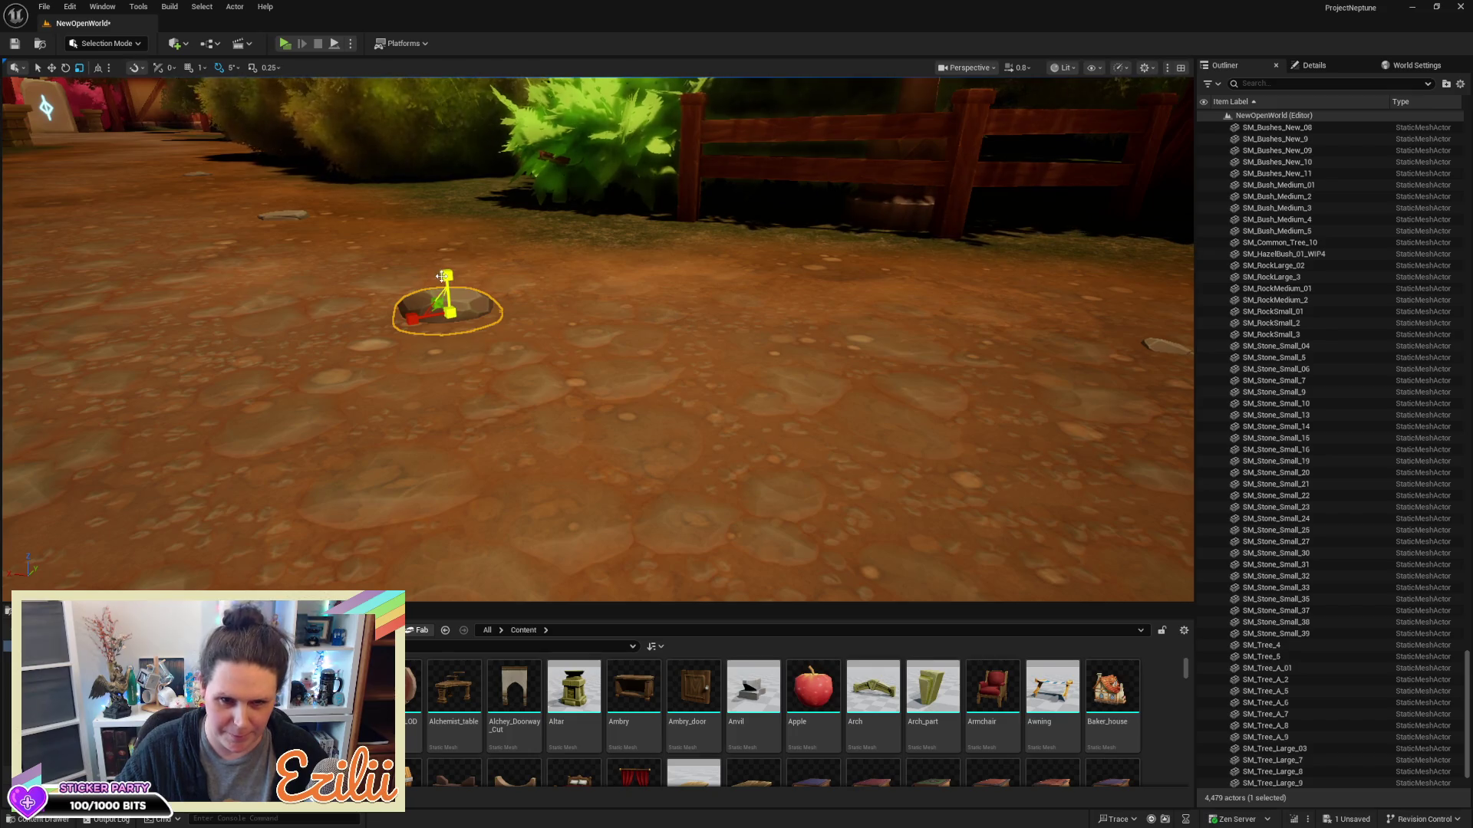
drag(439, 276, 441, 281)
key(w)
drag(444, 273, 444, 276)
drag(565, 276, 565, 277)
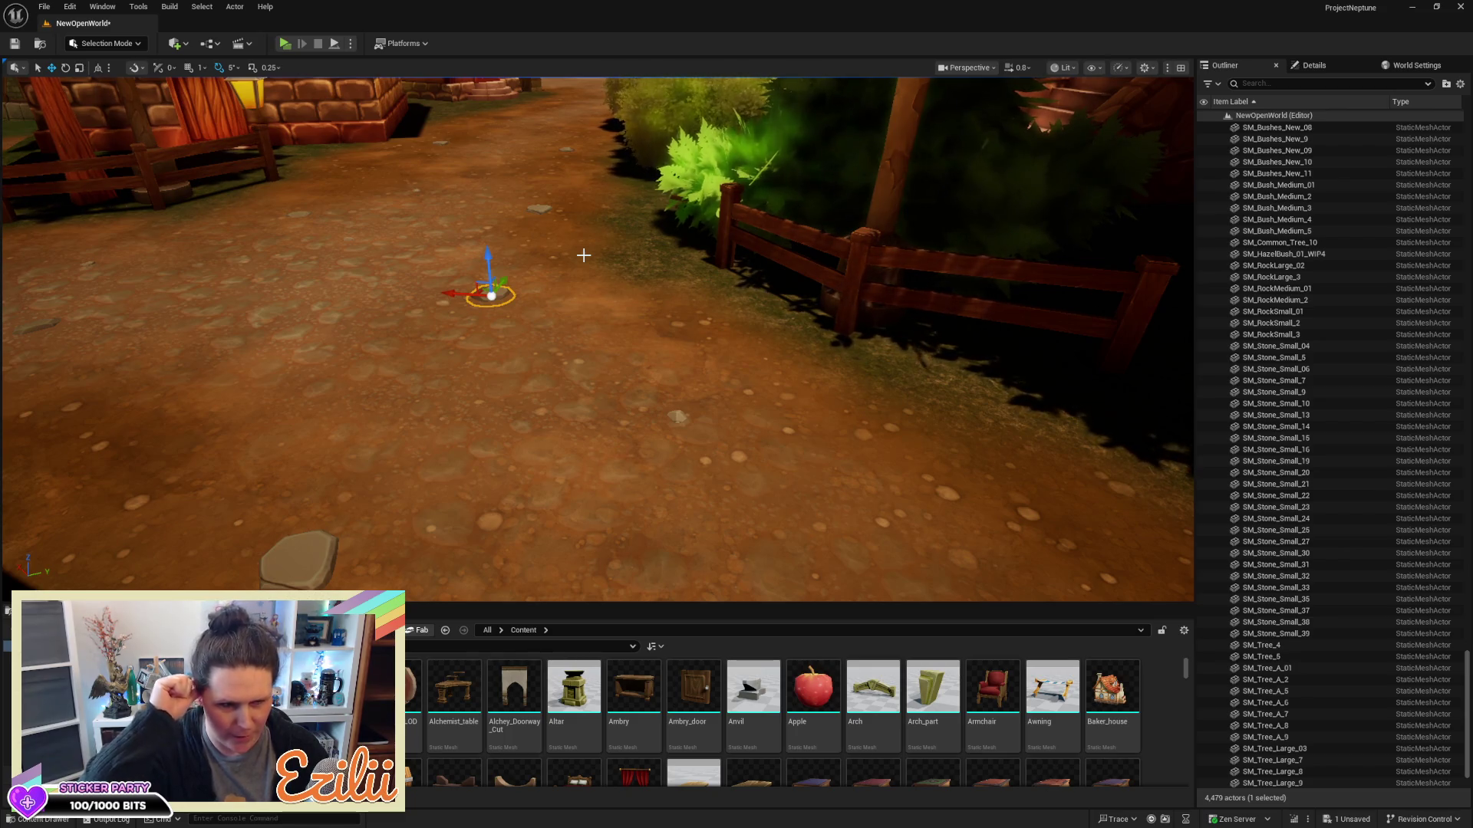
mouse_move(542, 378)
mouse_down()
mouse_move(572, 349)
mouse_move(636, 346)
mouse_up()
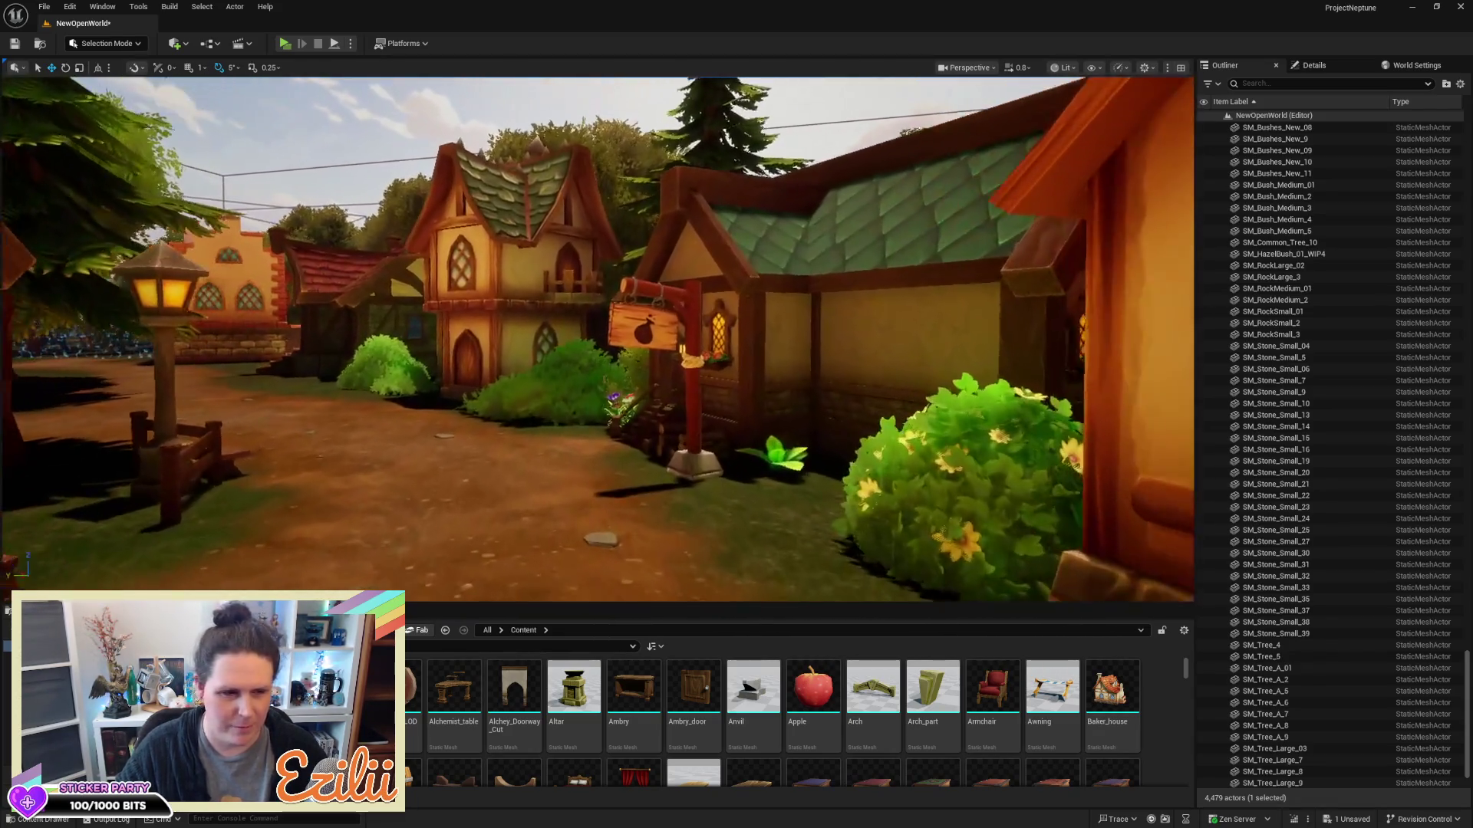
drag(637, 345, 633, 322)
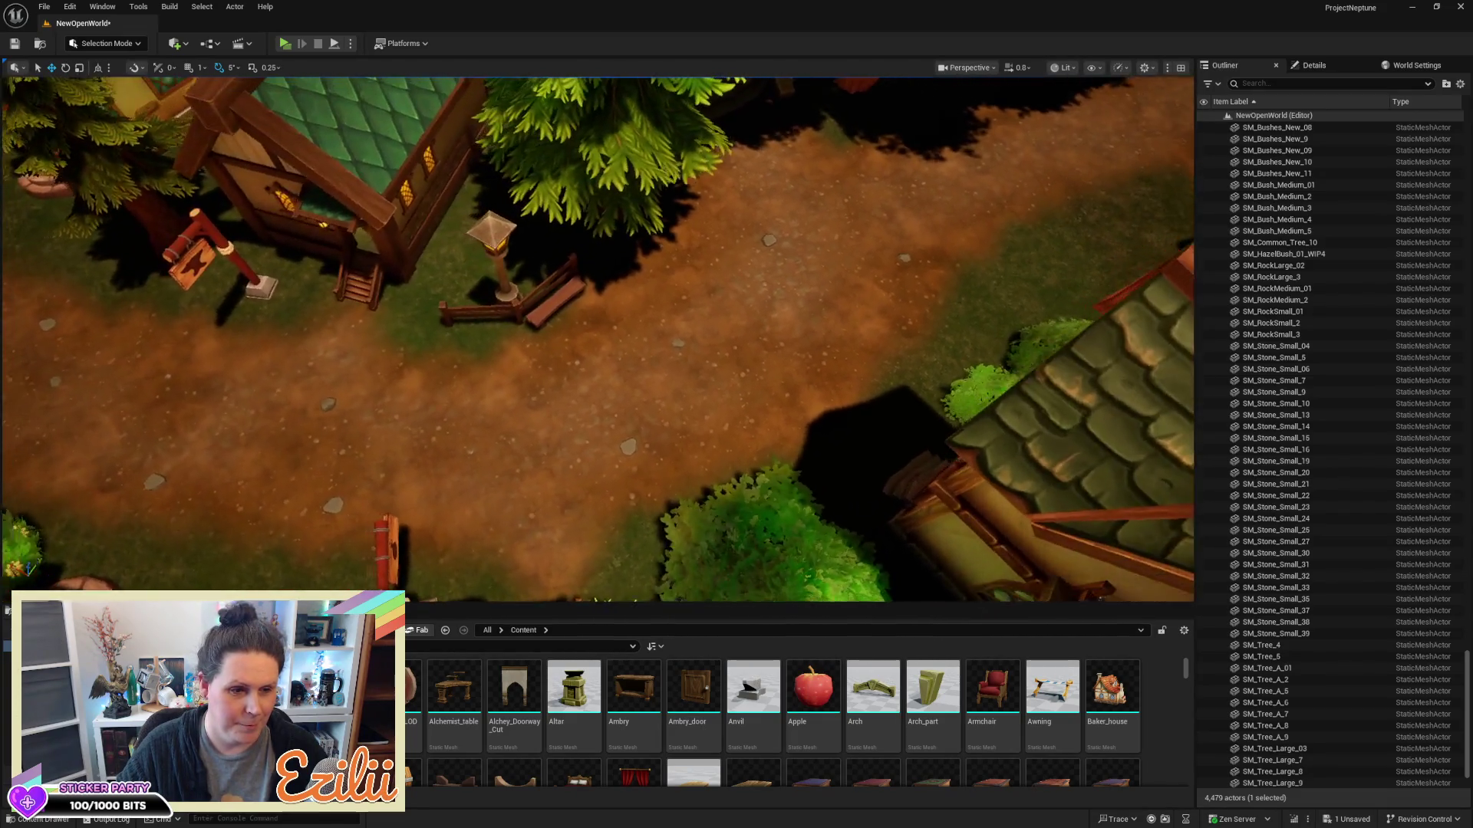
key(a)
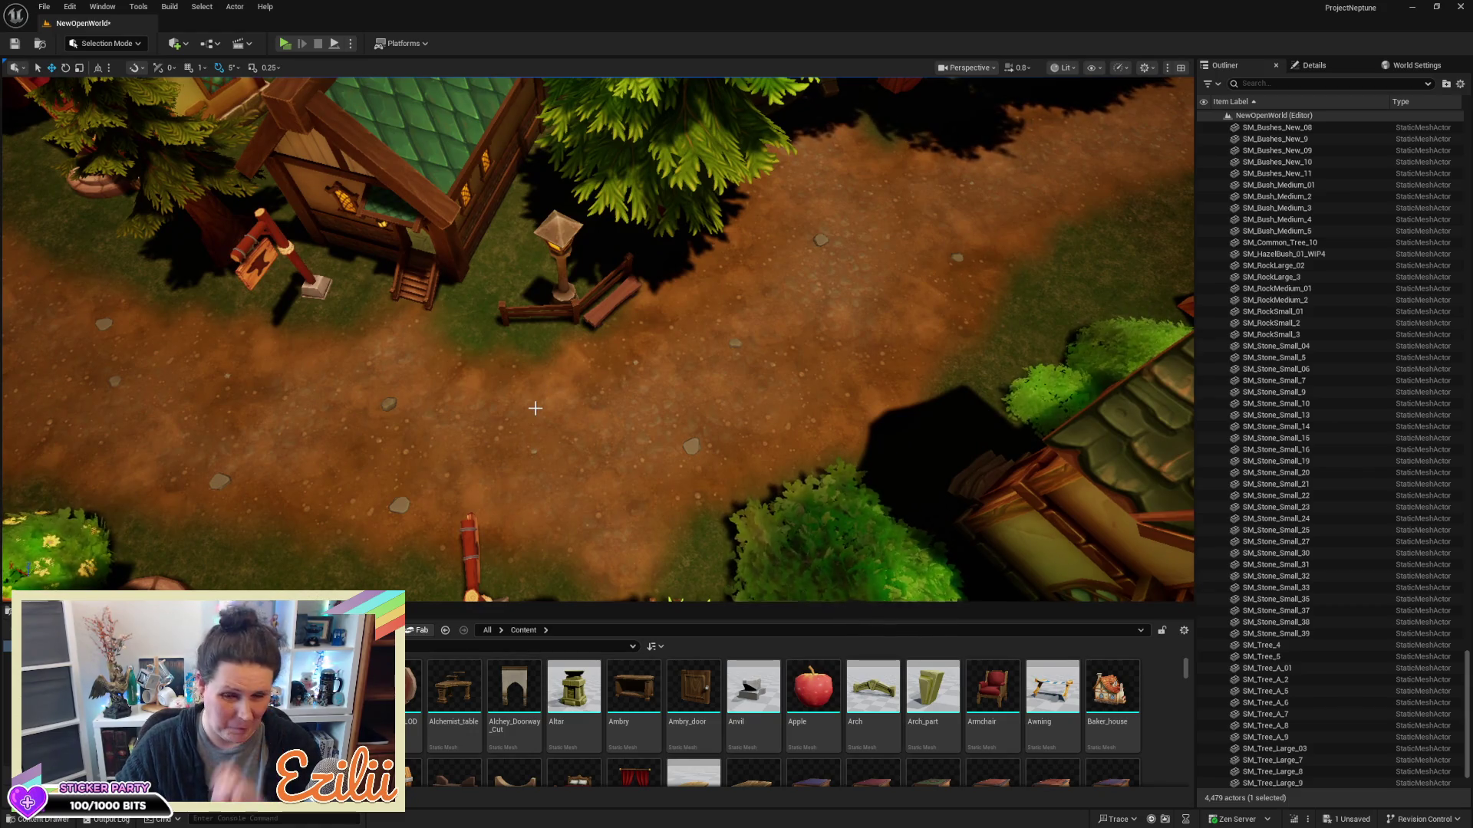
key(a)
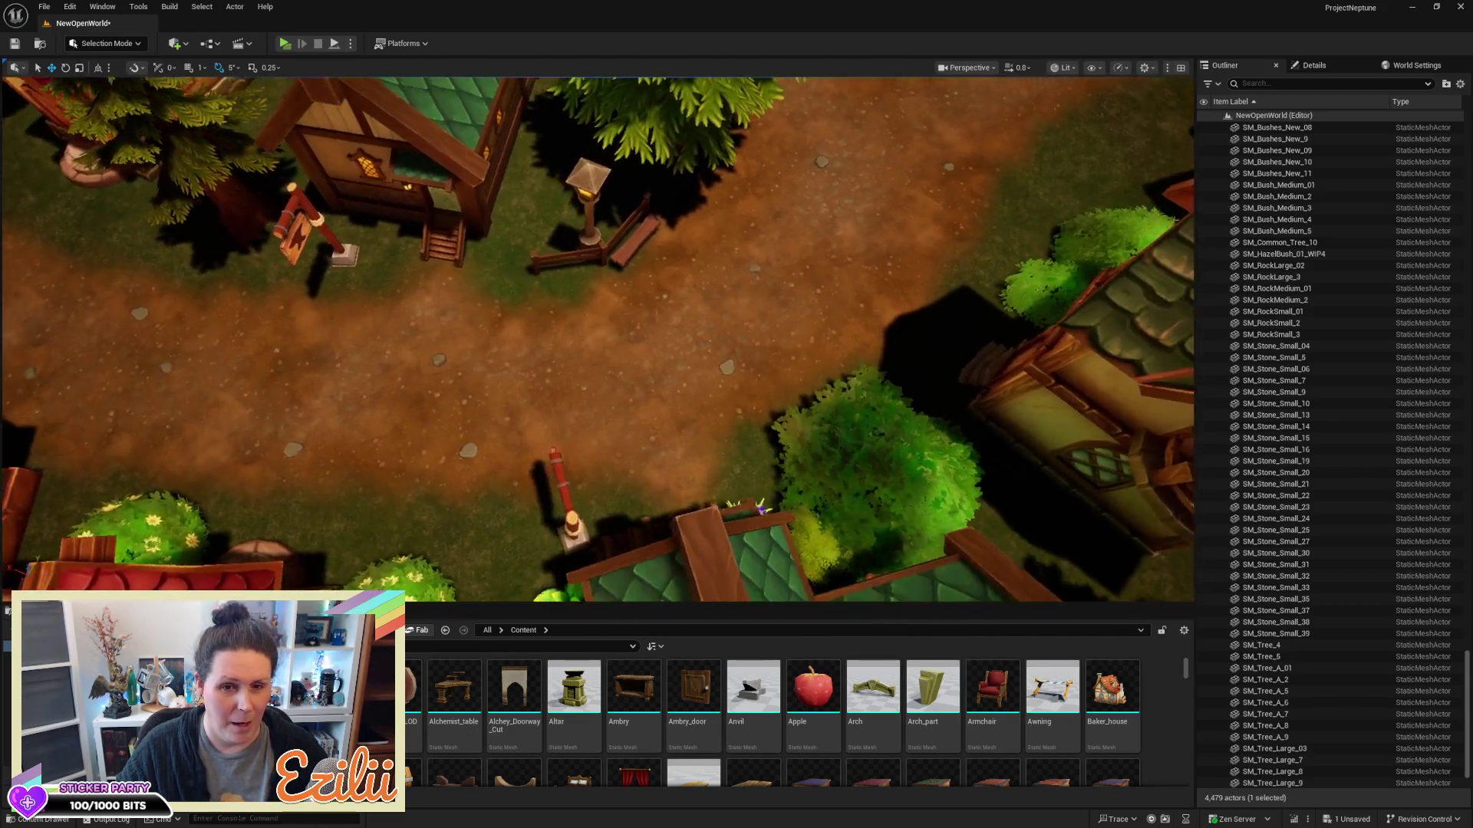
key(a)
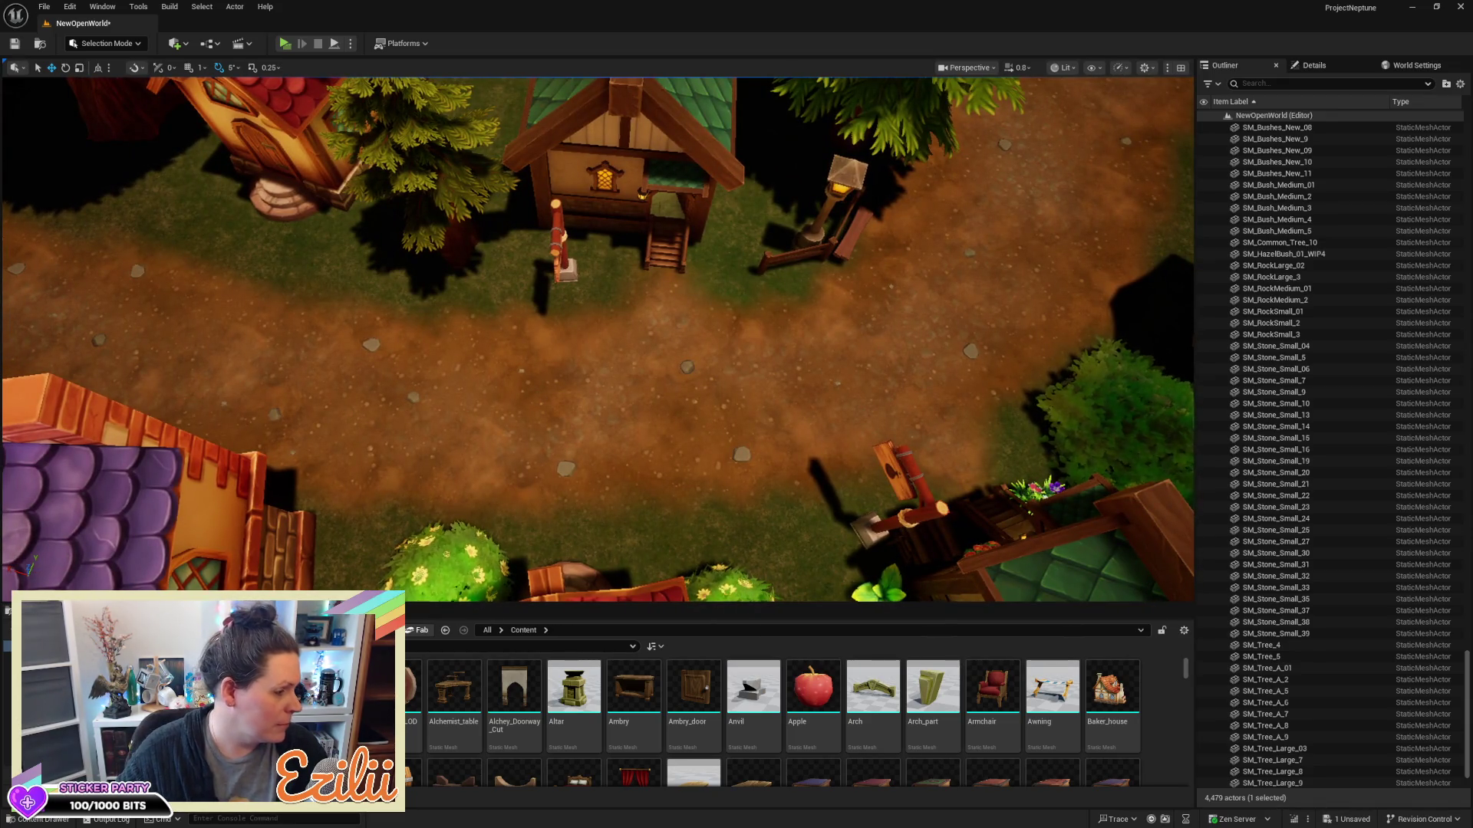
key(alt+Tab)
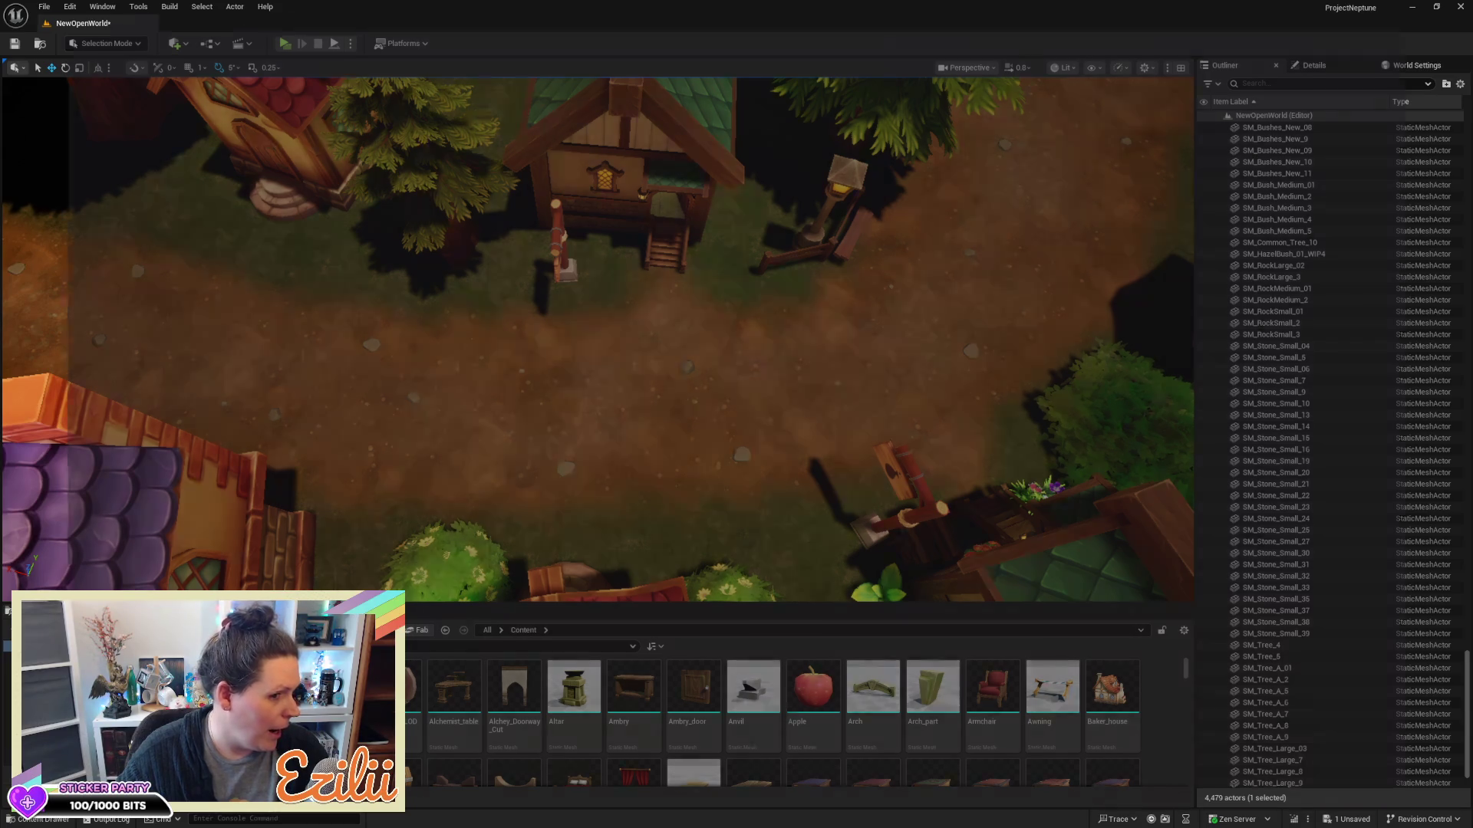
key(alt+Tab)
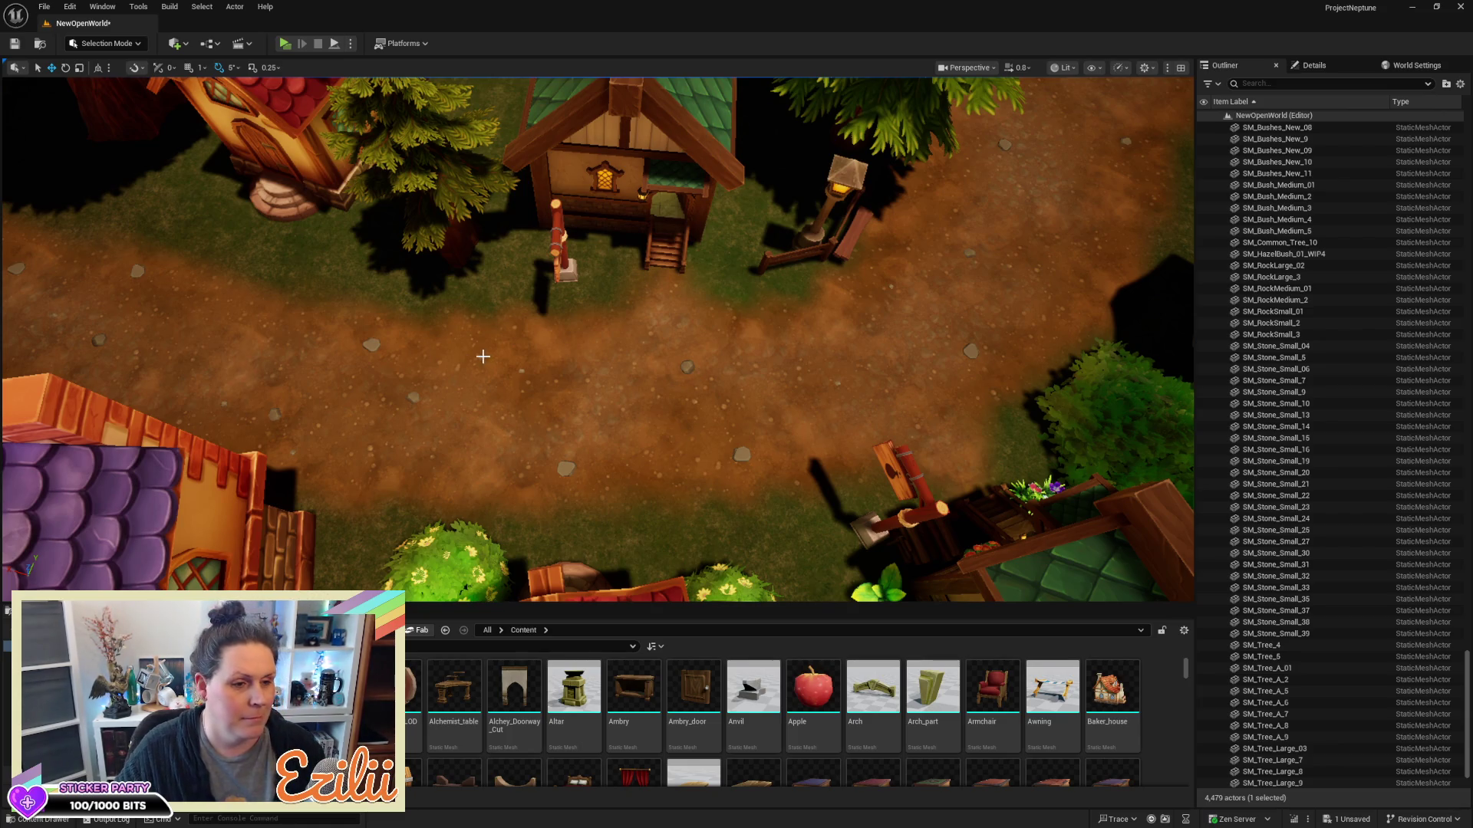
key(f)
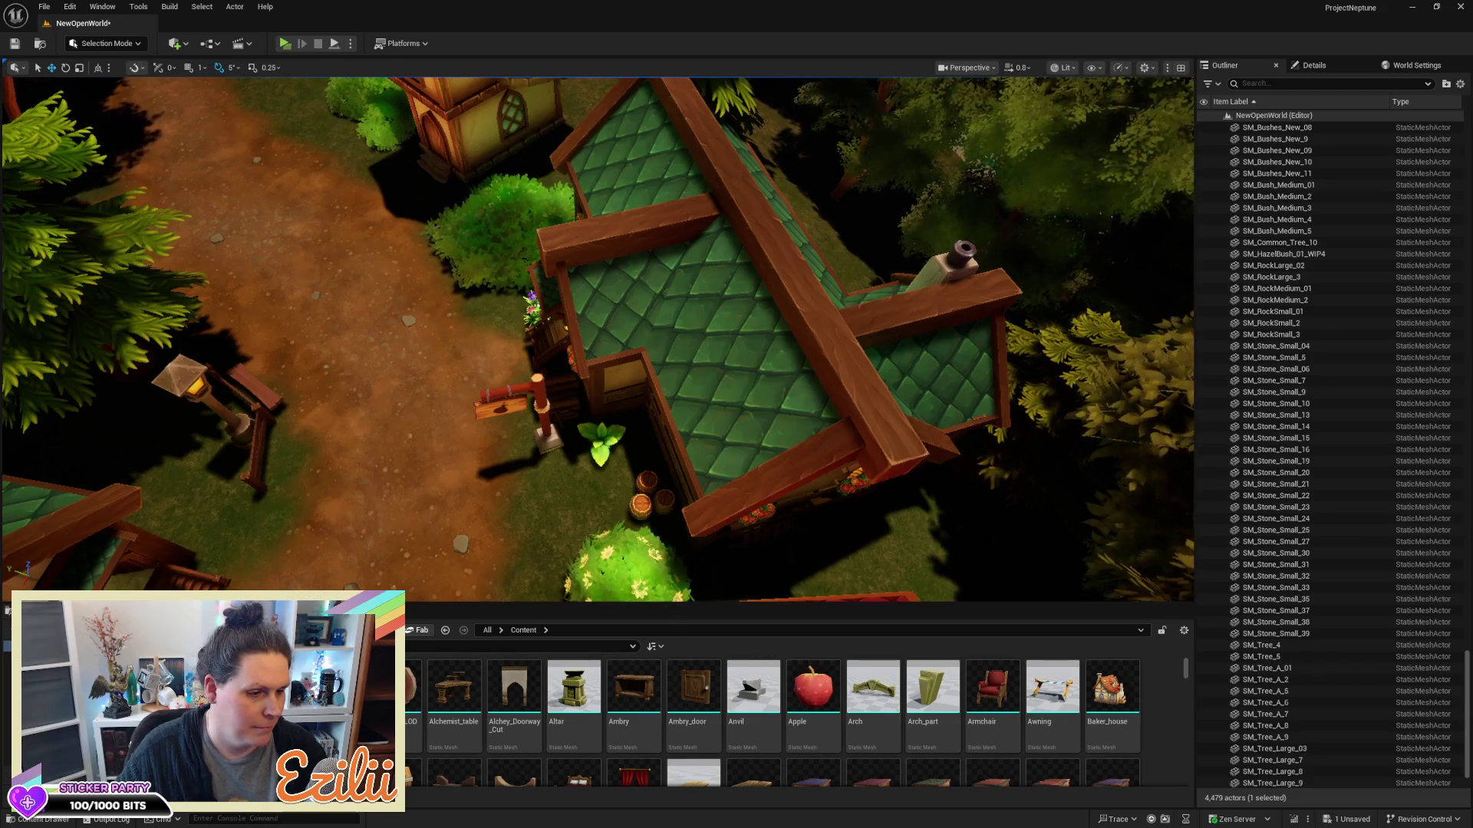
drag(20, 470, 54, 422)
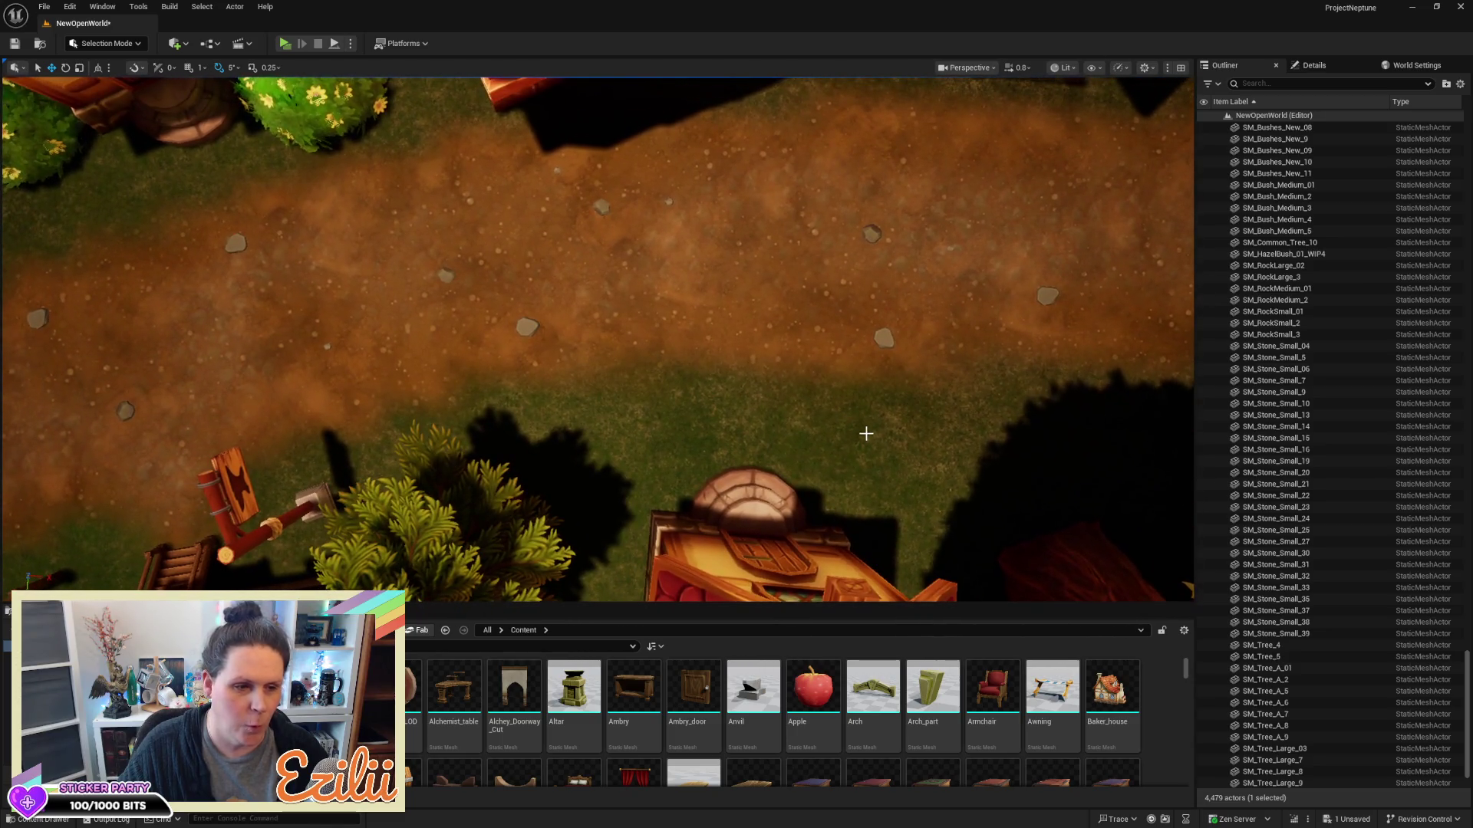
click(432, 174)
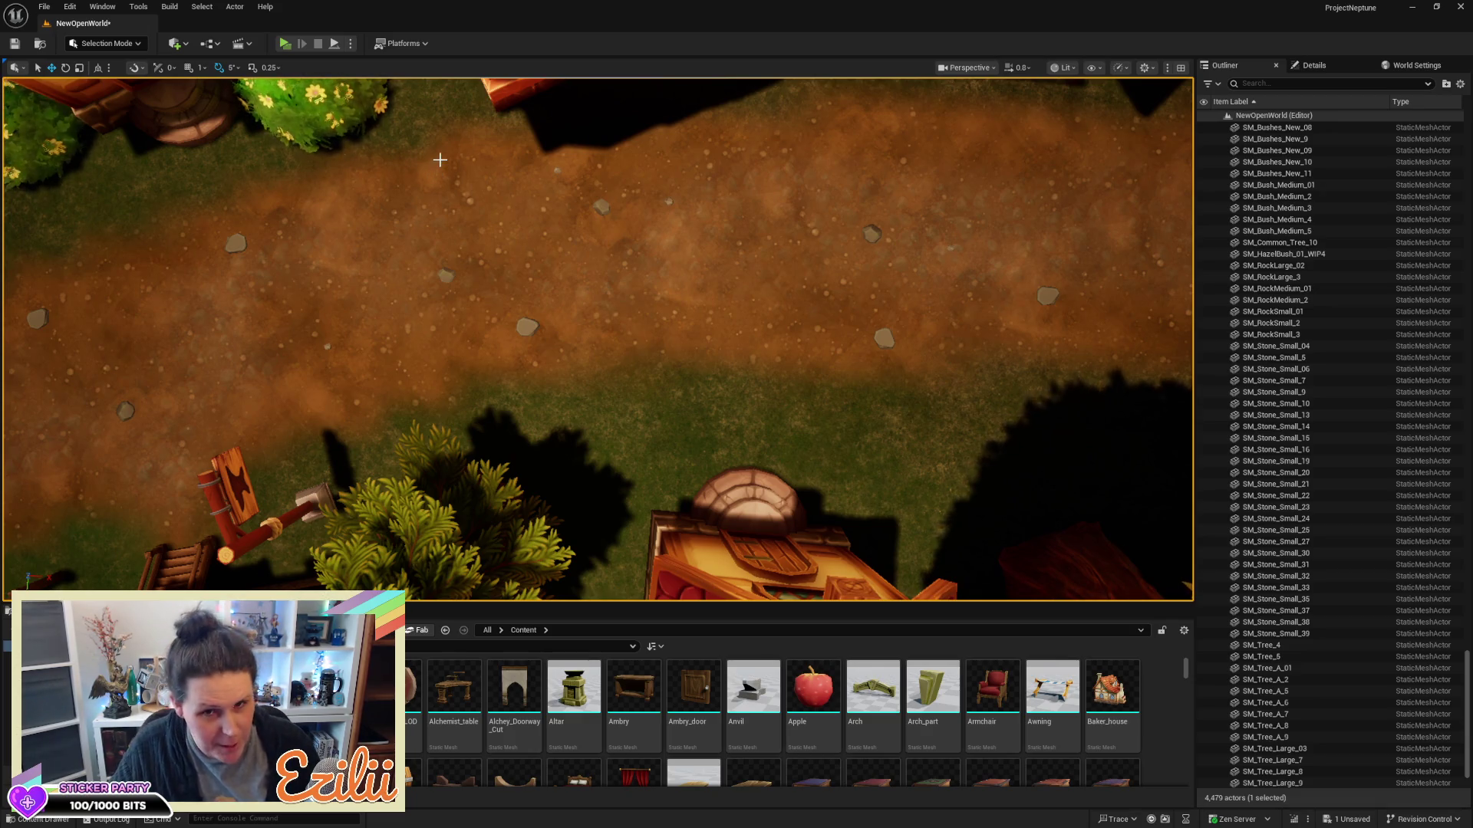
mouse_move(414, 151)
mouse_down()
mouse_move(1080, 395)
mouse_move(1132, 389)
mouse_up()
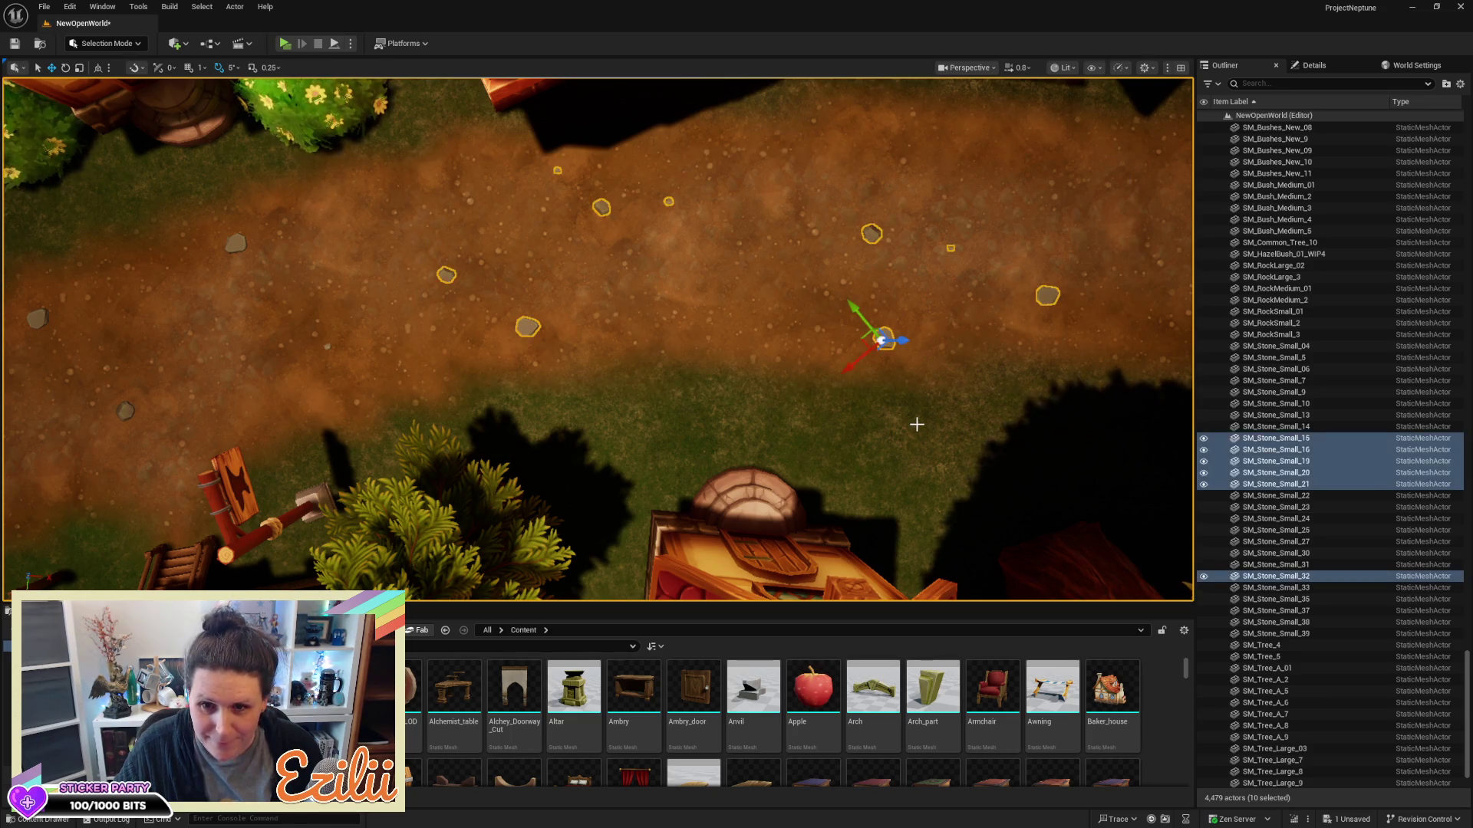
drag(930, 420, 879, 405)
scroll(599, 339, down, 10)
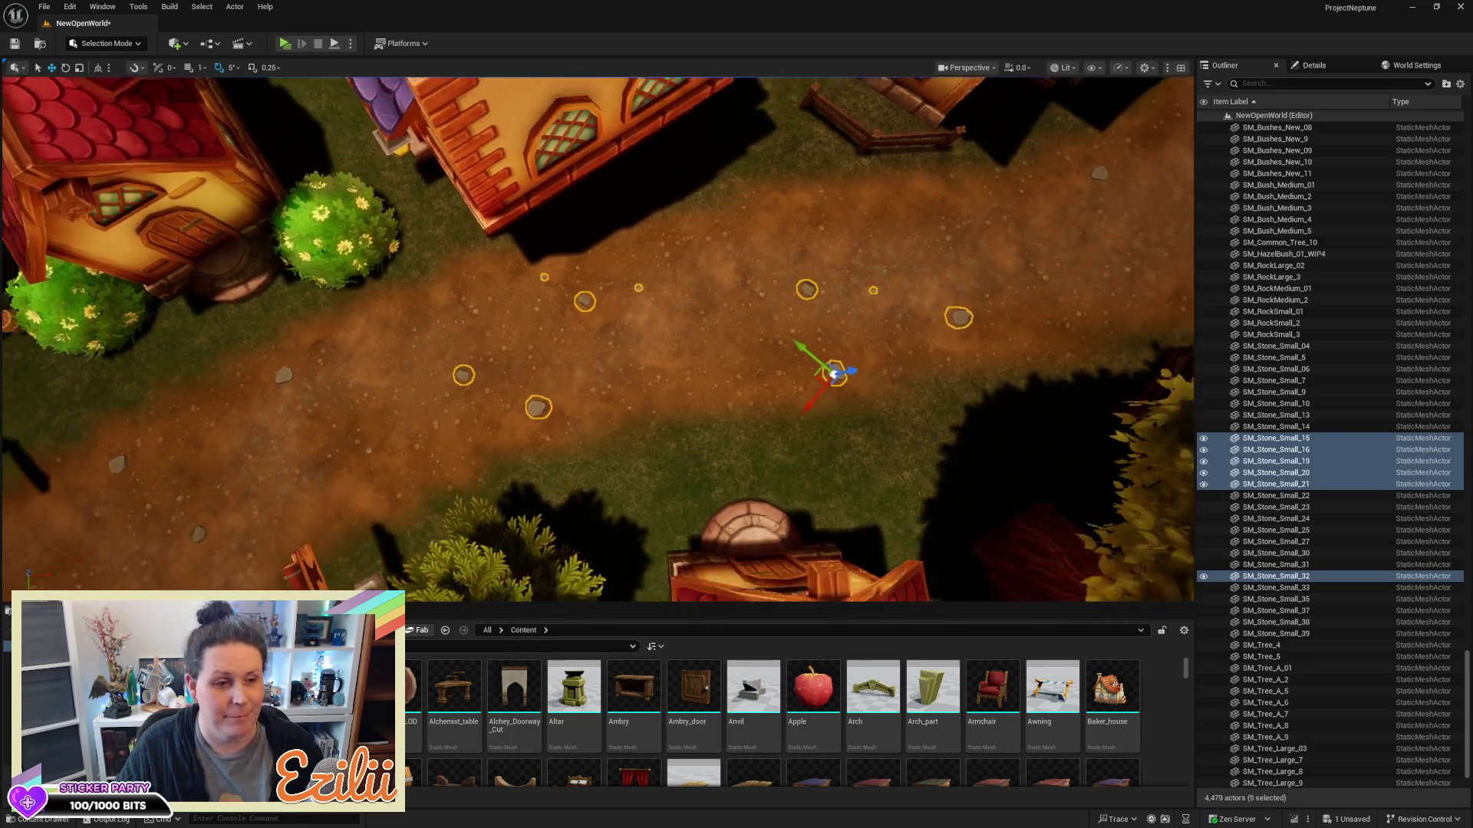
scroll(597, 339, down, 8)
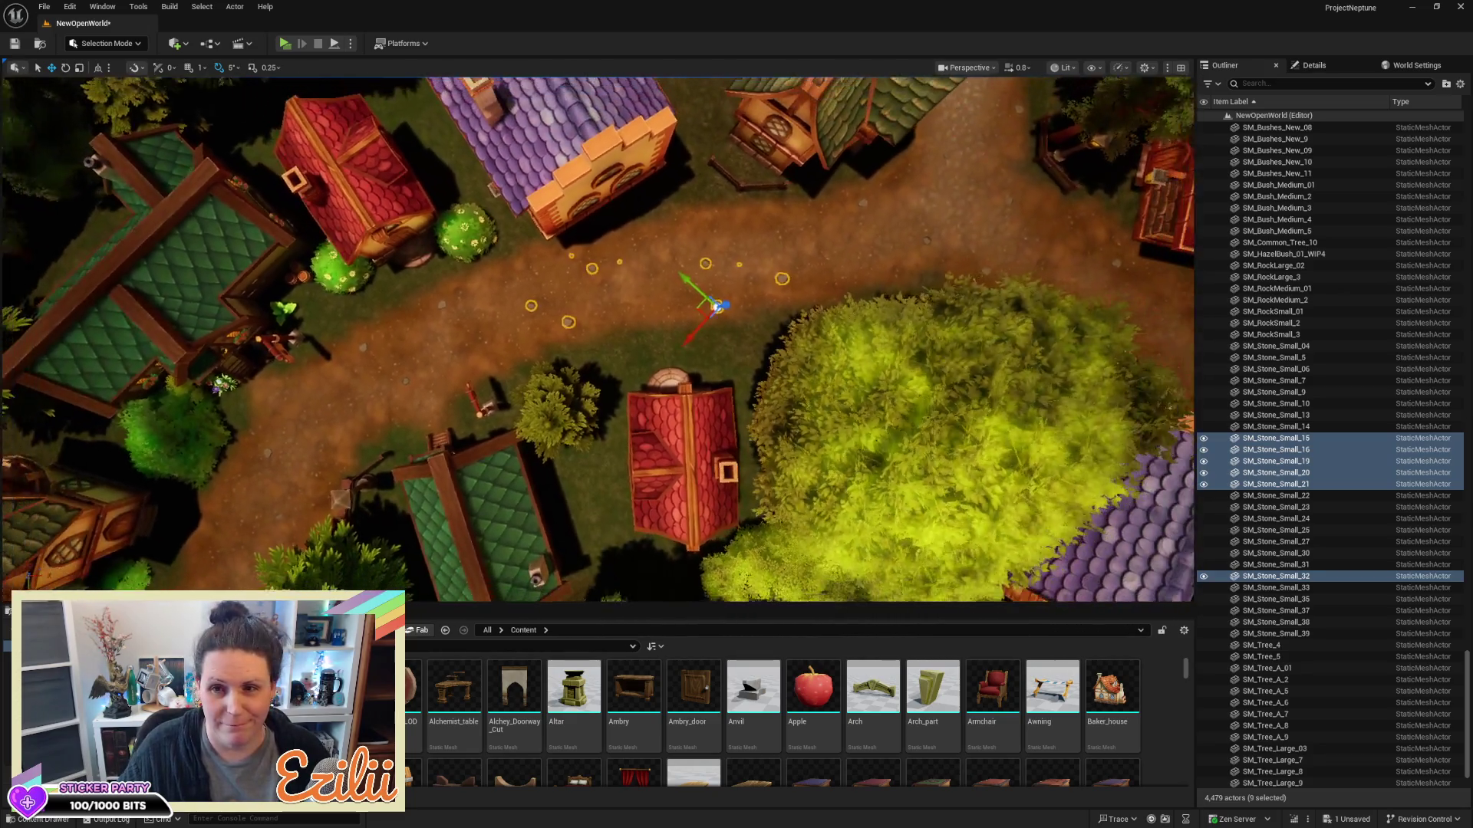
scroll(599, 340, up, 5)
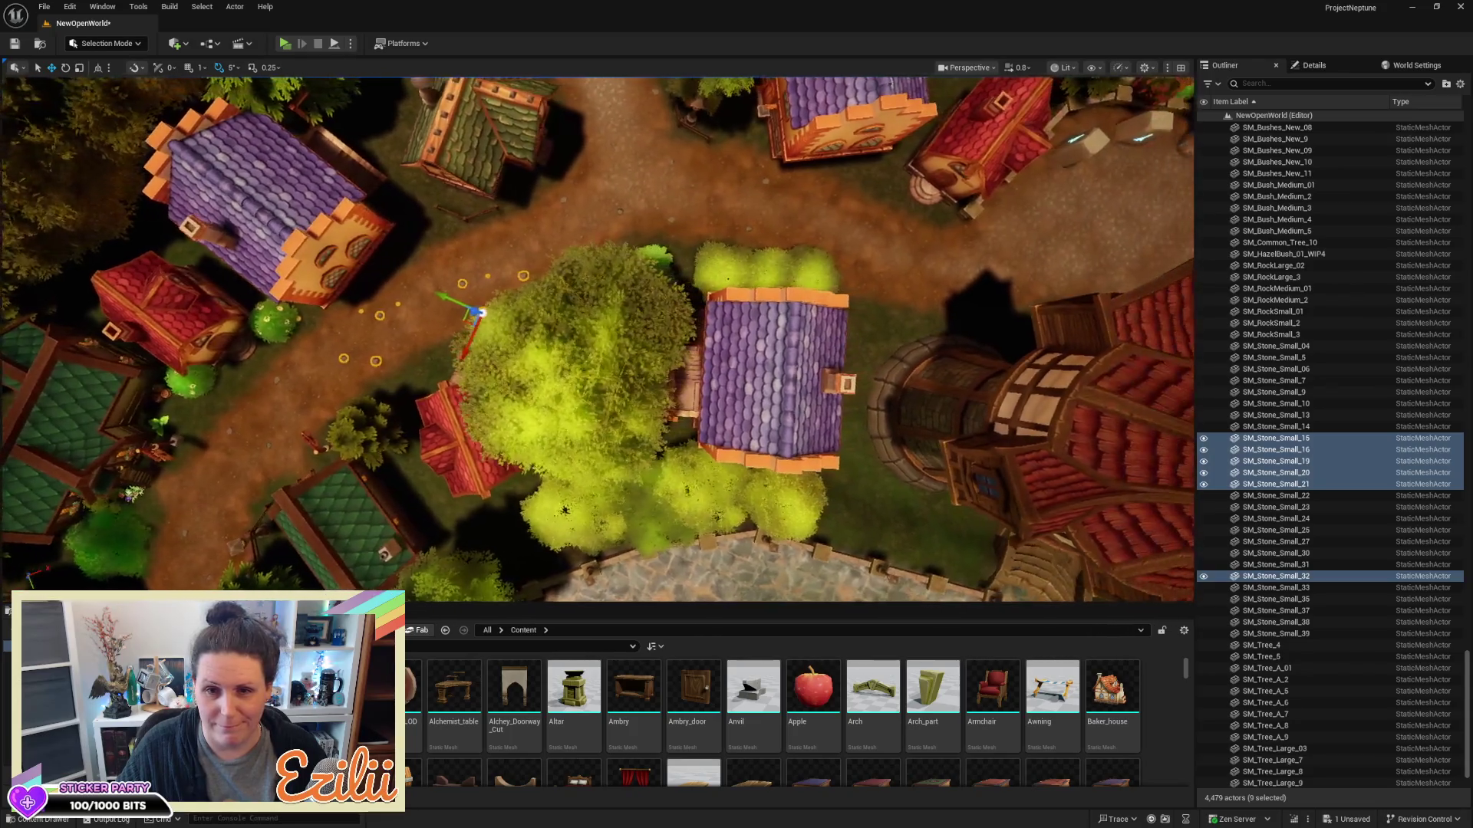
drag(500, 387, 431, 387)
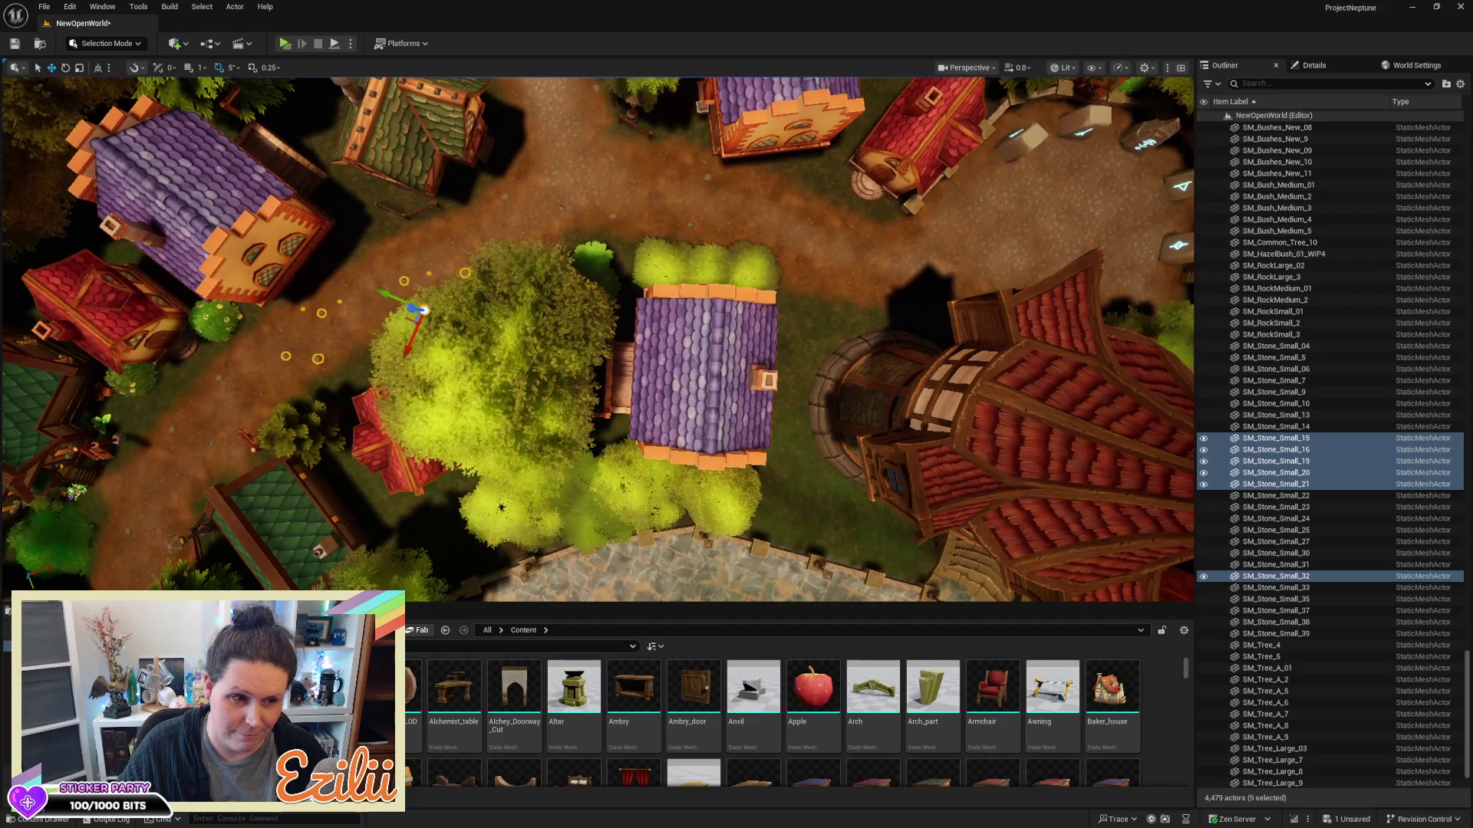
click(552, 346)
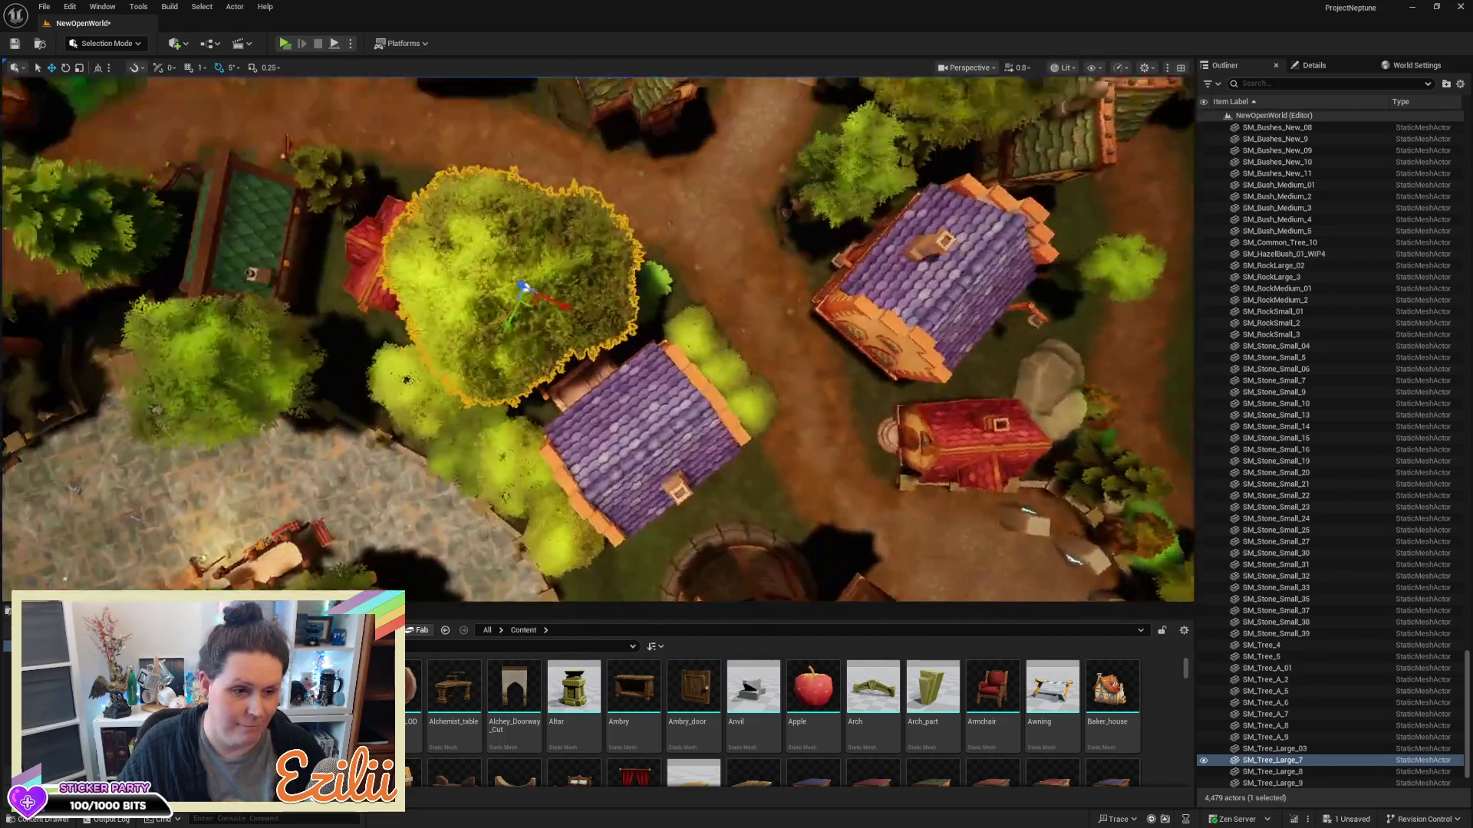
Deselect the tree and view the village from a new angle above
drag(737, 285, 737, 285)
key(Escape)
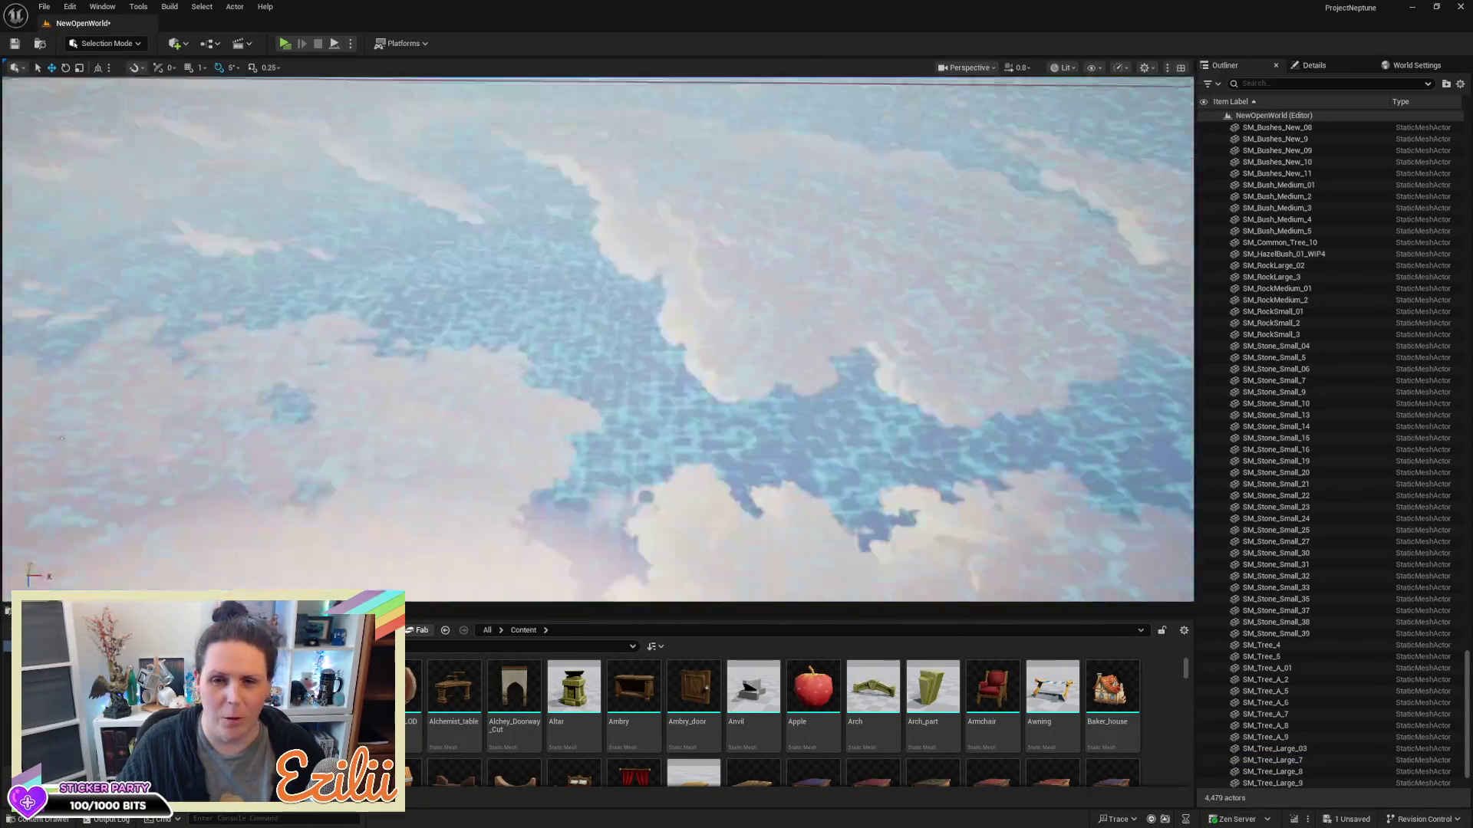
scroll(599, 338, down, 5)
scroll(598, 337, down, 5)
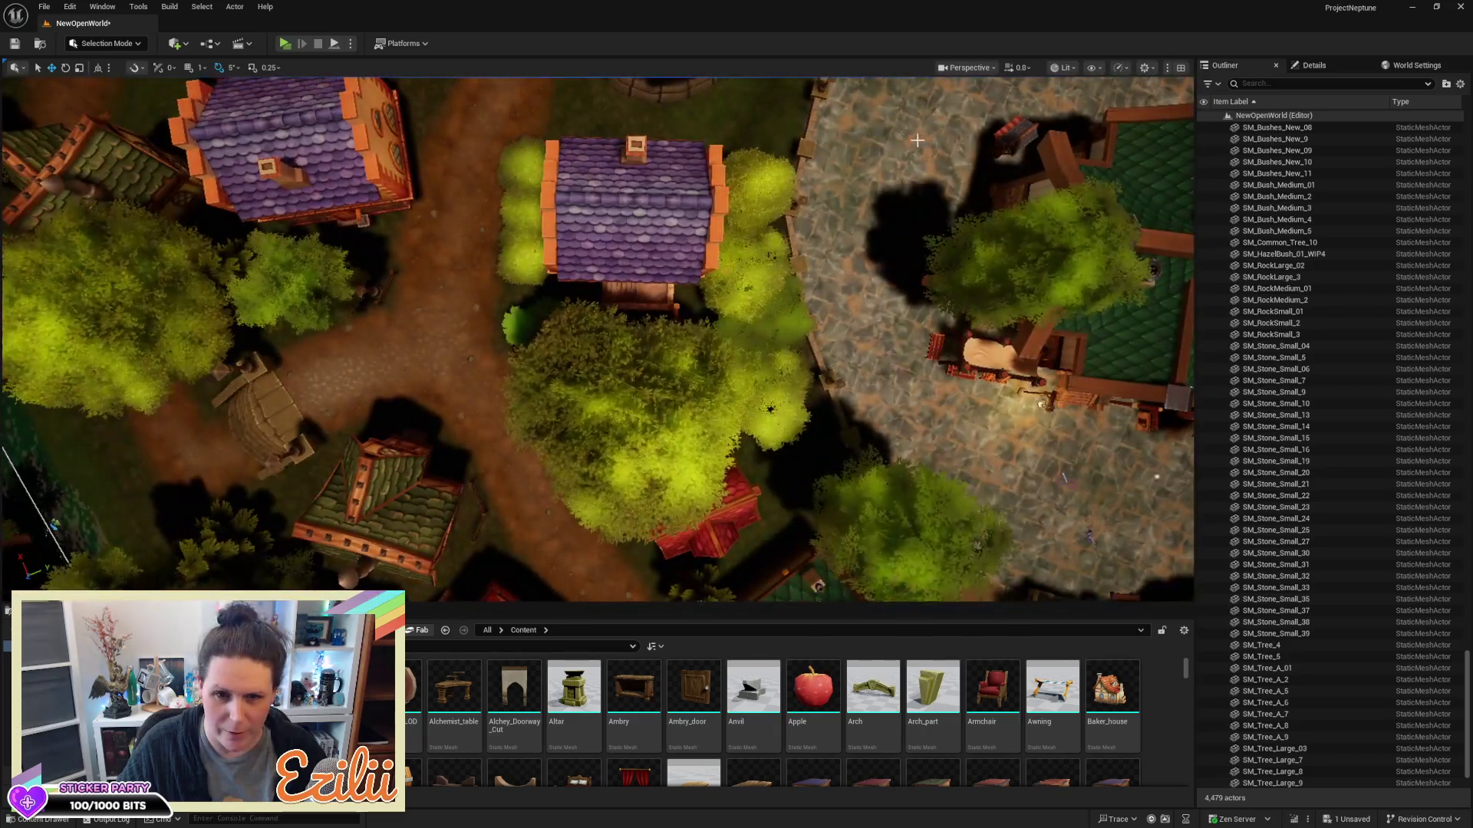
drag(917, 141, 916, 140)
drag(600, 251, 601, 251)
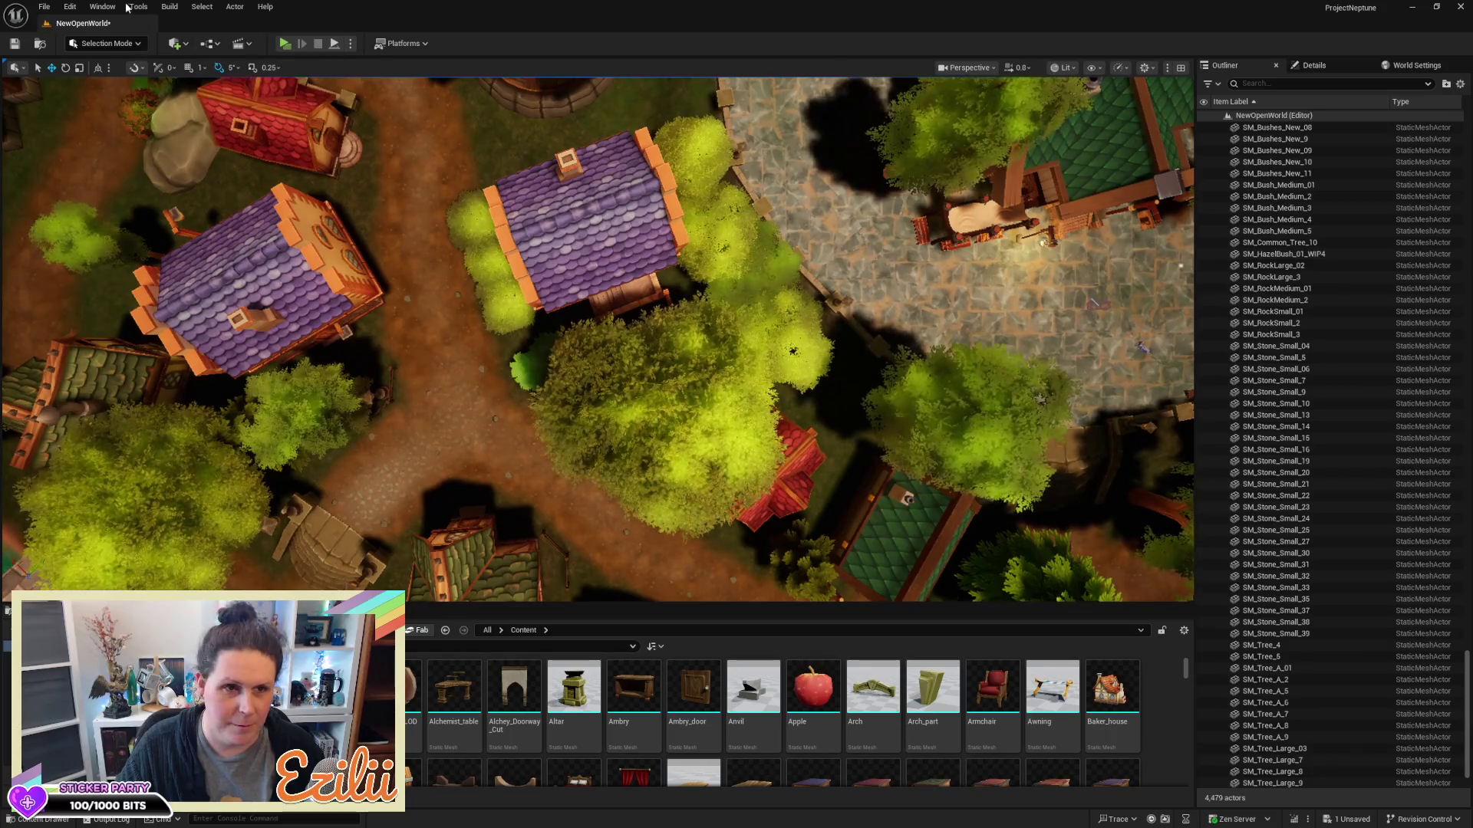
Save the NewOpenWorld level and browse back to the Content/StylizedGame/Maps folder
key(ctrl+s)
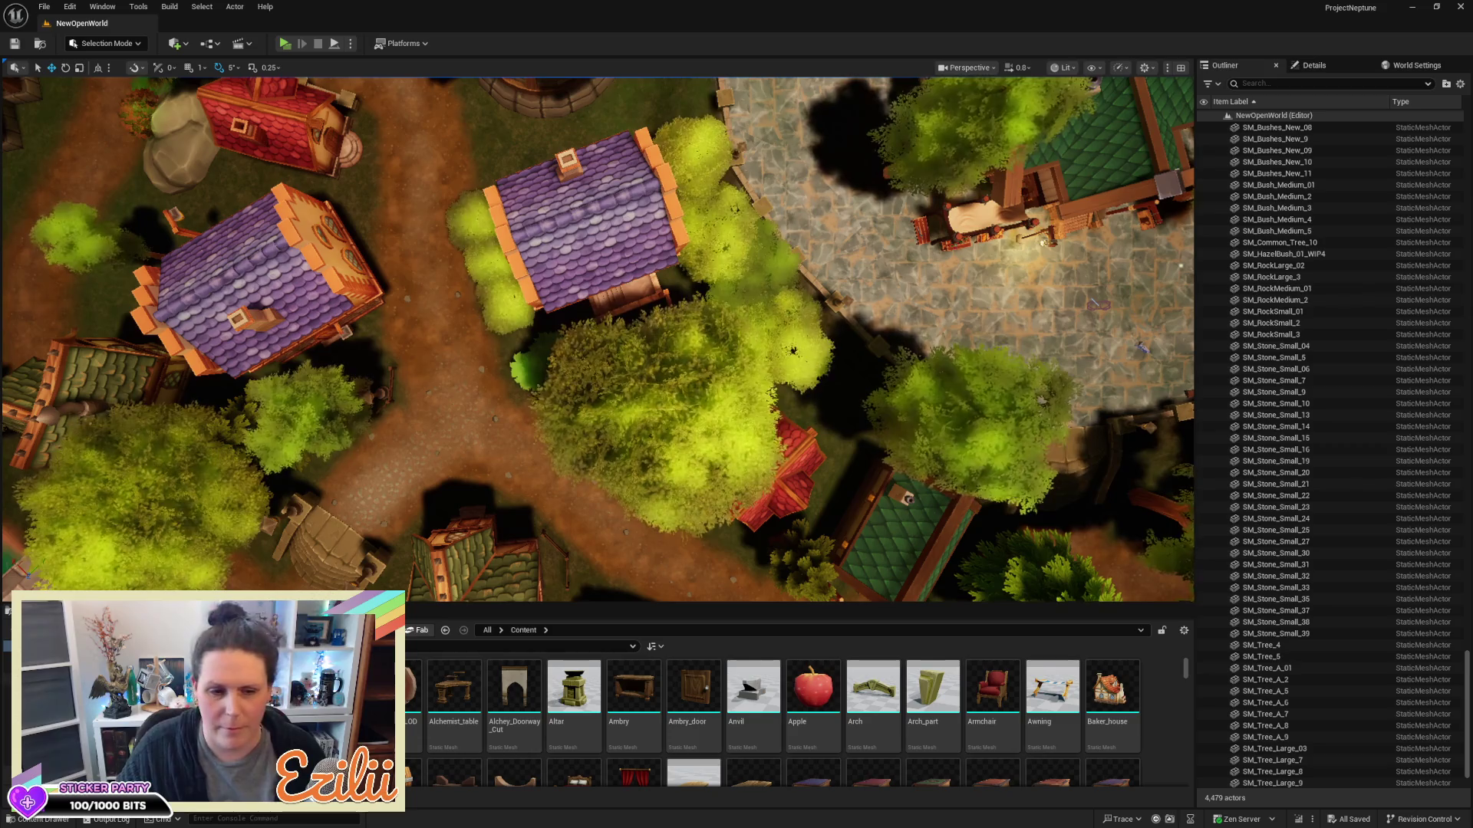
key(alt+Left)
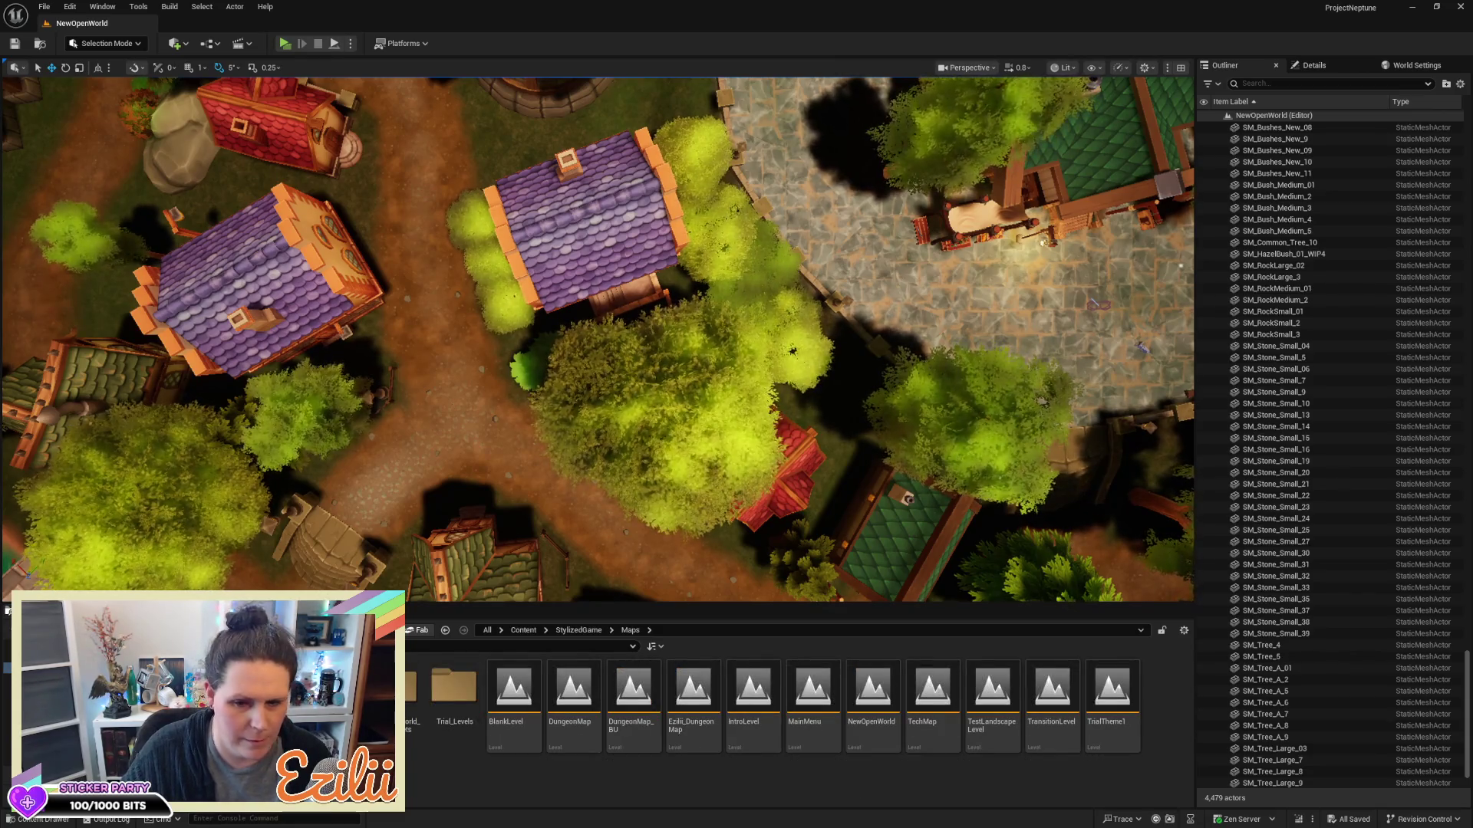
Open BlankLevel, reopen NewOpenWorld, and return to the main Content folder of props
double_click(524, 720)
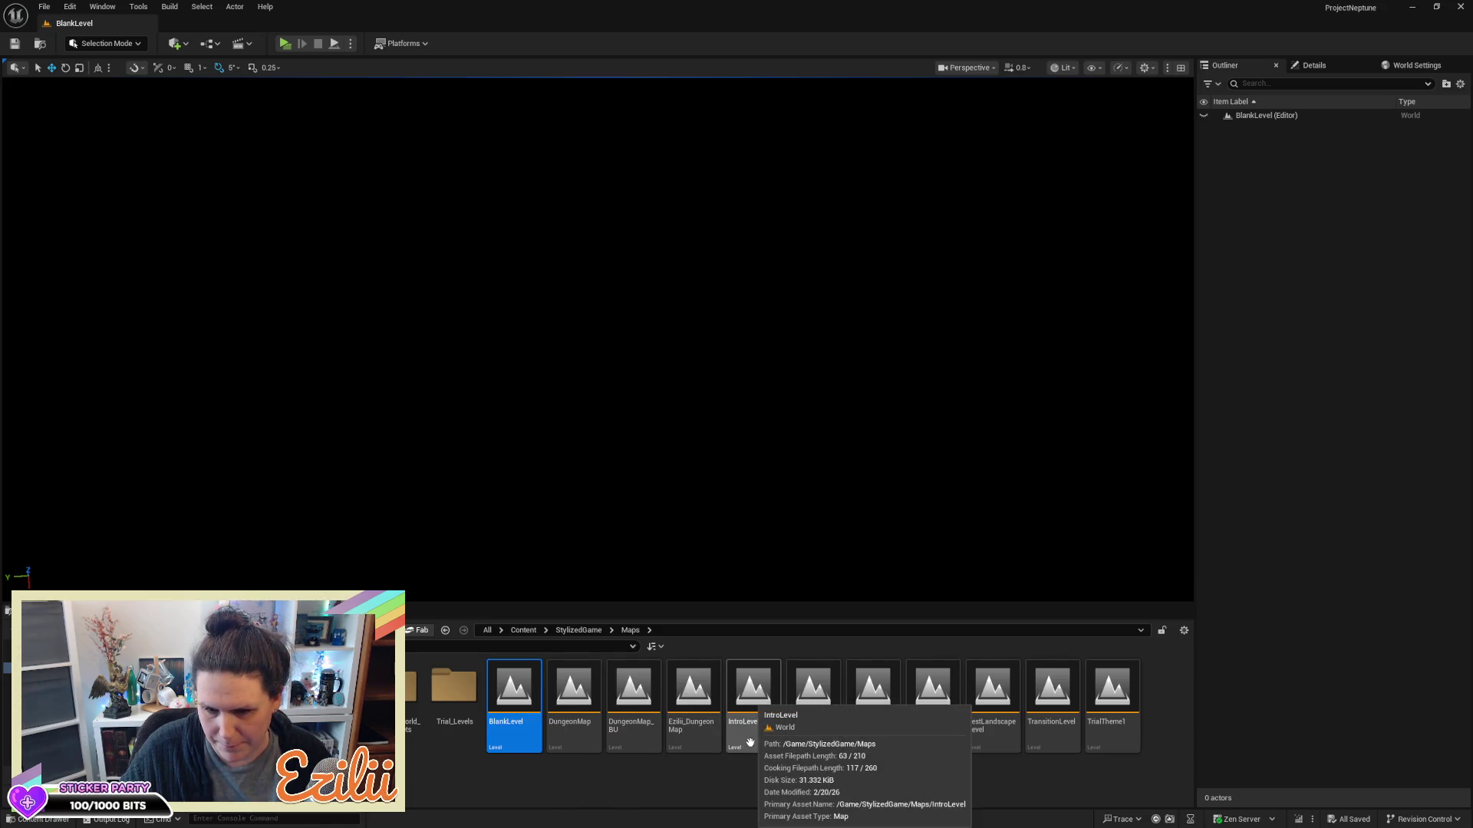
click(880, 723)
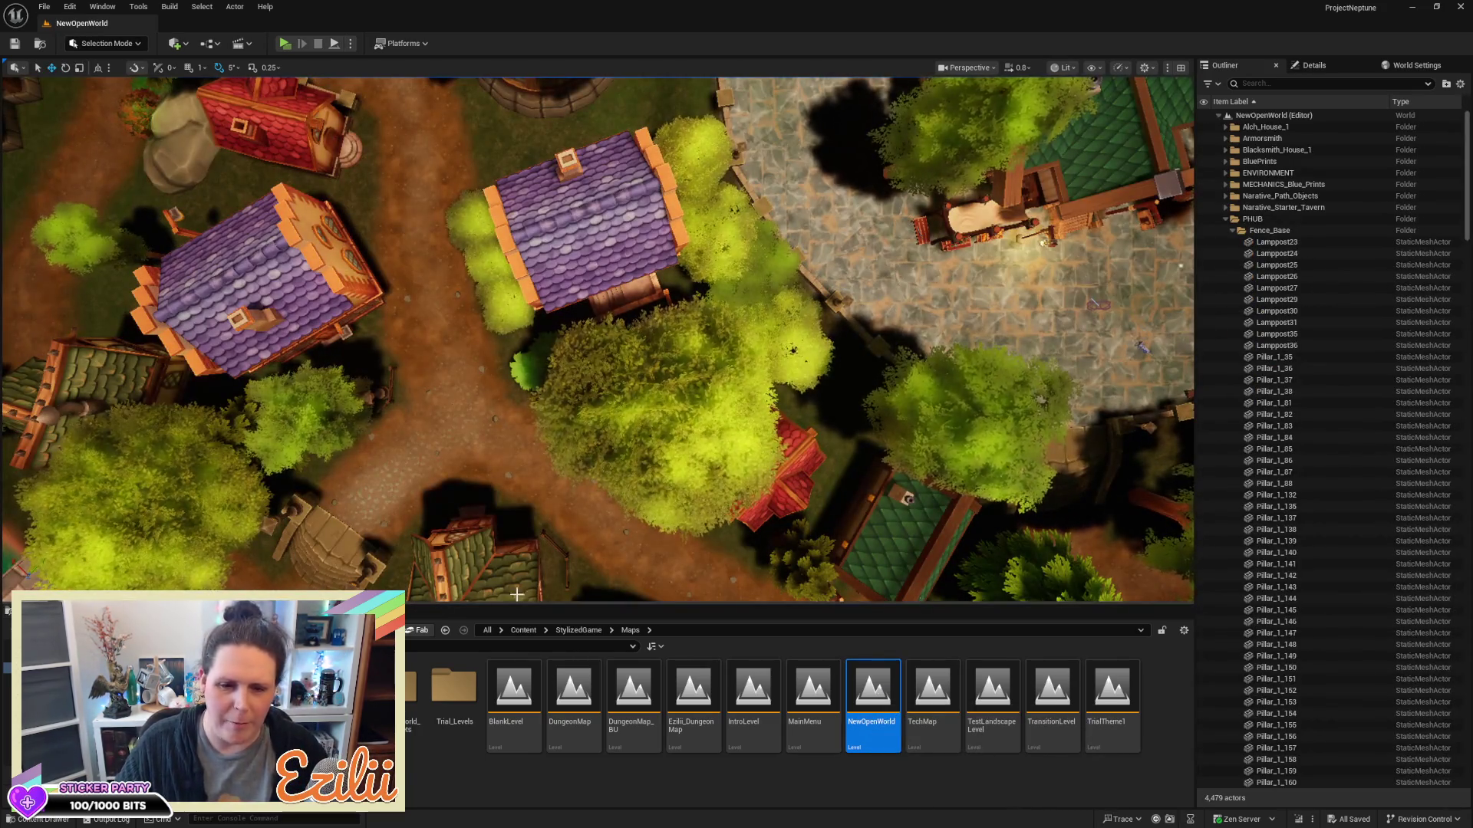
click(46, 646)
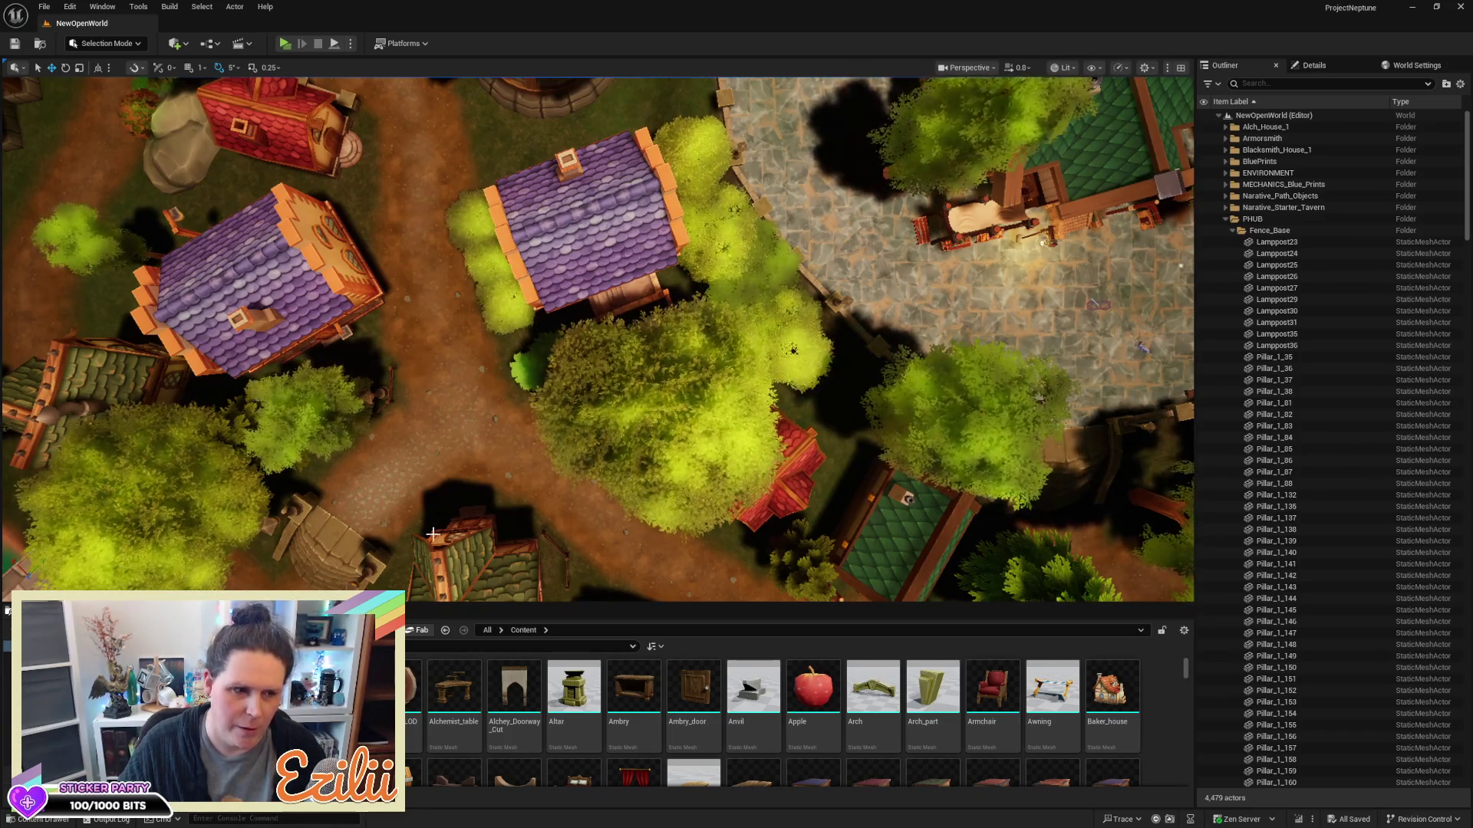
Box-select the seven small stones (SM_Stone_Small_40–46) on the dirt path and drag out a copy
drag(432, 534, 414, 533)
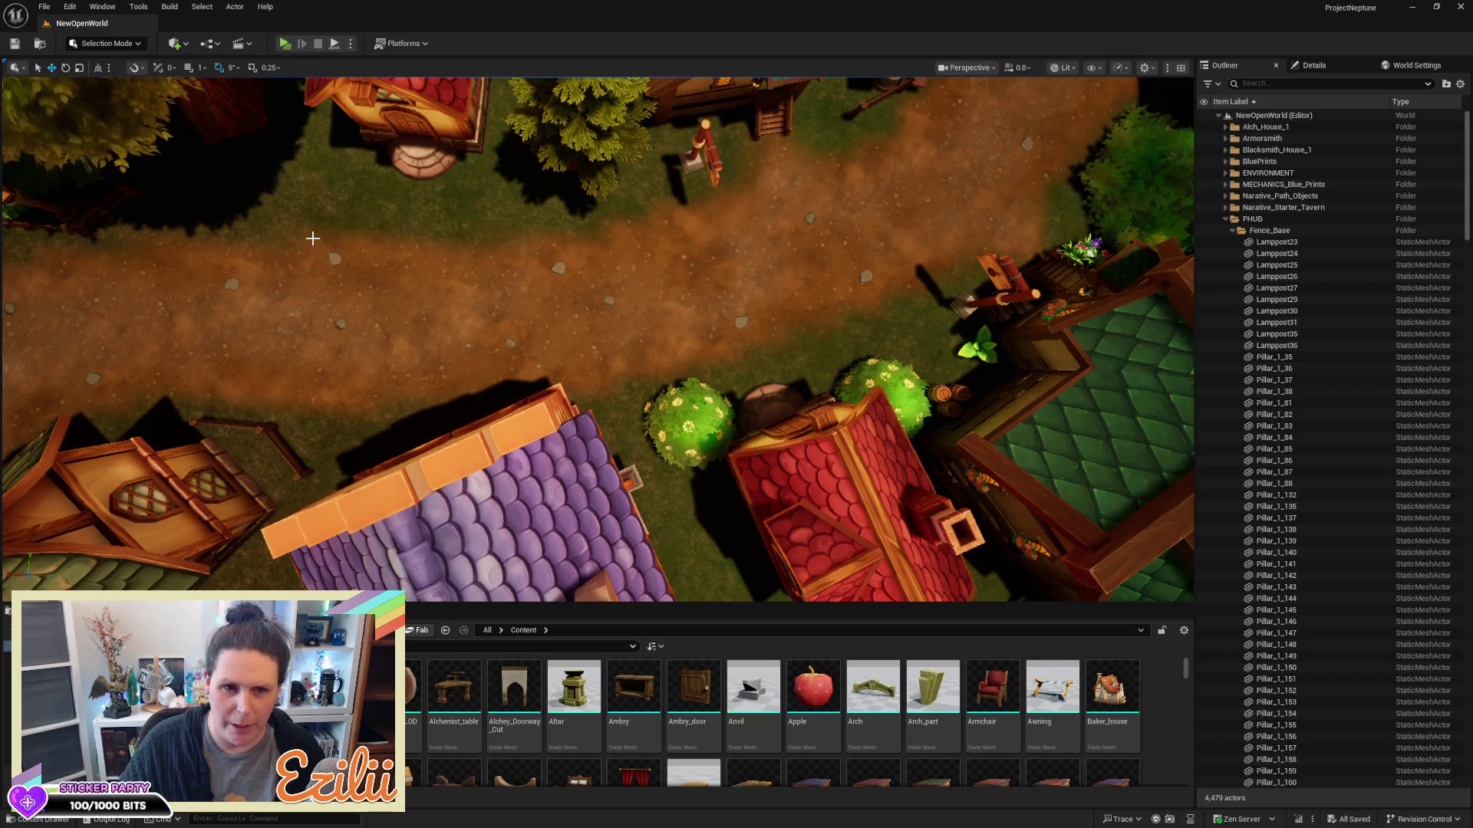
drag(312, 238, 636, 384)
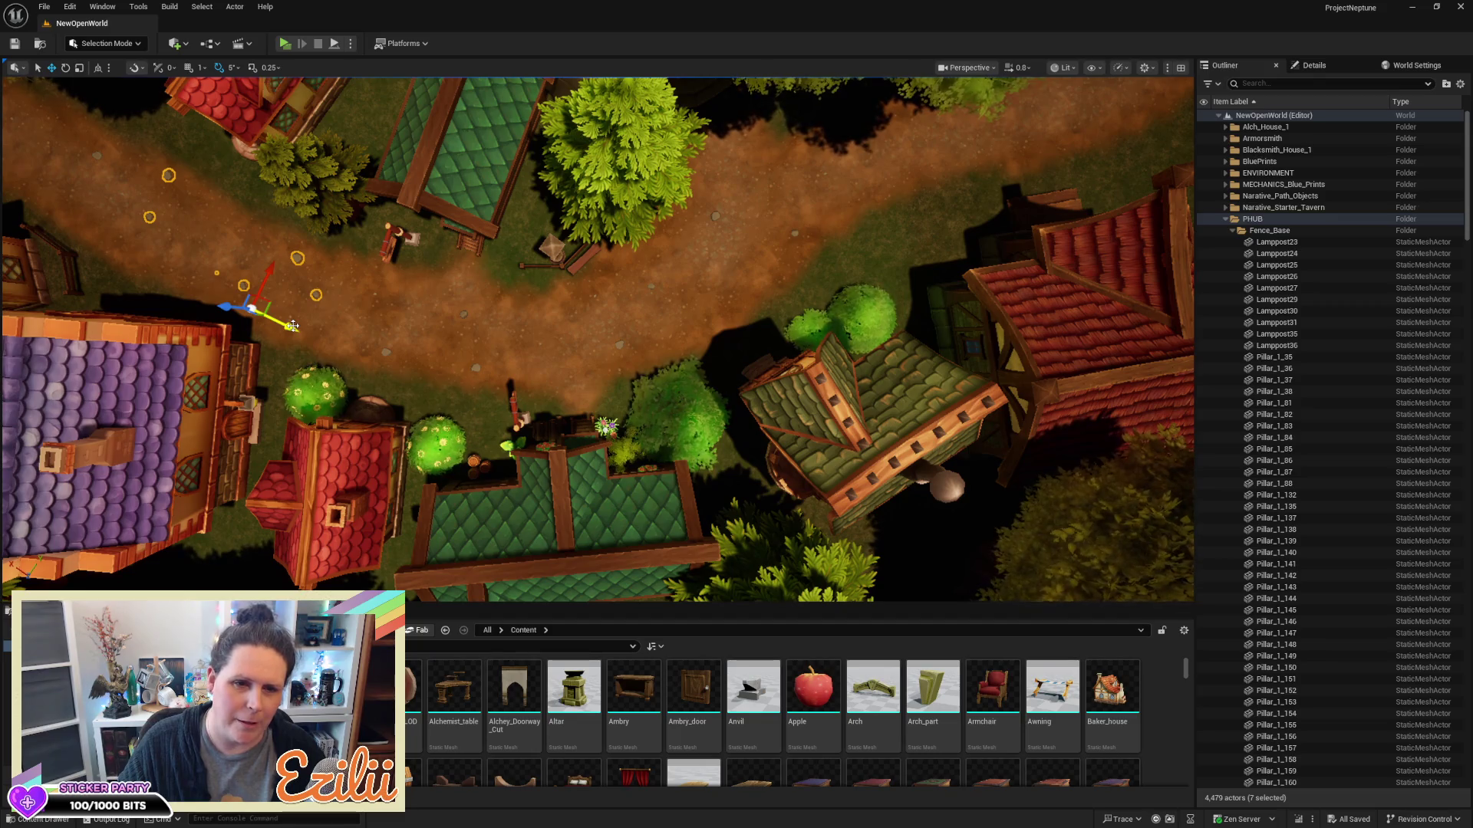
mouse_move(292, 325)
mouse_down()
mouse_move(430, 395)
mouse_move(549, 418)
mouse_move(597, 311)
mouse_move(461, 380)
mouse_move(207, 322)
mouse_up()
Place the stone copies along the path and rotate the cluster 20 degrees
mouse_move(278, 251)
mouse_down()
mouse_move(399, 374)
mouse_move(384, 414)
mouse_up()
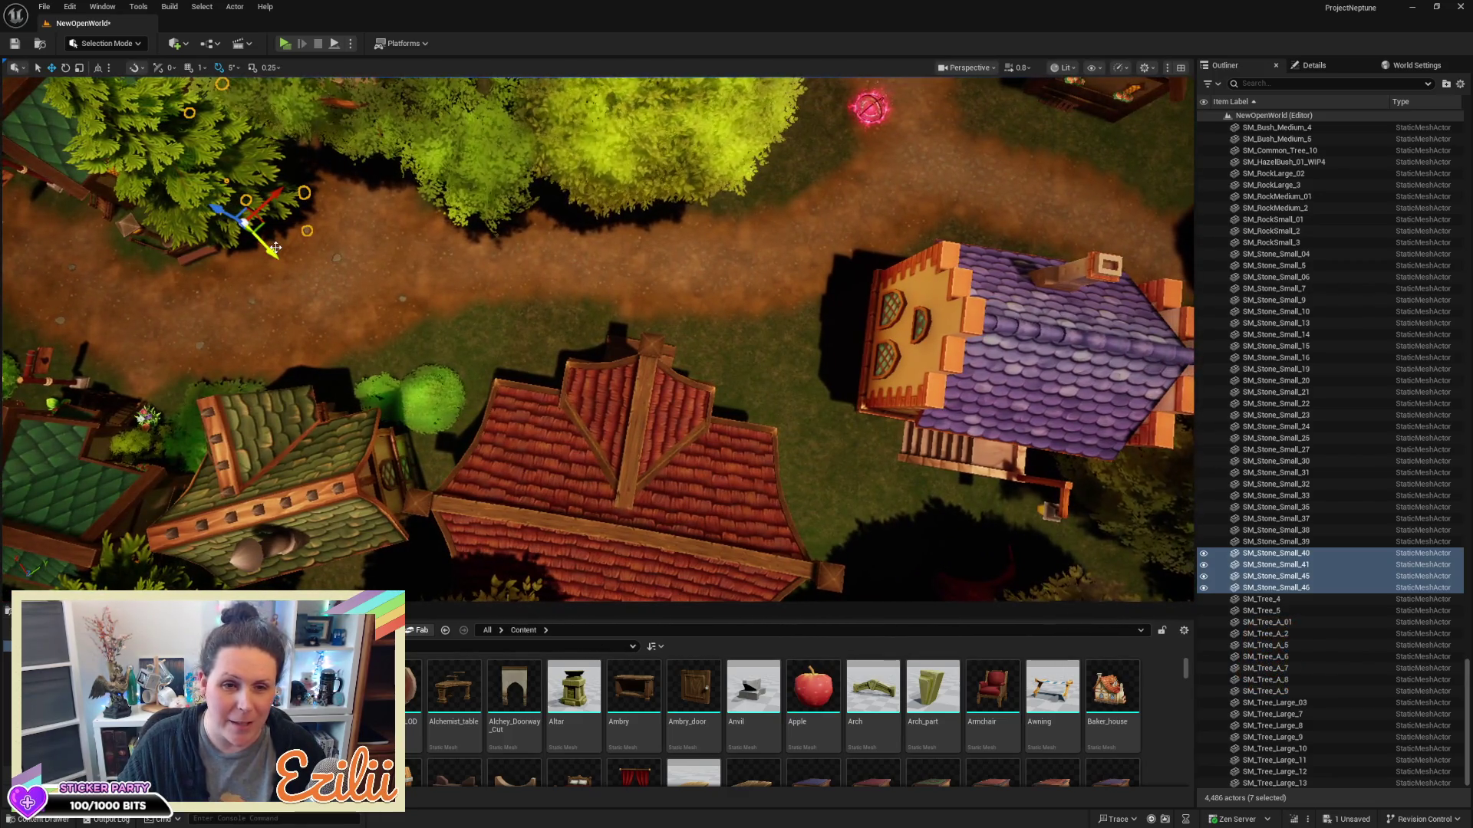
key(w)
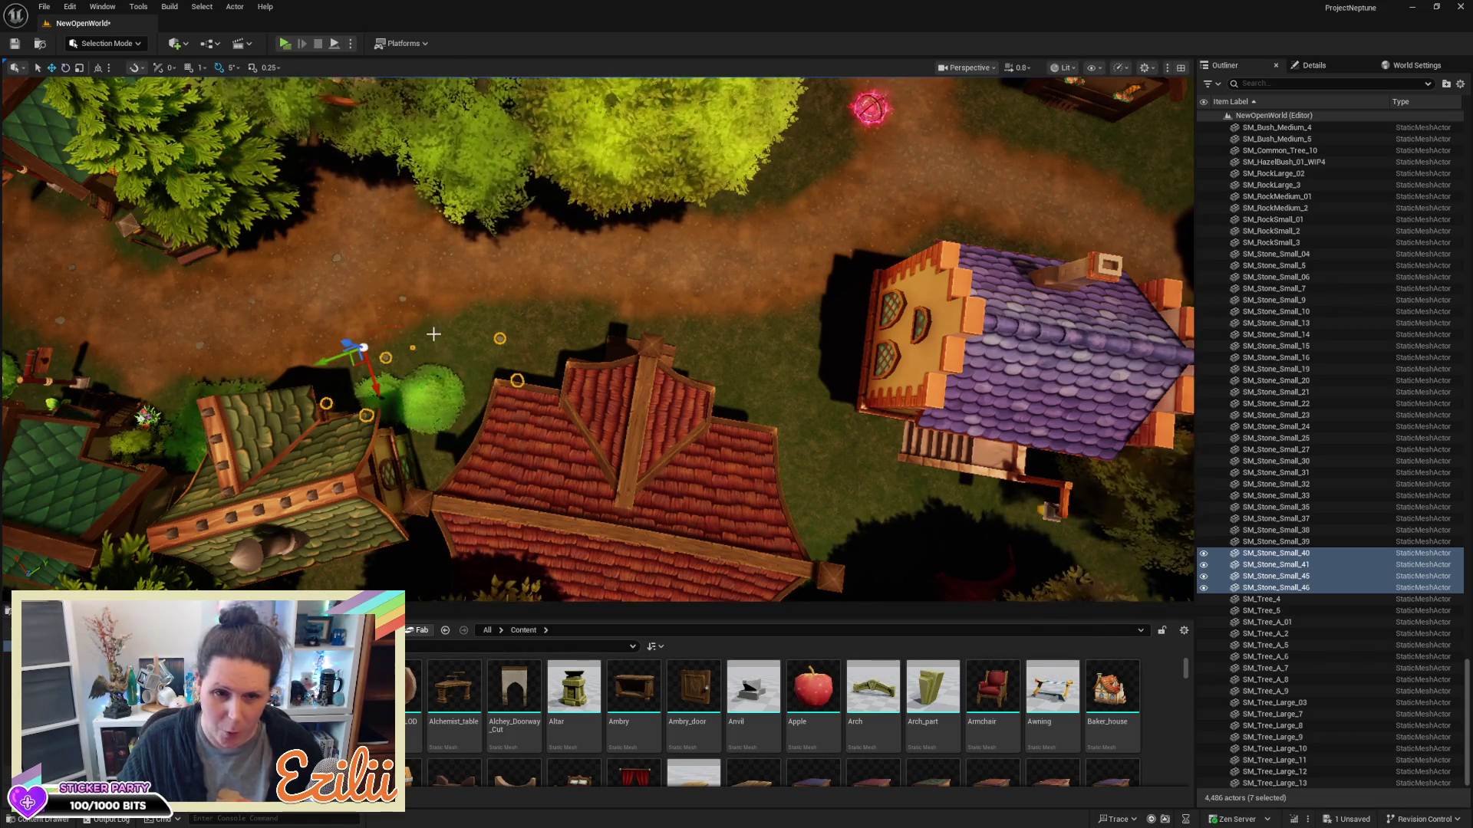
drag(365, 361, 456, 321)
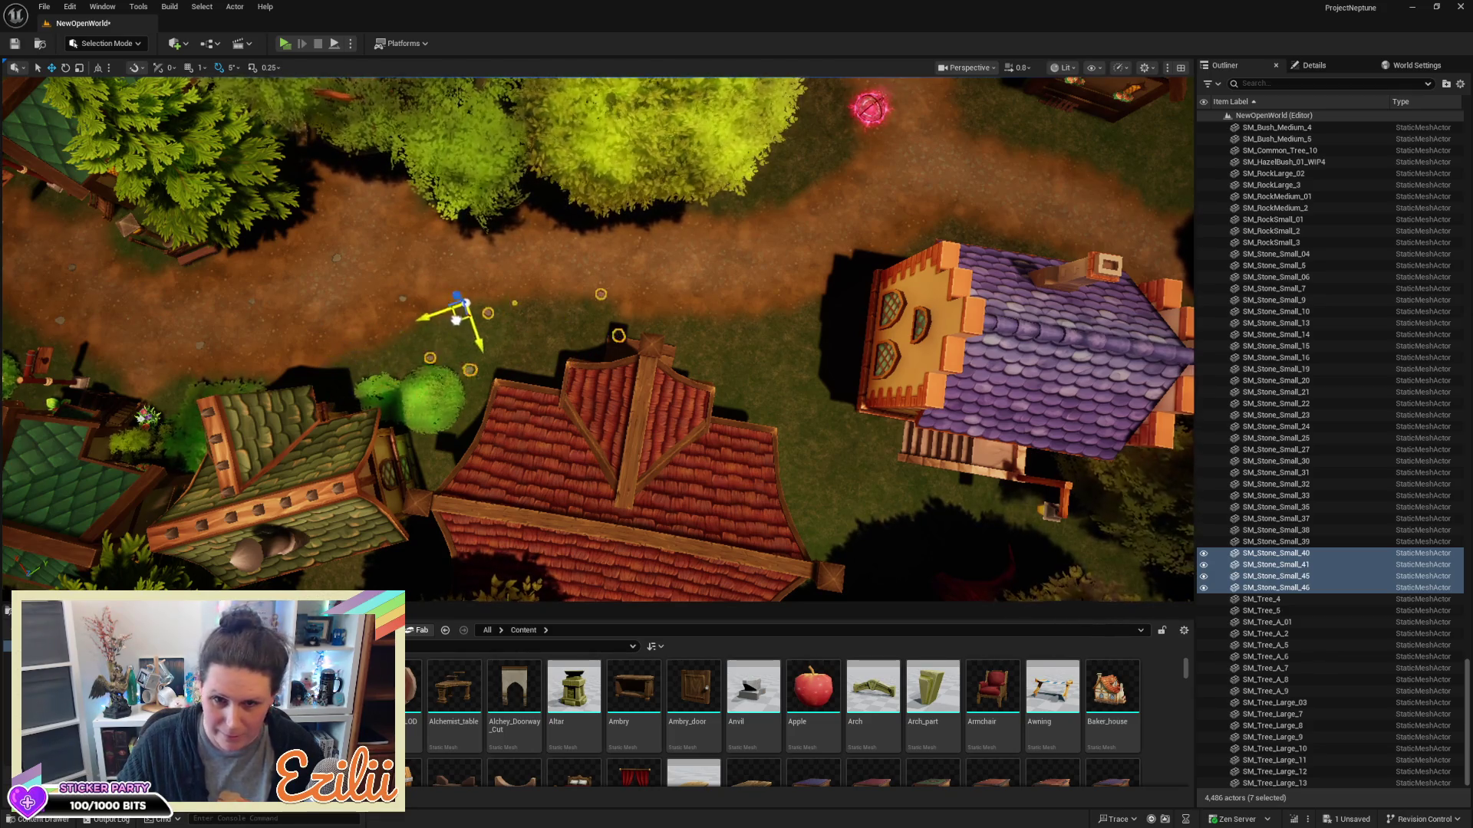
scroll(533, 253, up, 5)
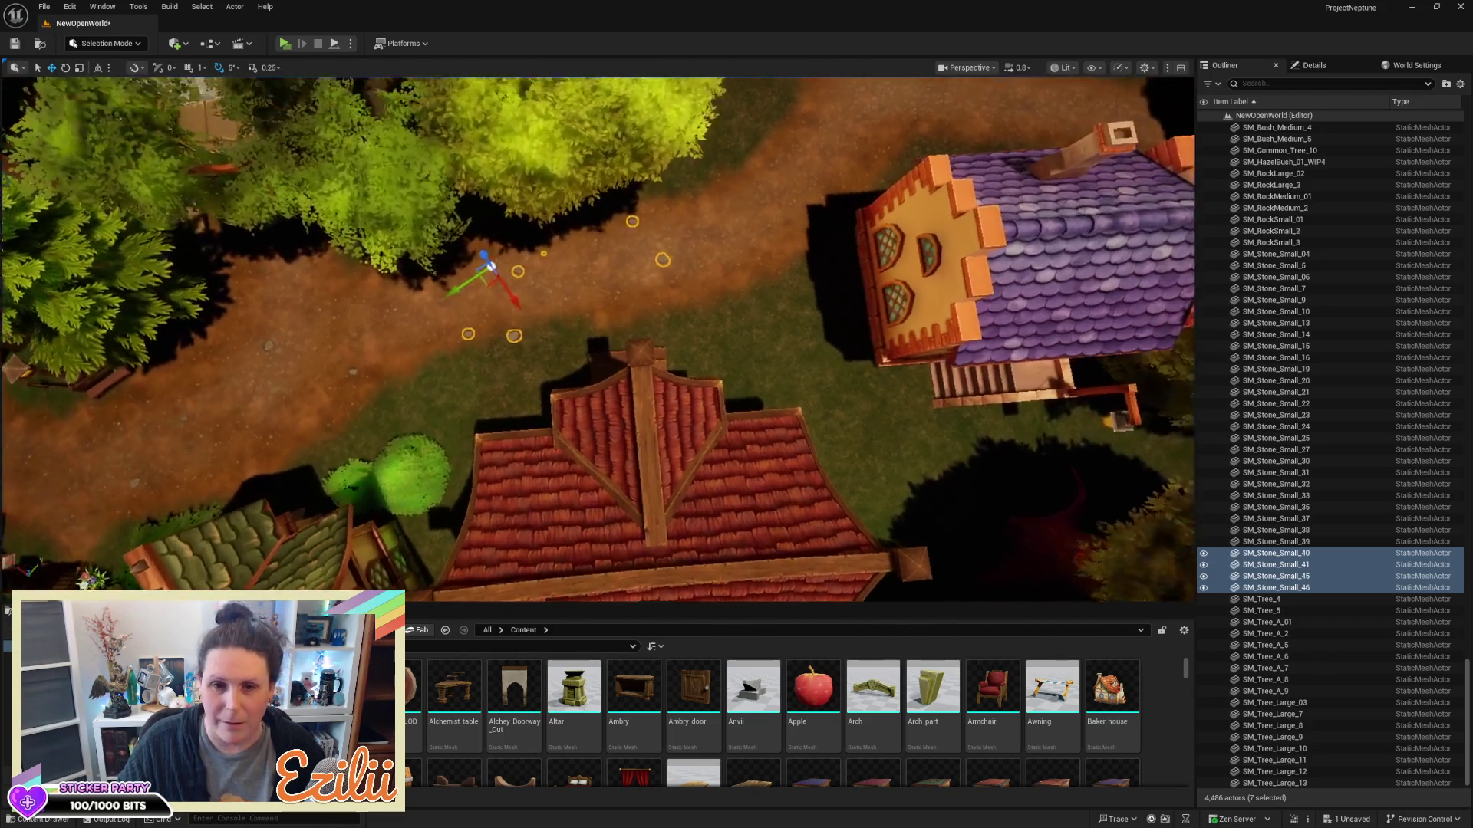
scroll(307, 169, up, 8)
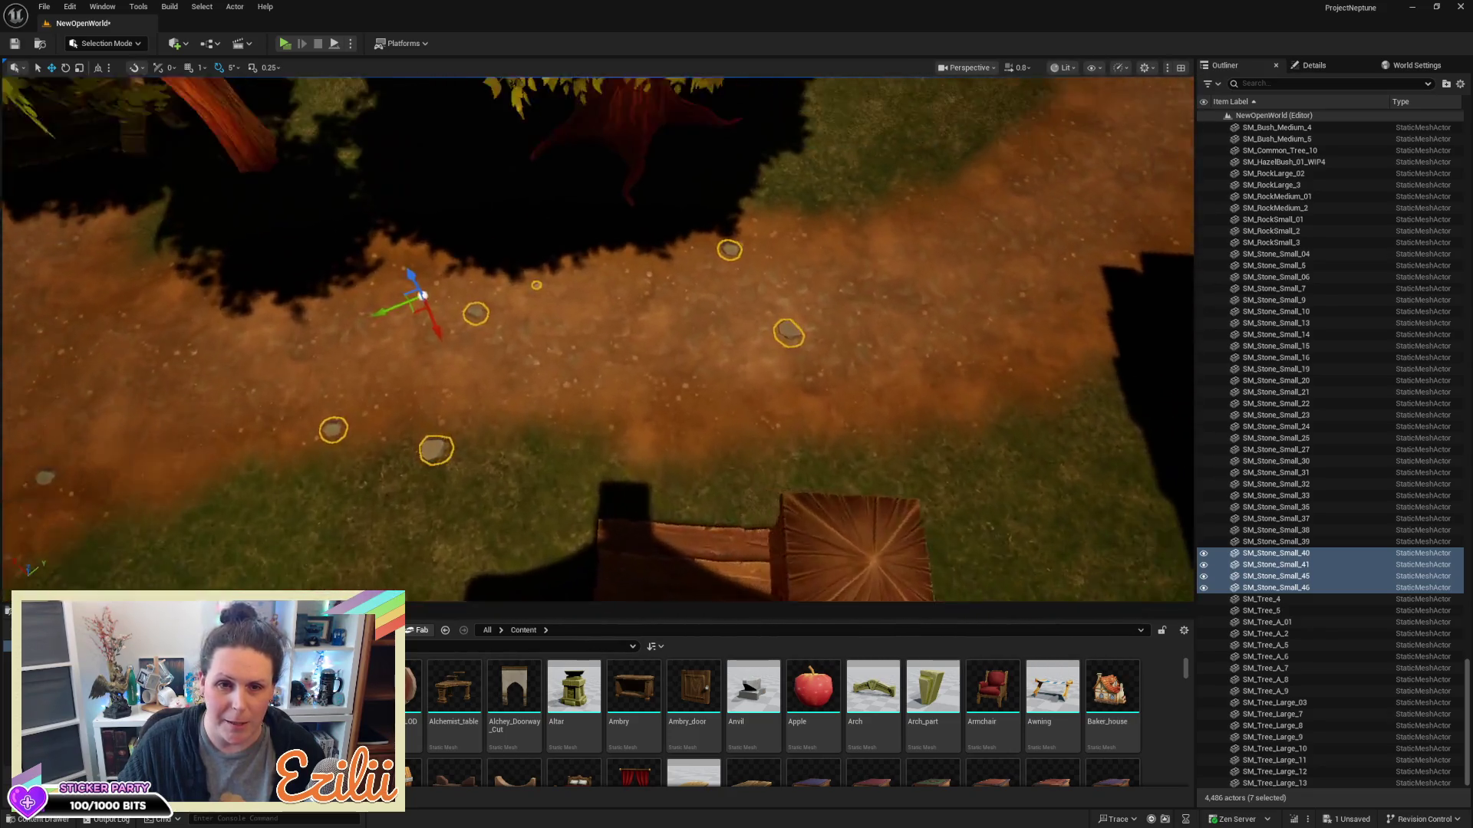
scroll(681, 241, down, 5)
key(e)
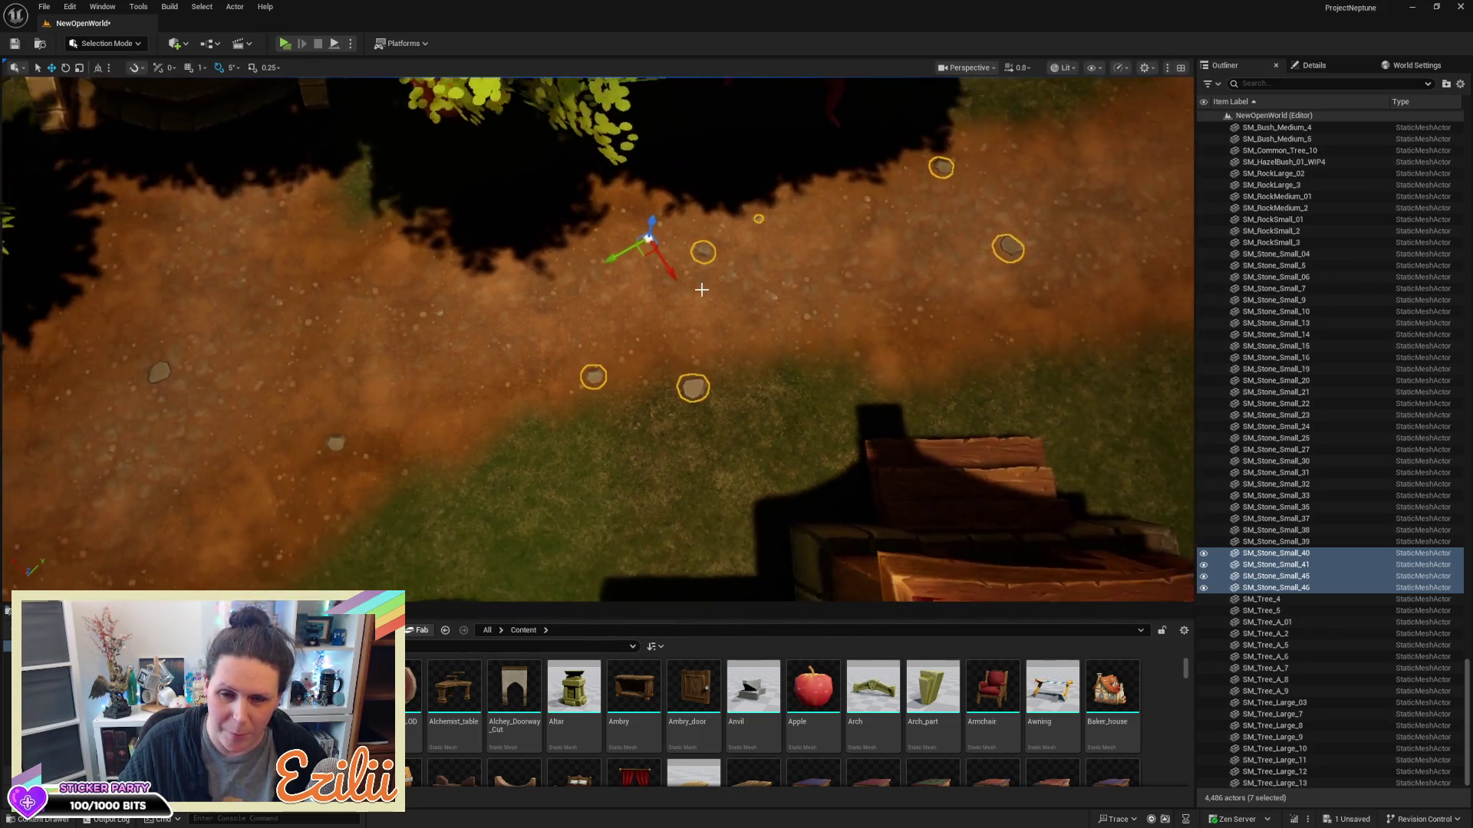
drag(665, 295, 685, 298)
Nudge the rotated stone cluster up along the dirt path
key(d)
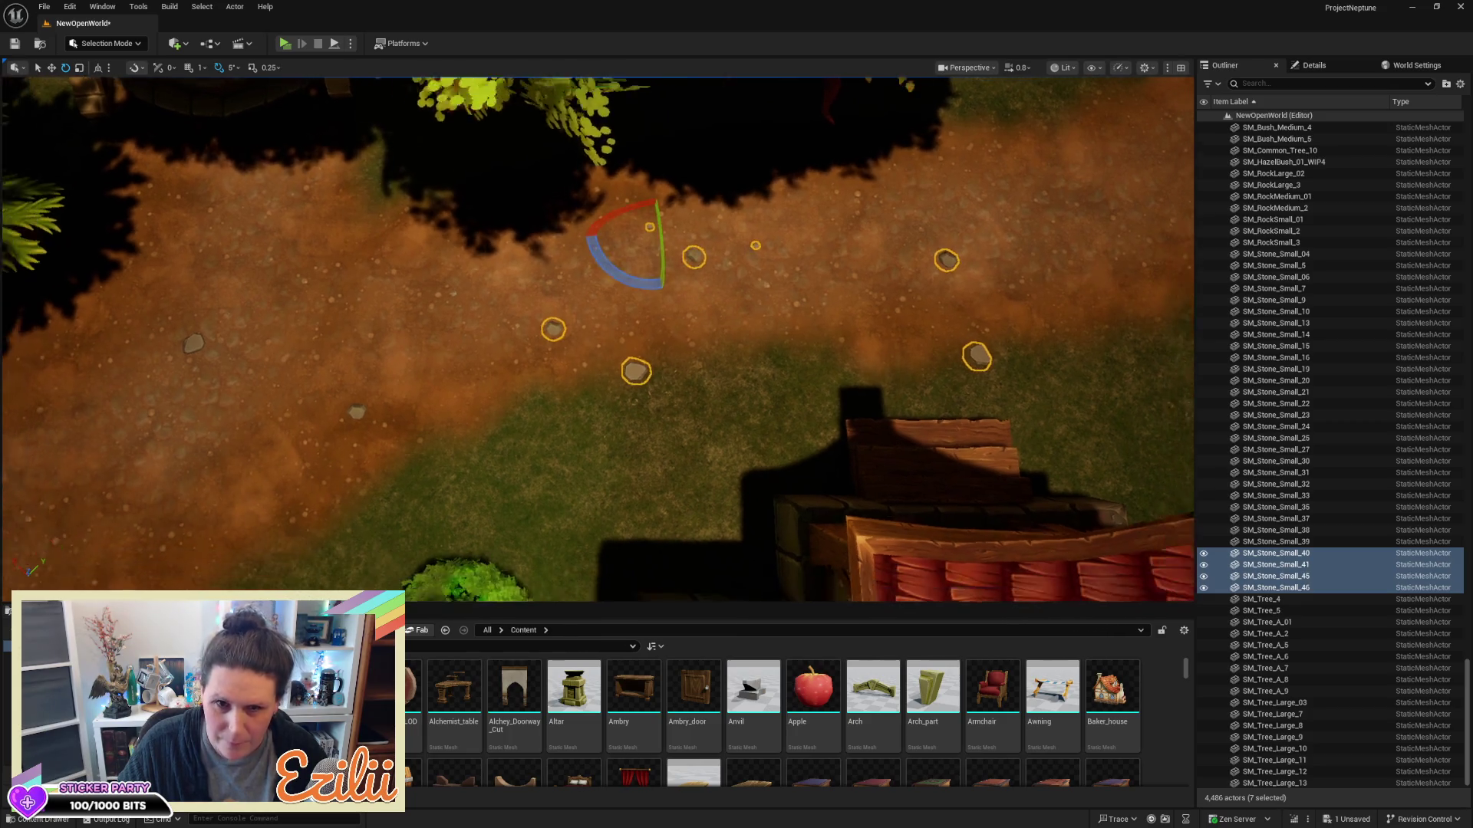
key(d)
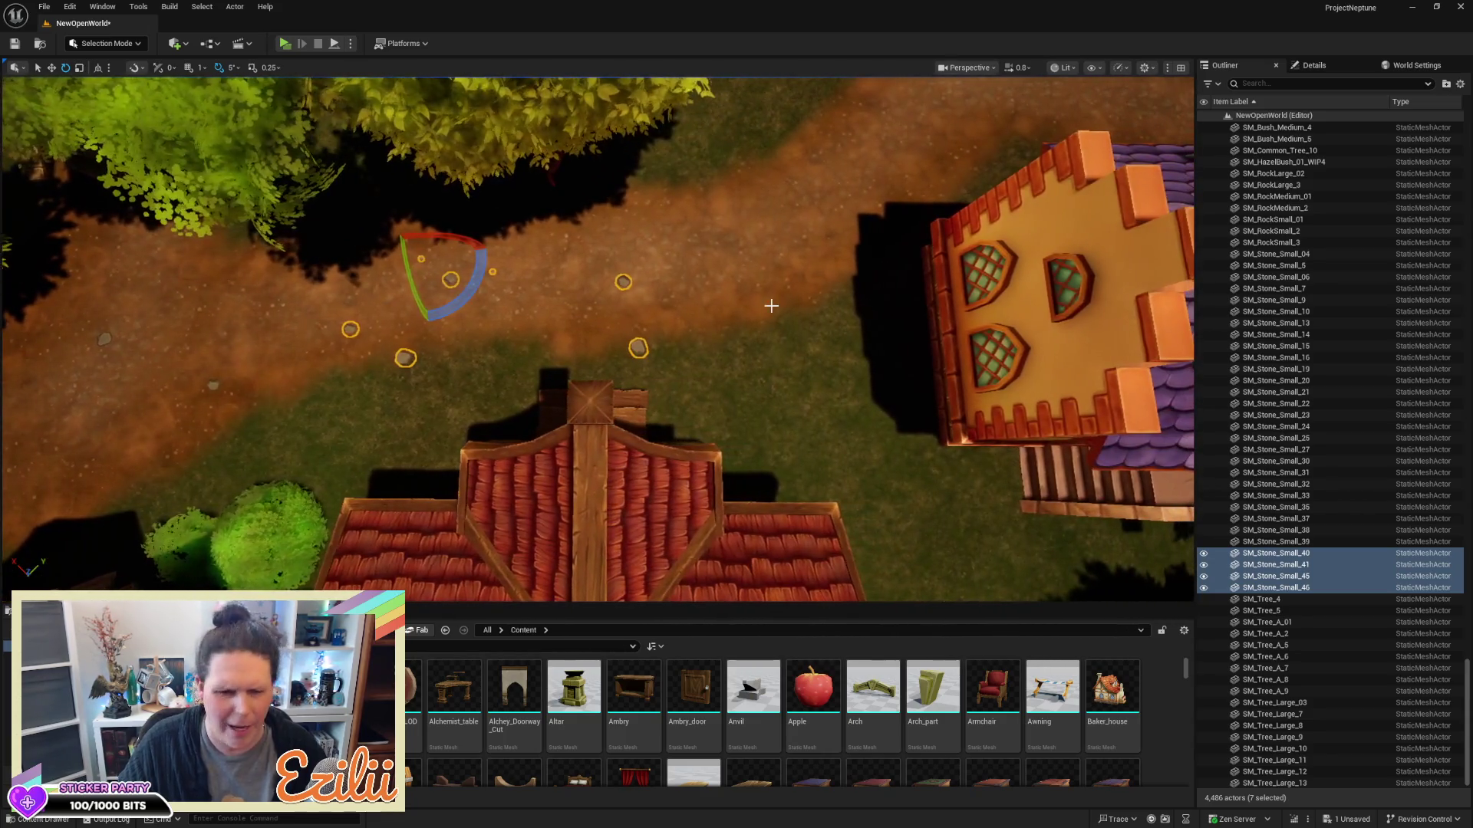
key(a)
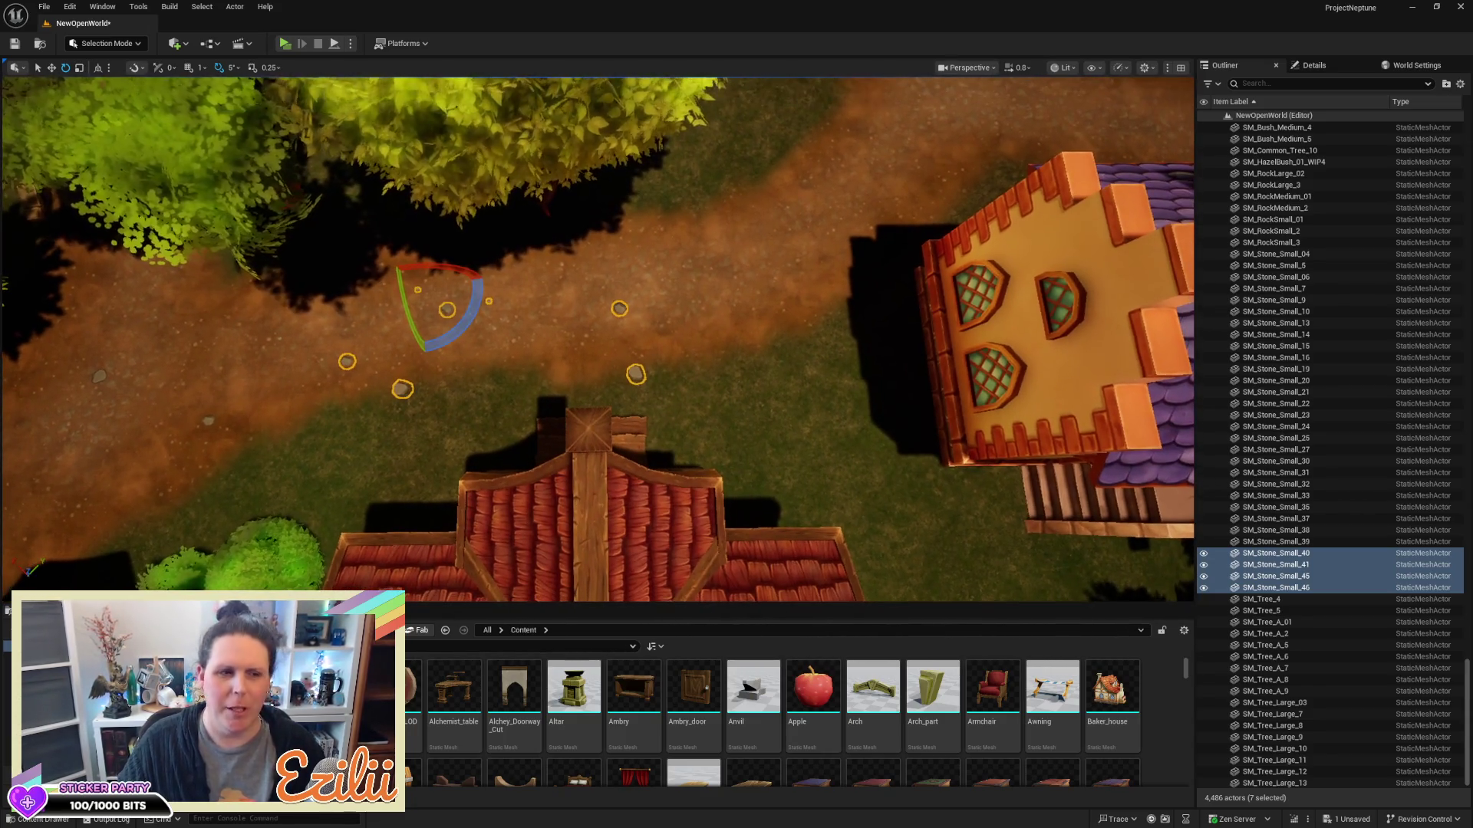
key(w)
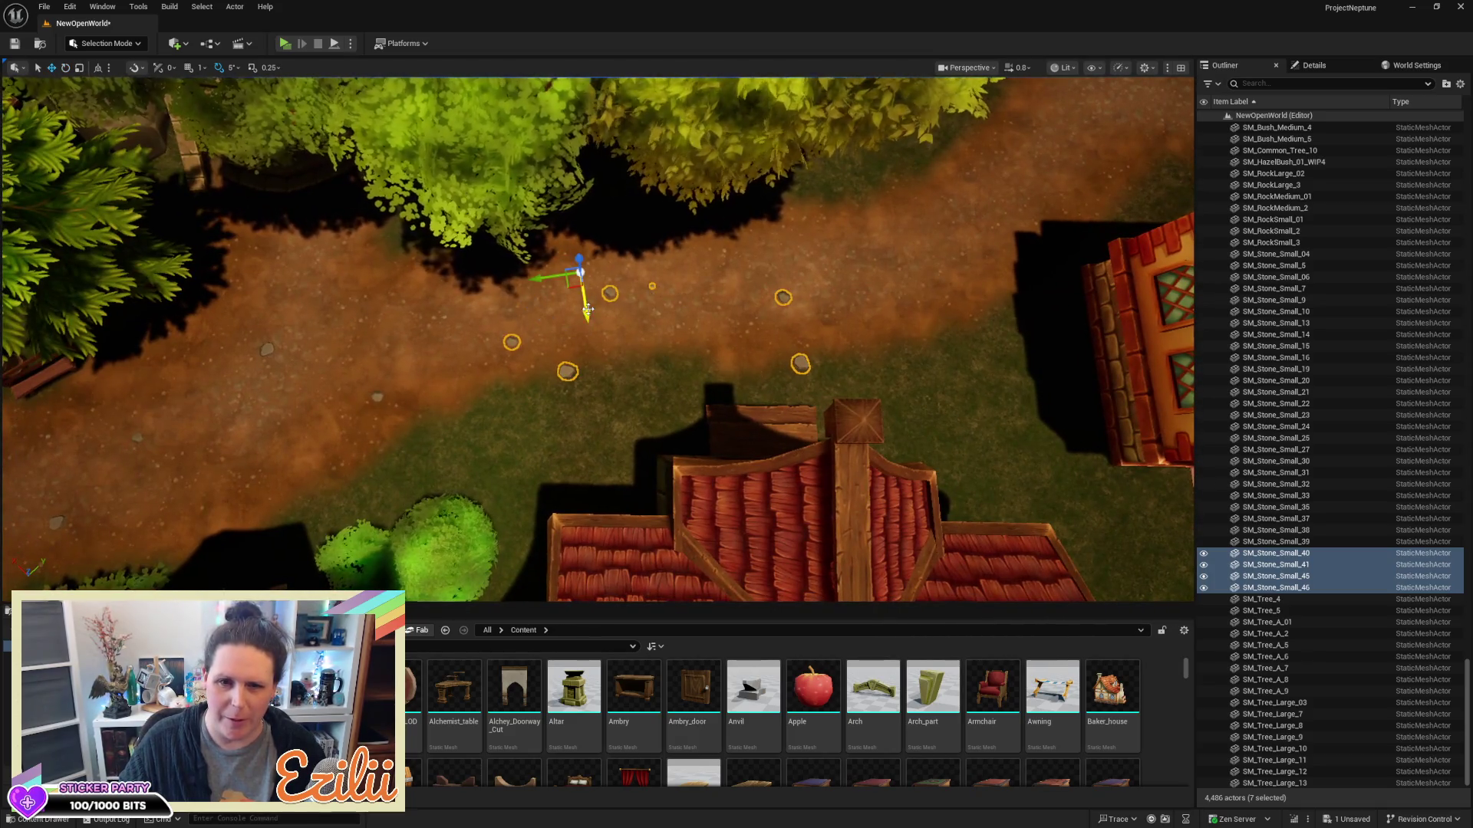
drag(589, 309, 614, 265)
key(d)
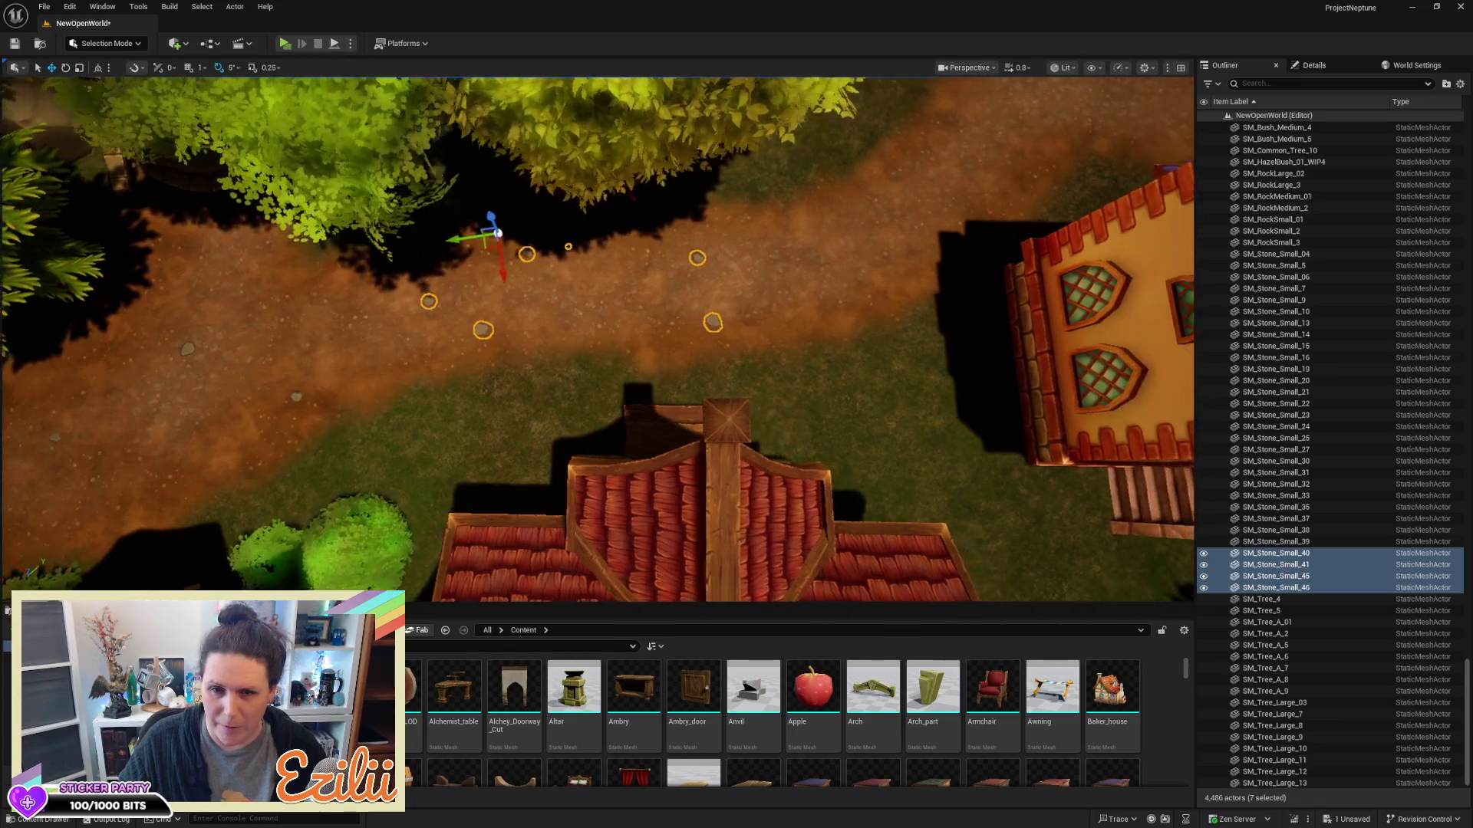
key(d)
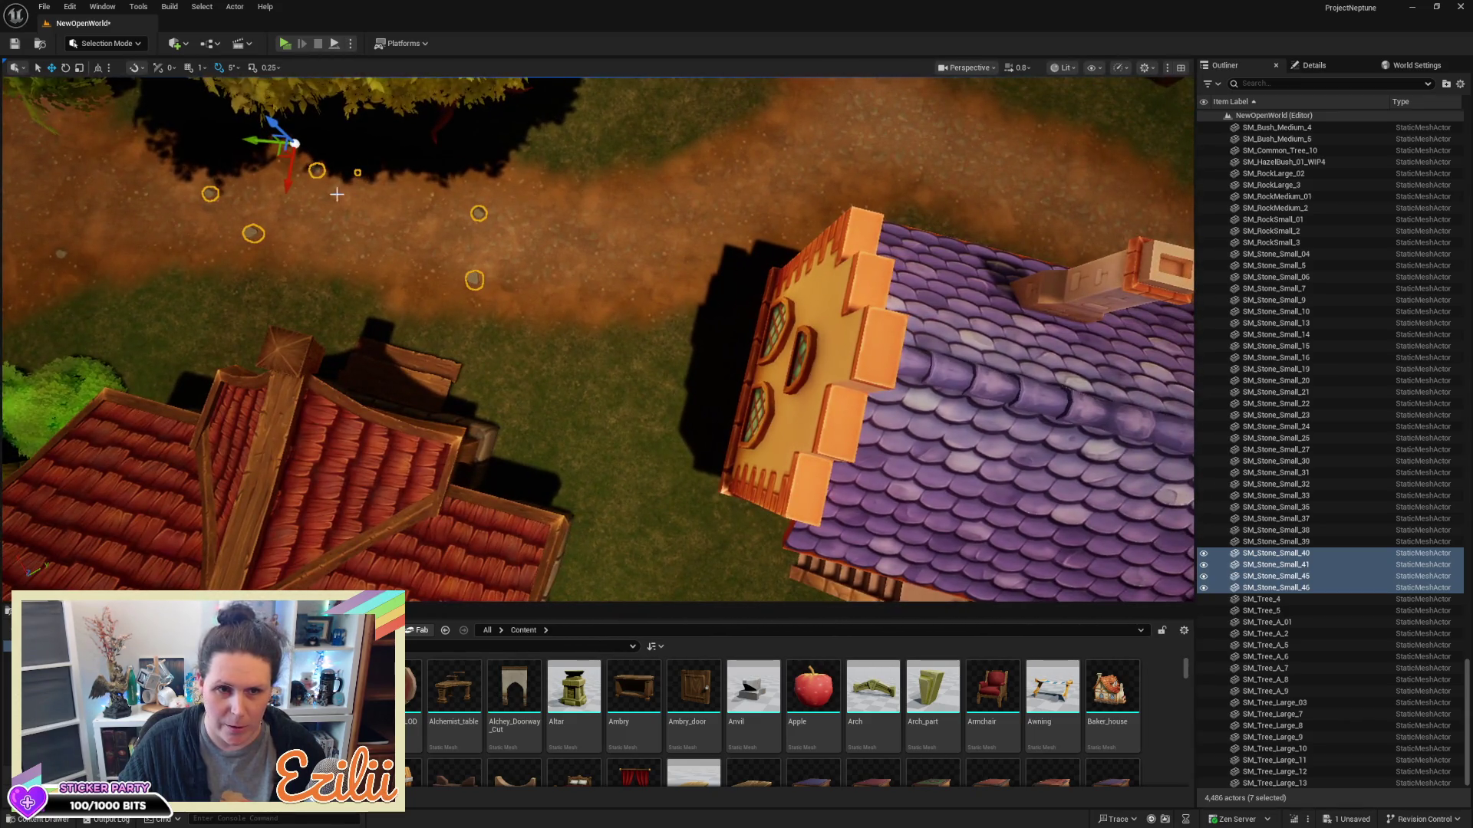
Duplicate the cluster farther along the path and rotate the new copies -50 degrees
drag(251, 137, 500, 186)
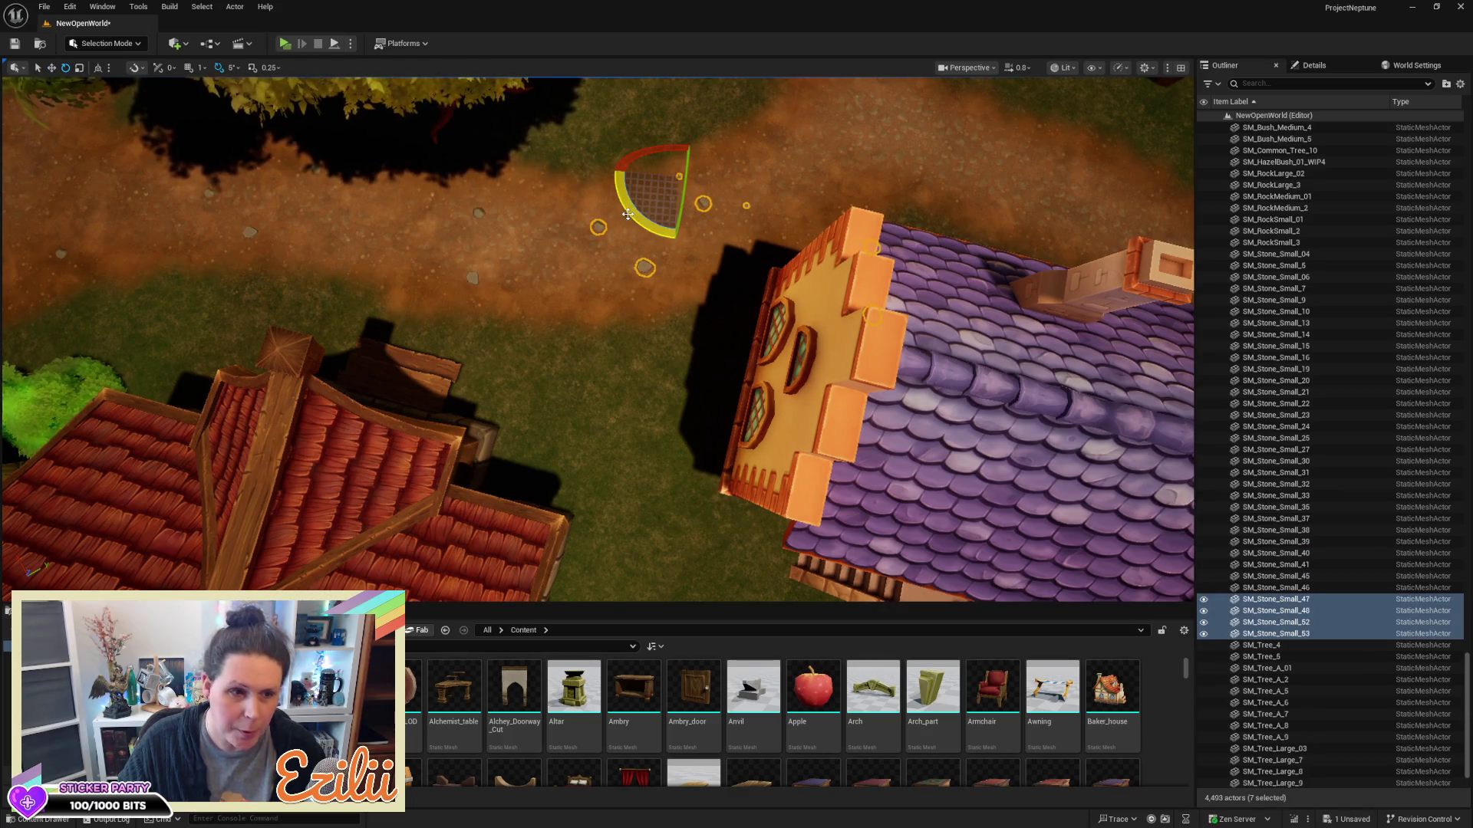
drag(673, 257, 735, 233)
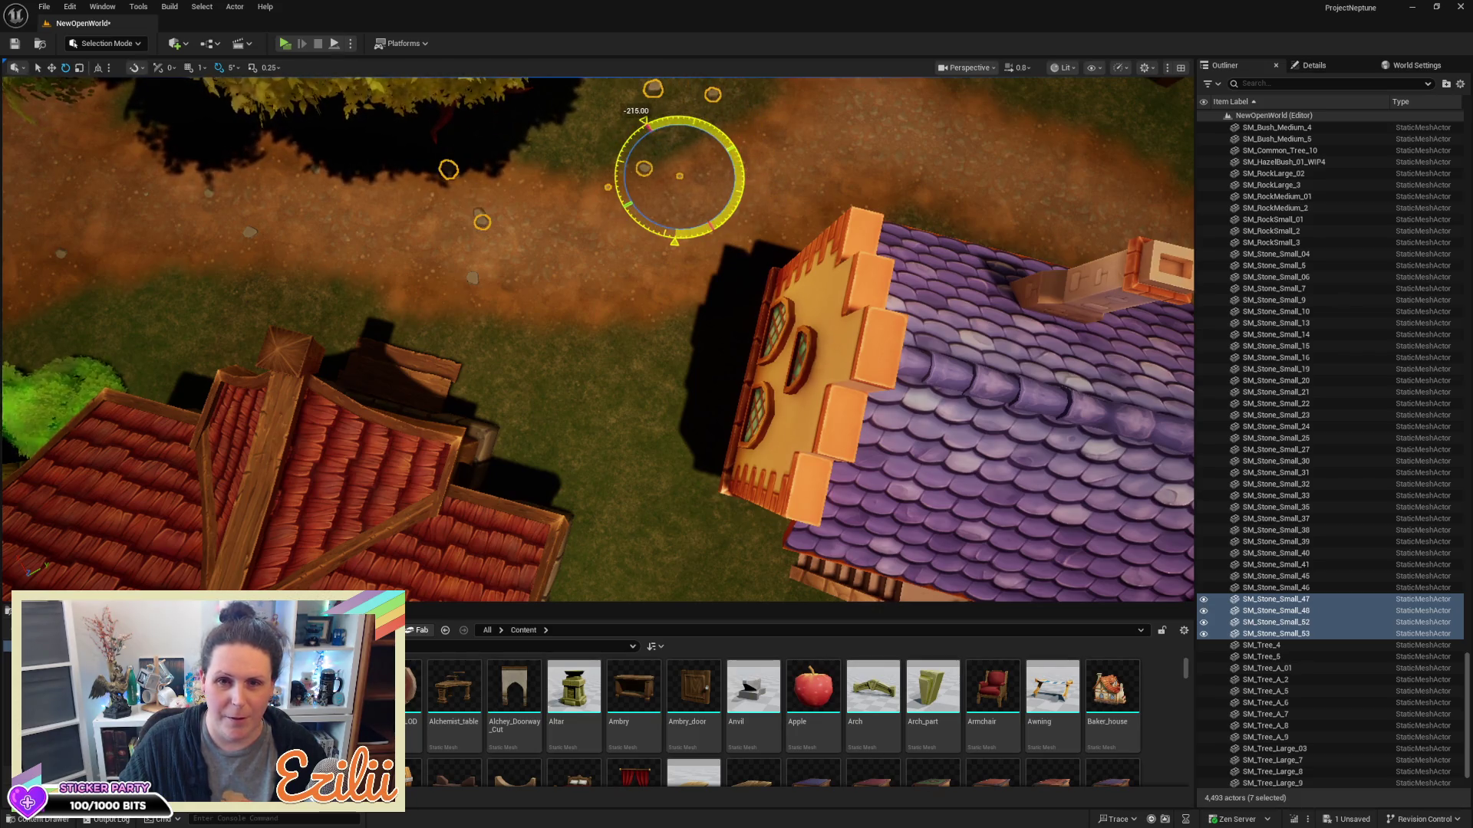
mouse_move(630, 228)
mouse_down()
mouse_move(936, 230)
mouse_move(997, 292)
mouse_move(618, 236)
mouse_up()
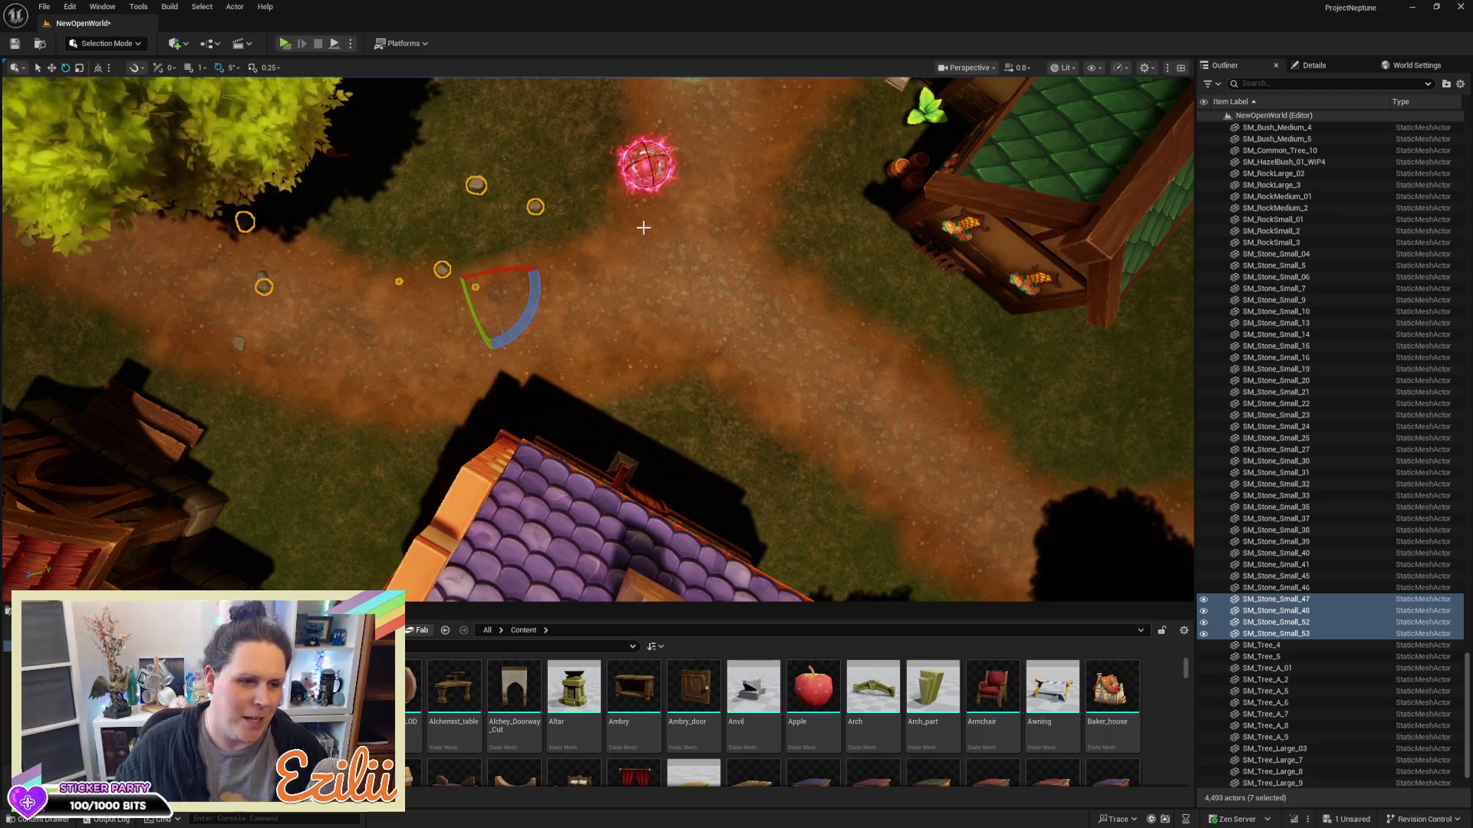
Move the stone copies down the path beside the house and sink them slightly into the ground
key(w)
mouse_move(466, 249)
mouse_down()
mouse_move(504, 337)
mouse_move(569, 354)
mouse_move(539, 325)
mouse_move(539, 340)
mouse_move(622, 374)
mouse_move(679, 360)
mouse_move(629, 284)
mouse_up()
mouse_move(537, 381)
mouse_down()
mouse_move(537, 364)
mouse_move(536, 381)
mouse_up()
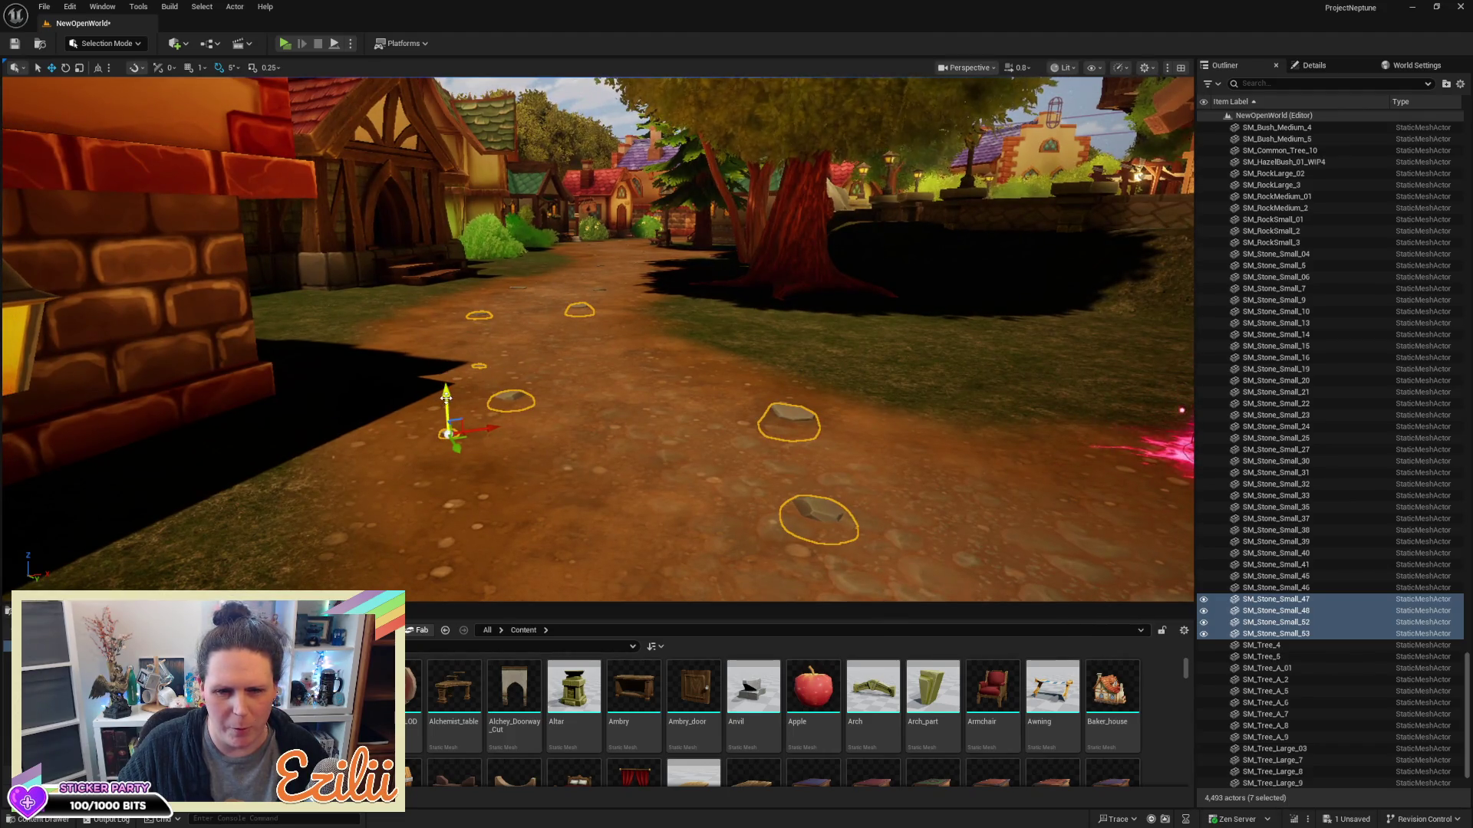
drag(446, 394, 446, 396)
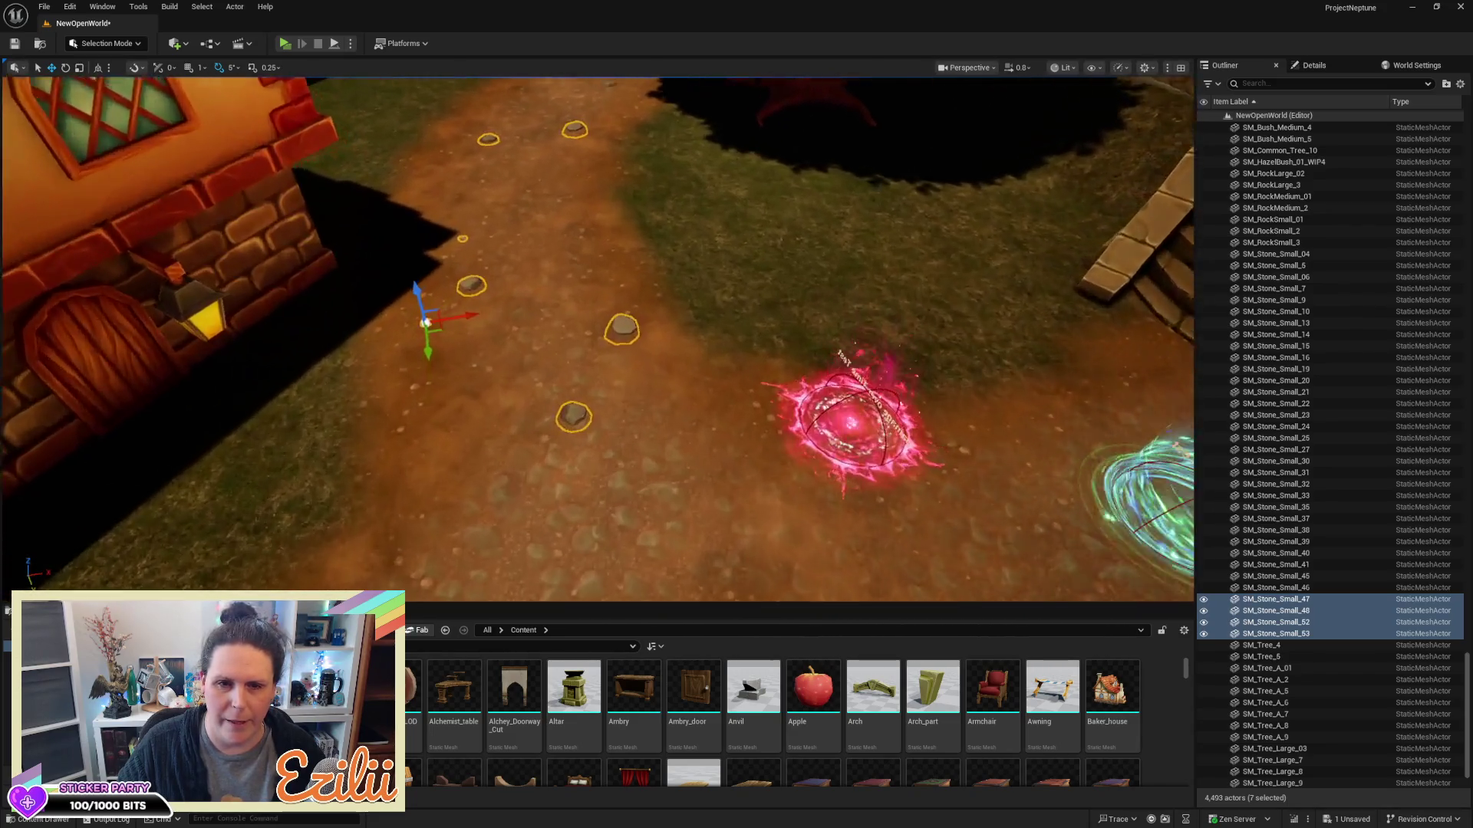
click(261, 296)
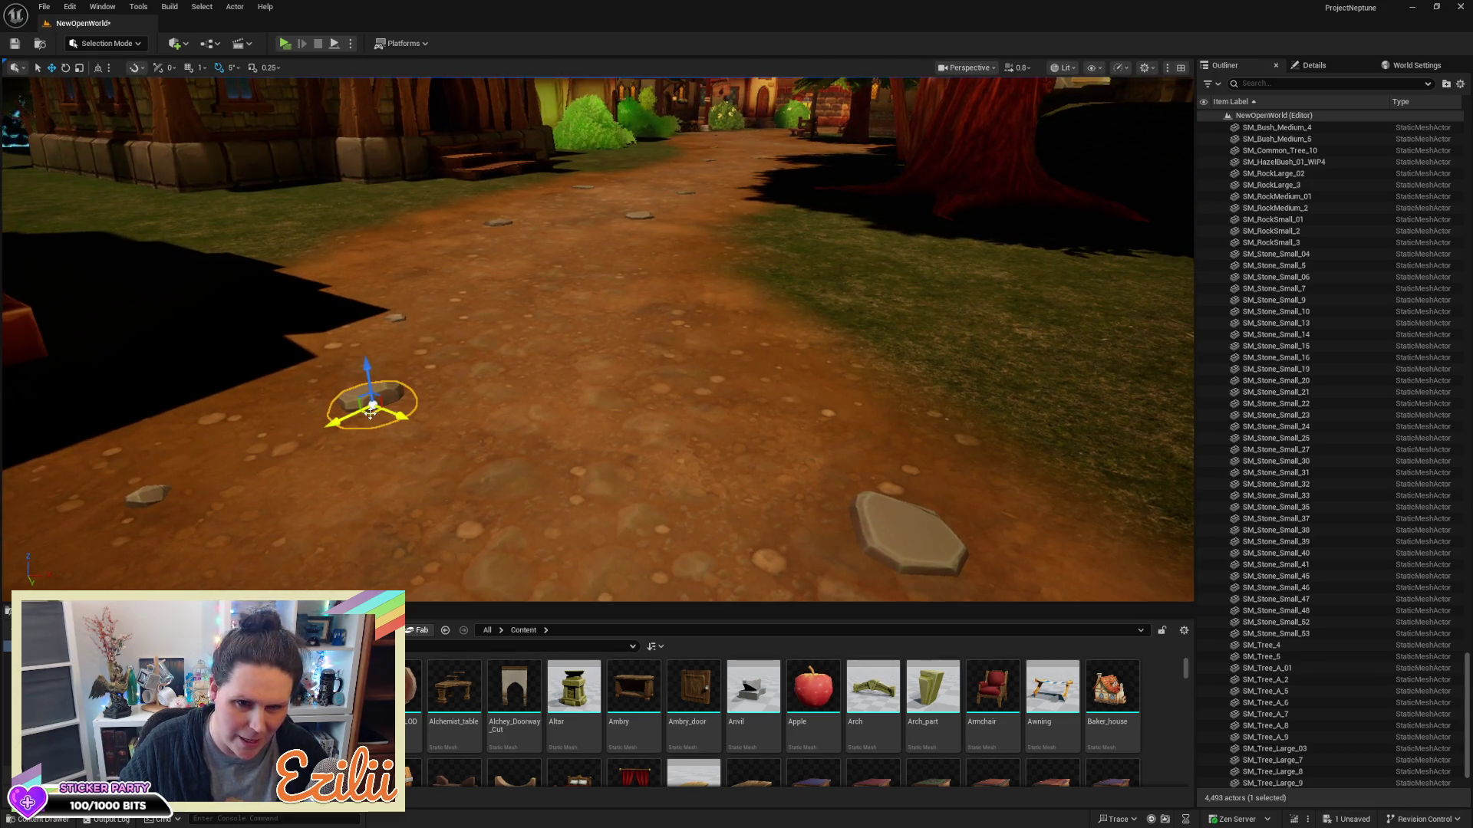
Select one small stone and move it farther along the dirt path toward the house
mouse_move(688, 316)
mouse_down()
mouse_move(675, 303)
mouse_move(705, 239)
mouse_move(630, 327)
mouse_up()
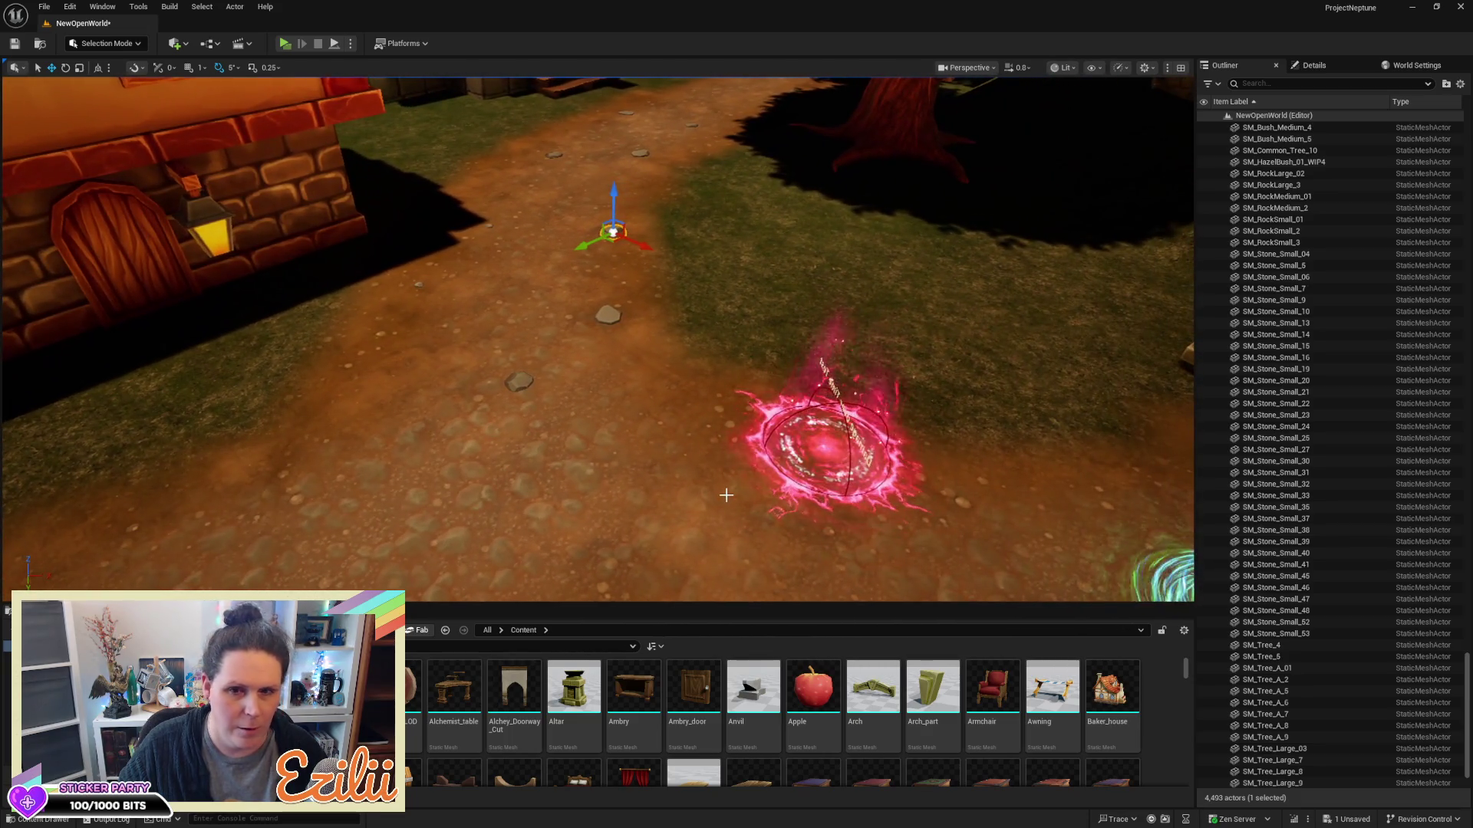
click(607, 314)
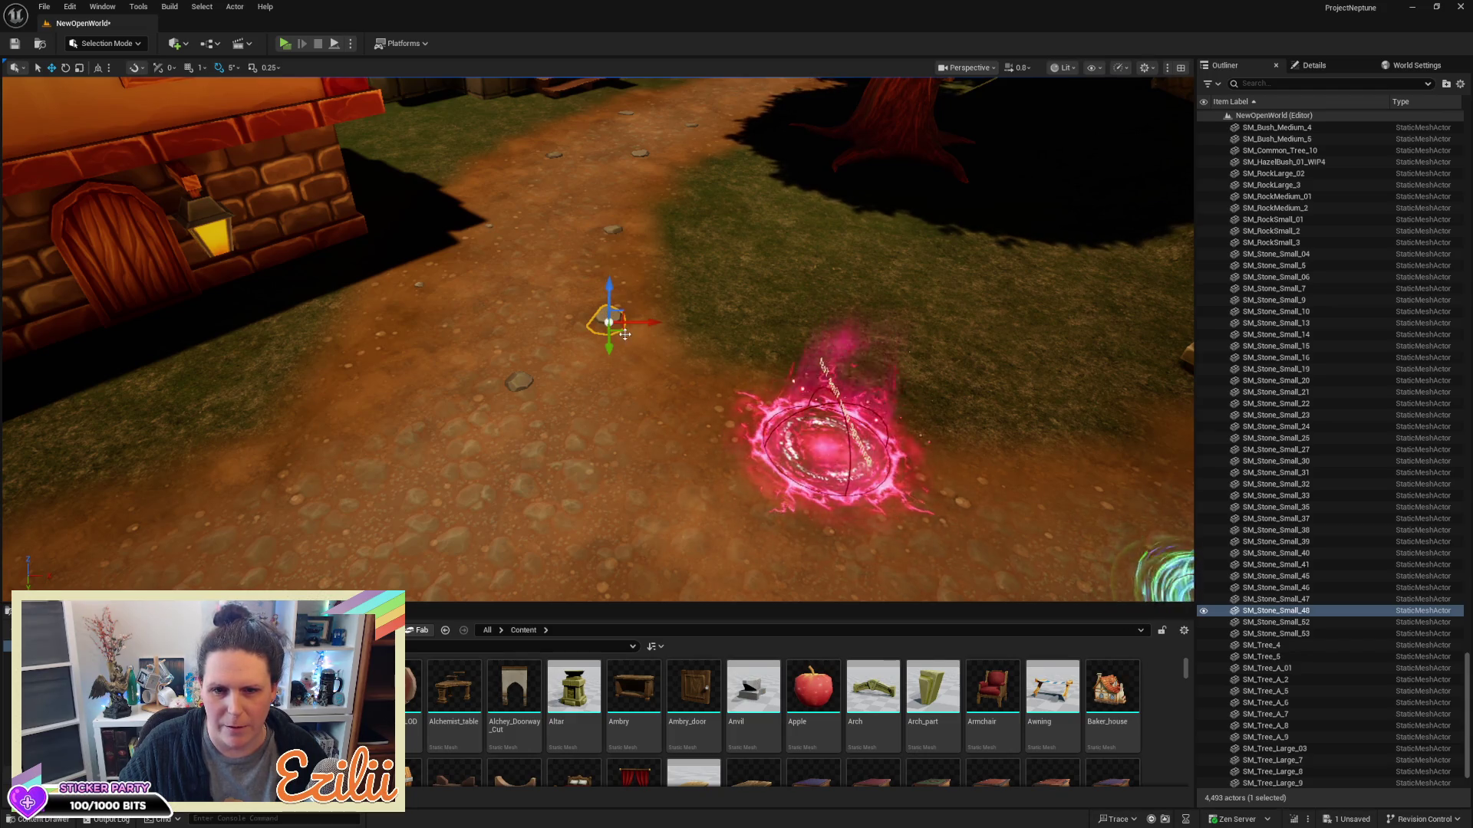
drag(624, 328, 522, 305)
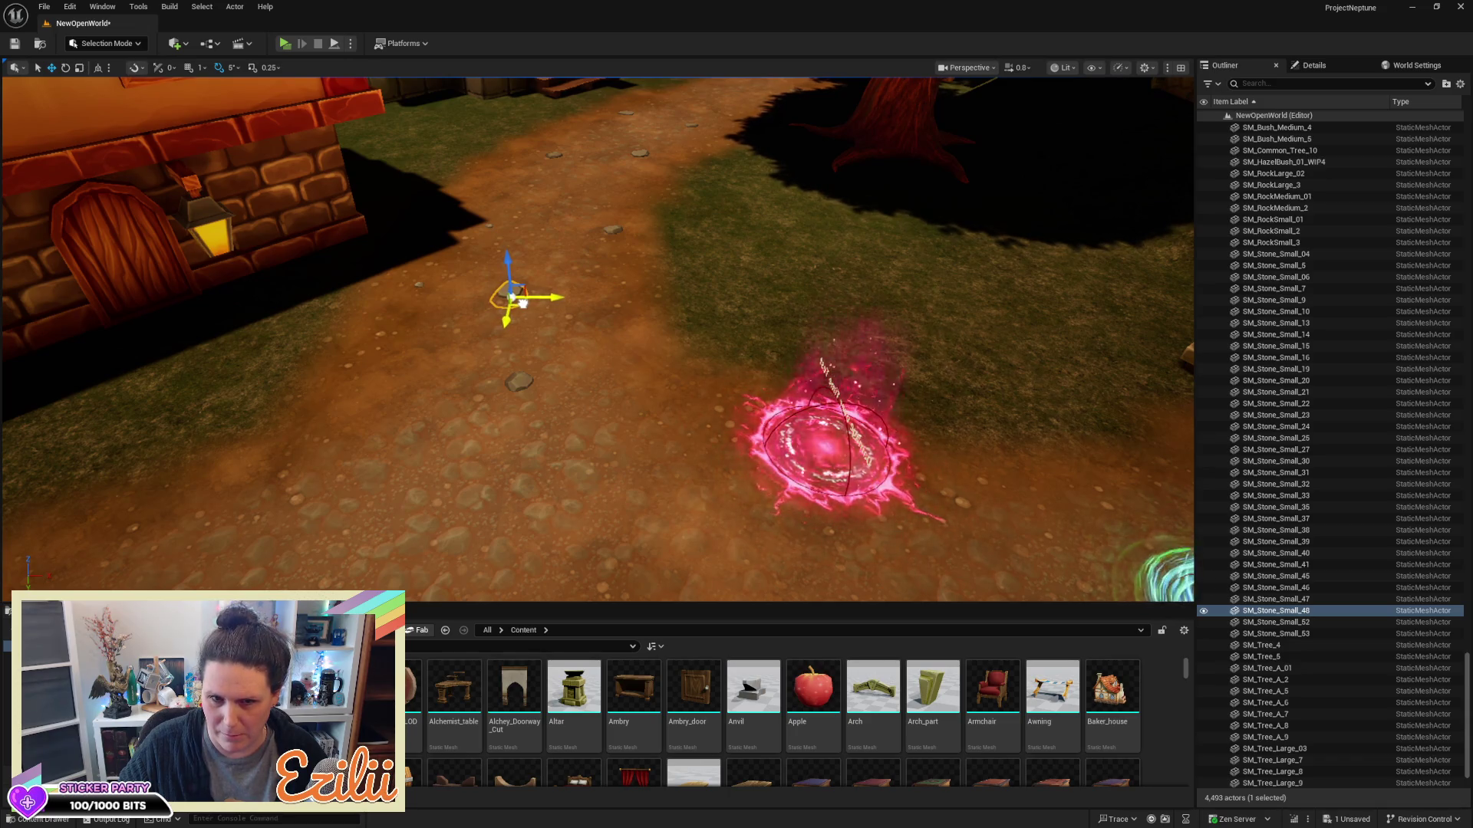
drag(648, 343, 583, 291)
drag(610, 405, 611, 405)
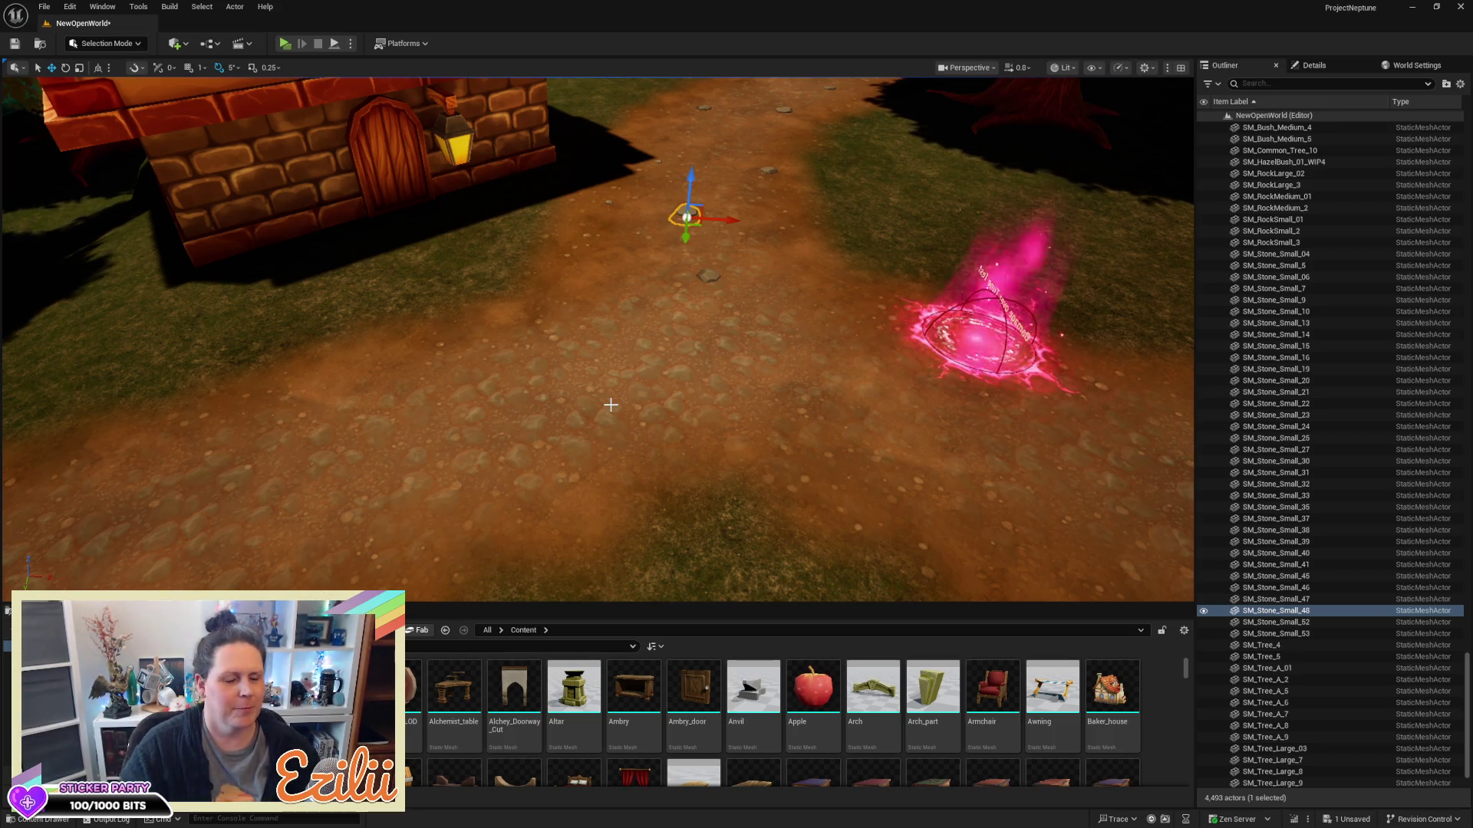
mouse_move(559, 309)
mouse_down()
mouse_move(541, 449)
mouse_move(557, 310)
mouse_up()
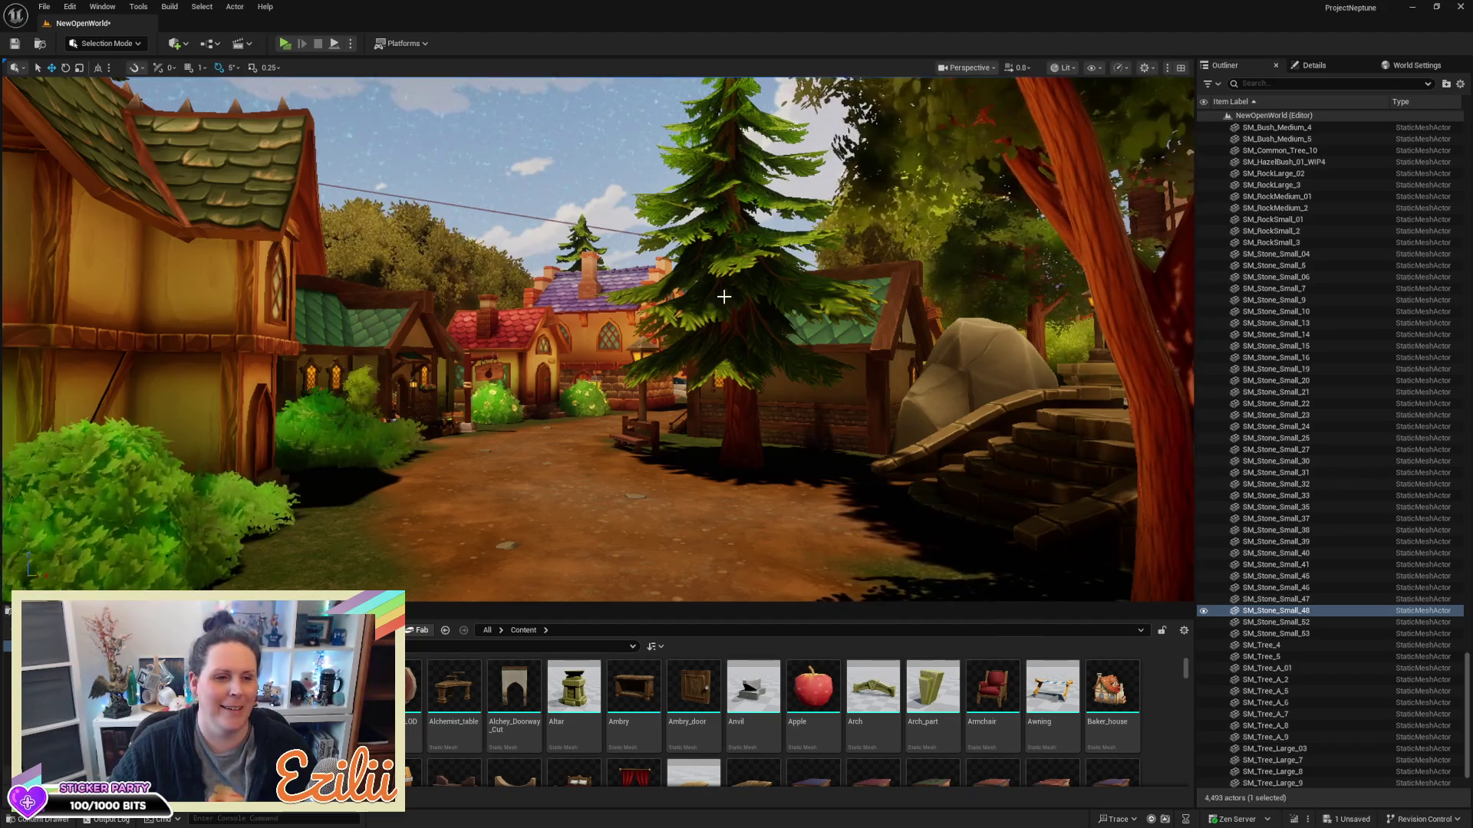
key(w)
key(w)
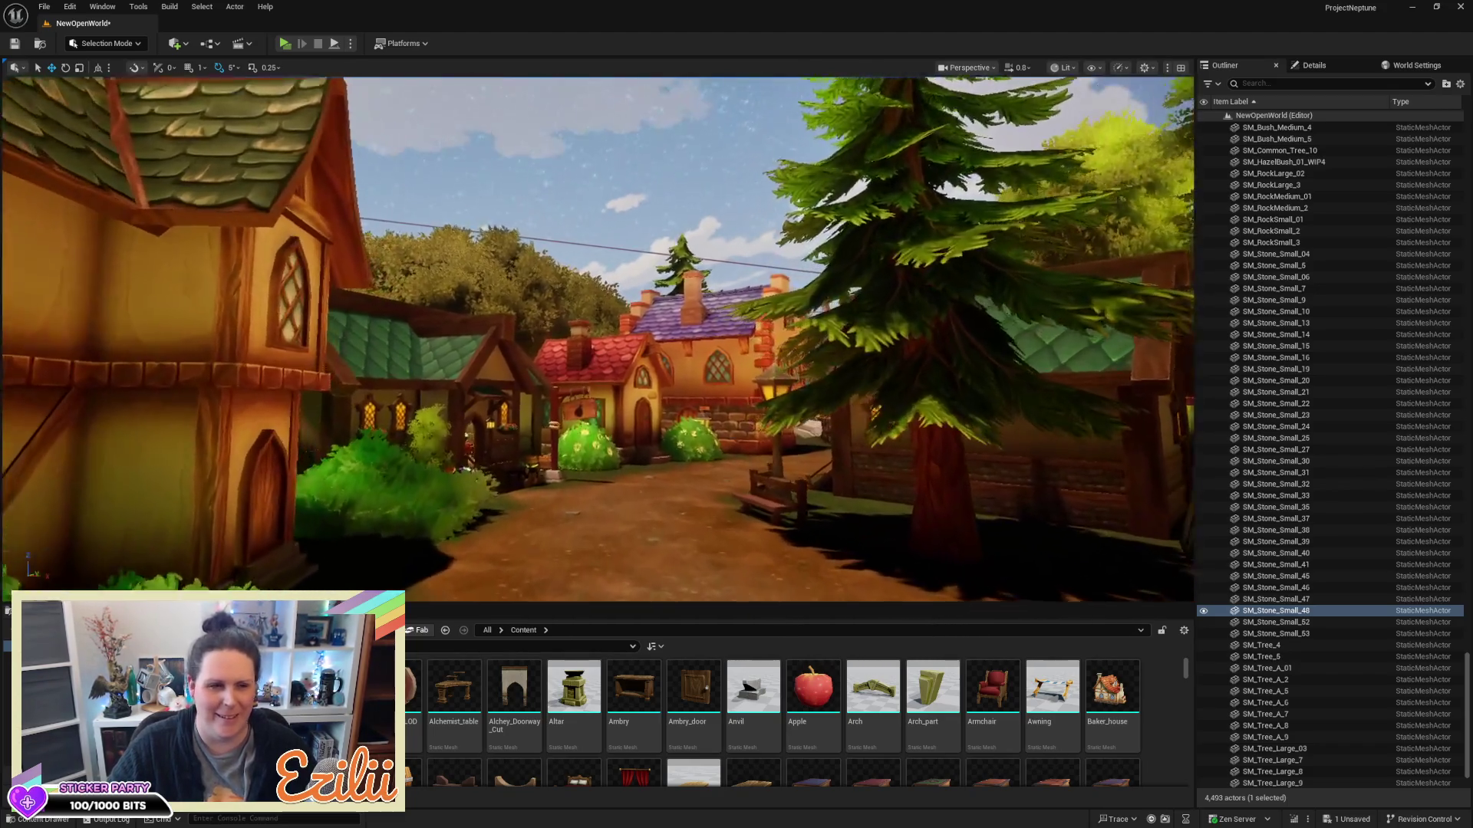
key(w)
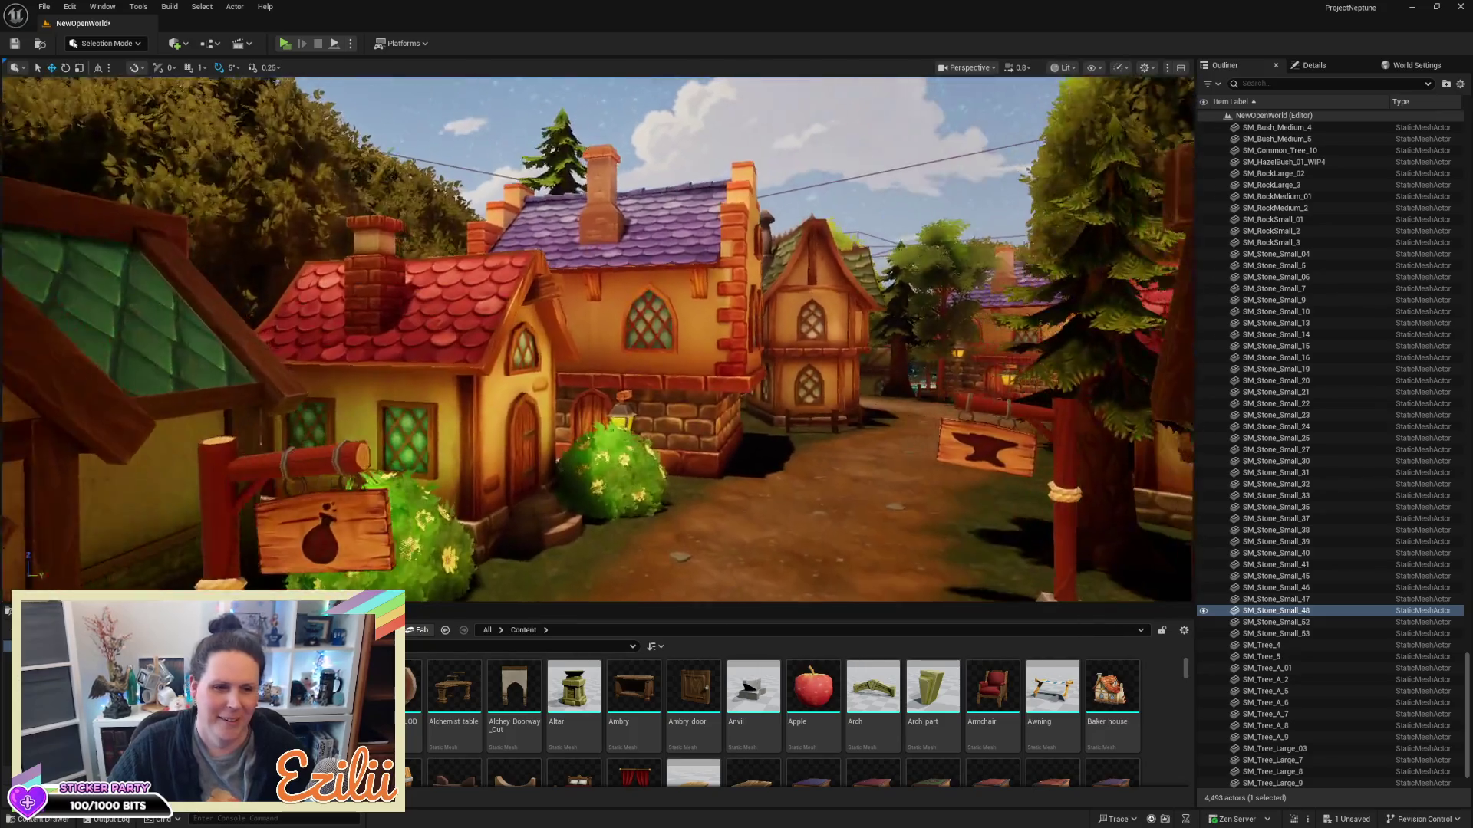
key(w)
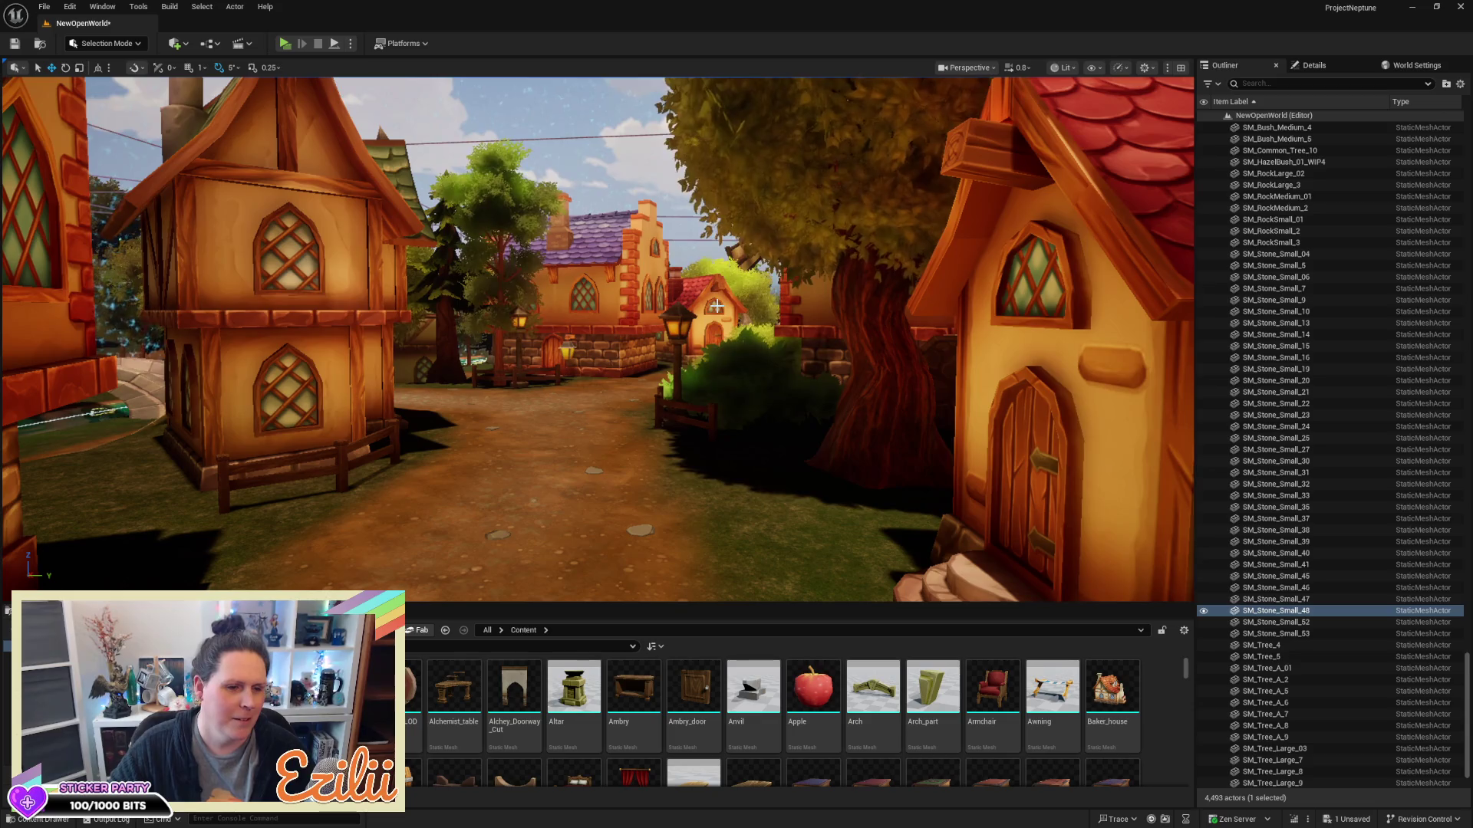
mouse_move(784, 437)
mouse_down()
mouse_move(784, 583)
mouse_move(744, 560)
mouse_move(759, 545)
mouse_up()
Check the stones over the houses and square, then save the NewOpenWorld map
scroll(597, 337, down, 10)
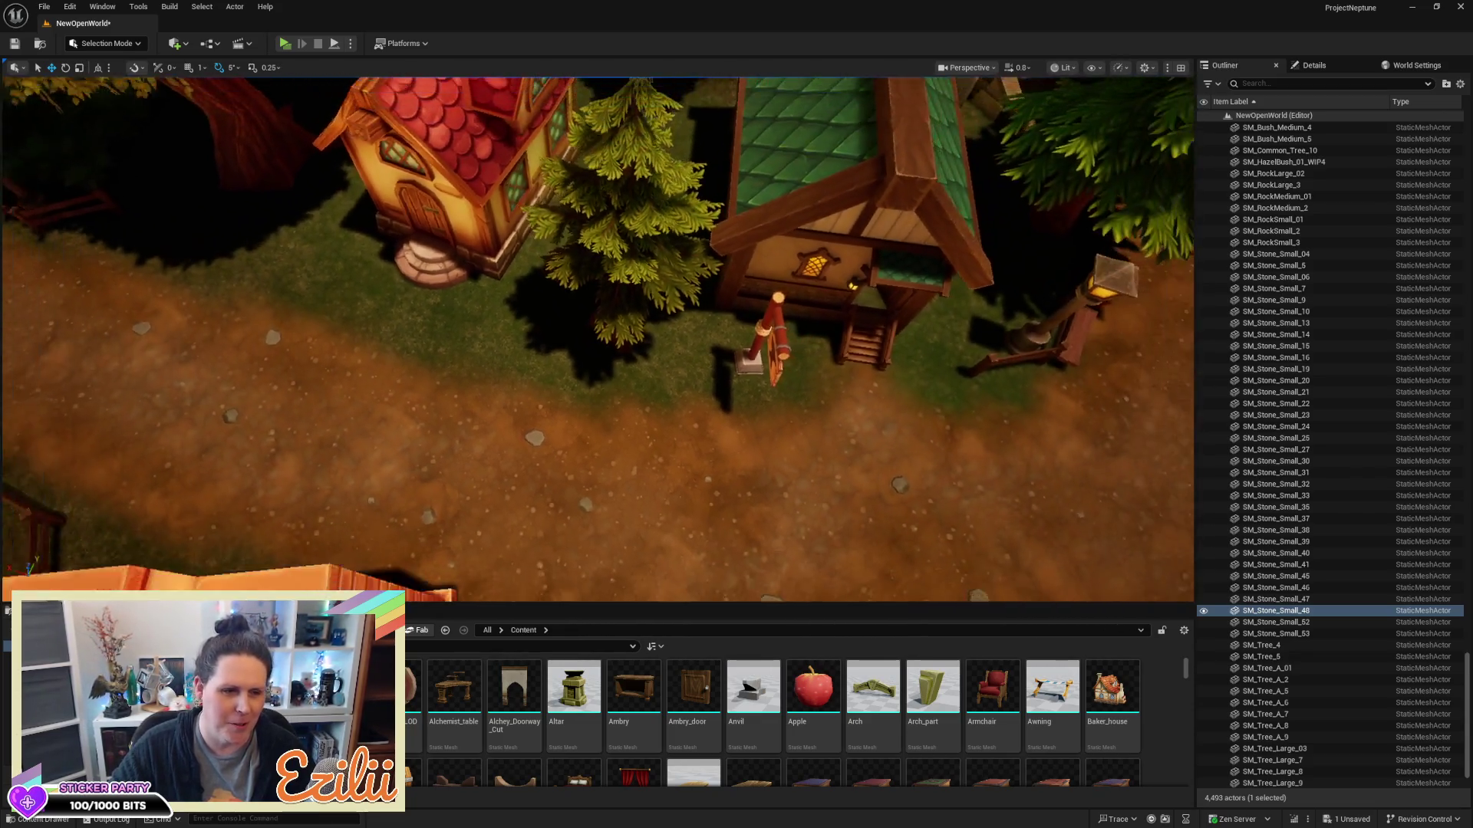
drag(596, 338, 469, 297)
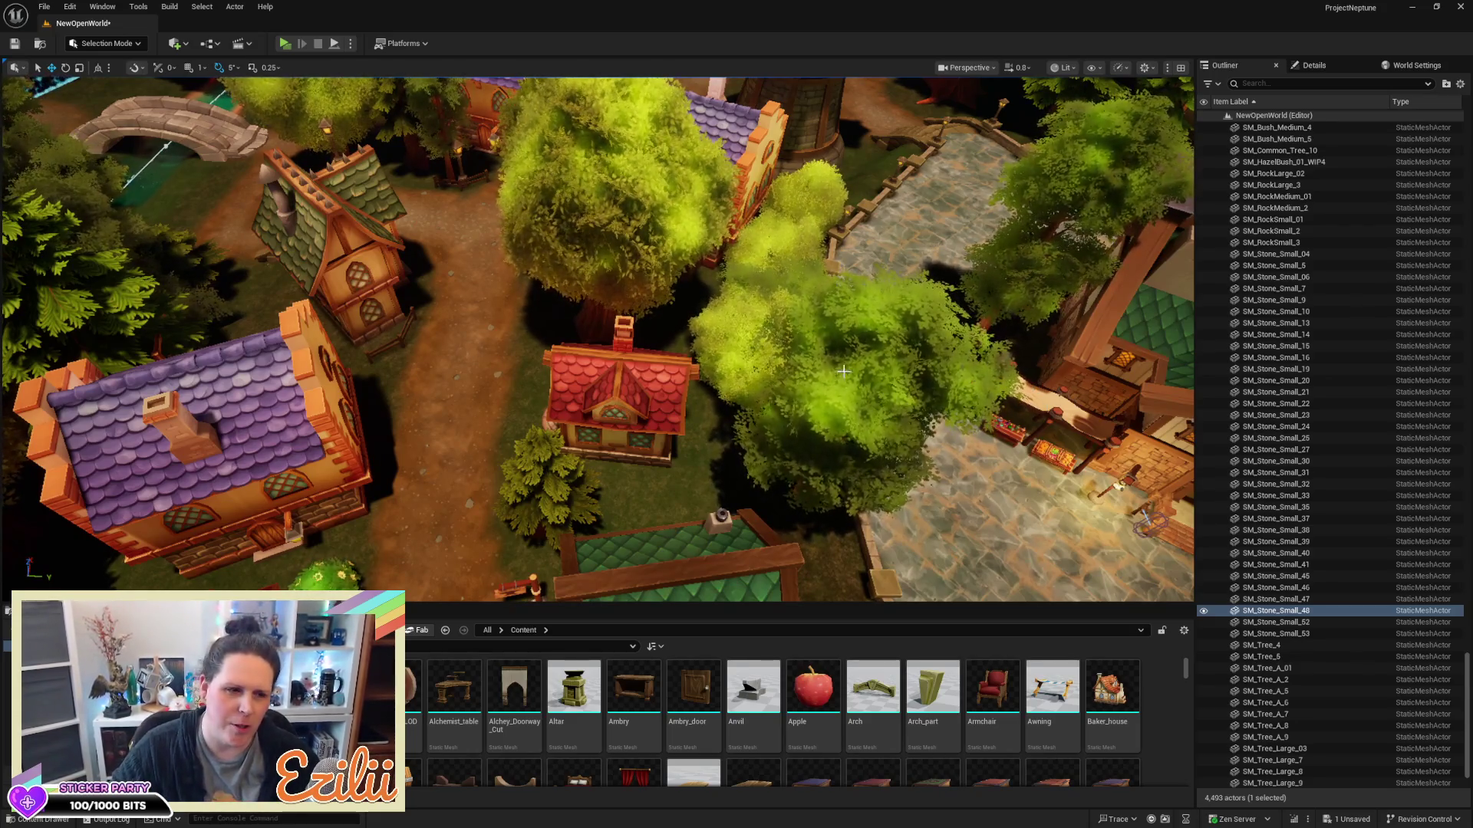
mouse_move(843, 372)
mouse_down()
mouse_move(813, 361)
mouse_move(813, 291)
mouse_move(744, 291)
mouse_move(778, 292)
mouse_move(778, 340)
mouse_up()
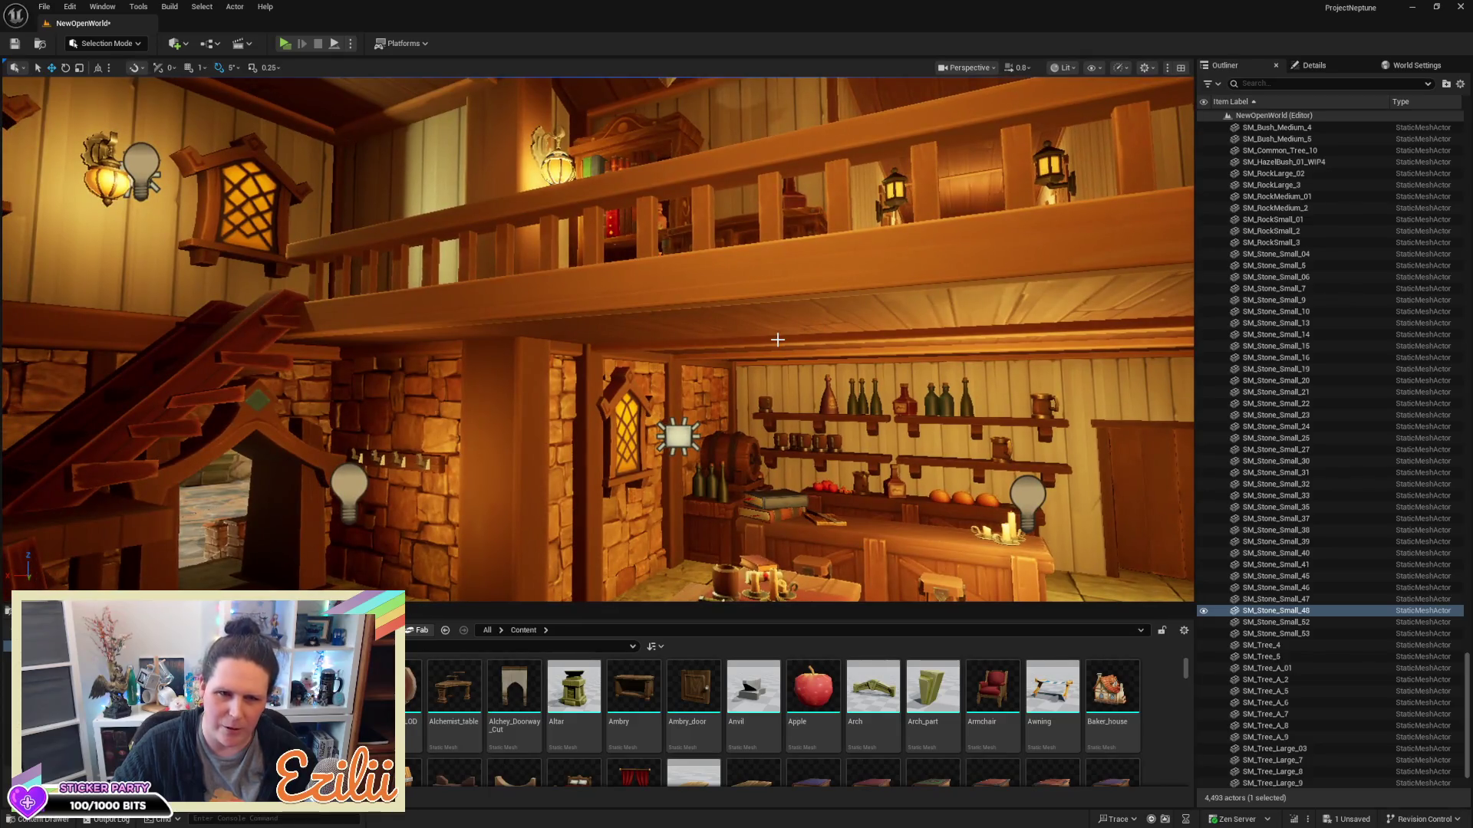
key(ctrl+s)
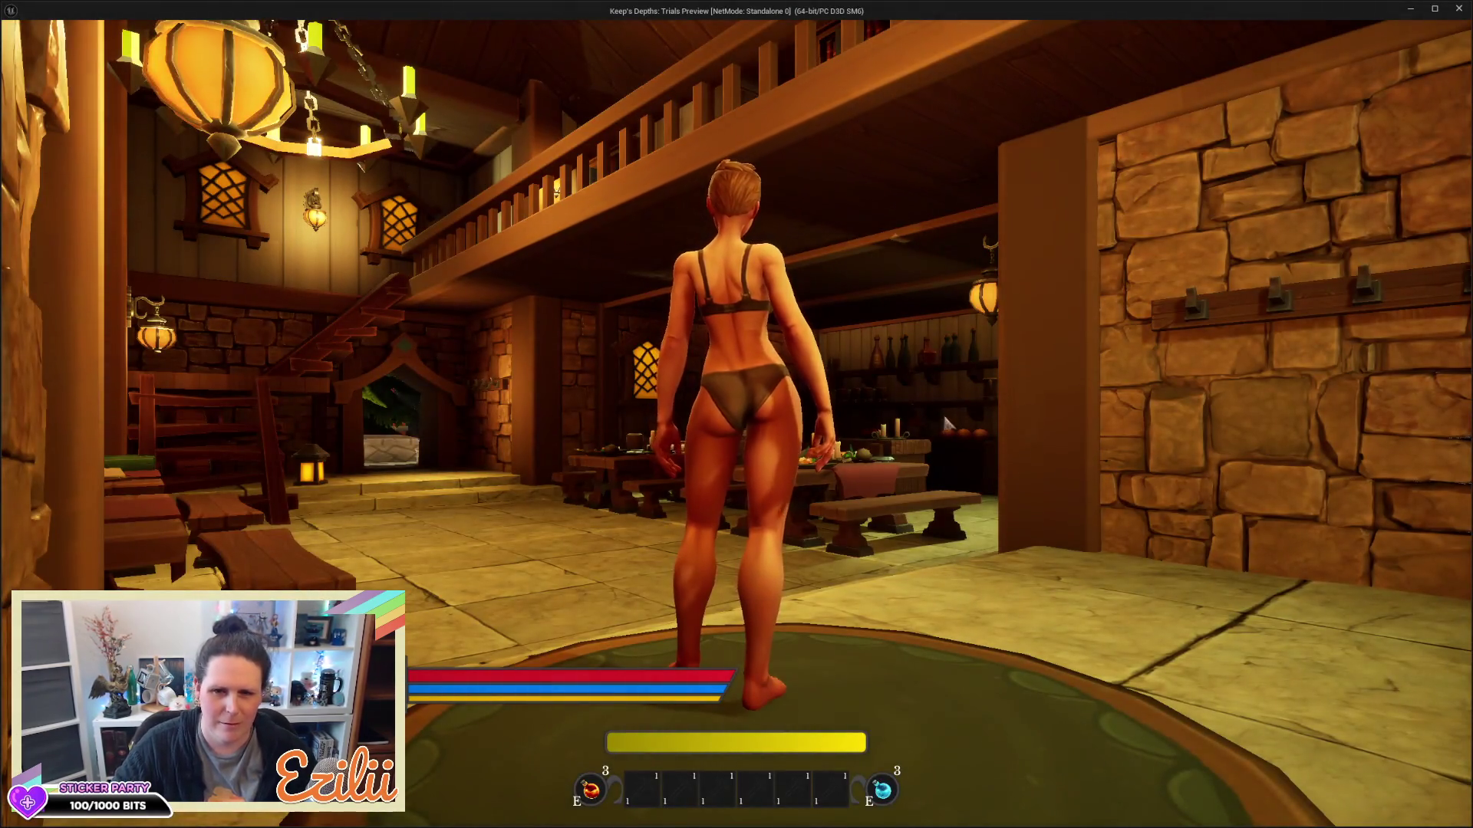
key(w)
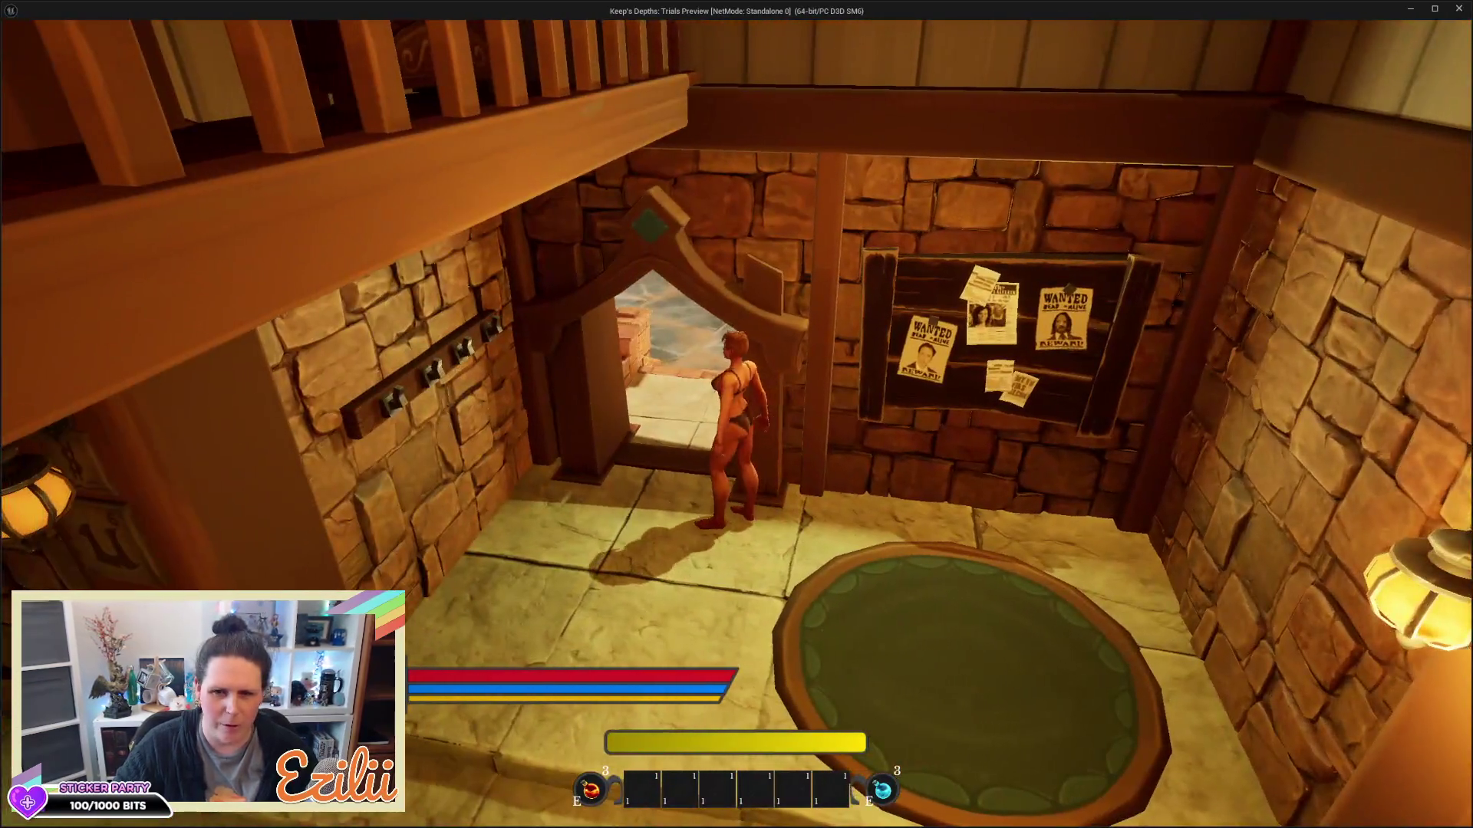
key(w)
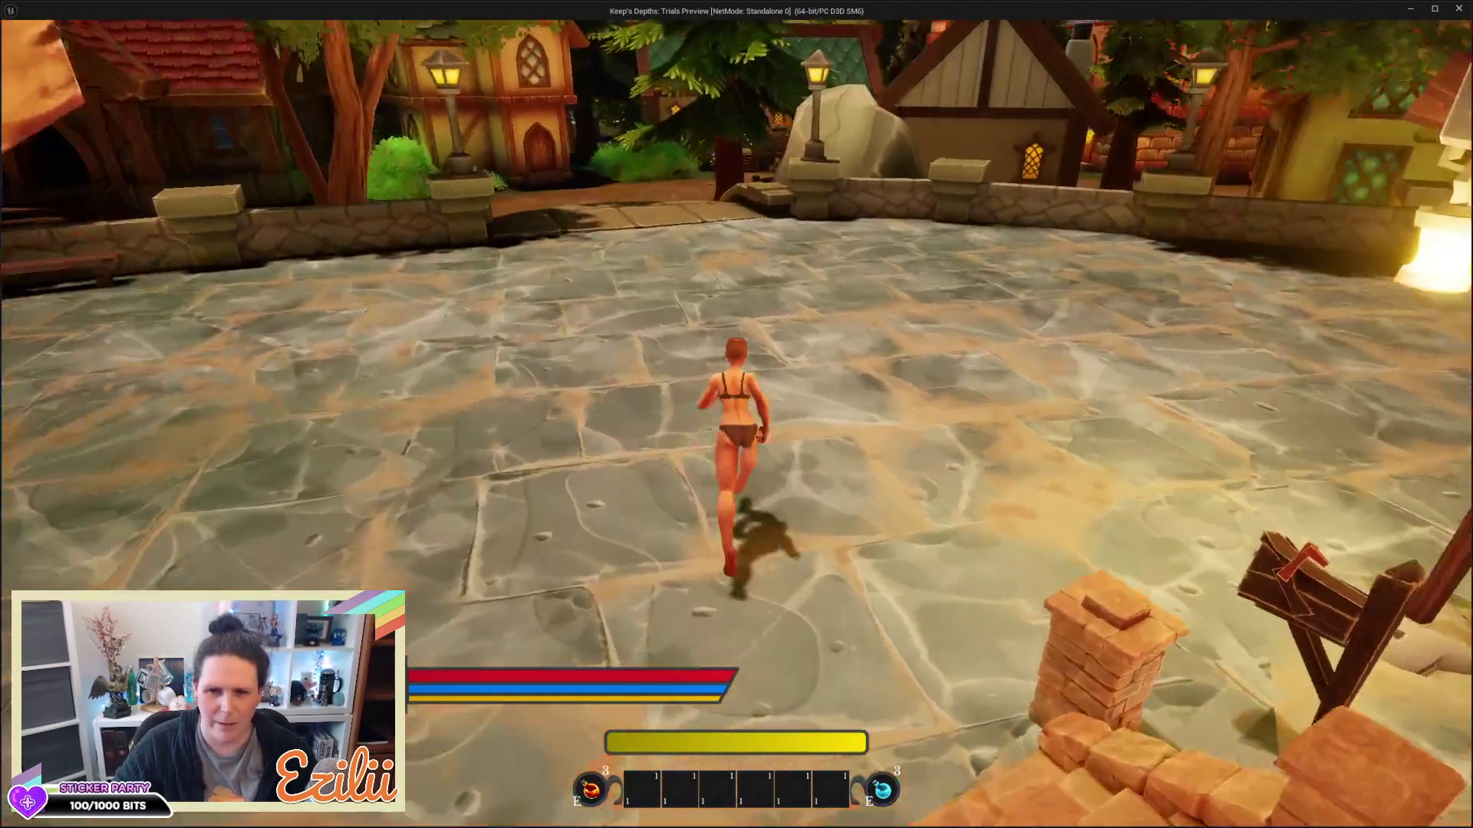
key(w)
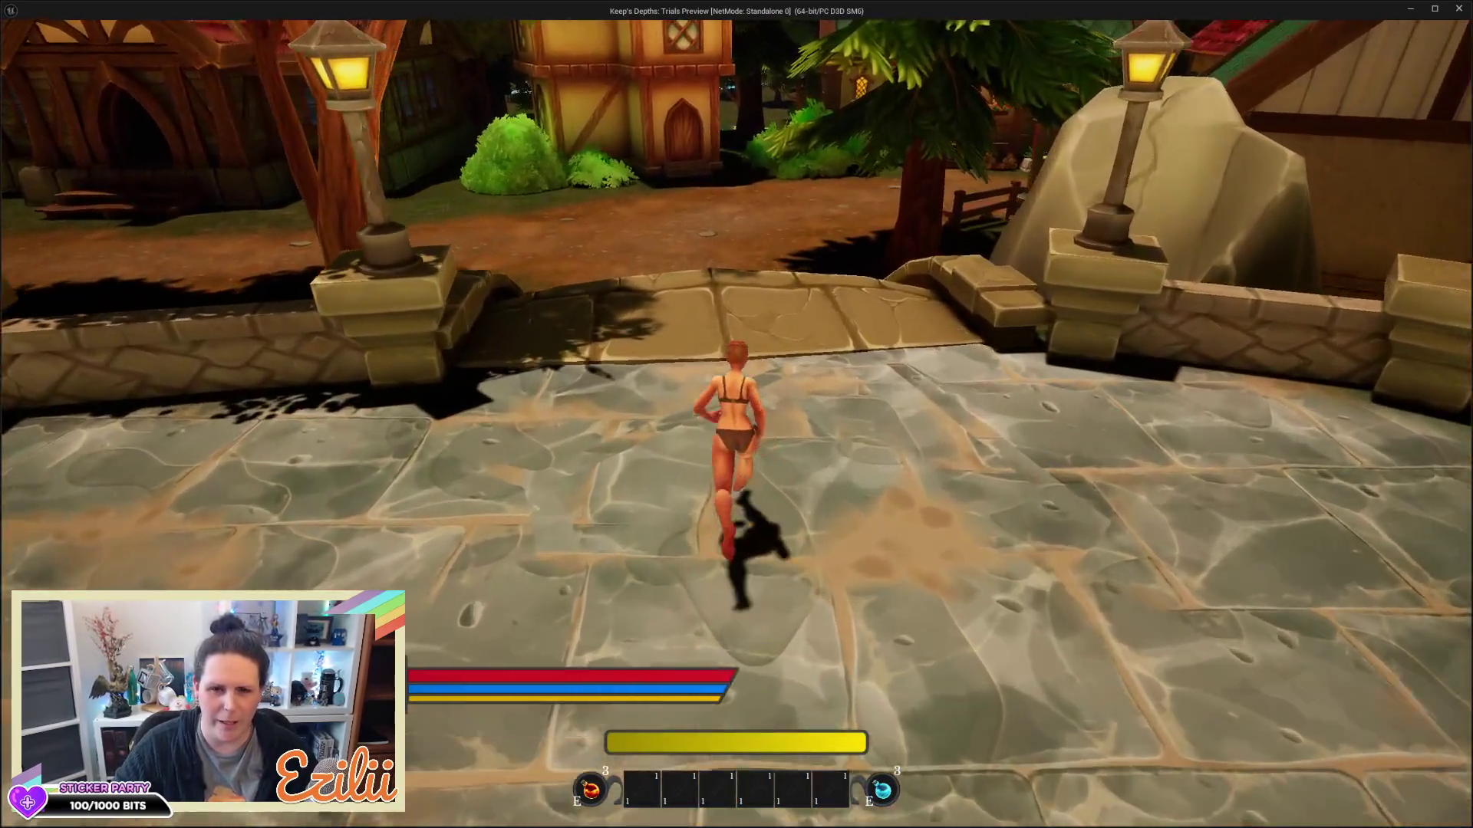
key(w)
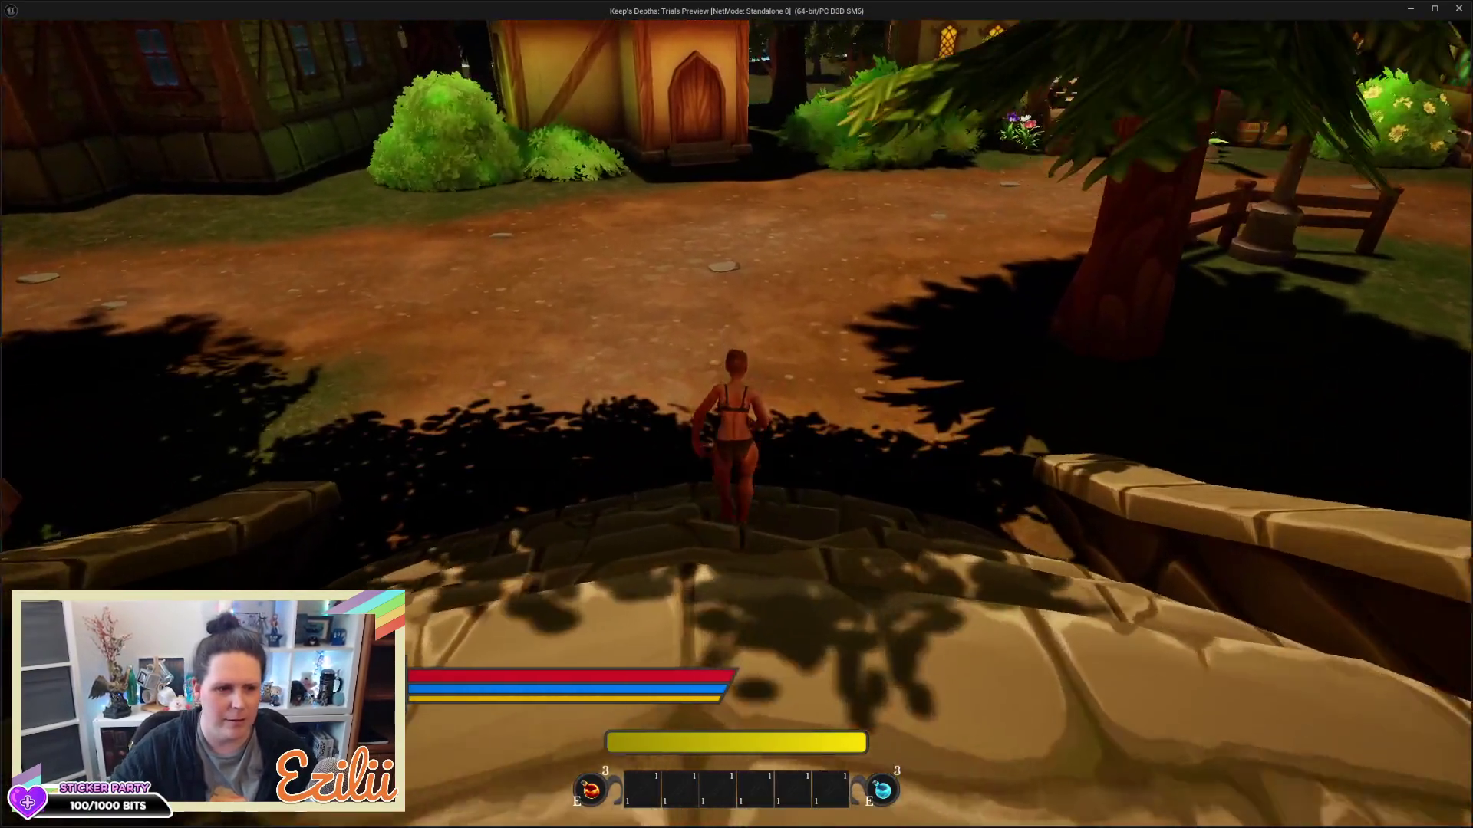
key(w)
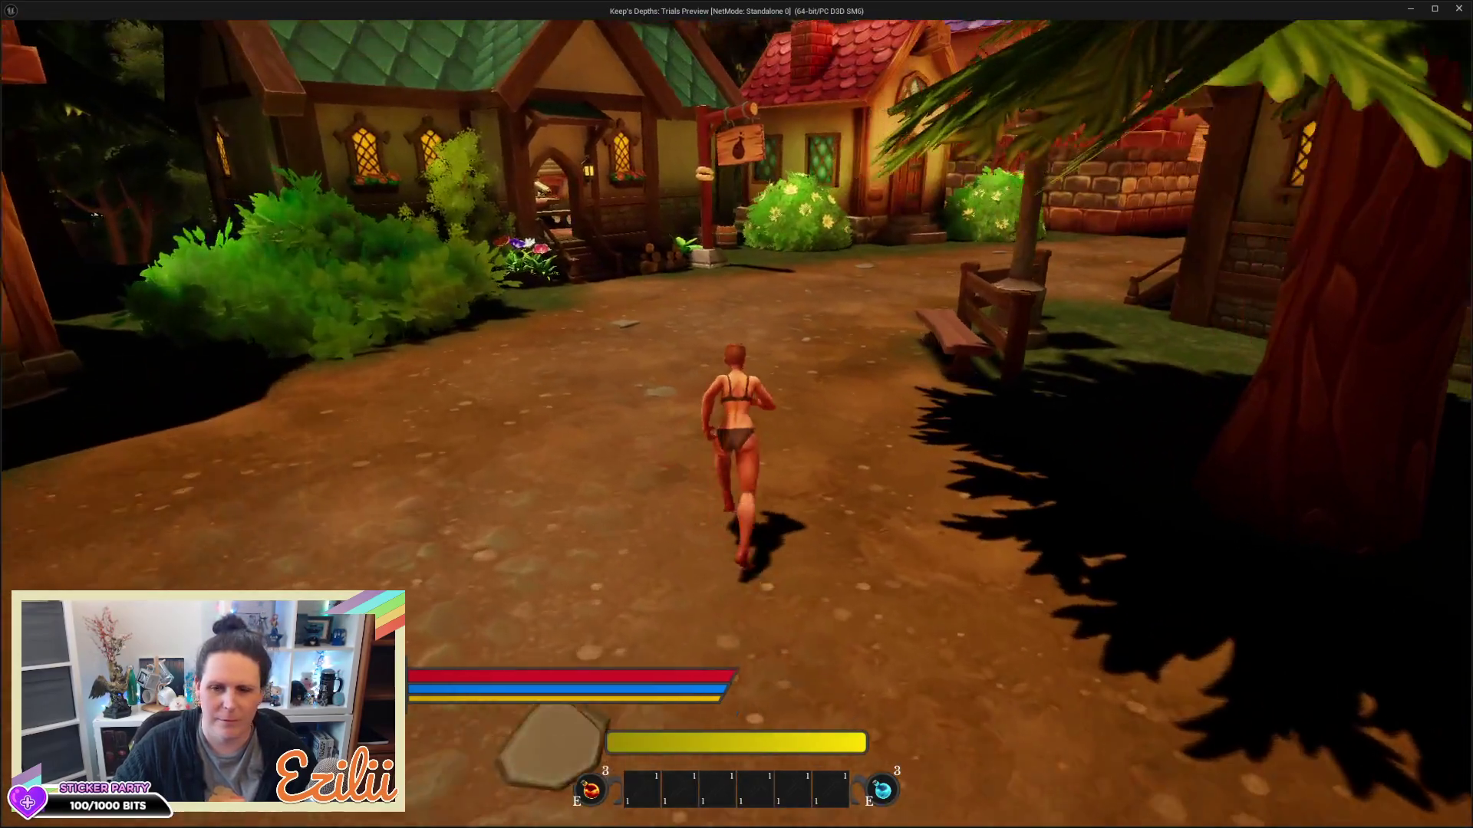
key(w)
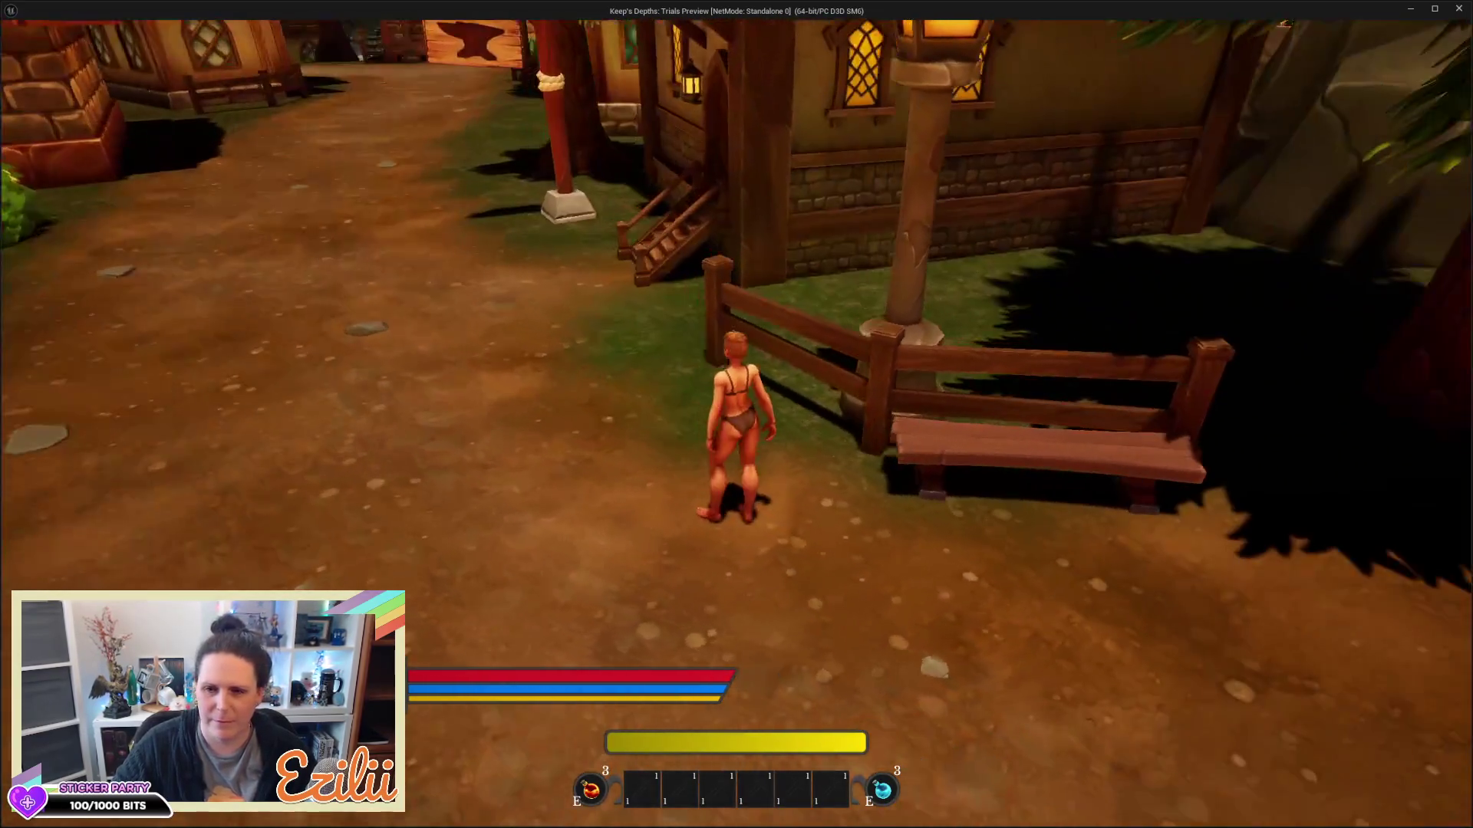
key(w)
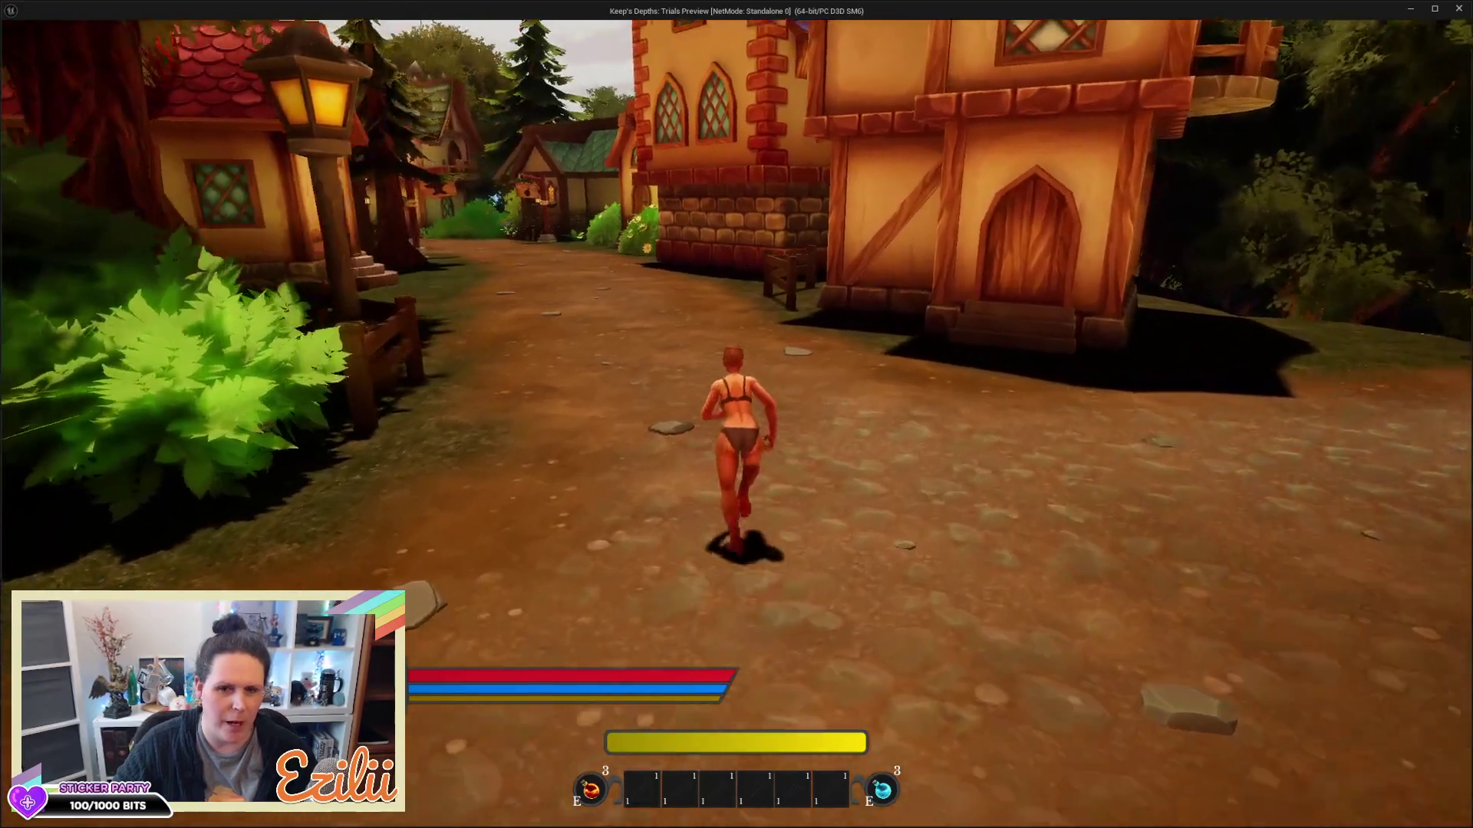
key(w)
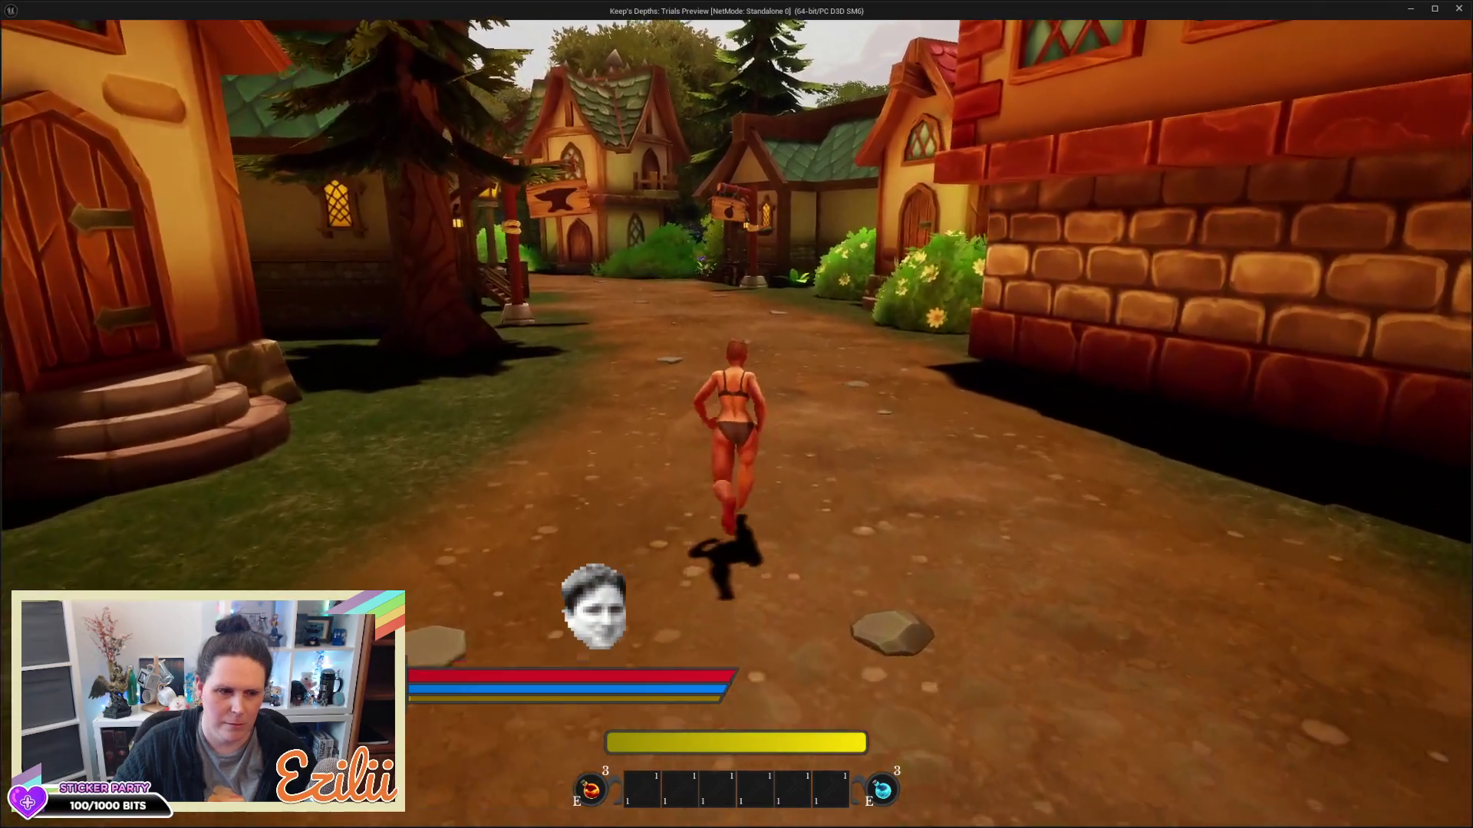
key(w)
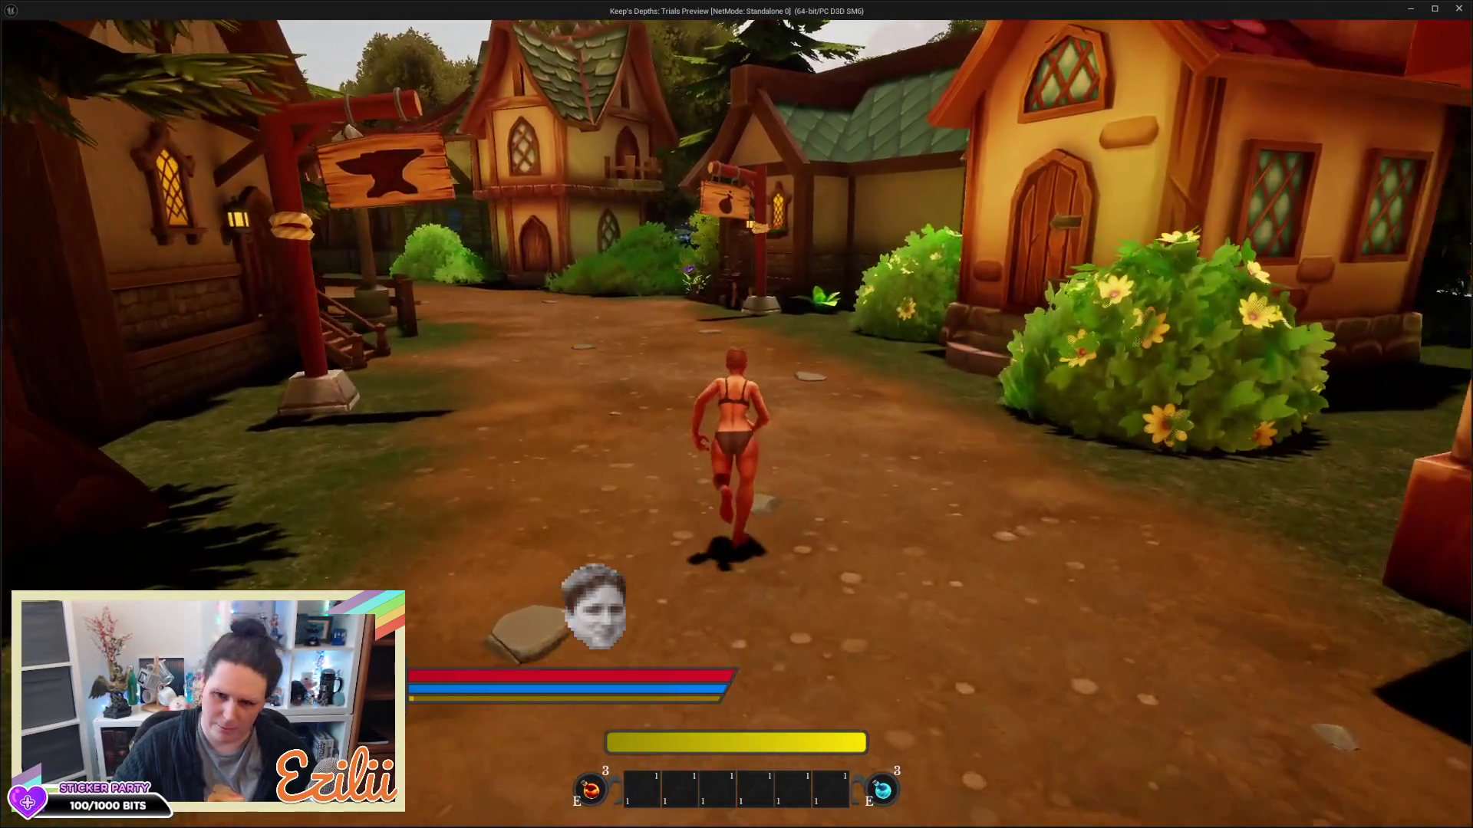
key(w)
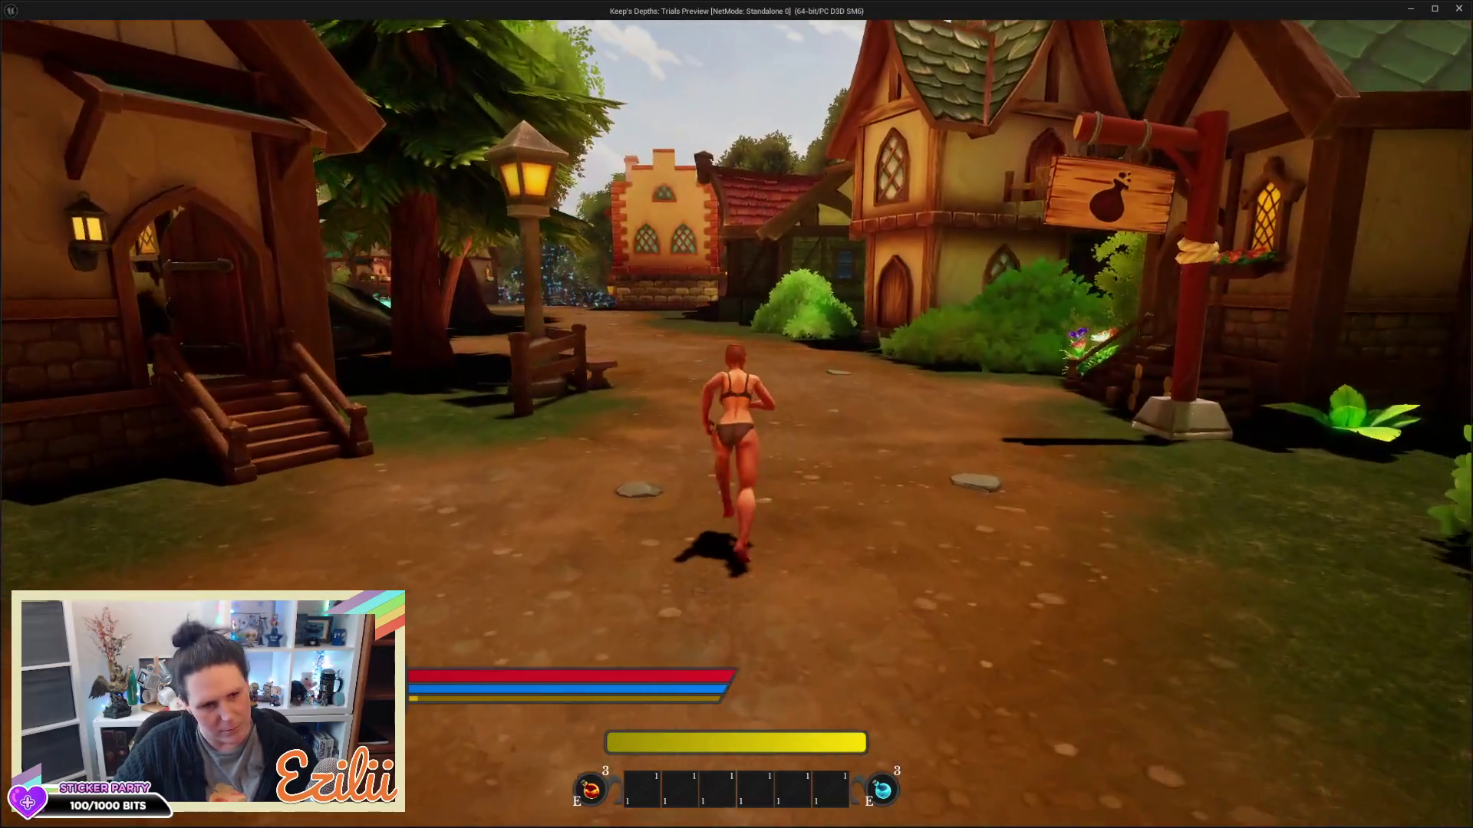
key(w)
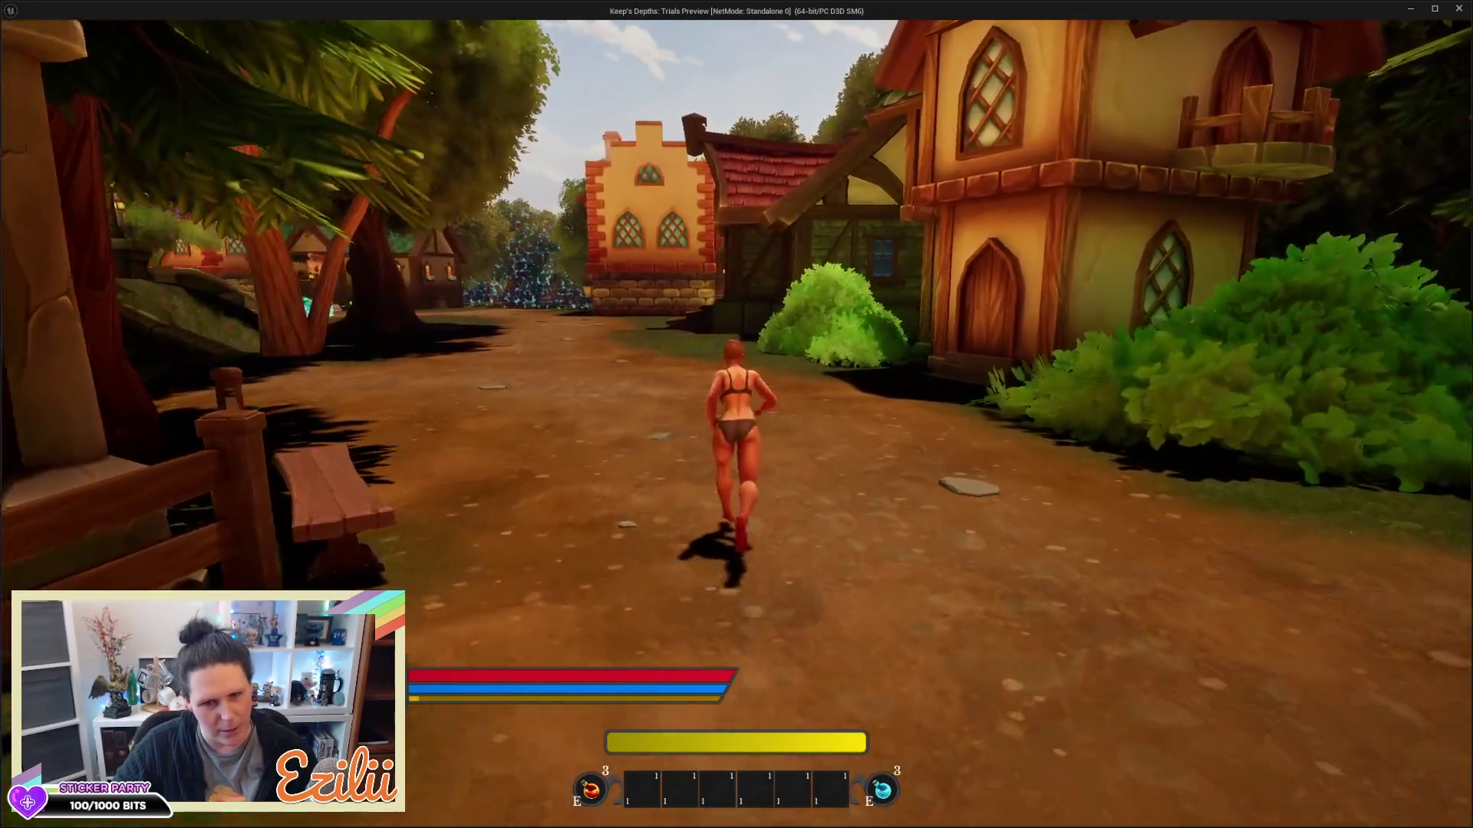
key(w)
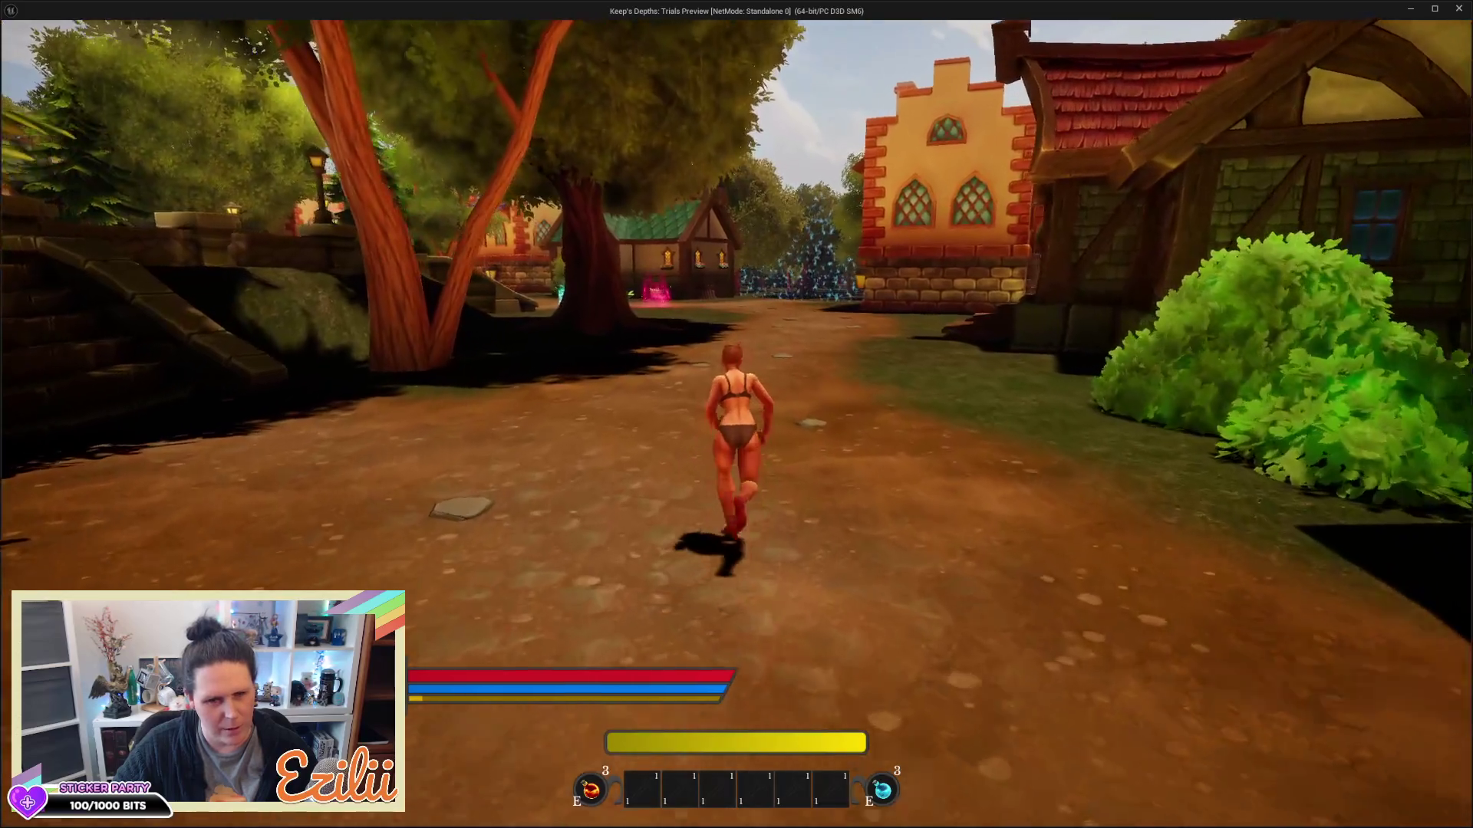
key(Escape)
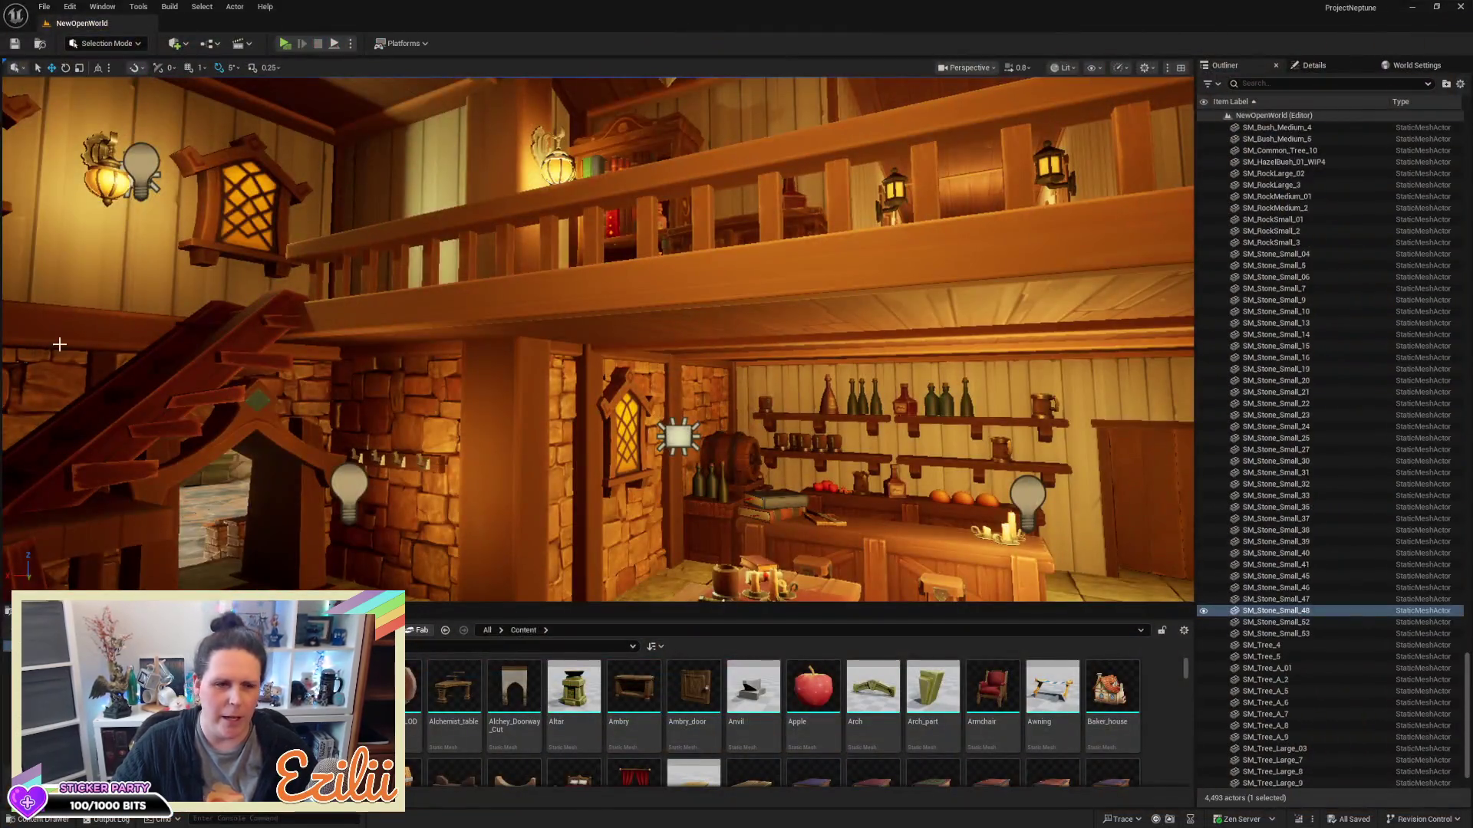
Fly out of the tavern to the path below the purple-roofed house and marquee its stones
mouse_move(598, 338)
mouse_down()
mouse_move(583, 361)
mouse_move(568, 345)
mouse_move(491, 349)
mouse_up()
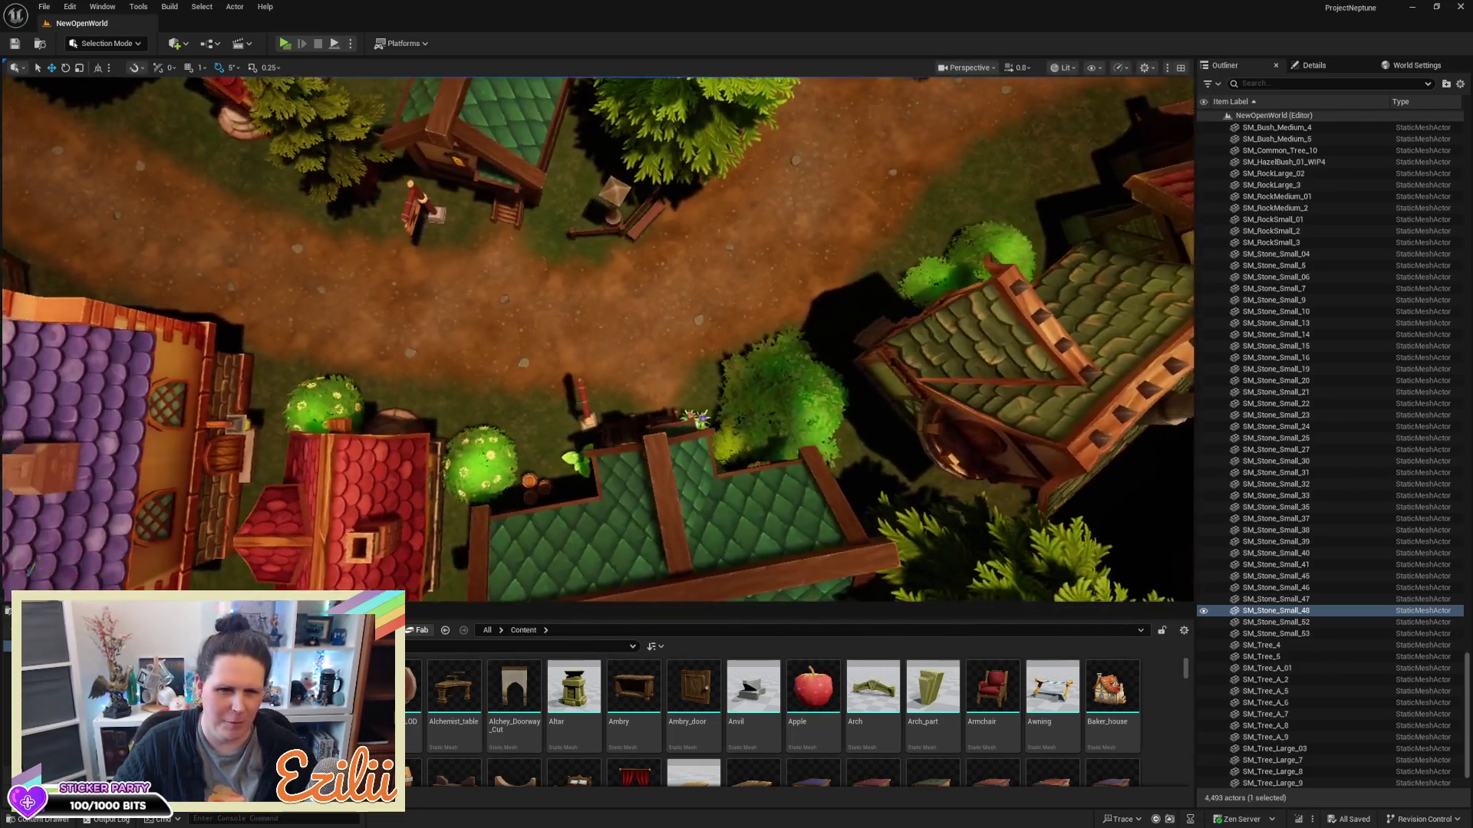
key(w)
key(a)
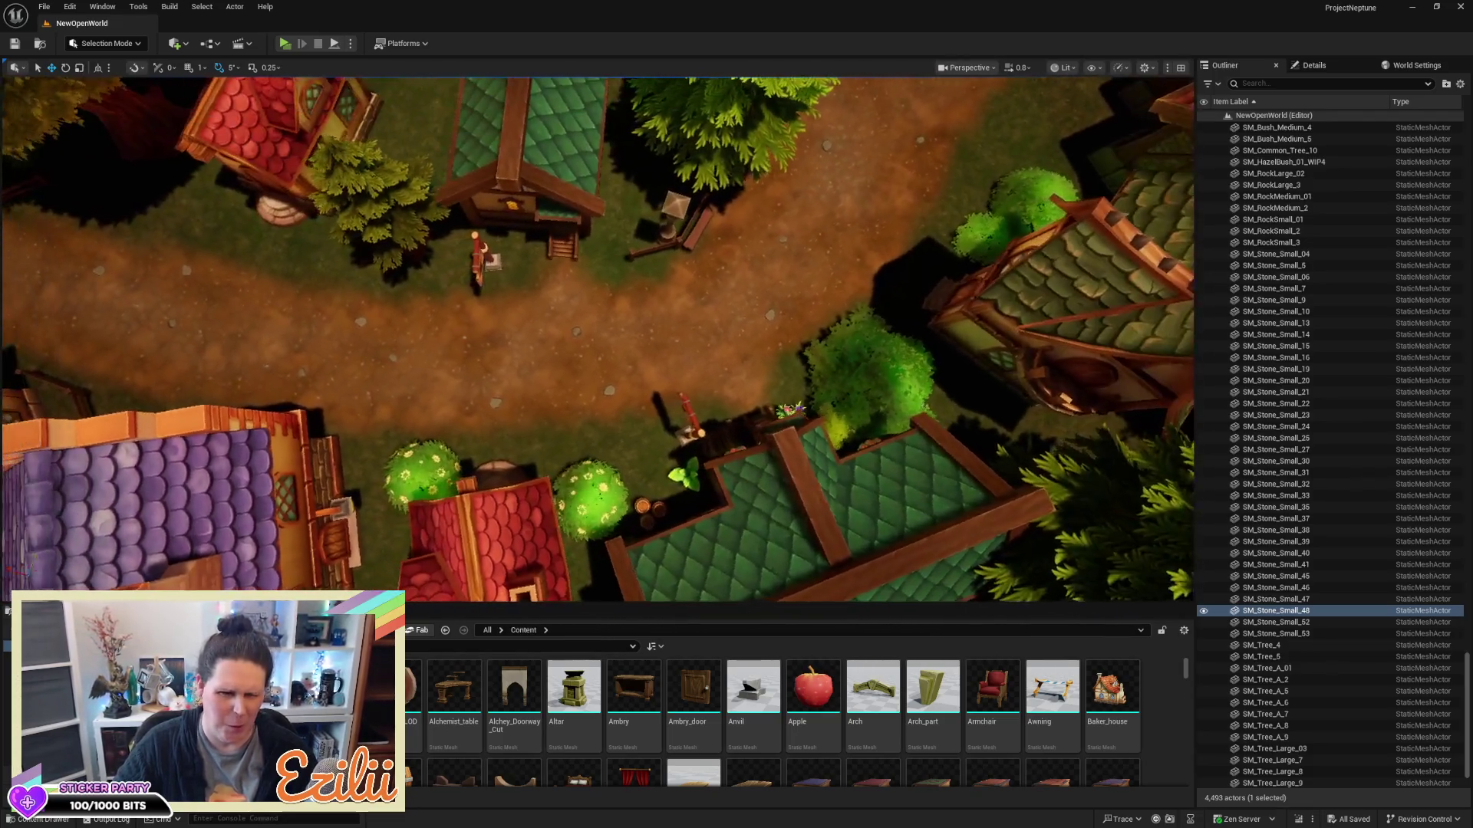
key(a)
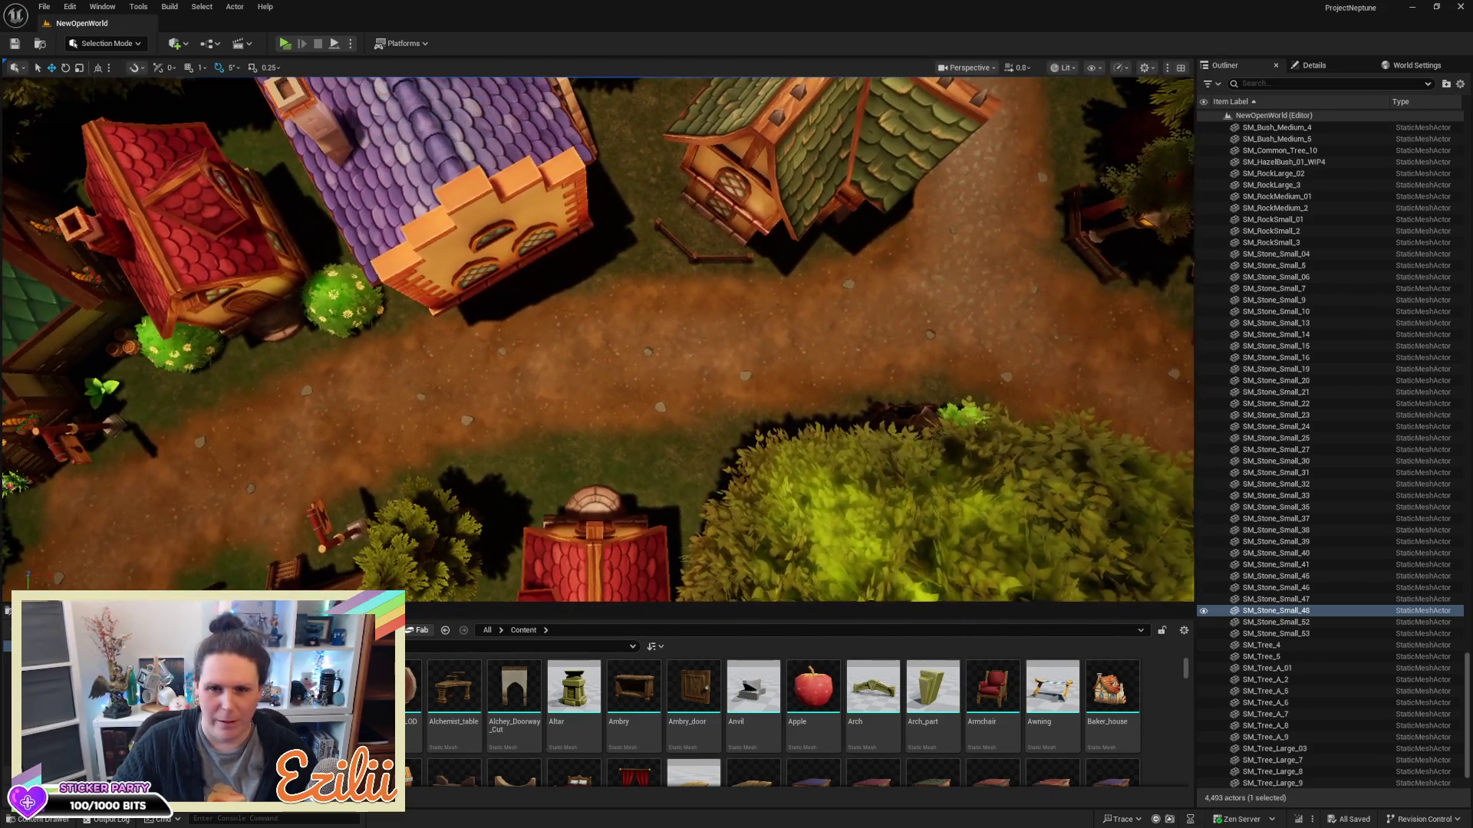
key(s)
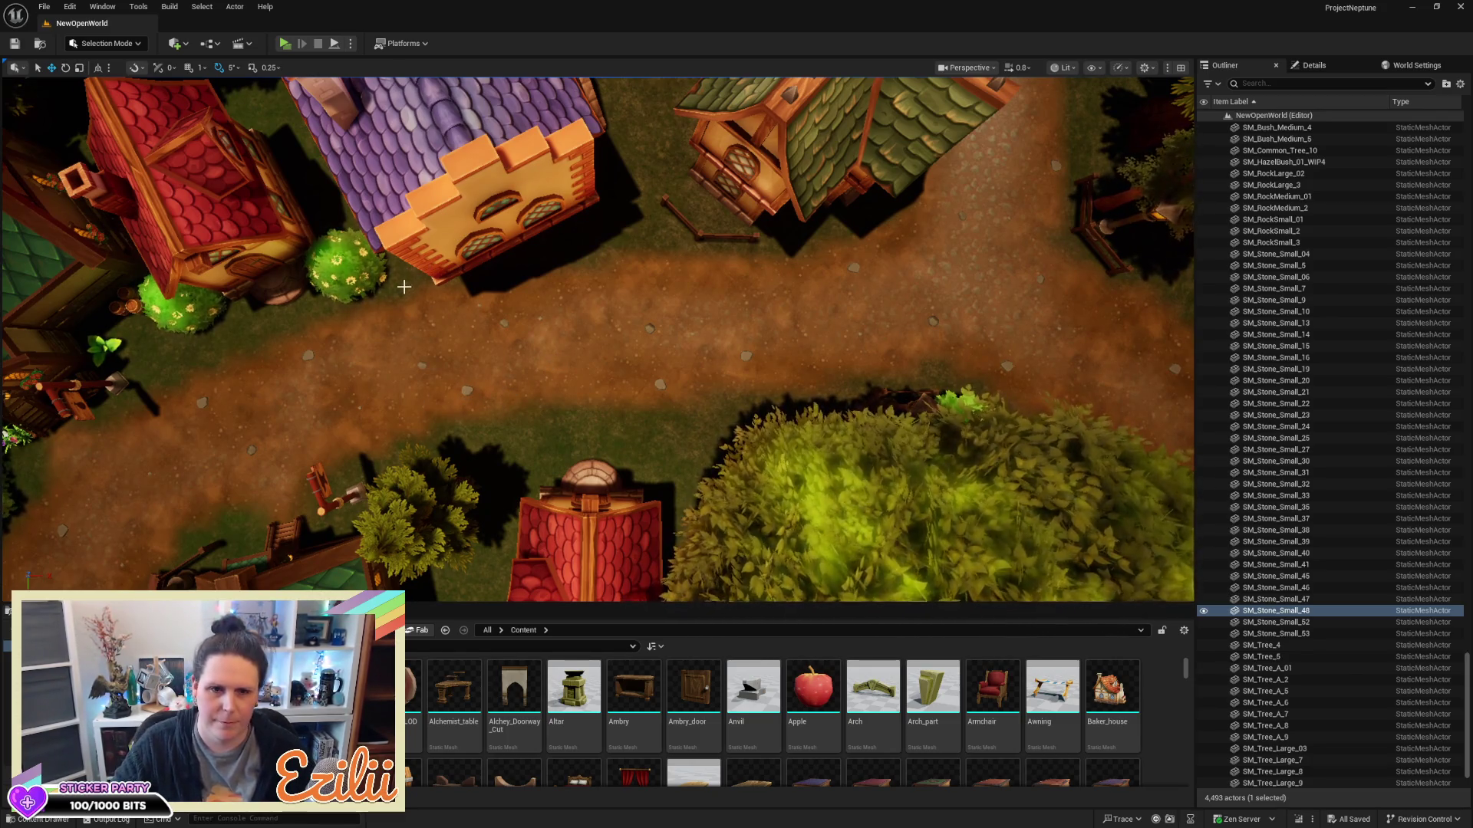
drag(394, 299, 775, 409)
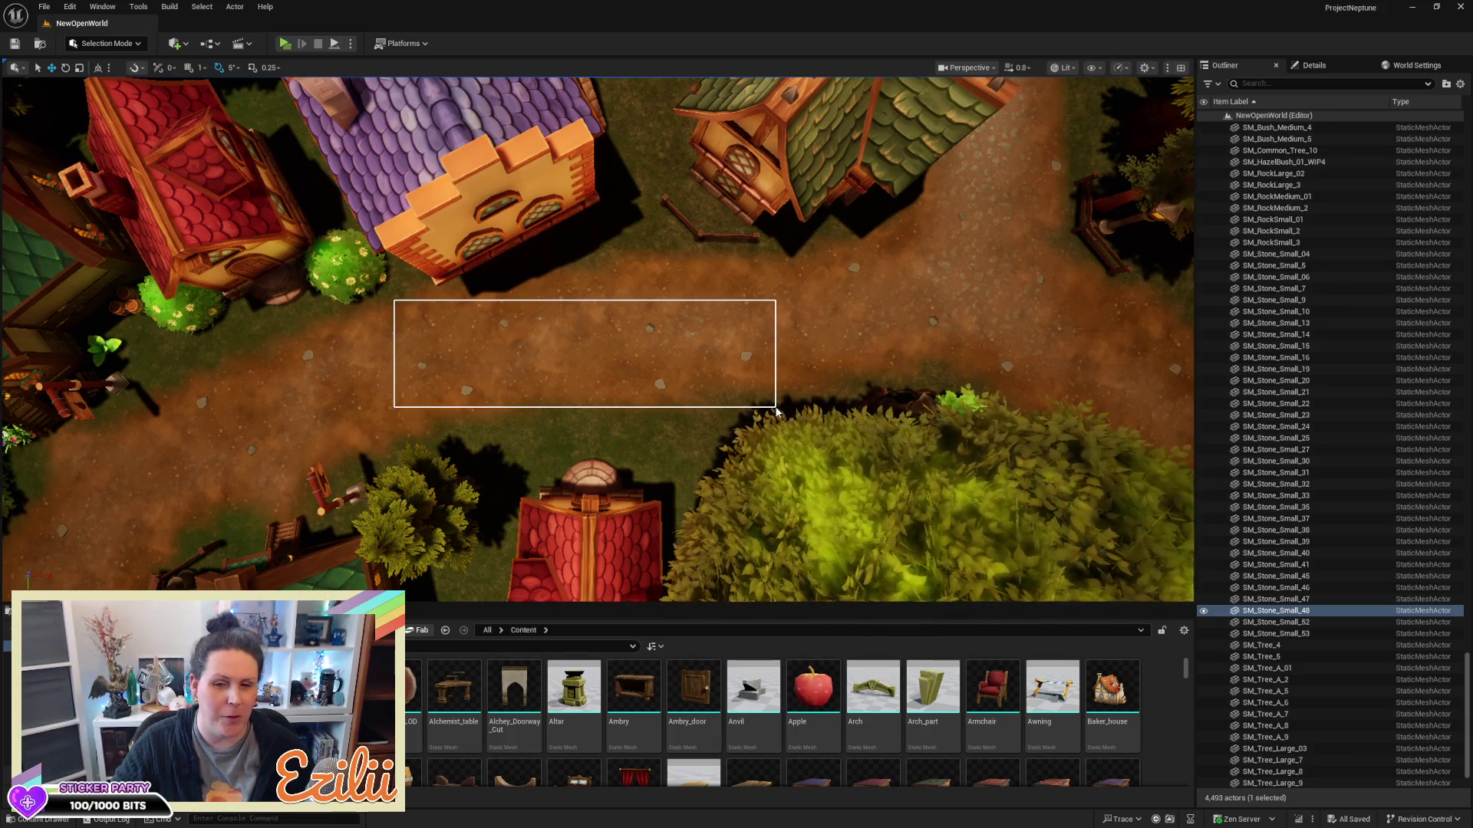
drag(776, 409, 775, 409)
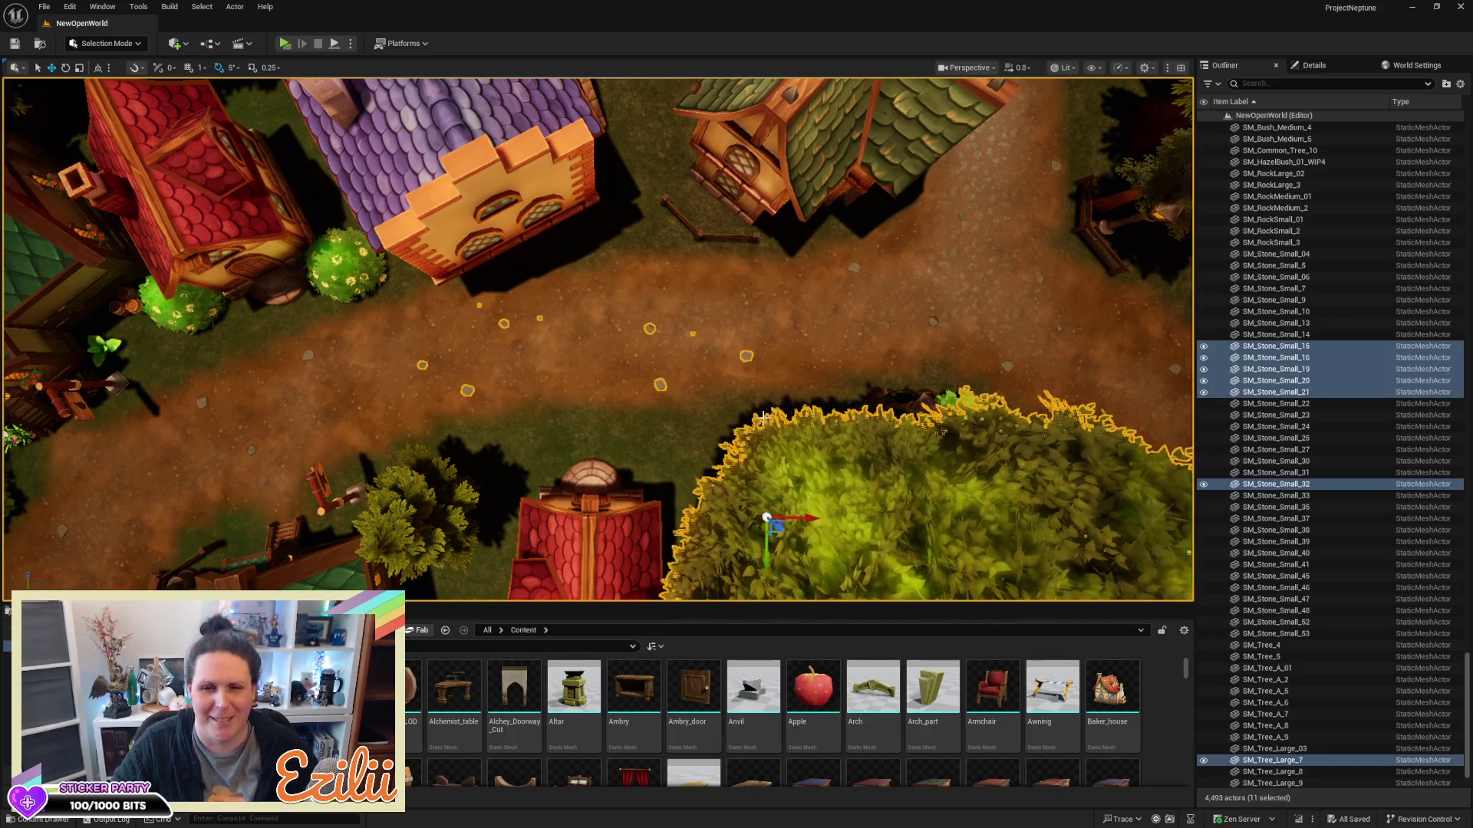
Drop the large tree from the selection, keeping nine stones, and start duplicating them
ctrl+click(745, 481)
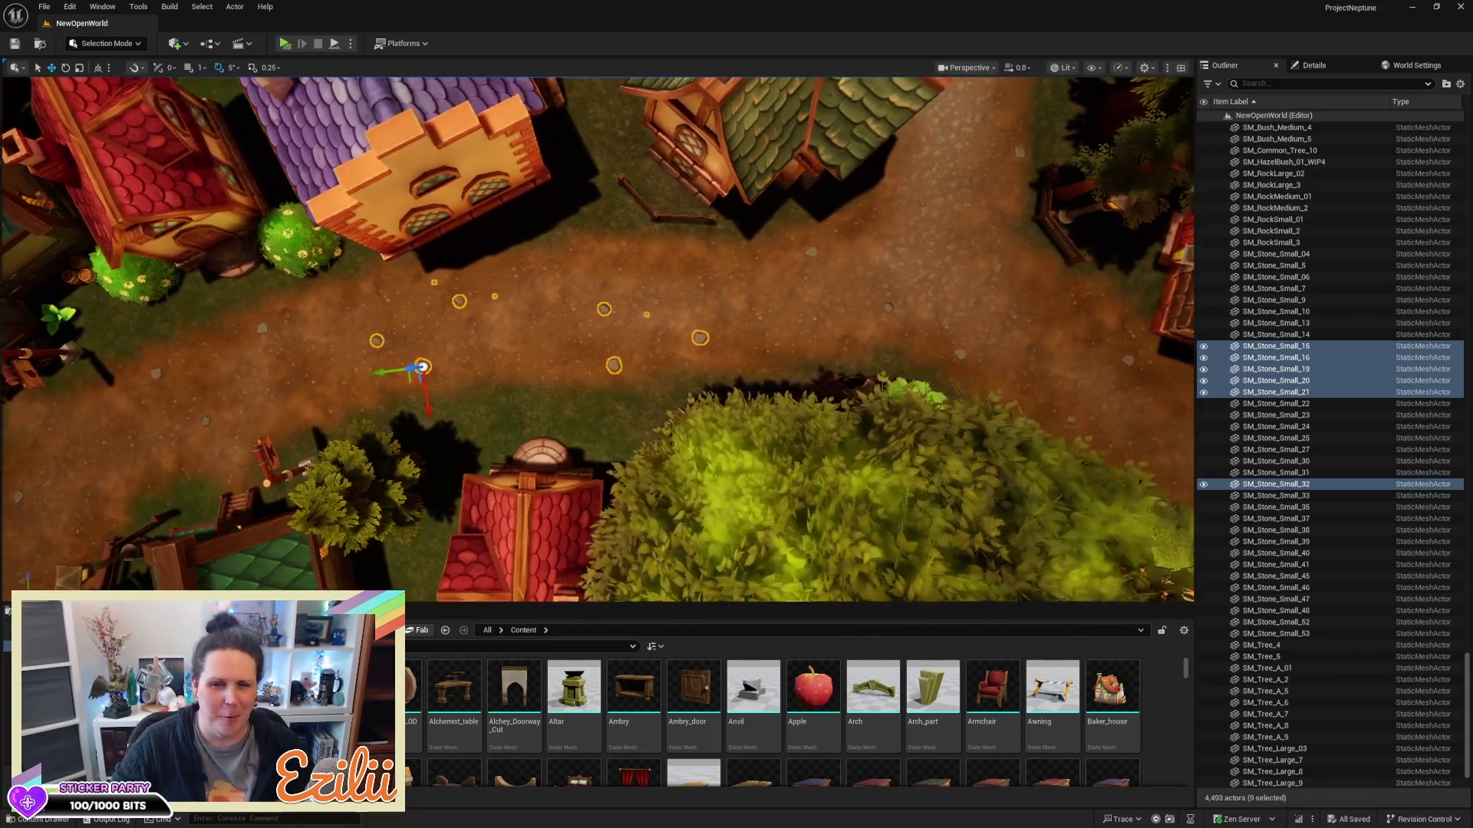
key(Left)
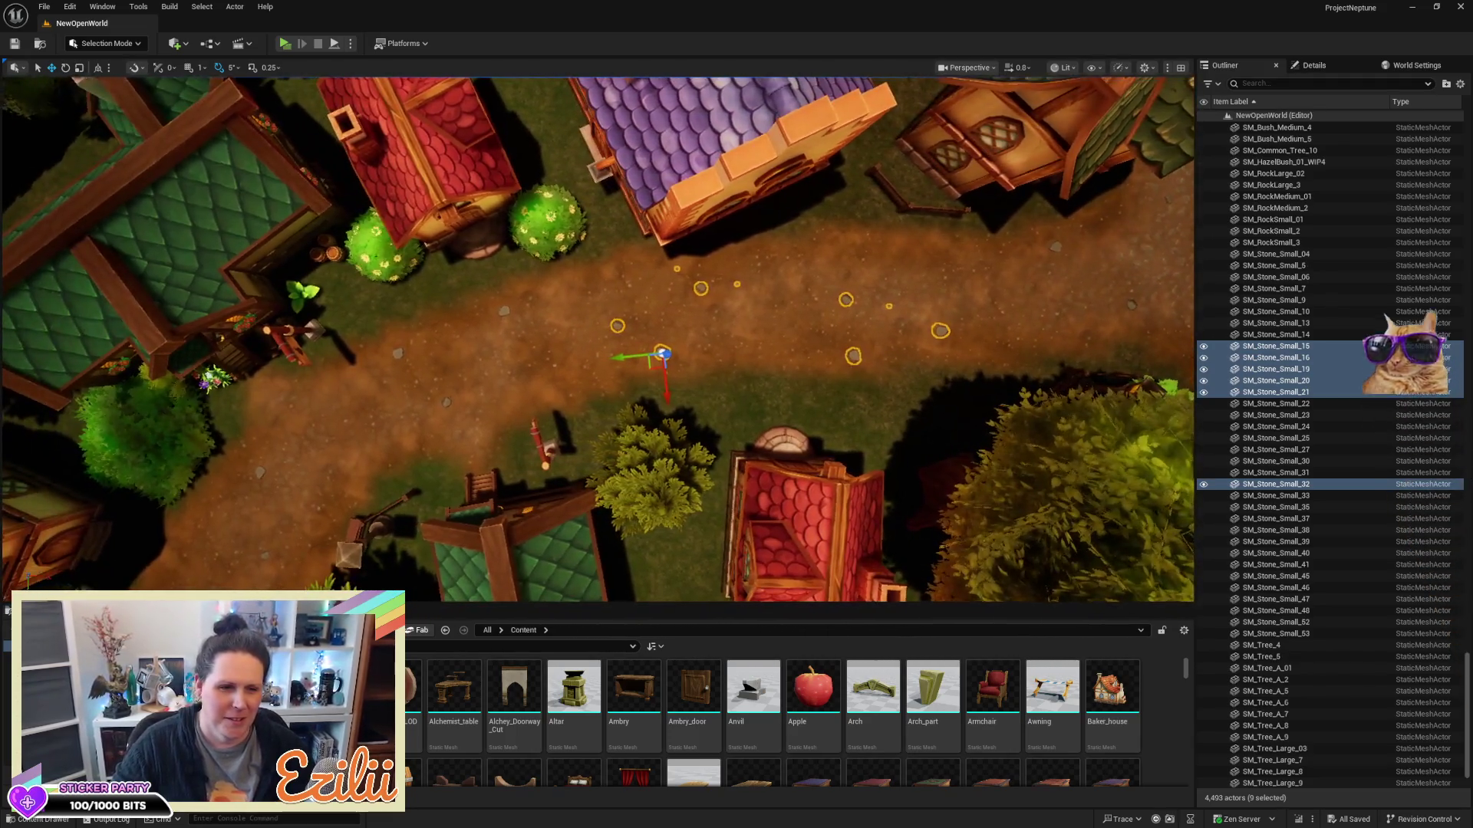
key(Right)
key(Right)
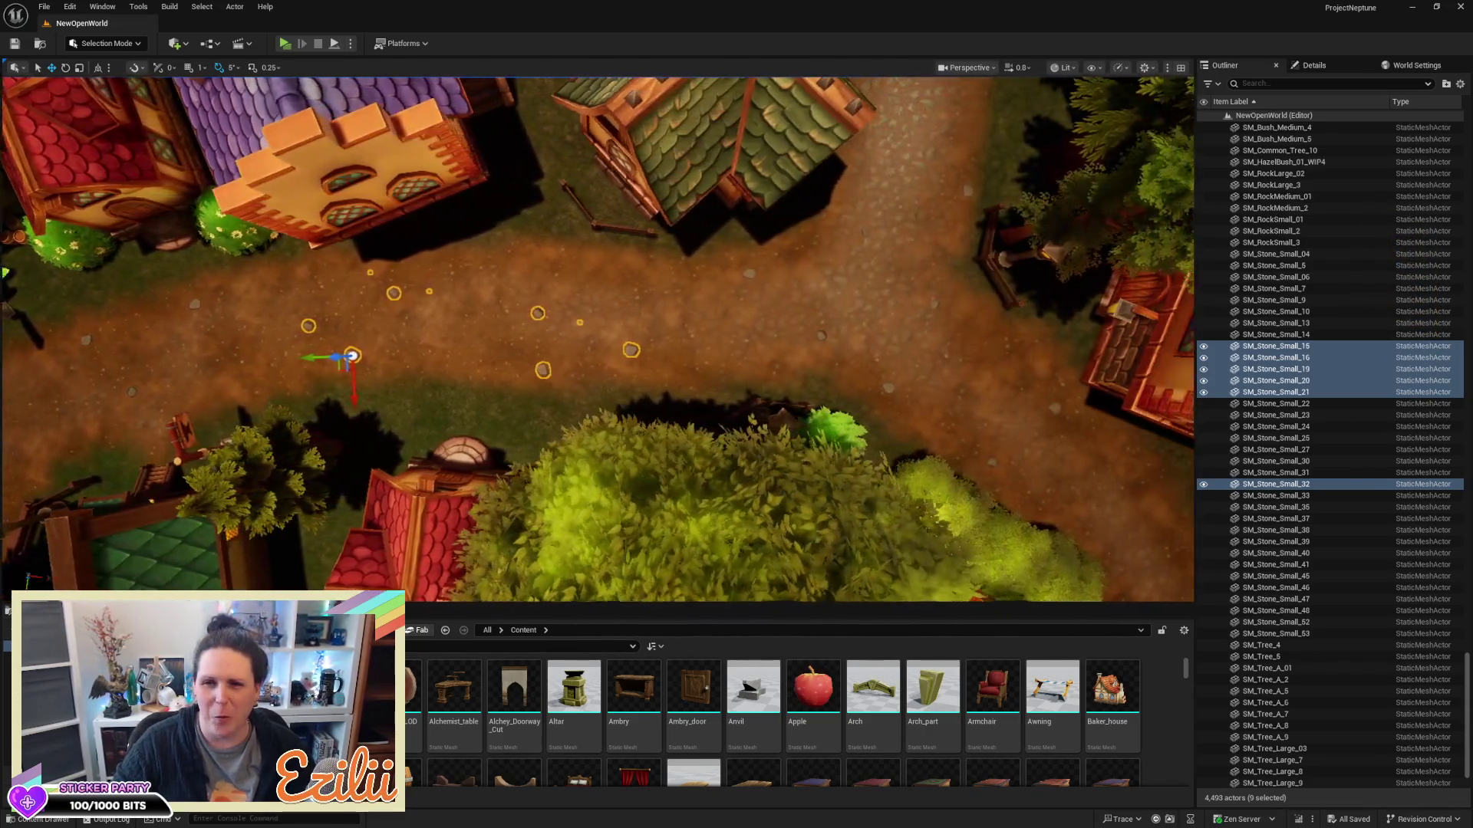
key(Down)
key(Right)
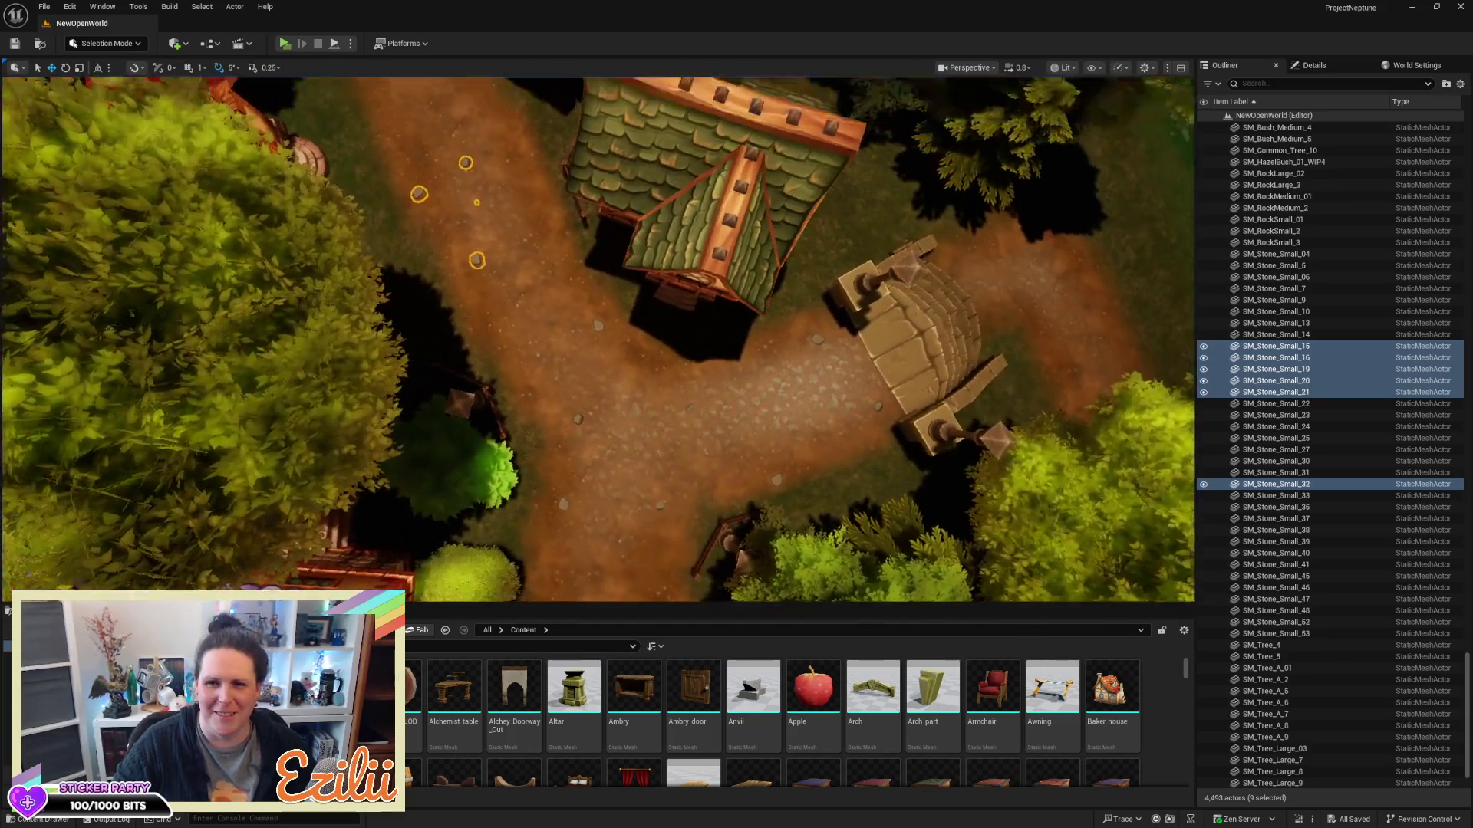
key(Left)
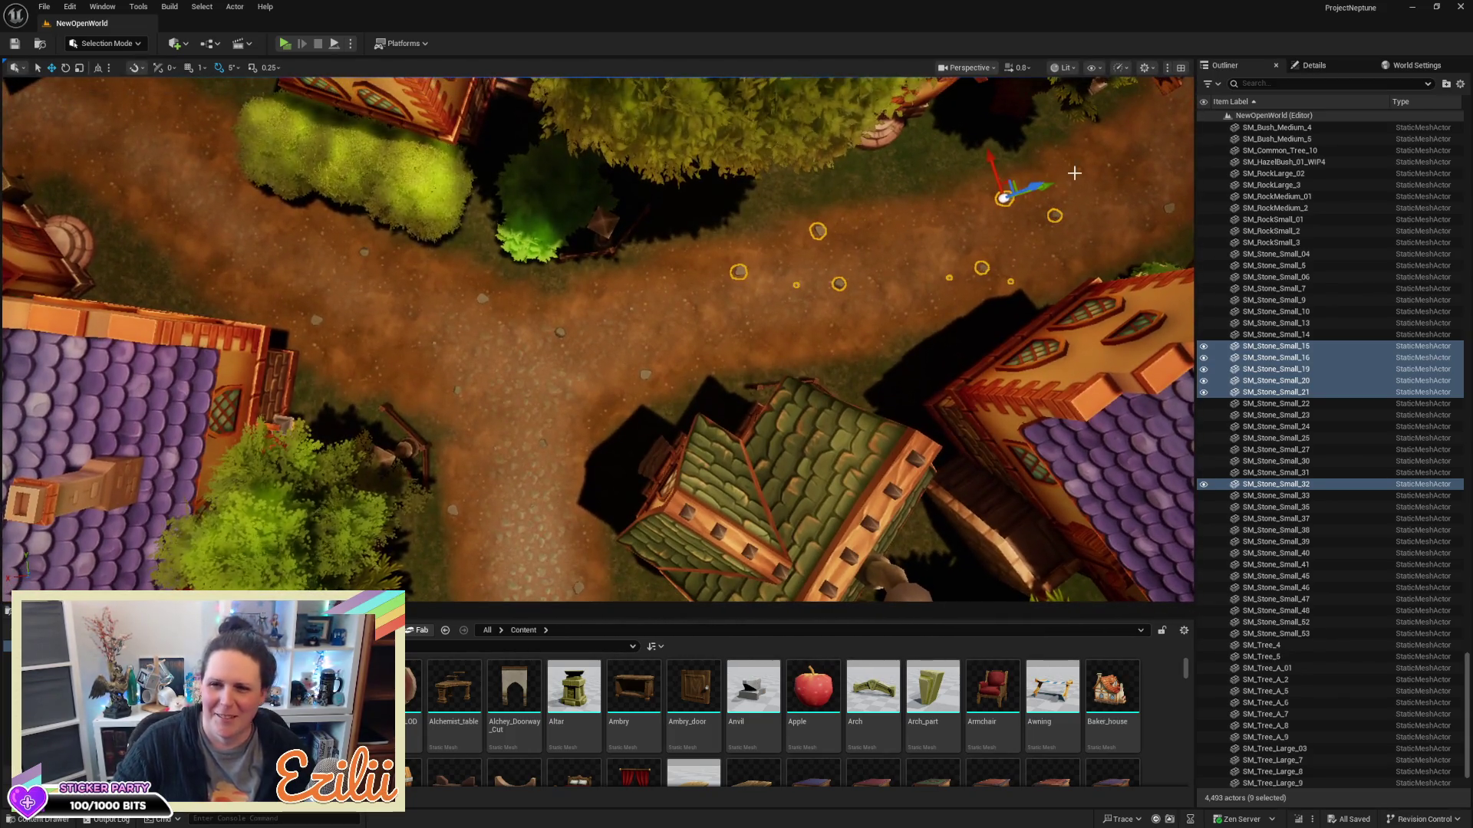
alt+drag(992, 162, 979, 121)
Move the nine copied stones onto the next path stretch and rotate them to follow it
drag(830, 193, 511, 241)
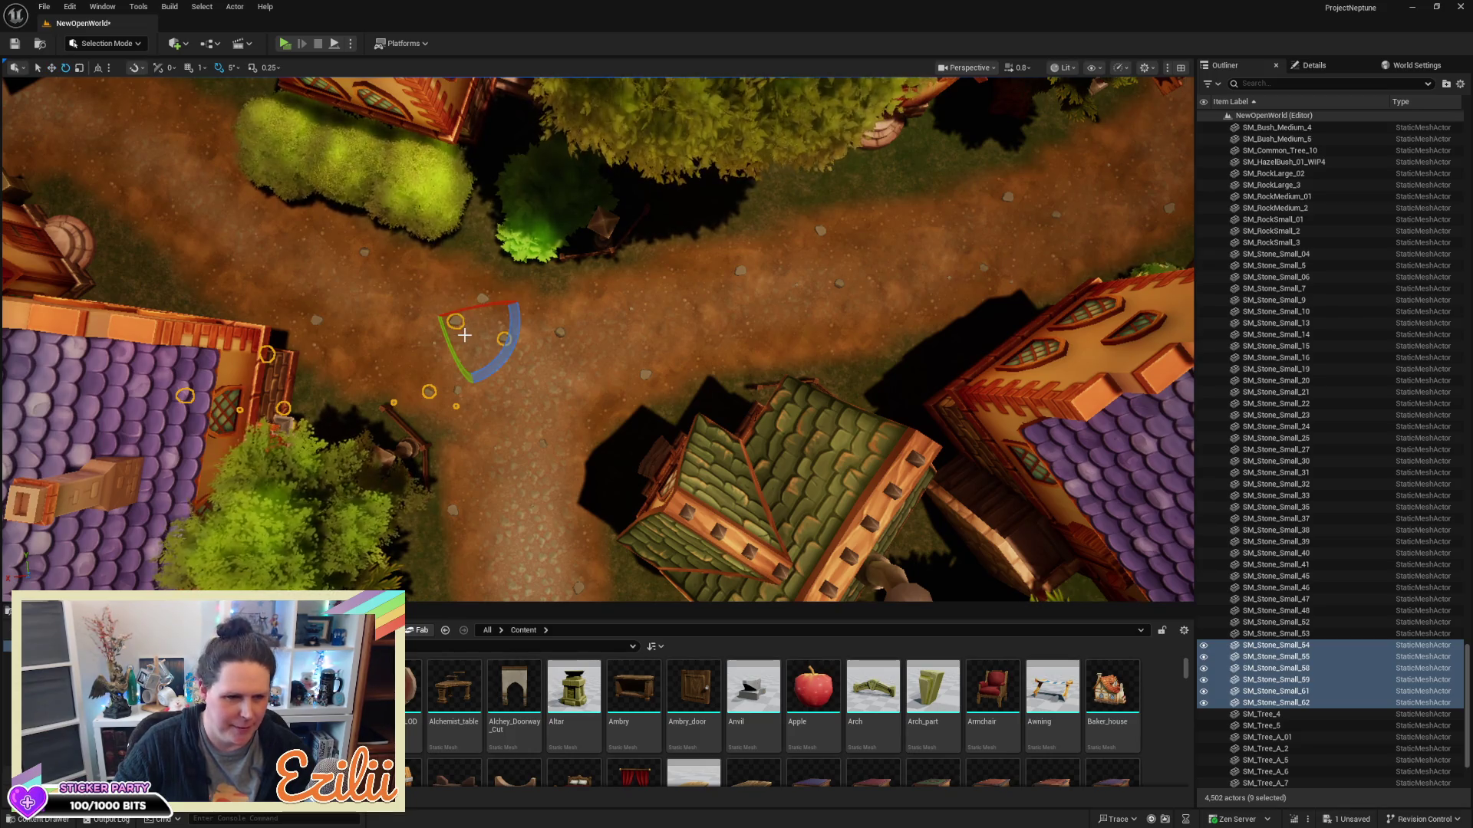
mouse_move(499, 361)
mouse_down()
mouse_move(414, 372)
mouse_move(387, 345)
mouse_up()
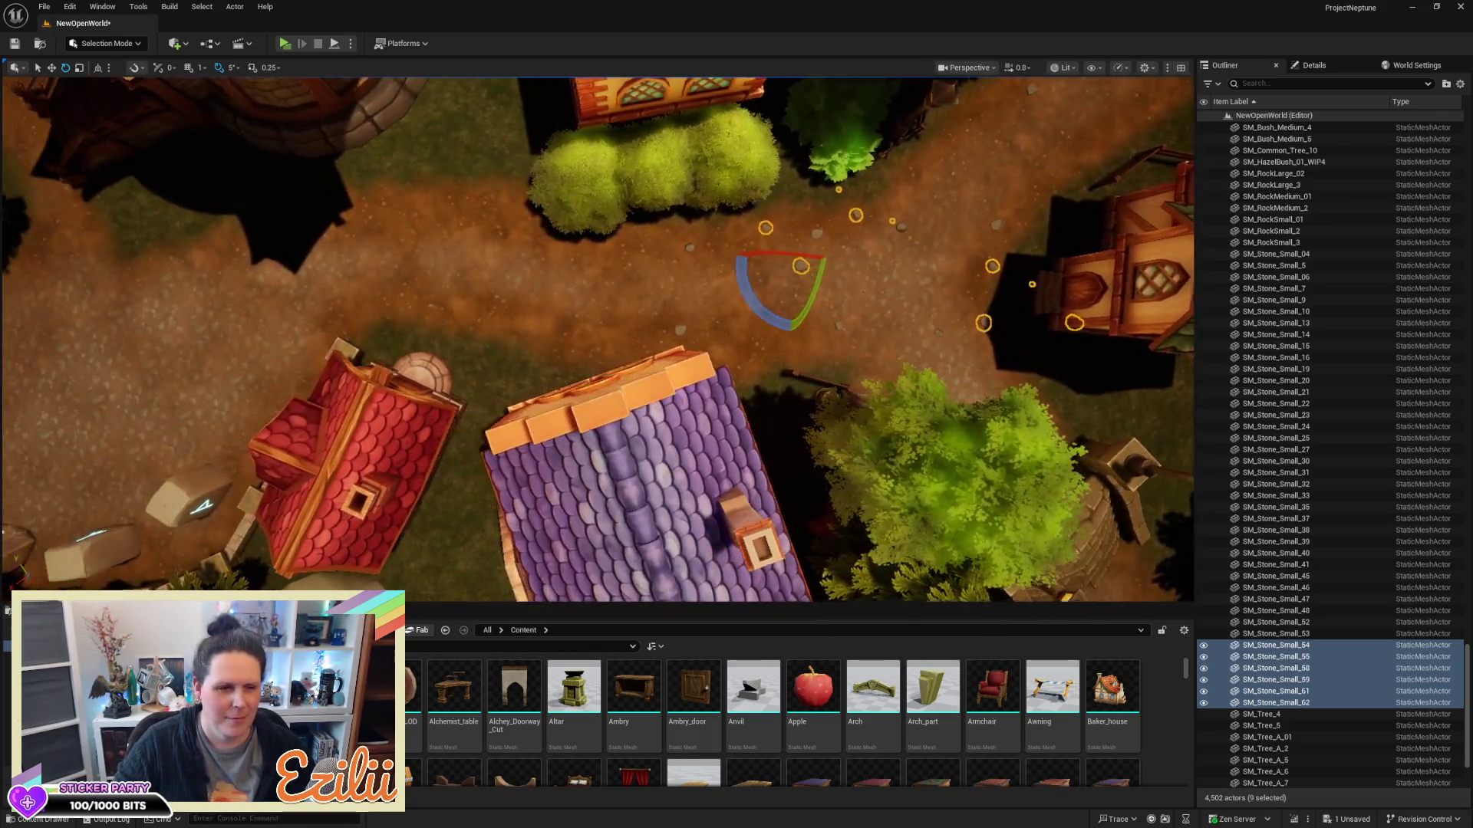
drag(629, 394, 629, 394)
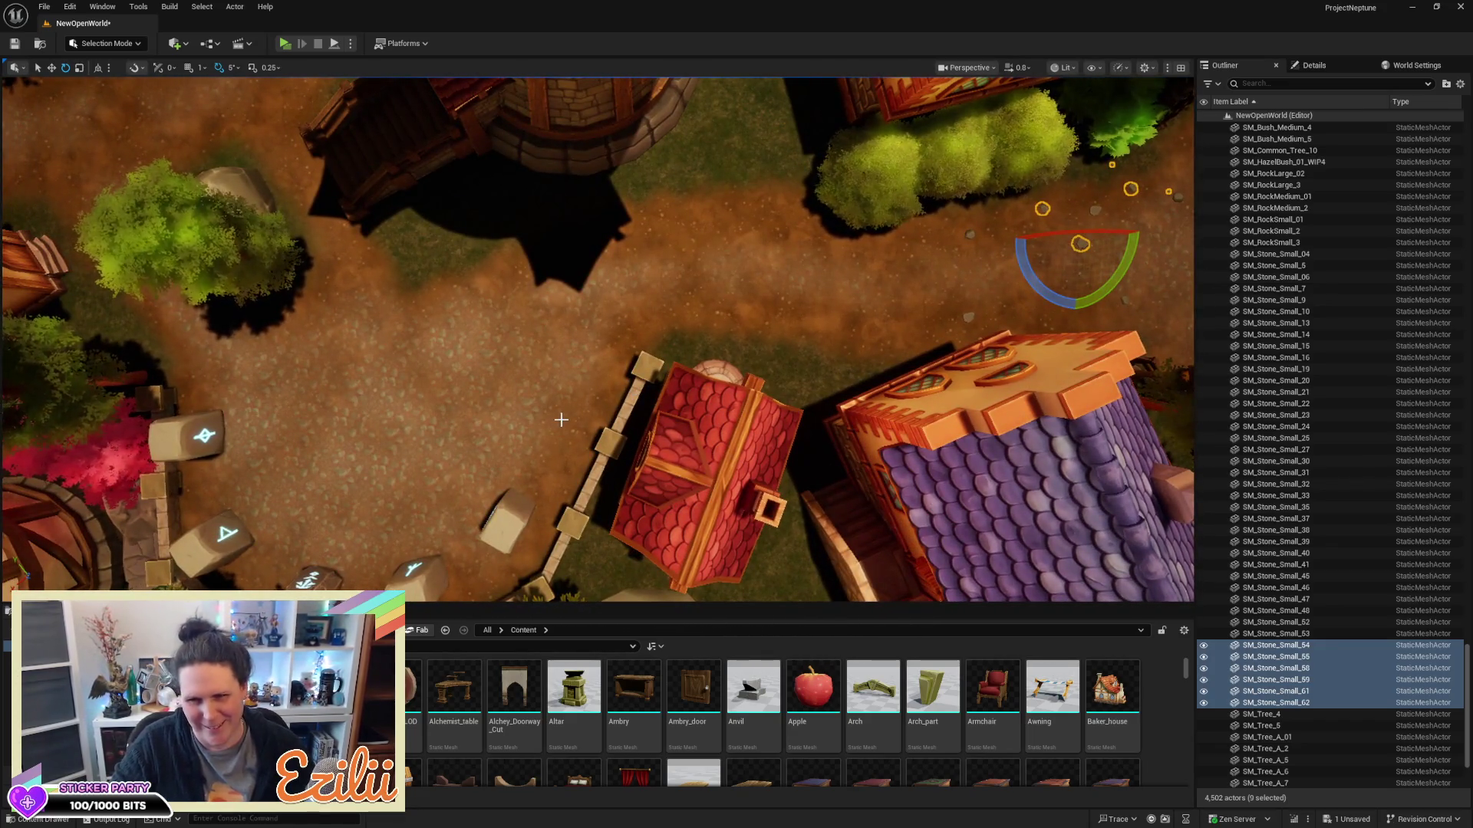
Fine-tune the copies' position and angle on the path beside the red-roofed house
key(w)
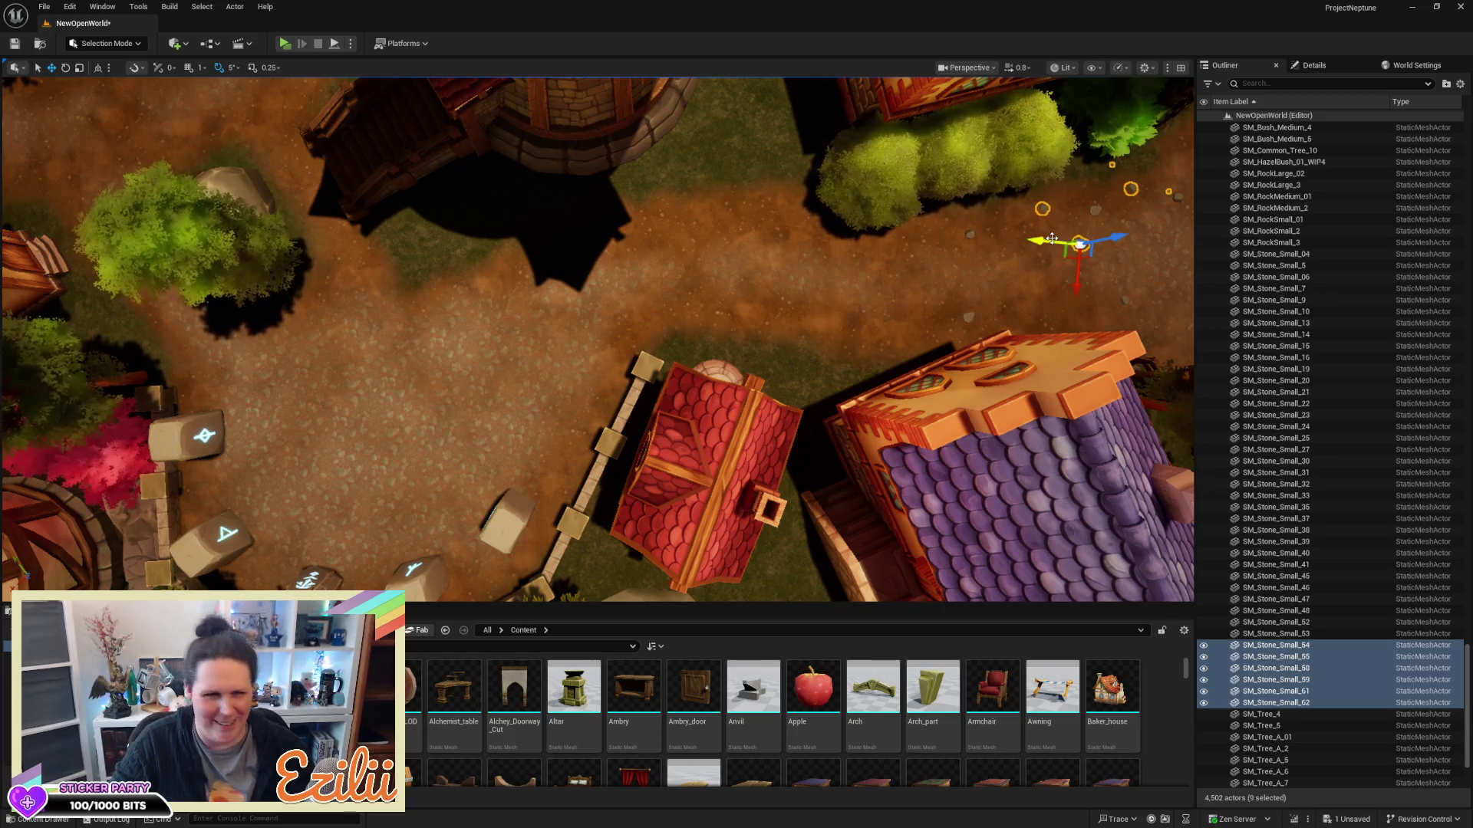
mouse_move(1050, 239)
mouse_down()
mouse_move(597, 193)
mouse_move(616, 196)
mouse_up()
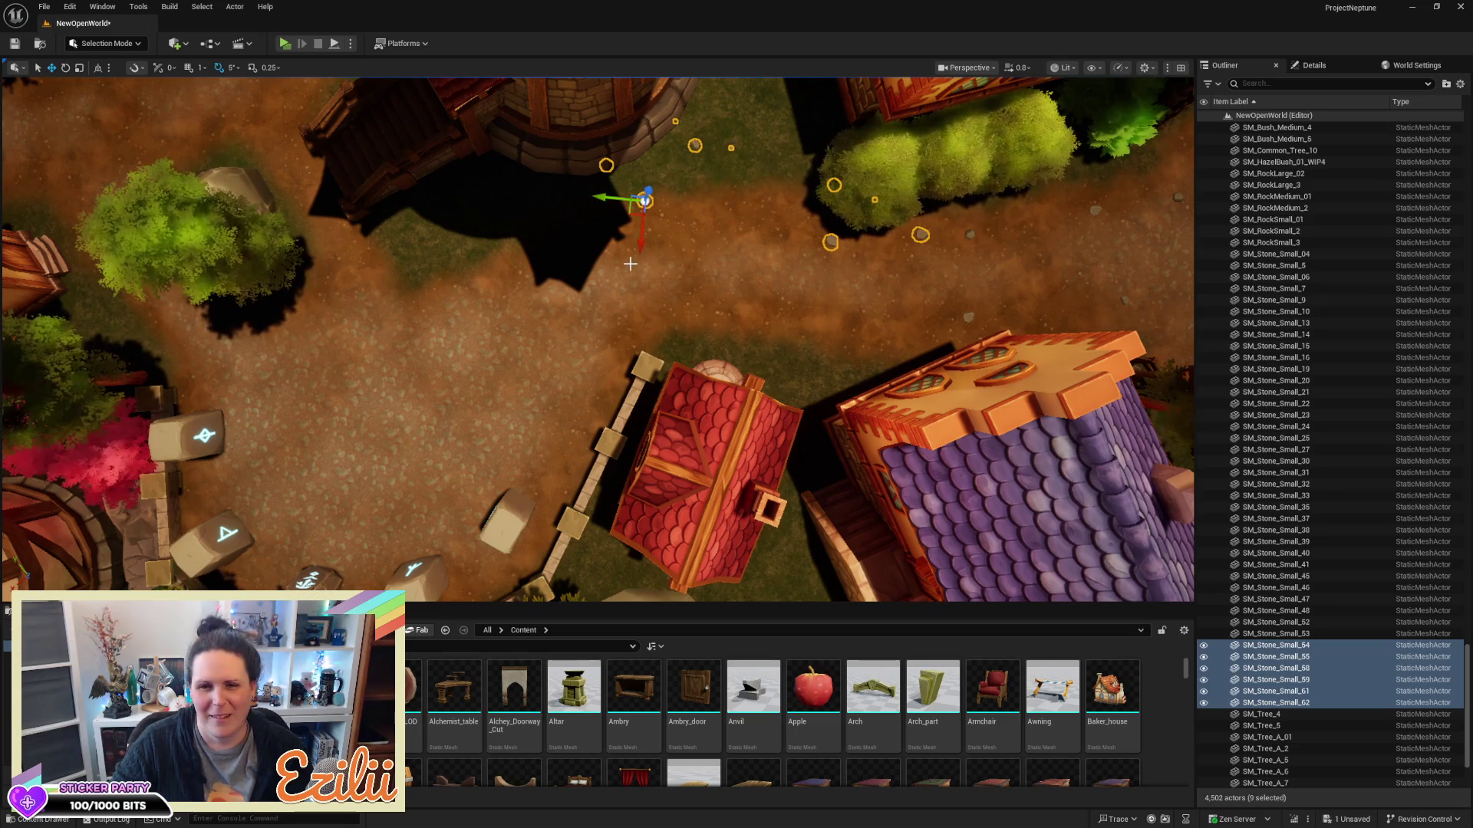
drag(636, 245, 616, 322)
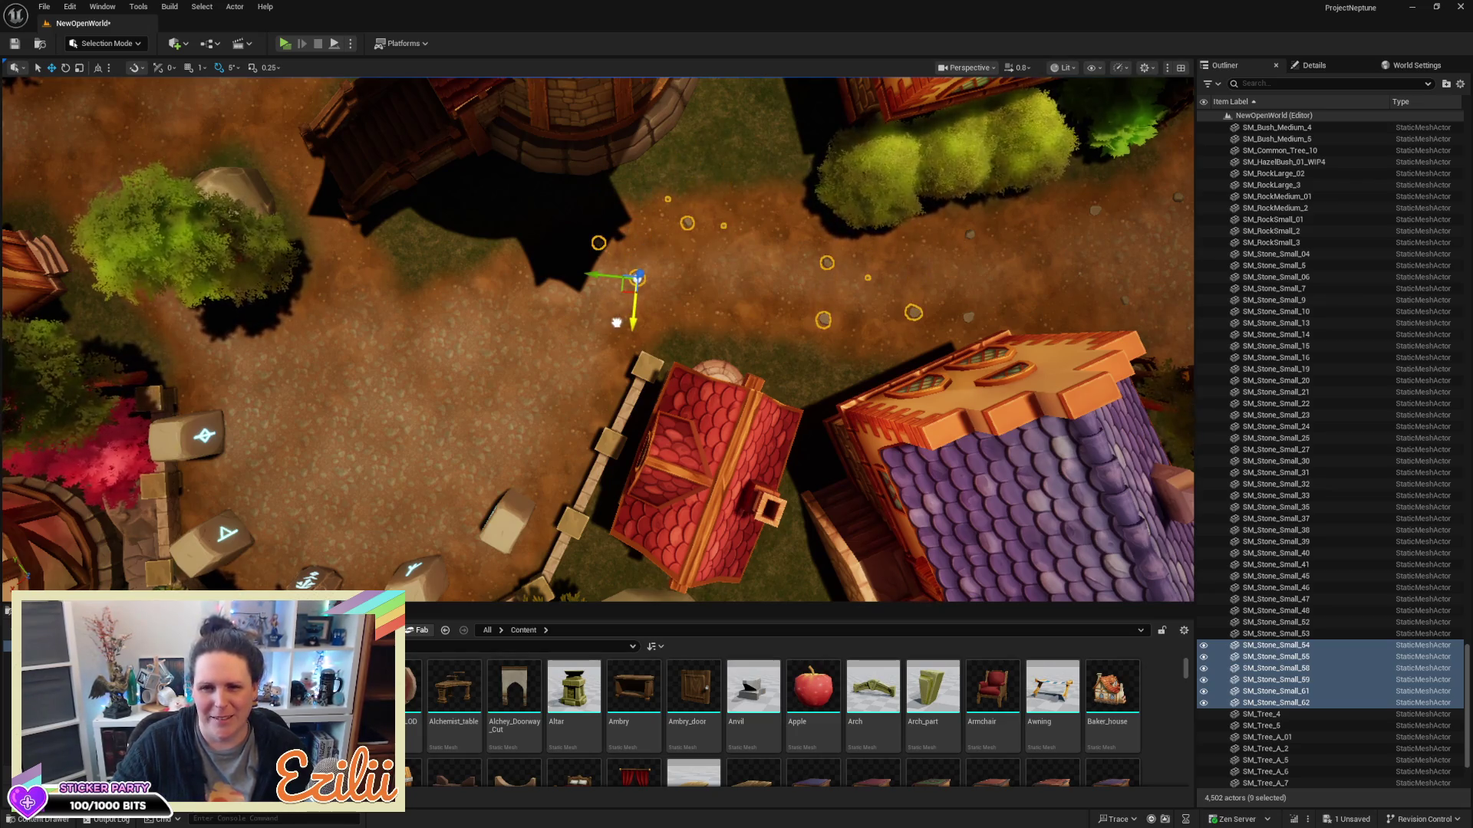
key(e)
drag(625, 337, 649, 347)
key(w)
drag(645, 323, 647, 359)
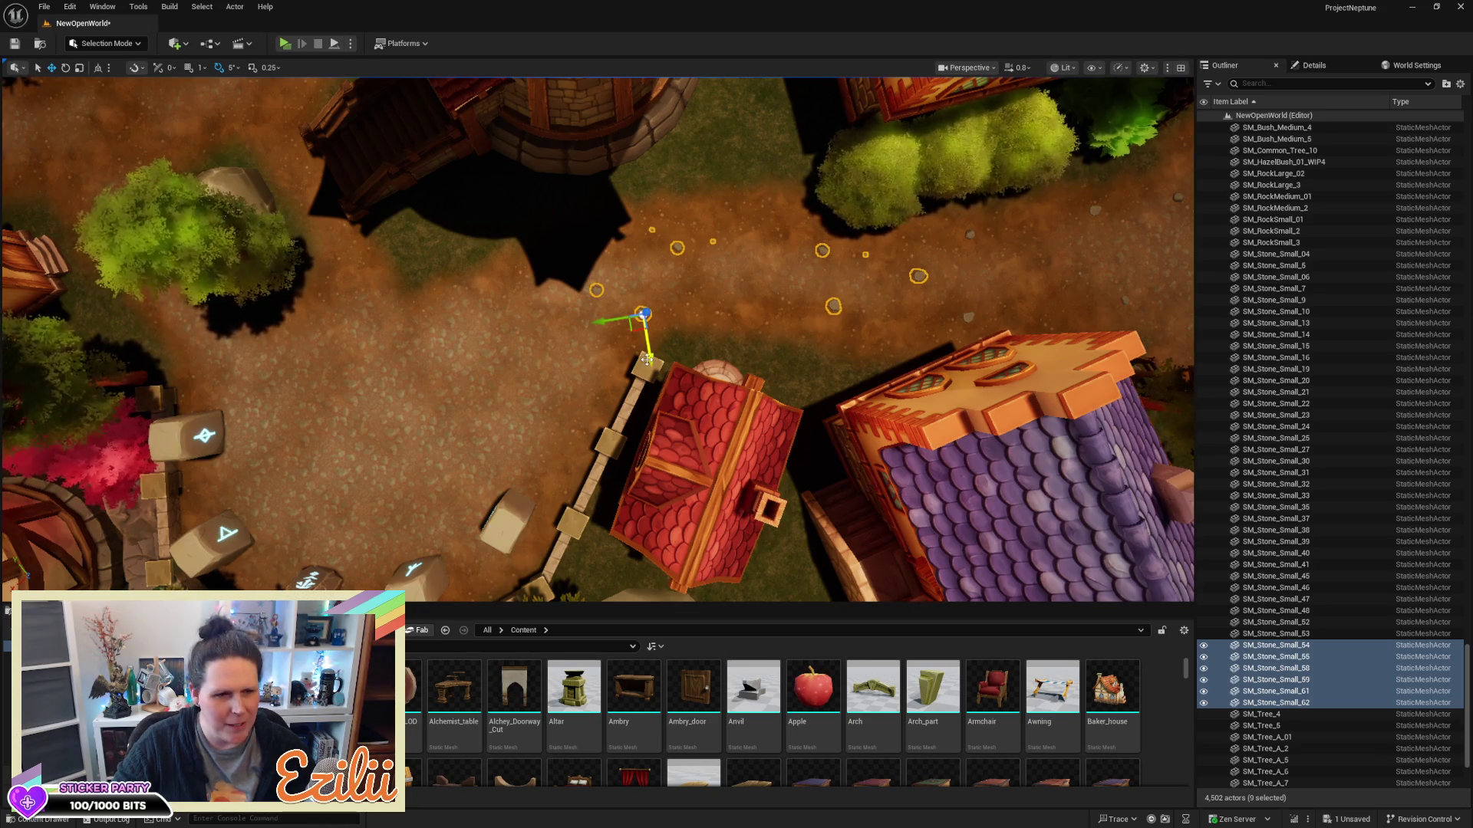
key(d)
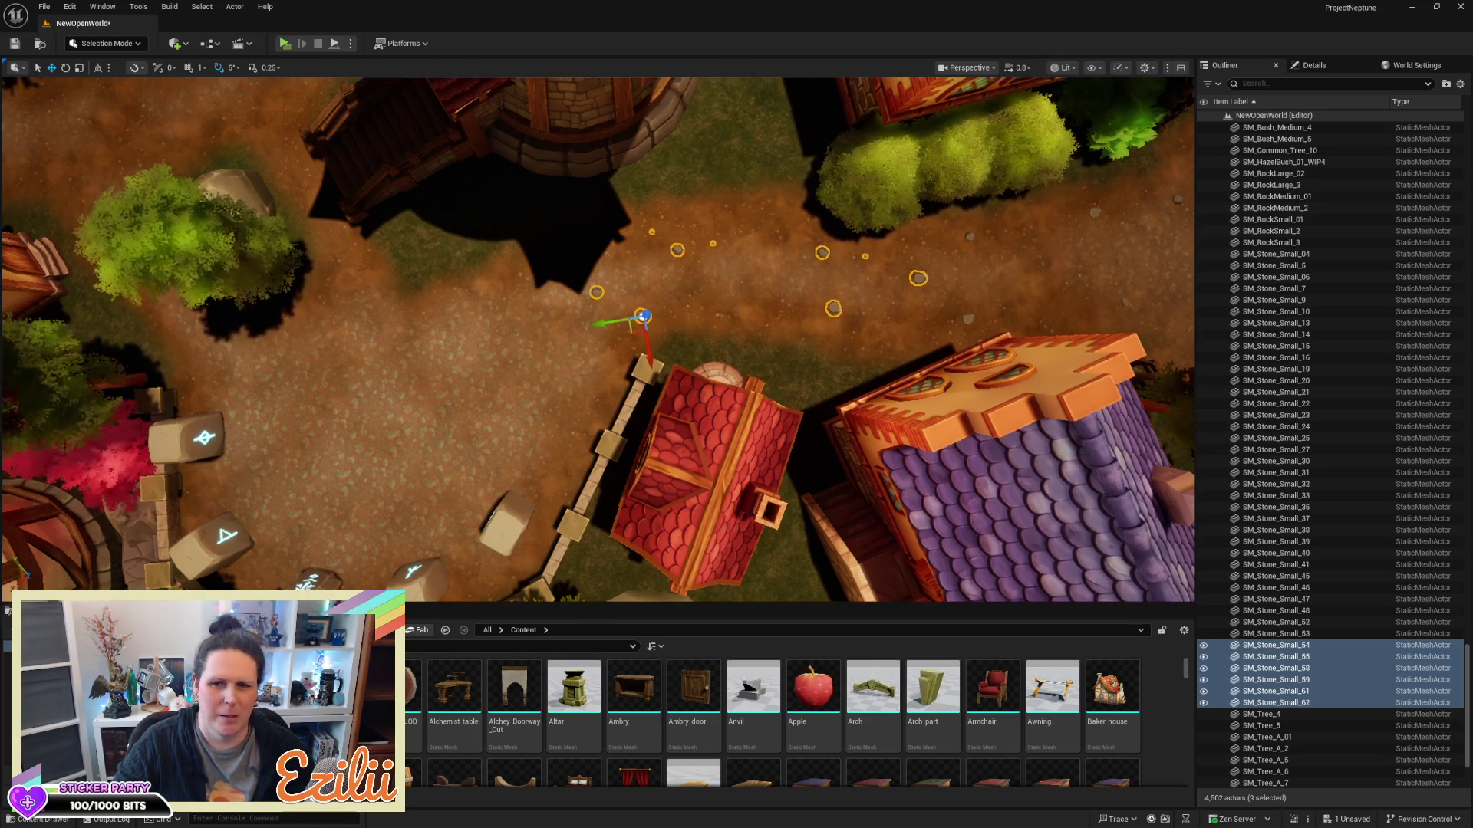
key(d)
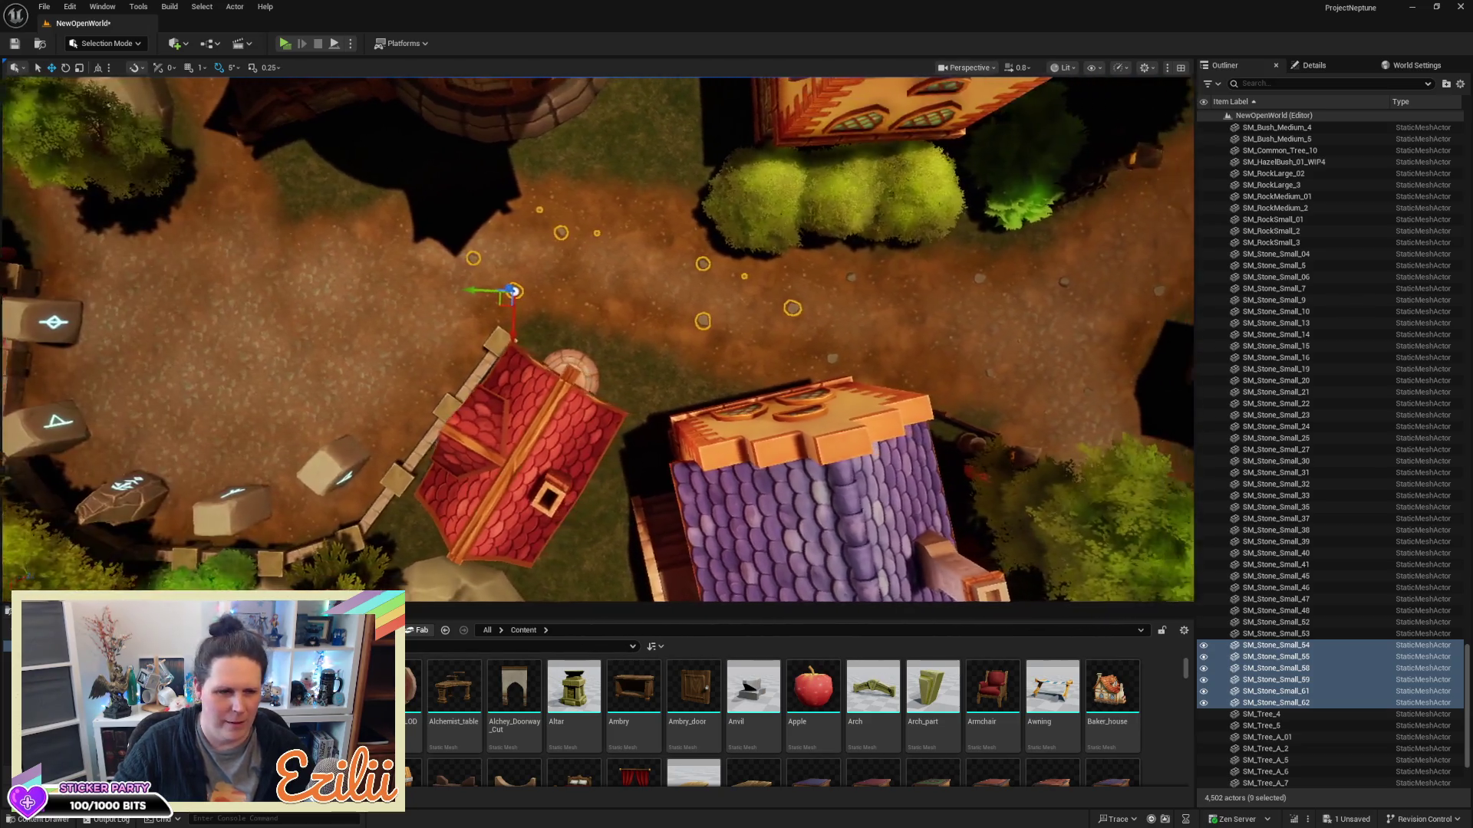
key(w)
key(w)
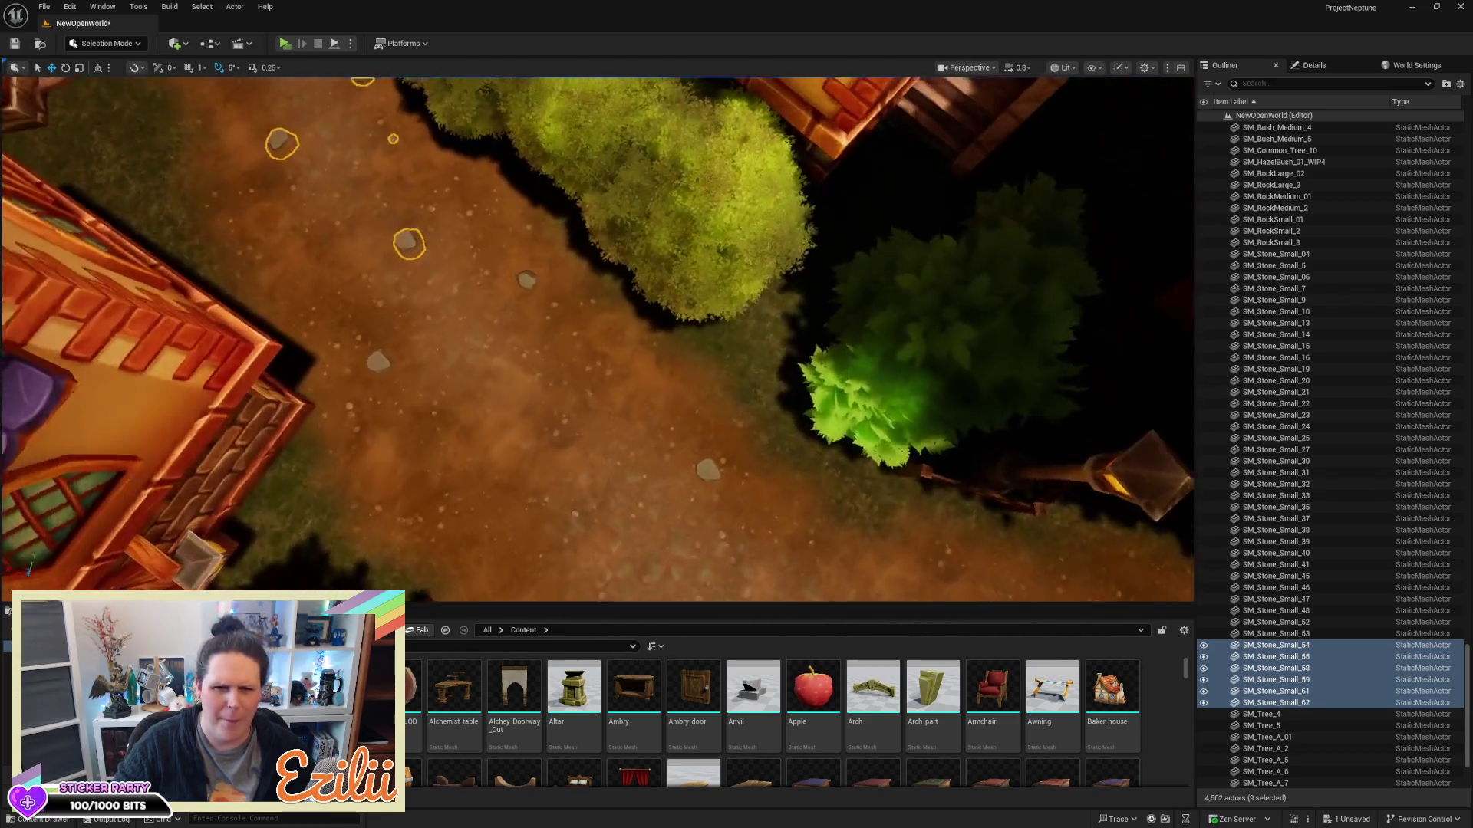
Raise one stone near the rune stones slightly and turn it by -5 degrees
key(a)
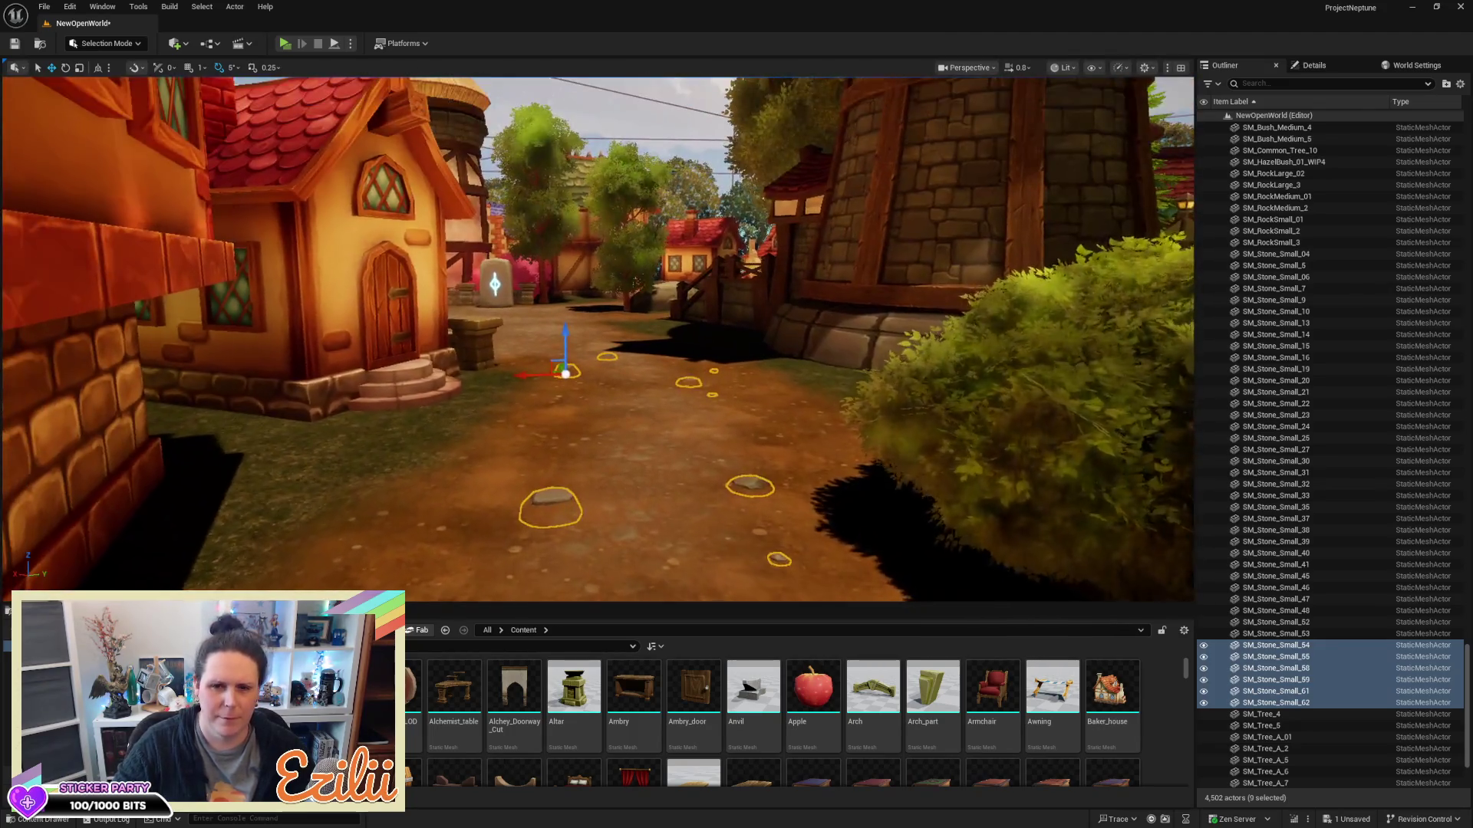
key(w)
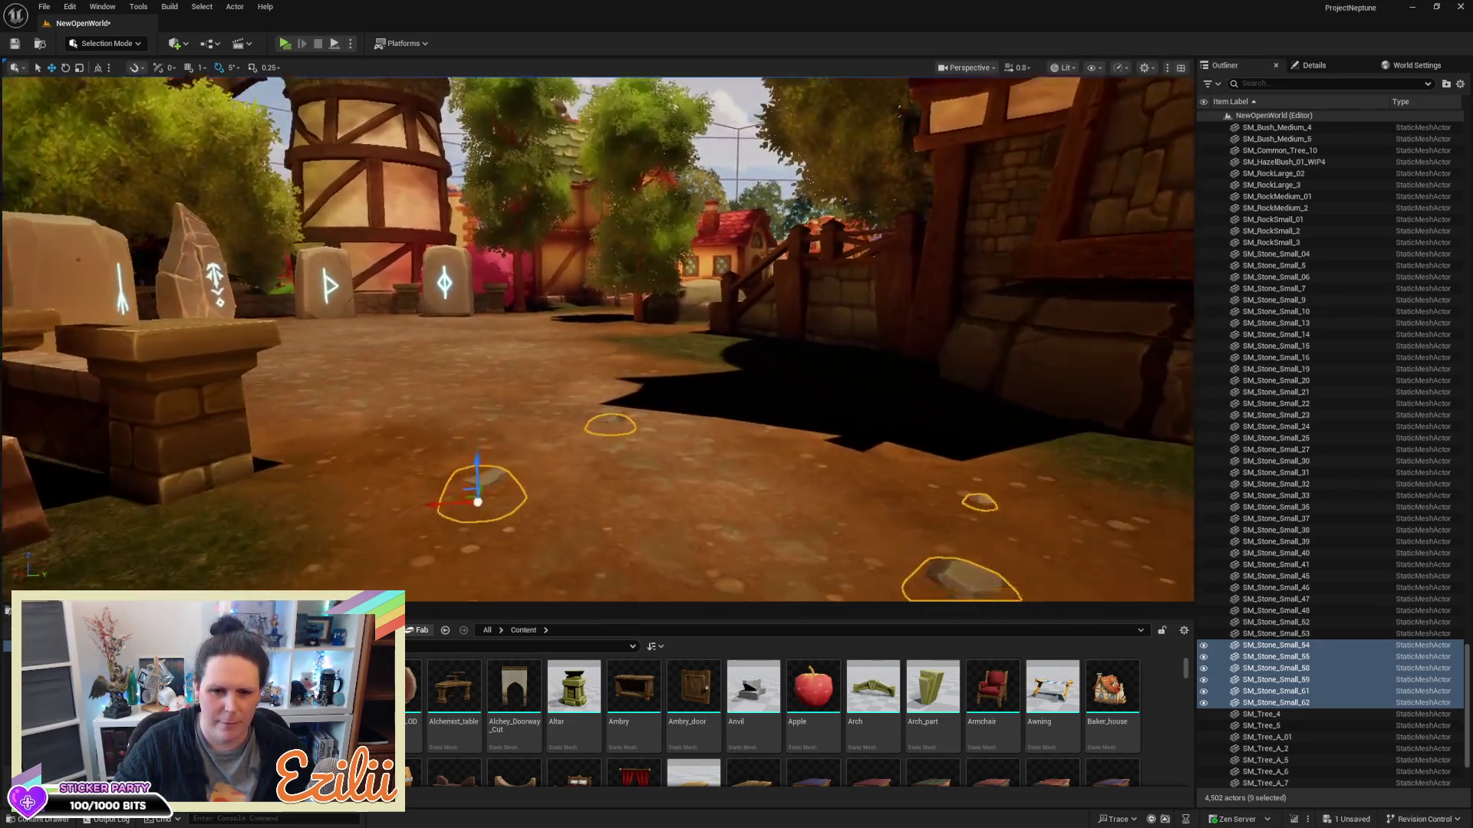
click(624, 288)
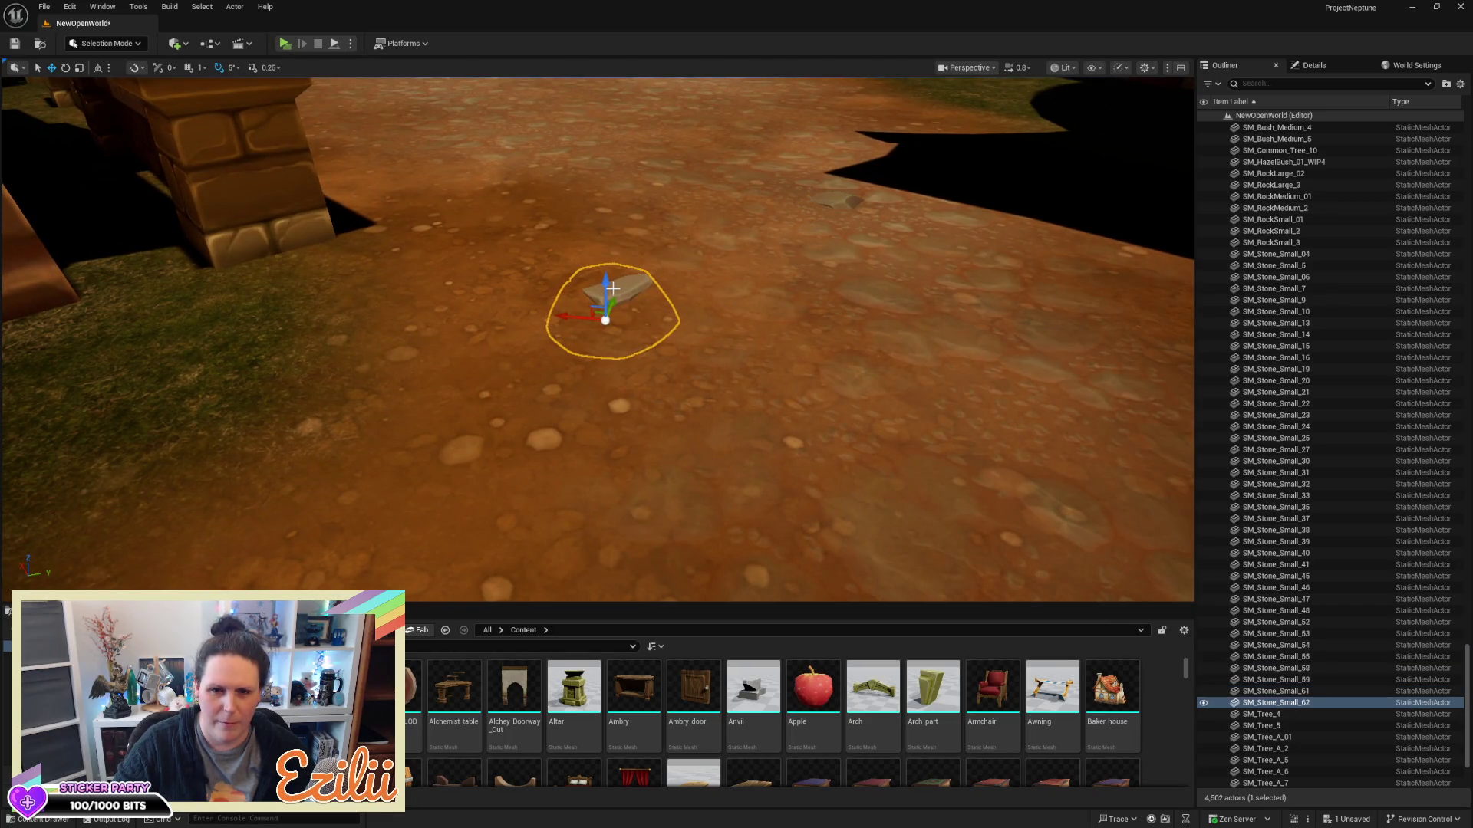
drag(600, 281, 602, 278)
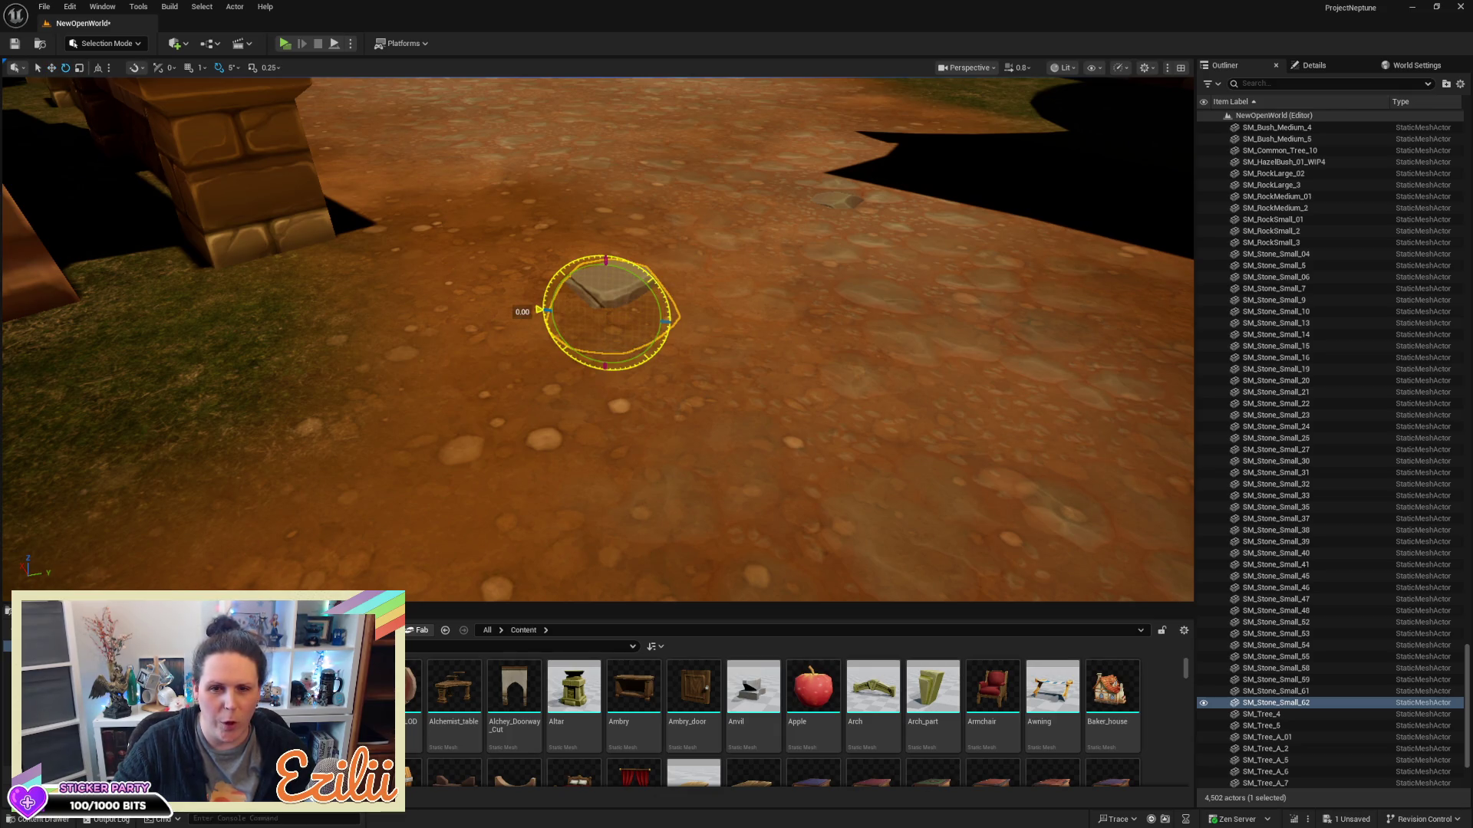
drag(637, 280, 637, 280)
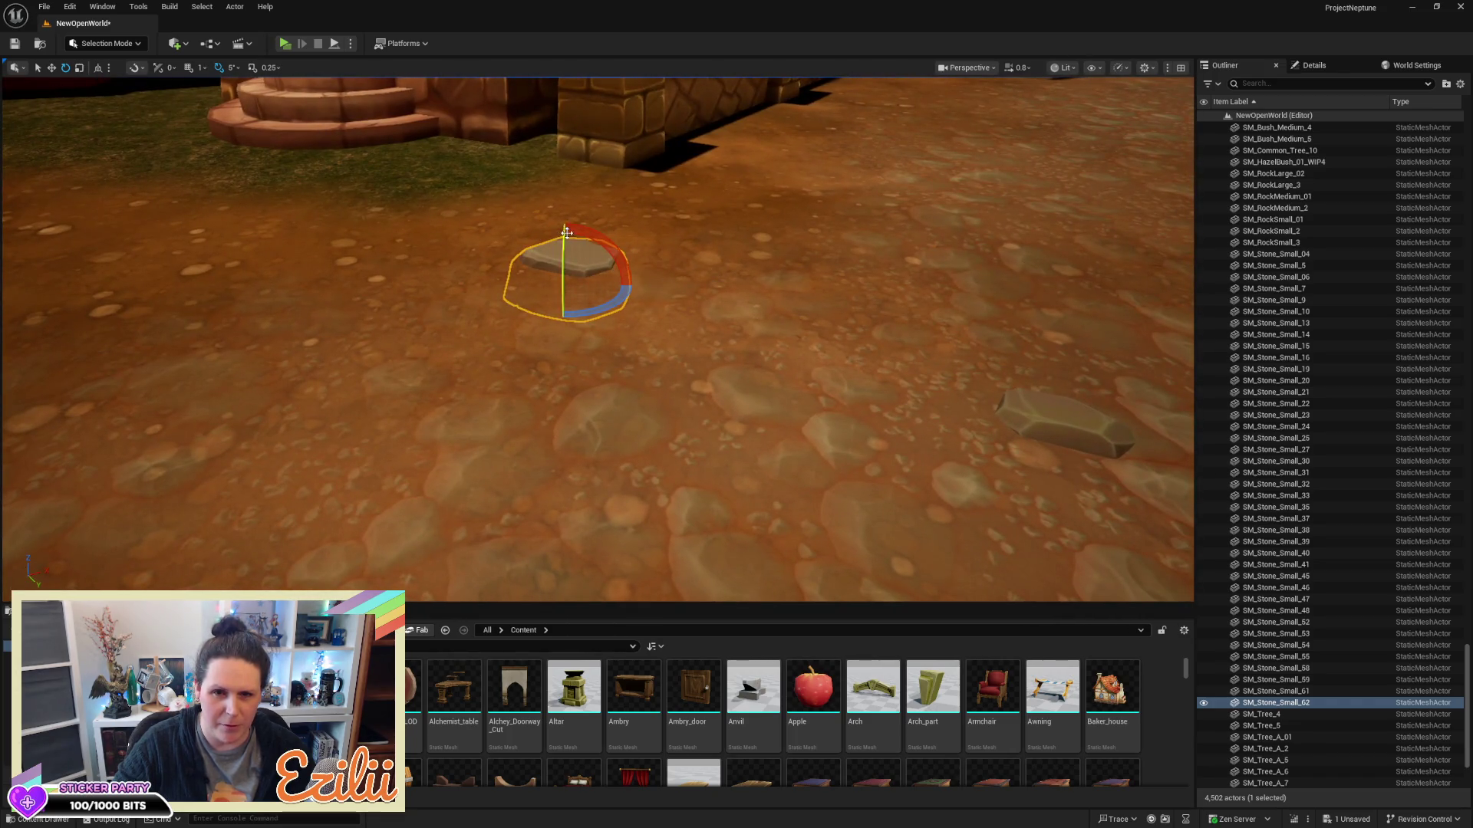
drag(599, 233, 599, 233)
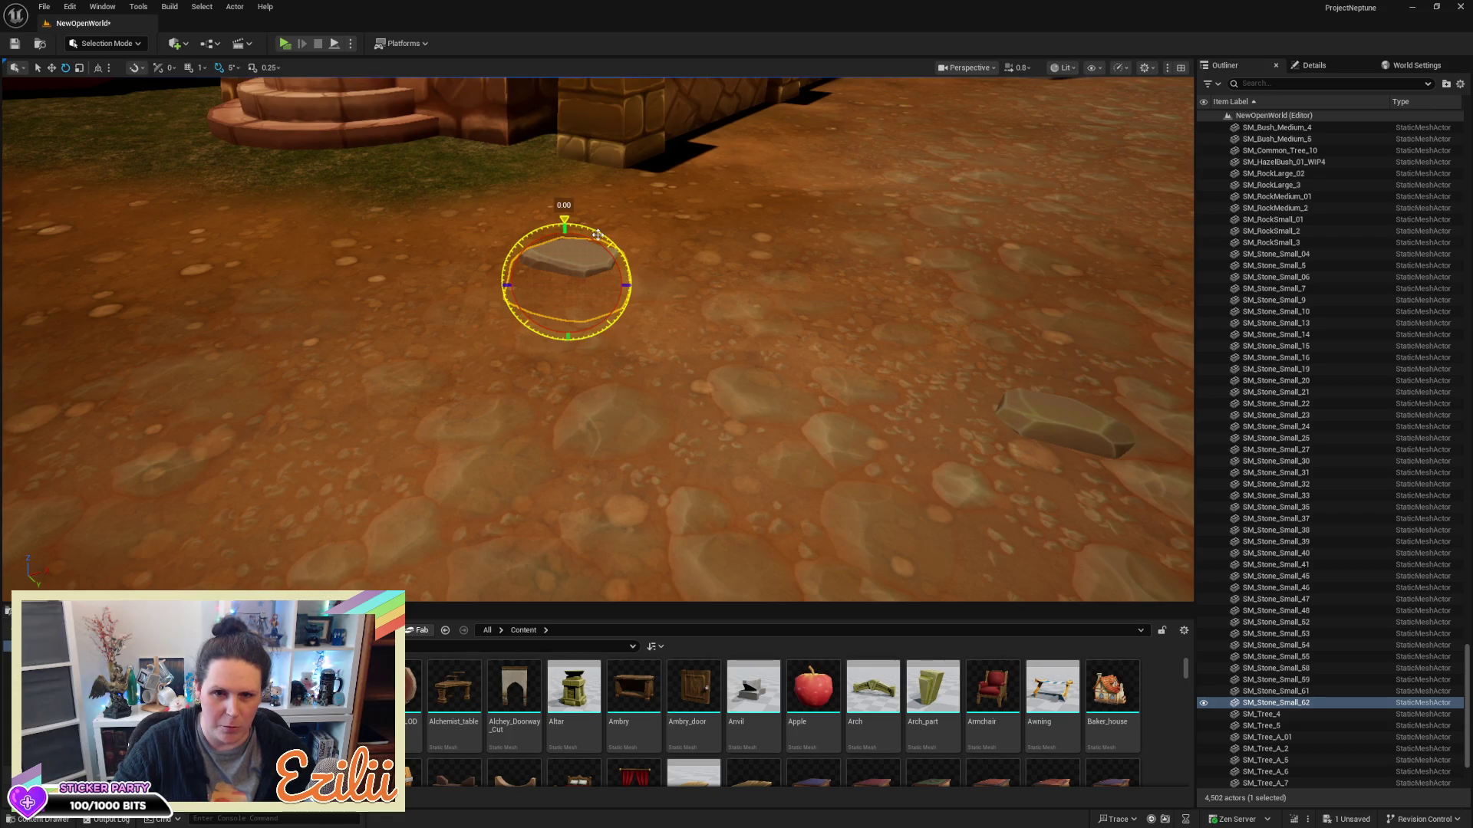
mouse_move(600, 233)
mouse_down()
mouse_move(561, 224)
mouse_move(691, 260)
mouse_move(864, 263)
mouse_move(593, 309)
mouse_up()
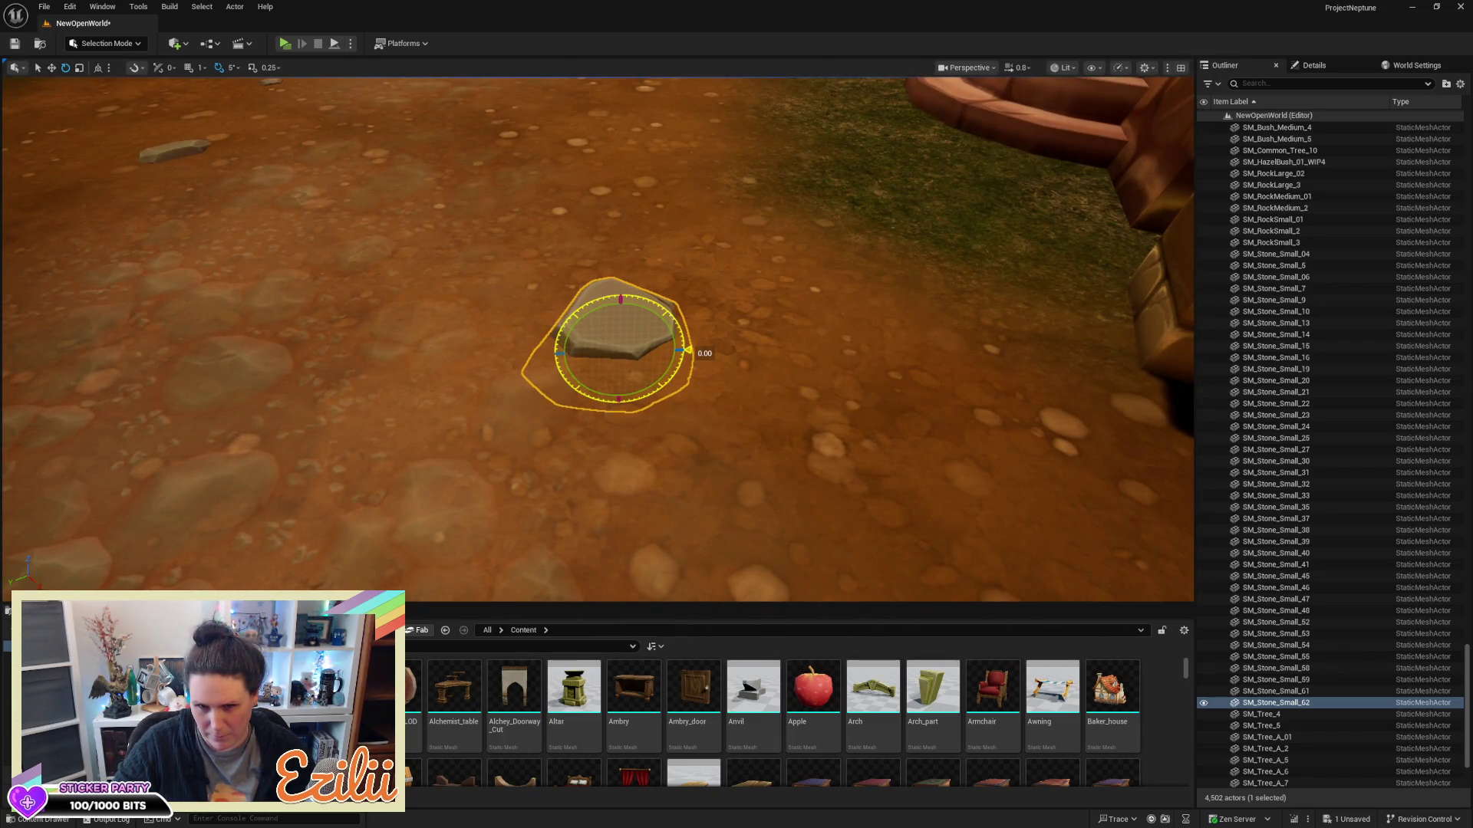
Deselect the stone, fly along the street to inspect the dirt path, and save the level
drag(688, 350, 686, 177)
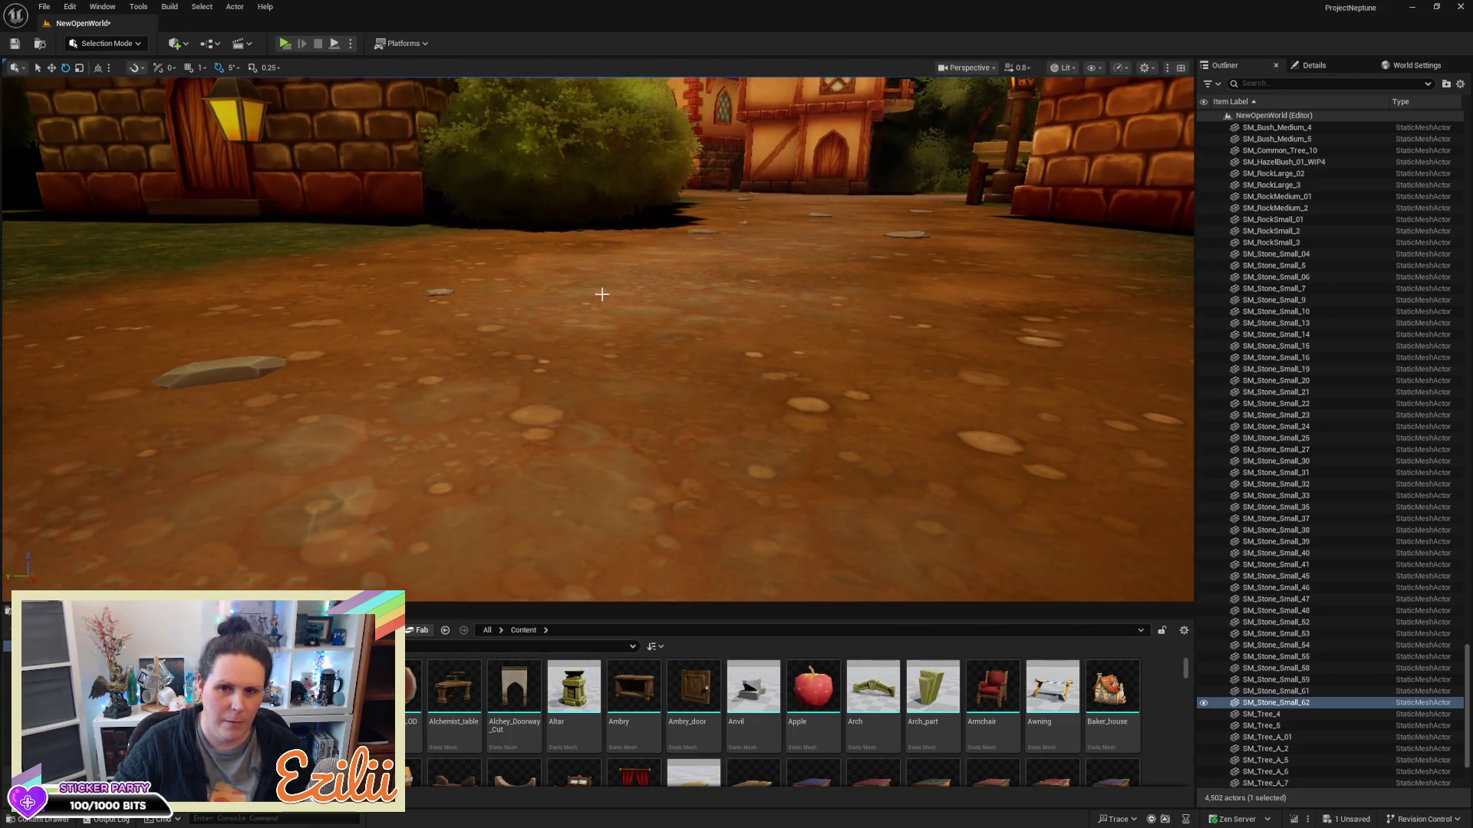
drag(601, 292, 601, 230)
key(w)
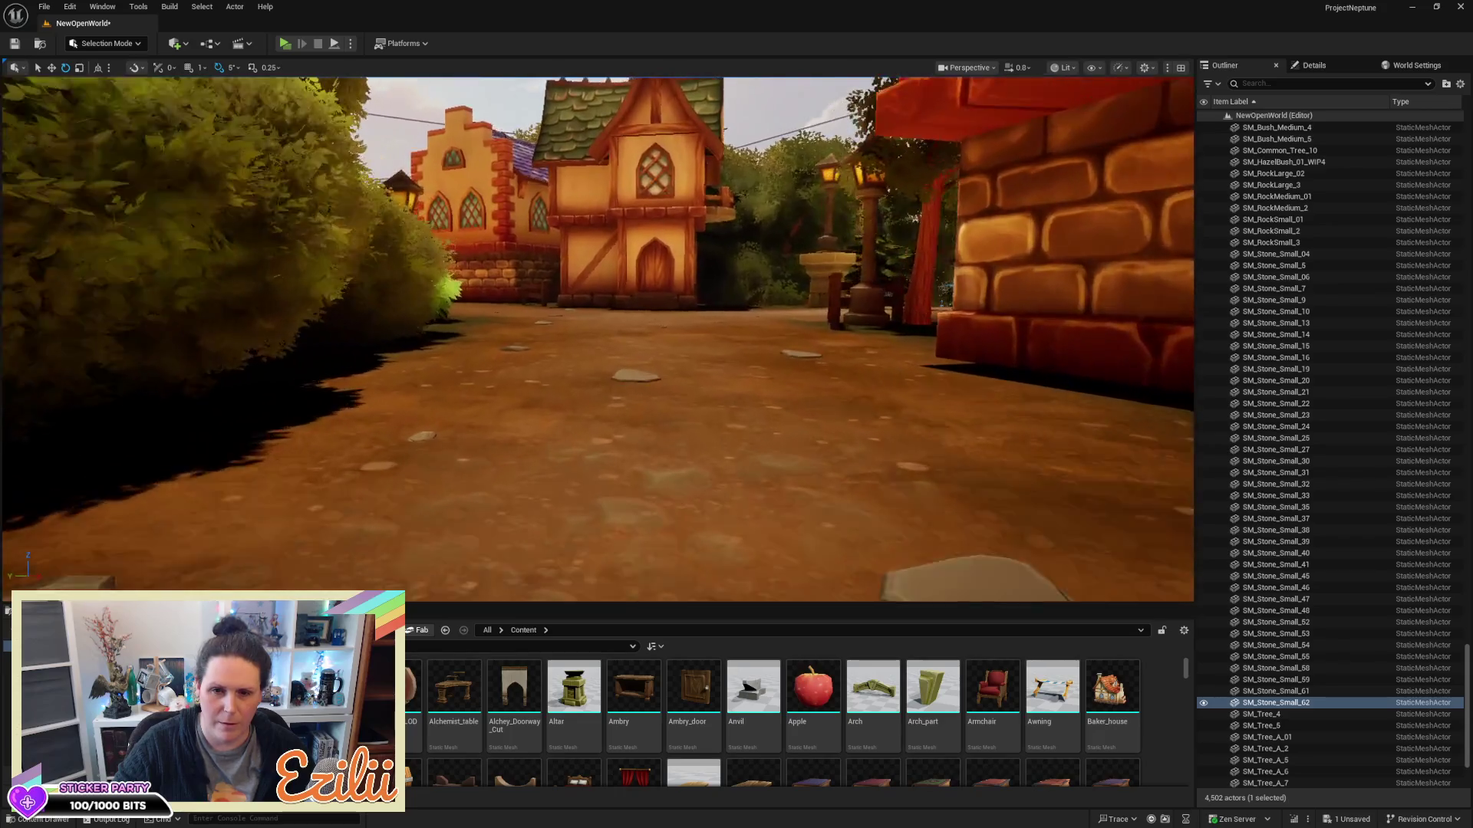
key(w)
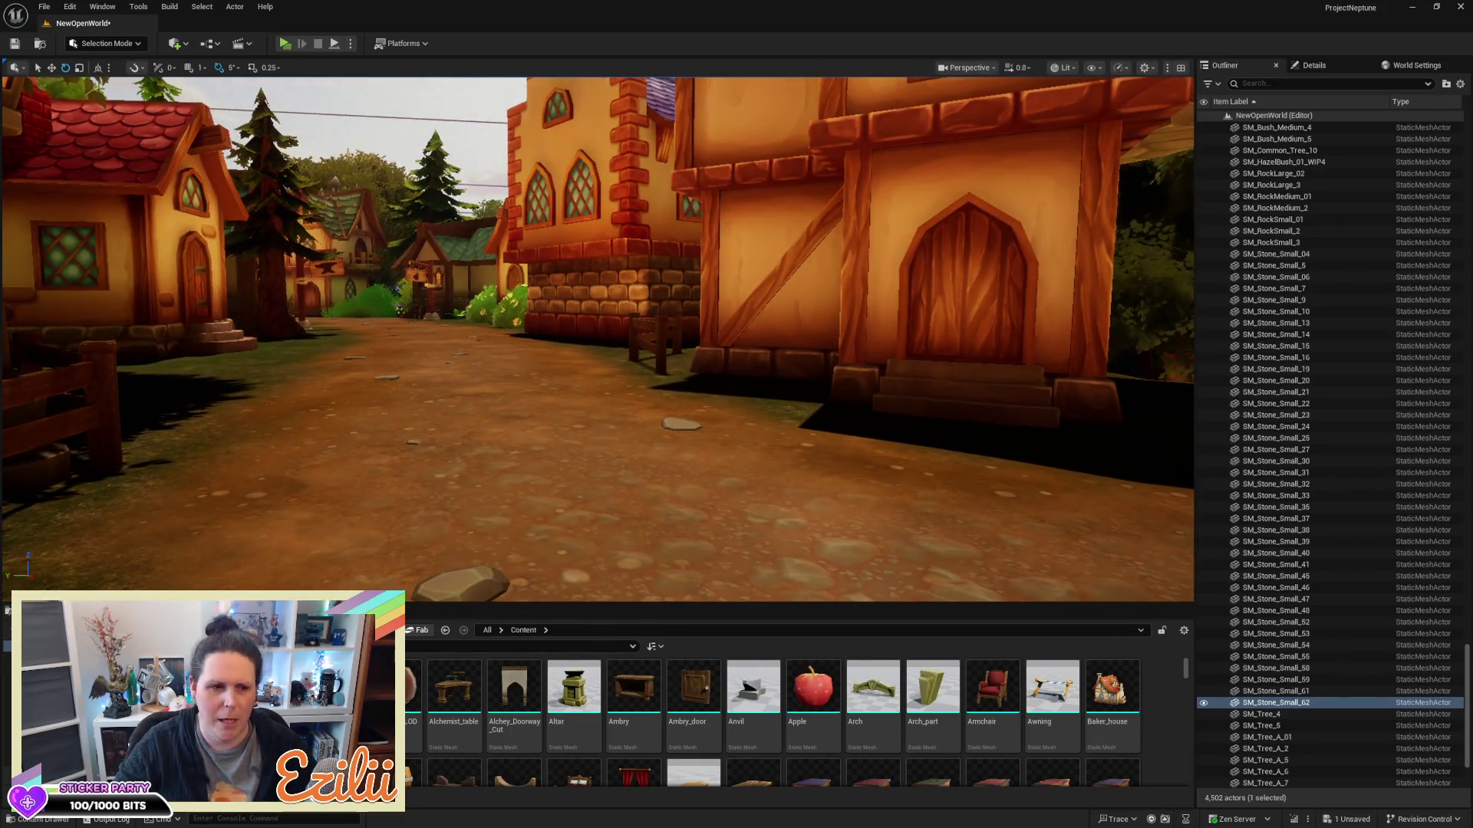
drag(598, 337, 599, 407)
key(Escape)
key(w)
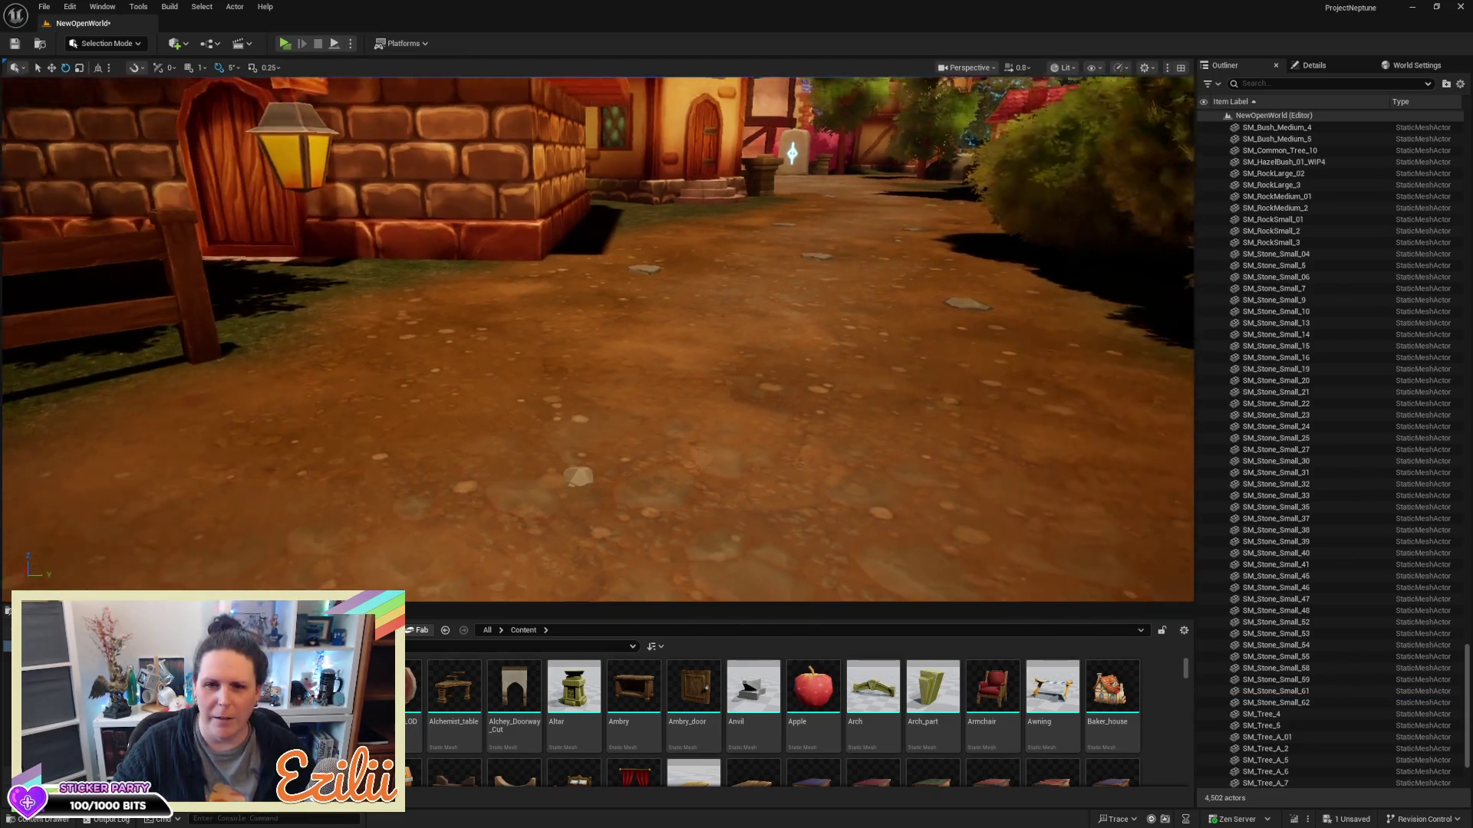
drag(455, 154, 455, 222)
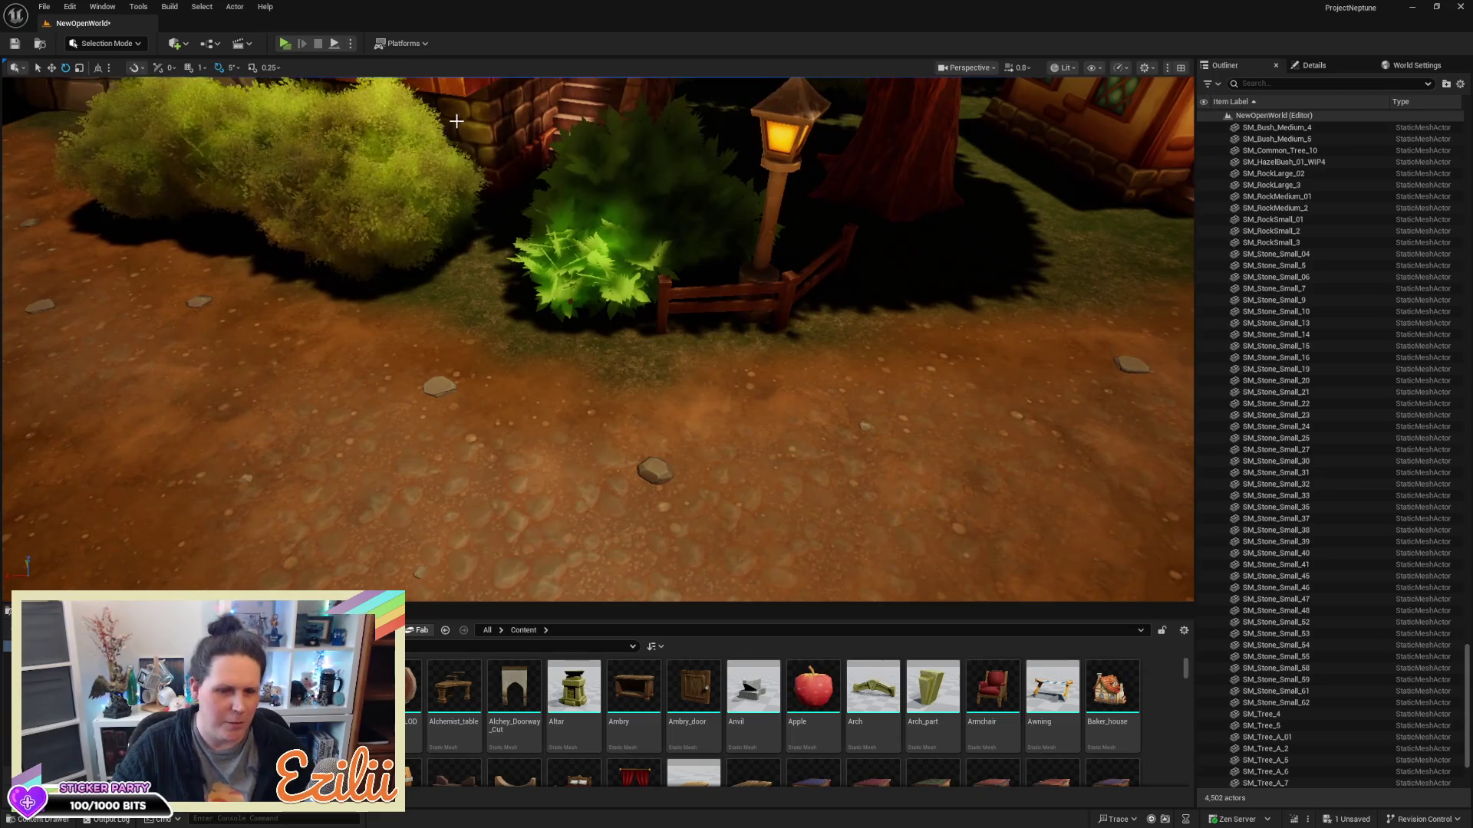
key(ctrl+s)
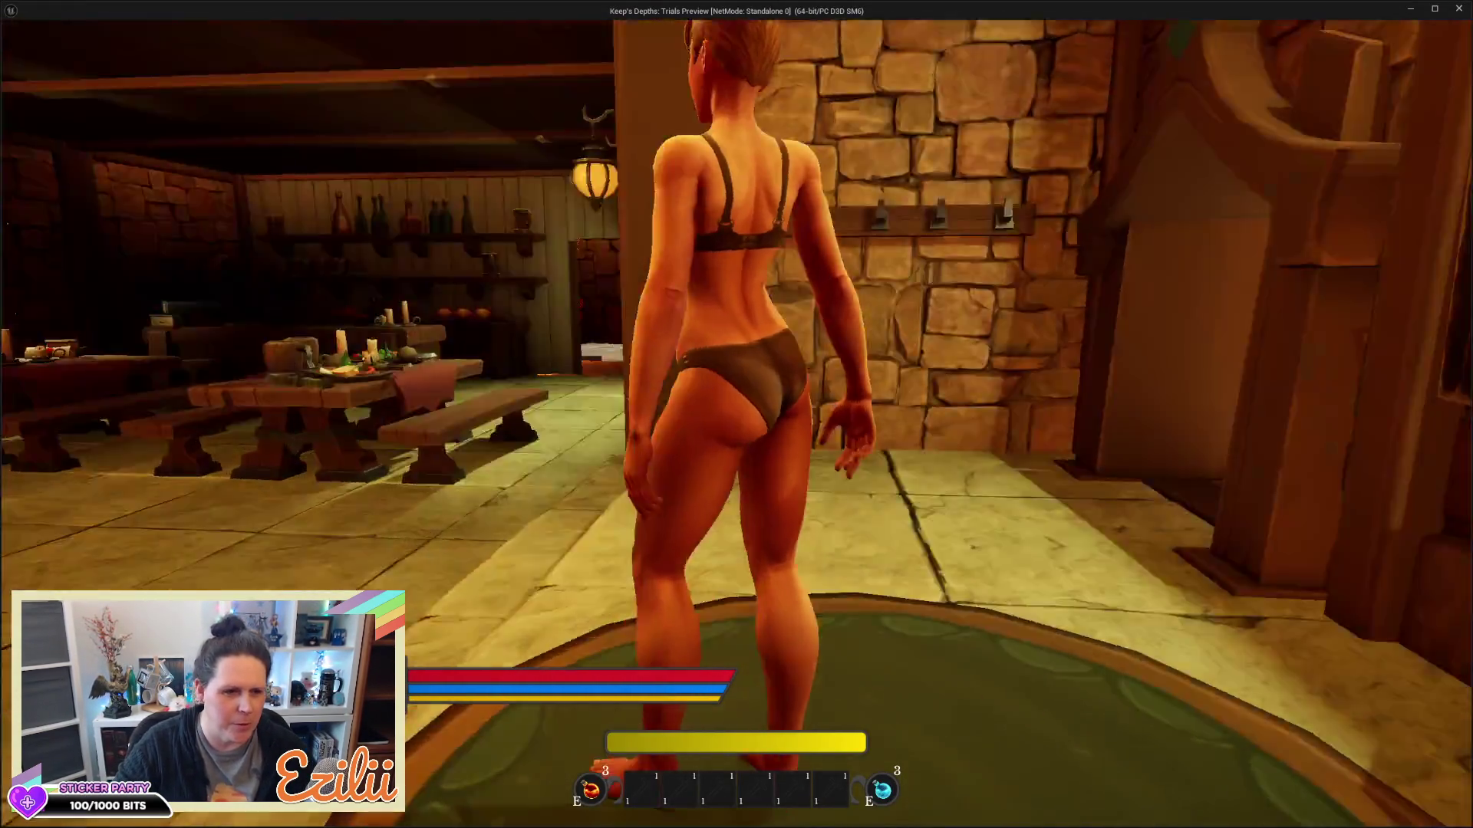
key(w)
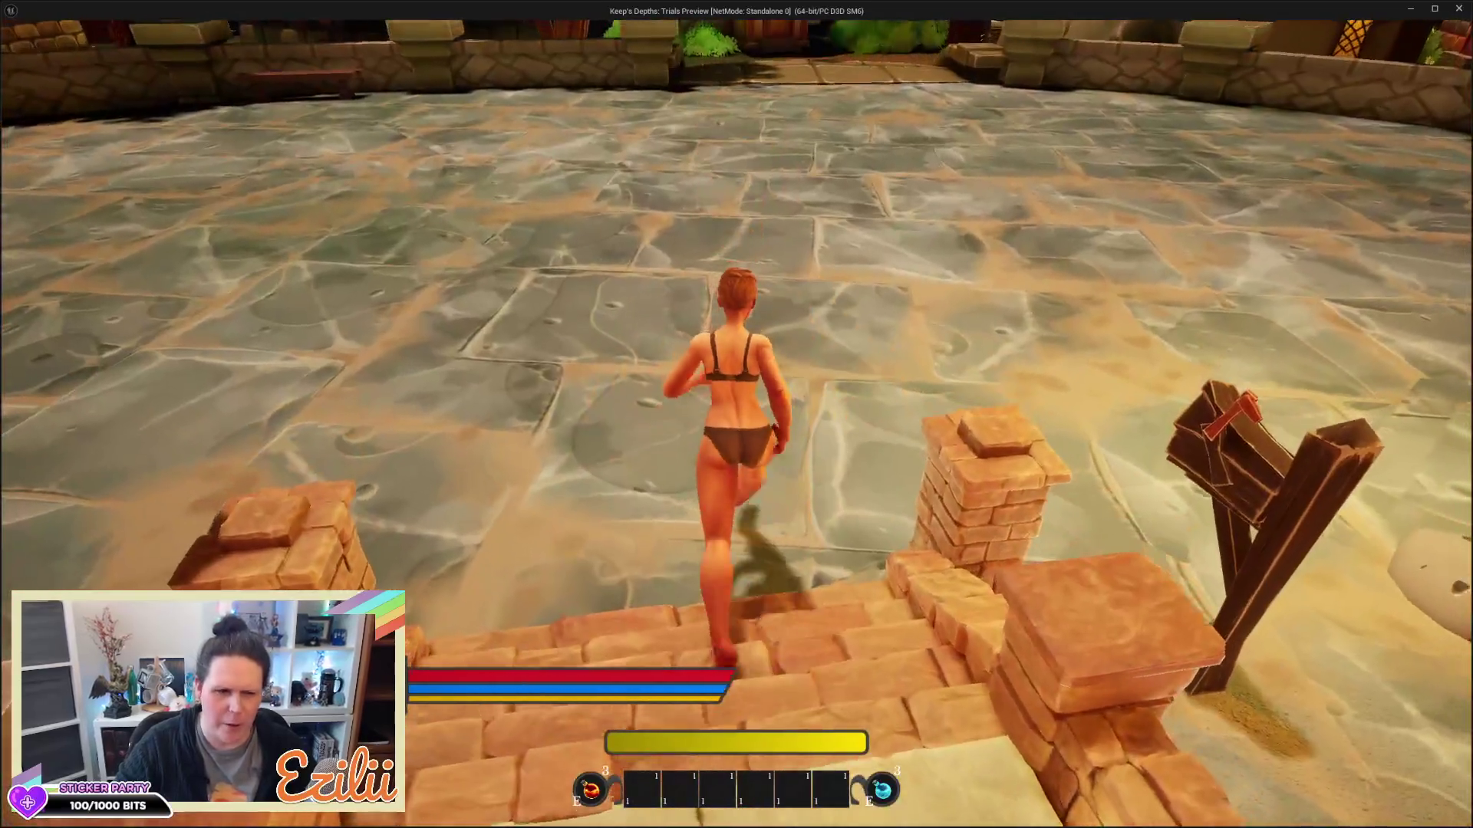
key(w)
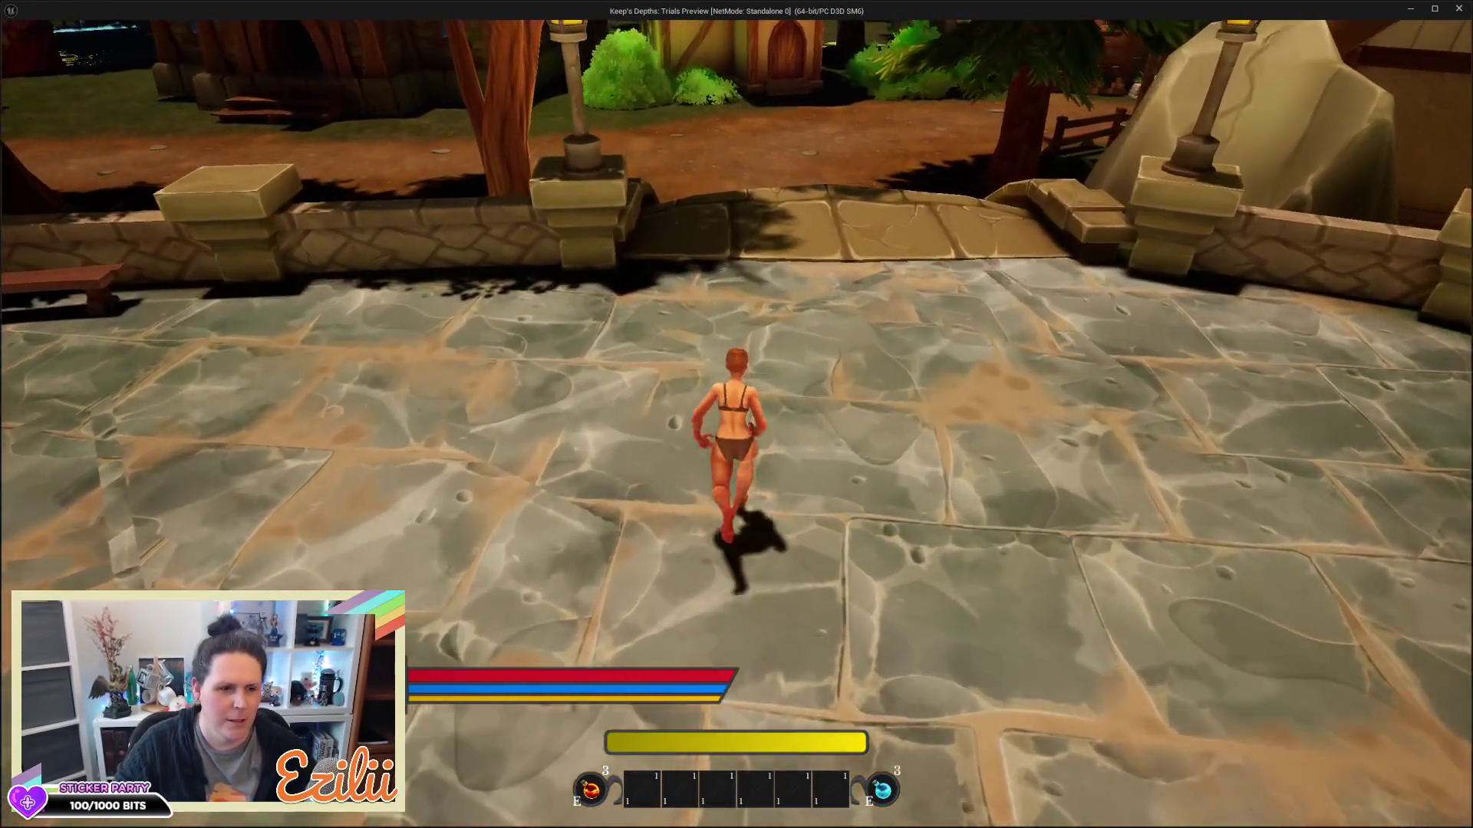
key(w)
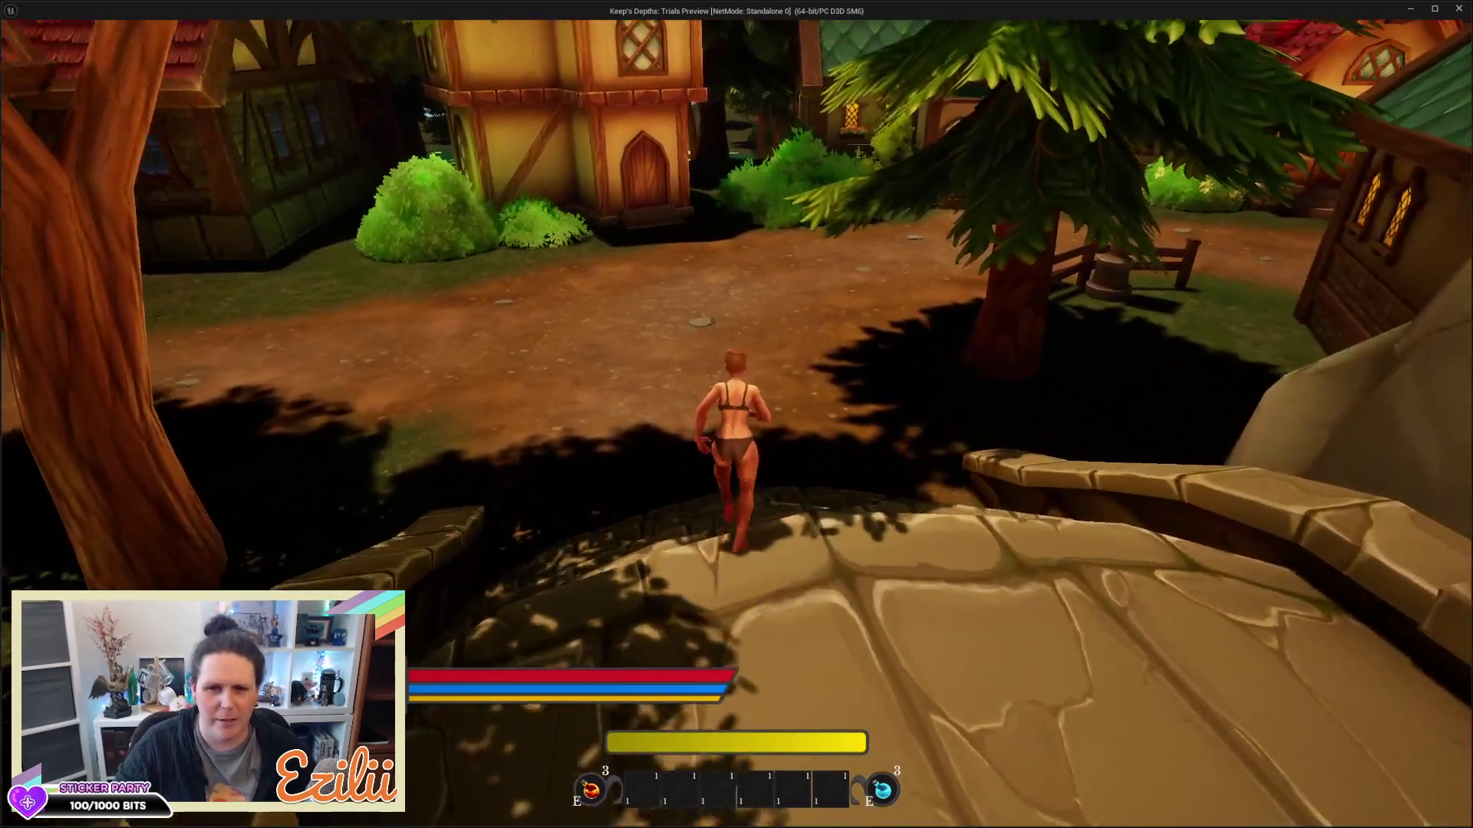
key(w)
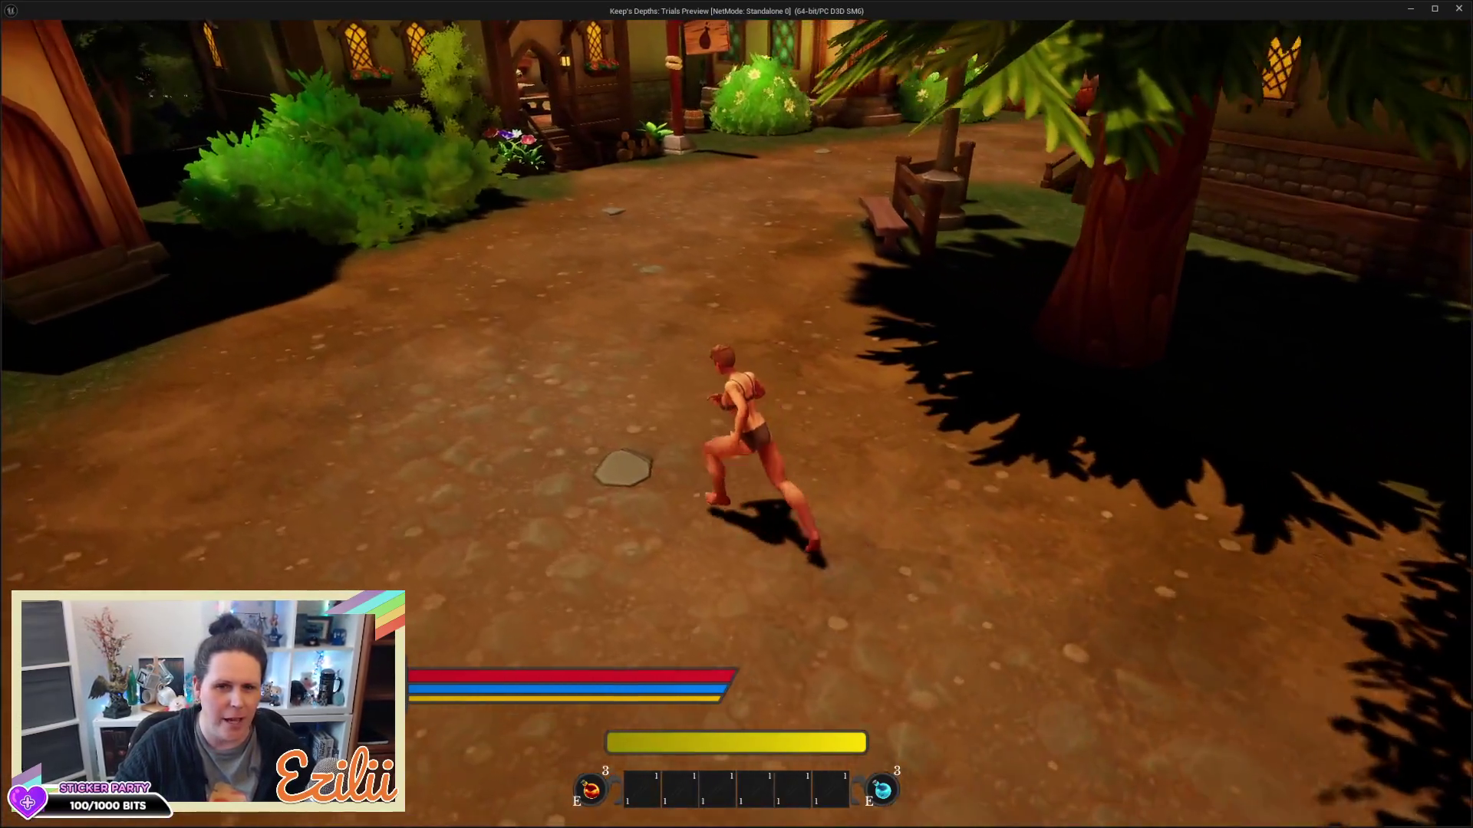
key(w)
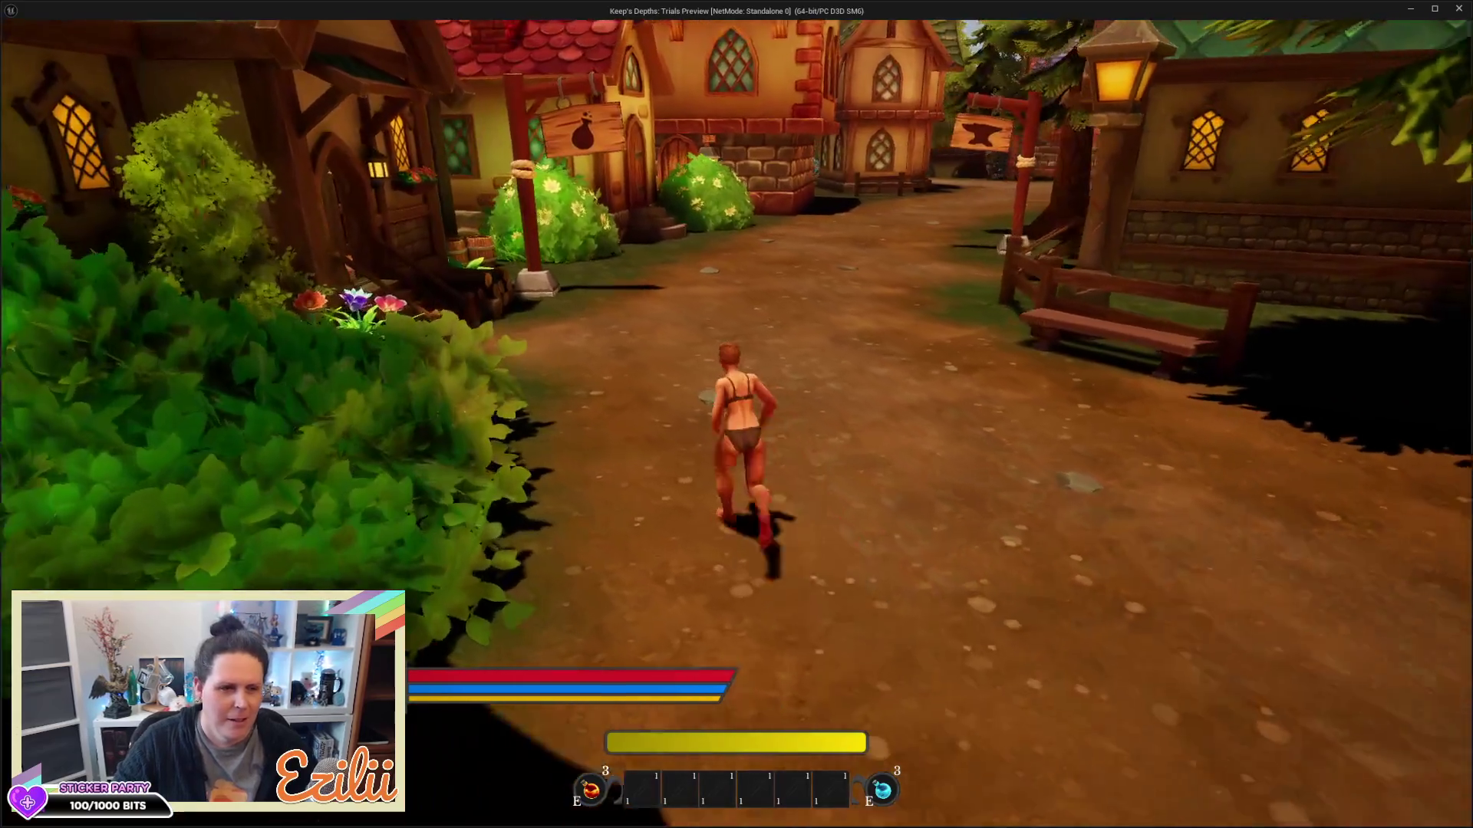
key(w)
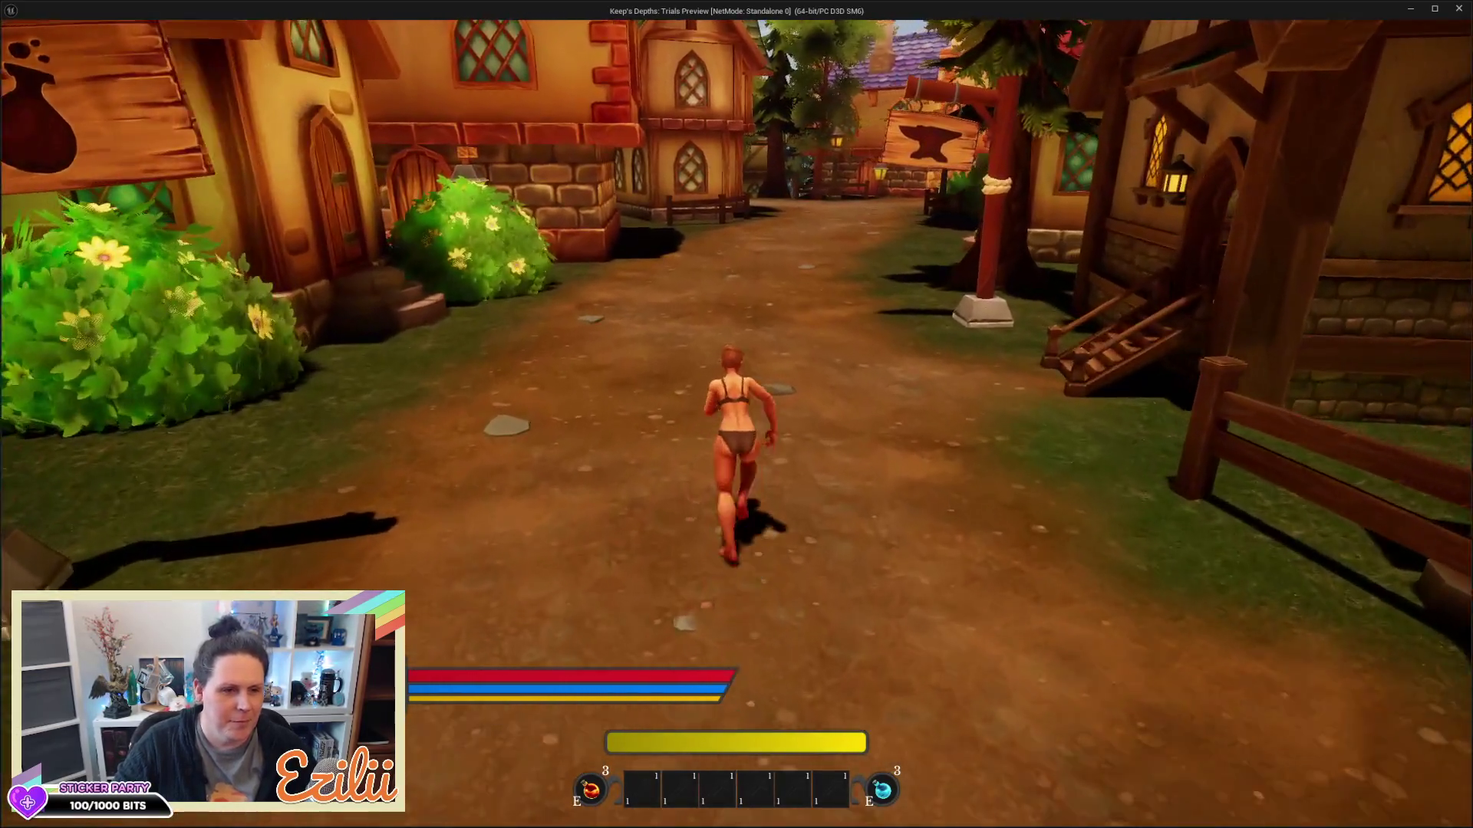
key(w)
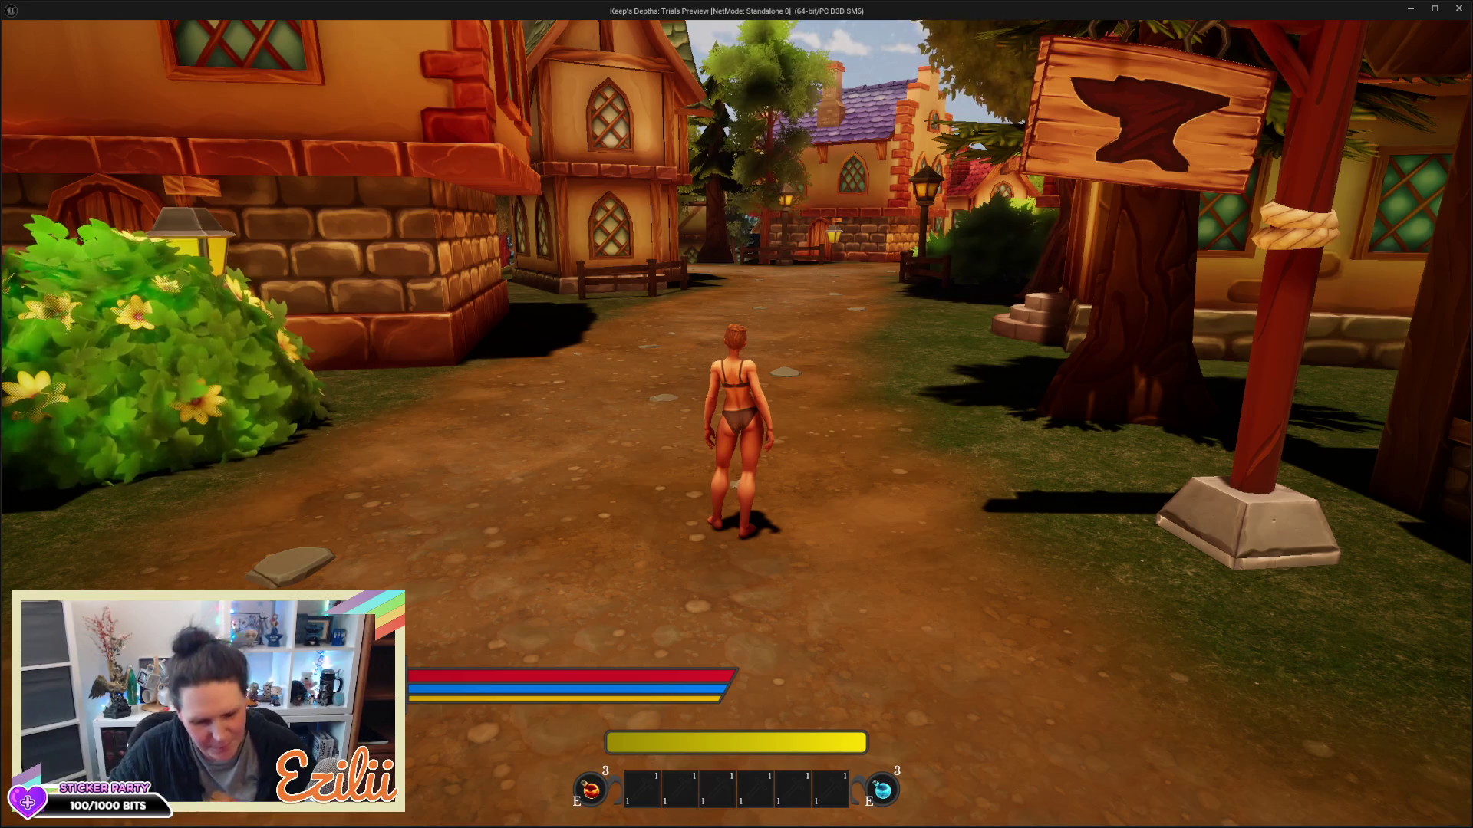
key(w)
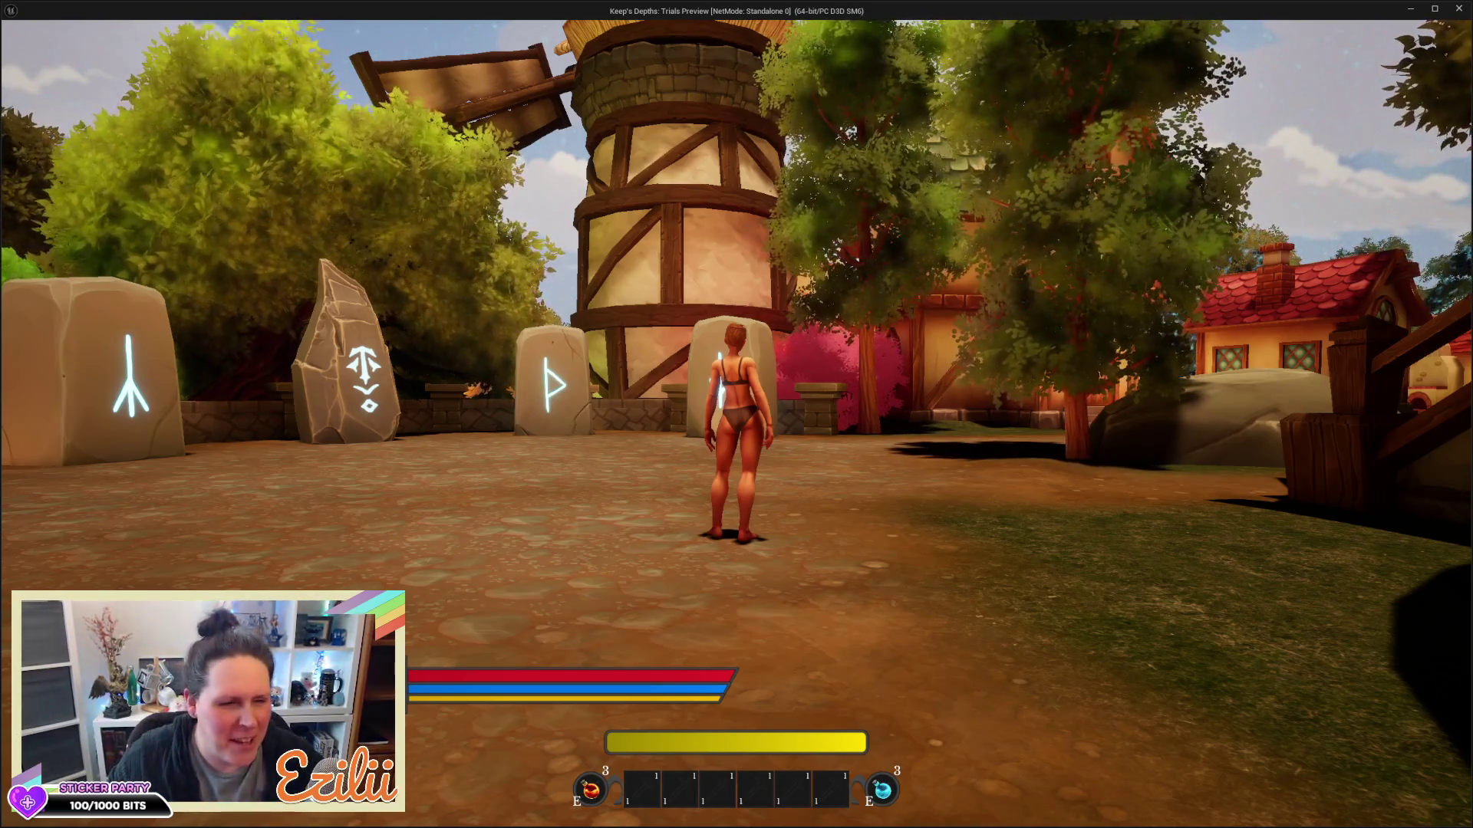
mouse_move(736, 414)
key(Escape)
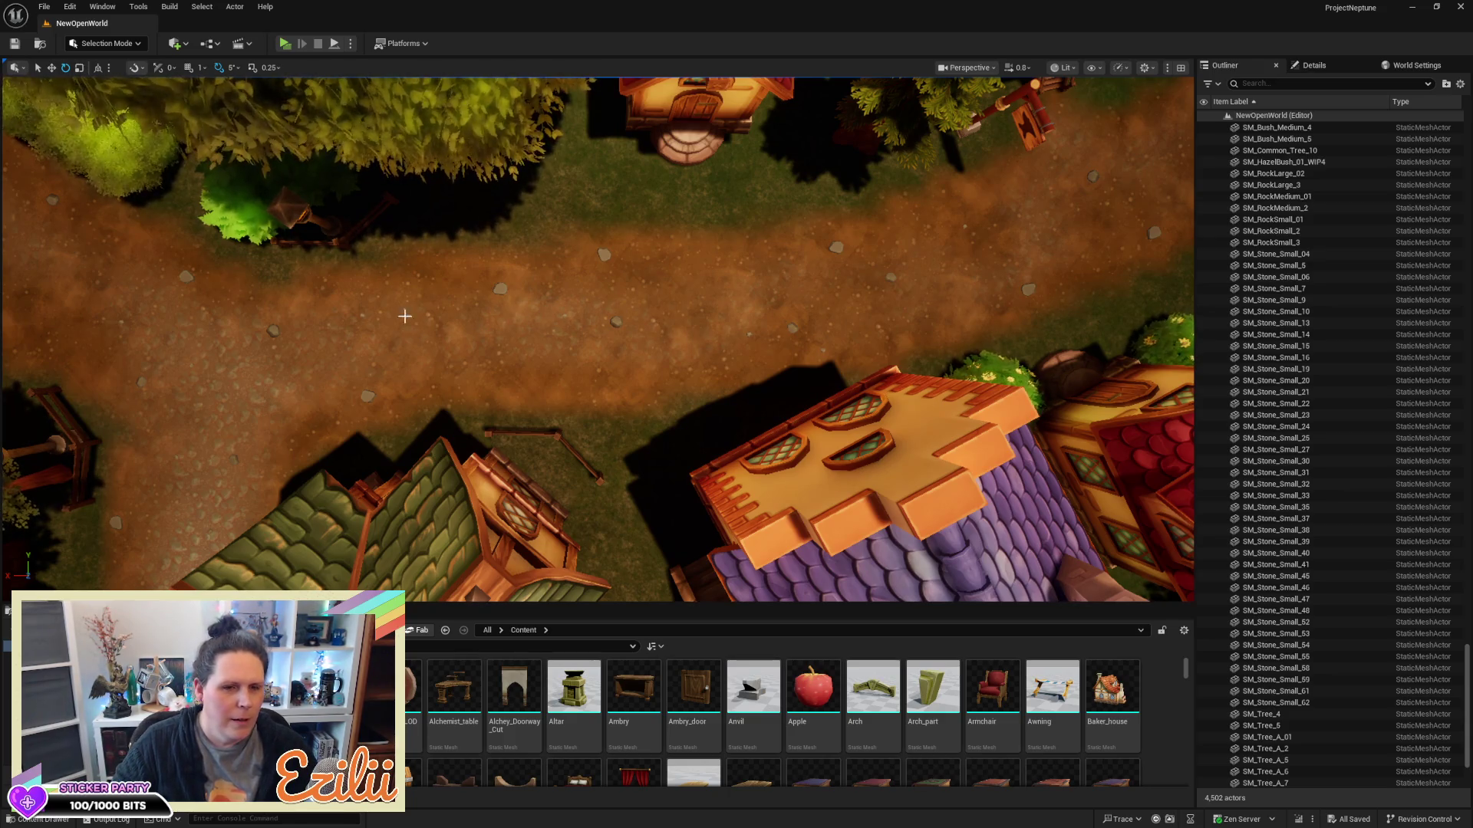
Marquee-select the path stones, drop one, and Alt-drag duplicate the nine onto another path stretch
drag(449, 236, 902, 361)
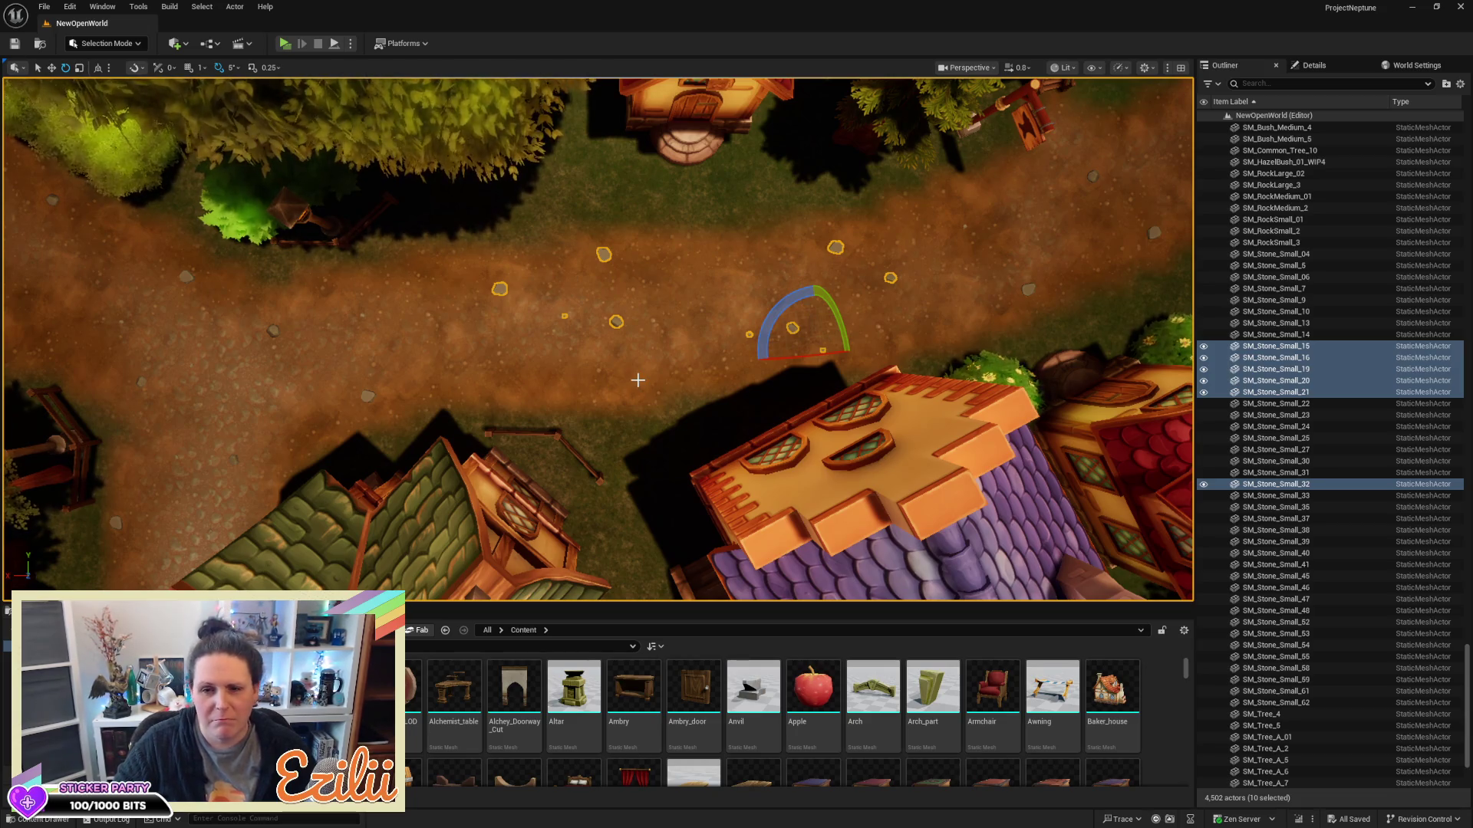
key(ctrl+z)
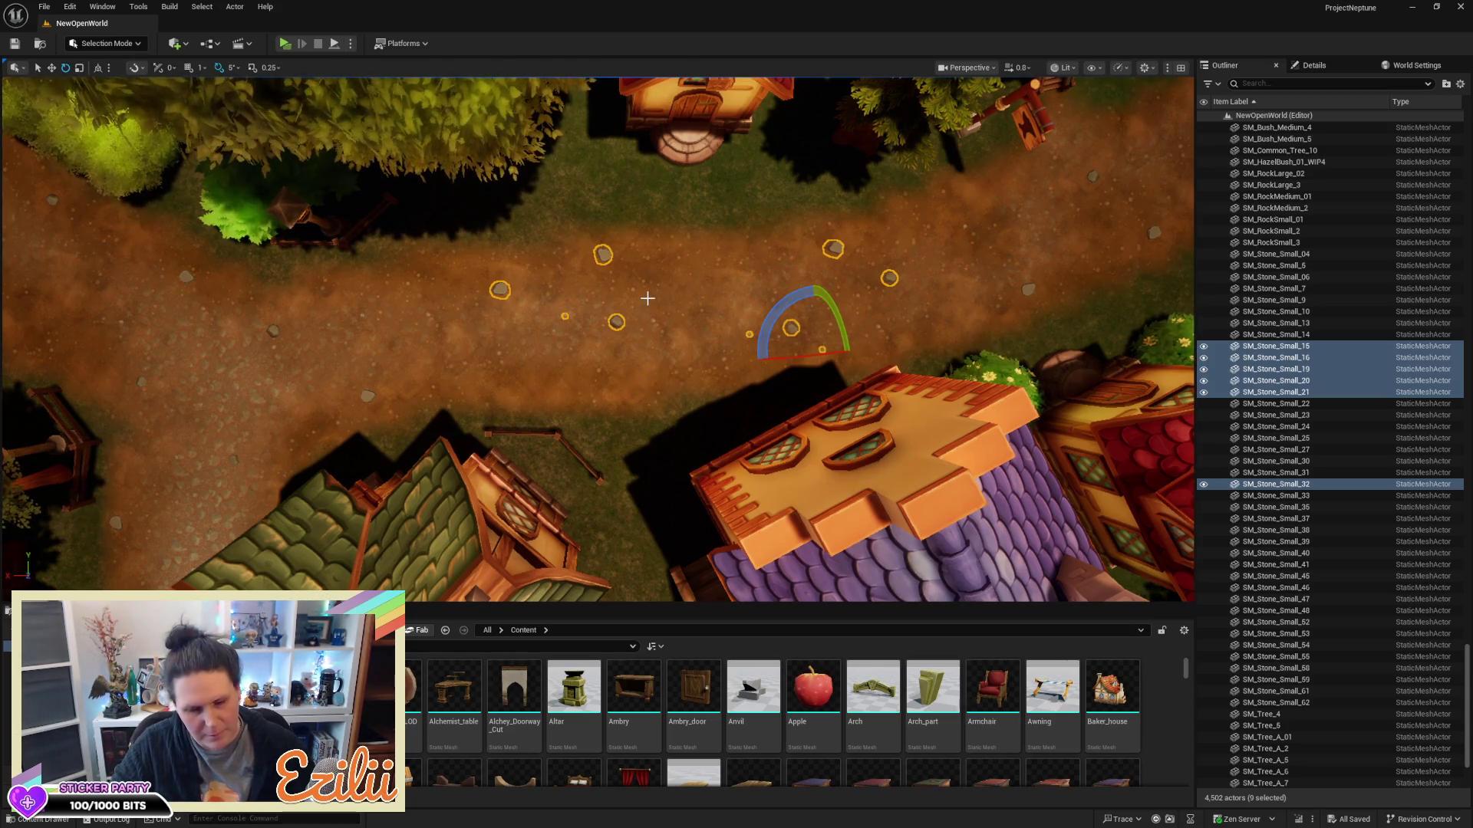
key(w)
drag(683, 287, 614, 293)
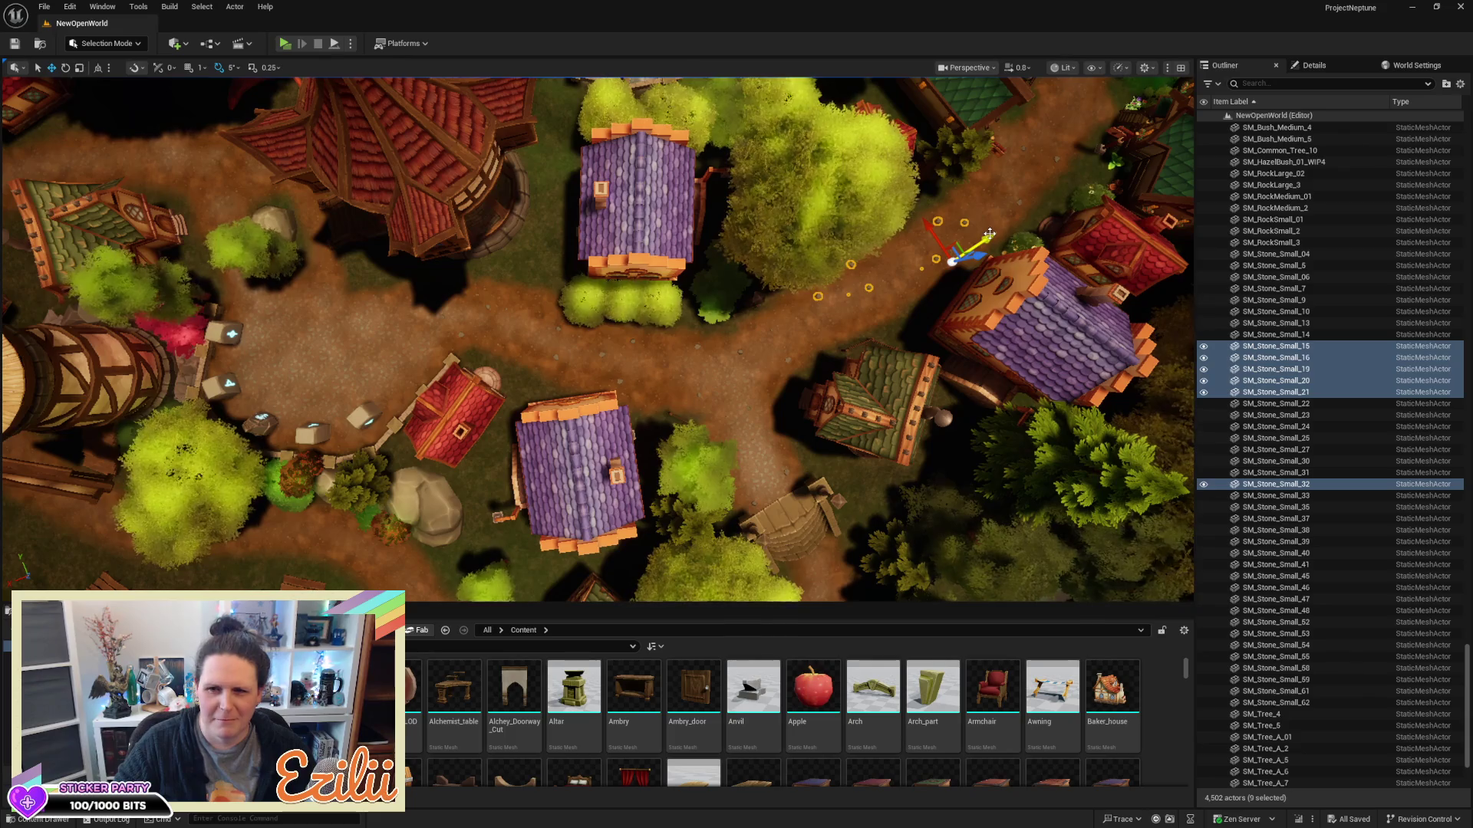
mouse_move(990, 233)
mouse_down()
mouse_move(766, 386)
mouse_move(583, 307)
mouse_move(537, 238)
mouse_move(459, 328)
mouse_move(506, 330)
mouse_up()
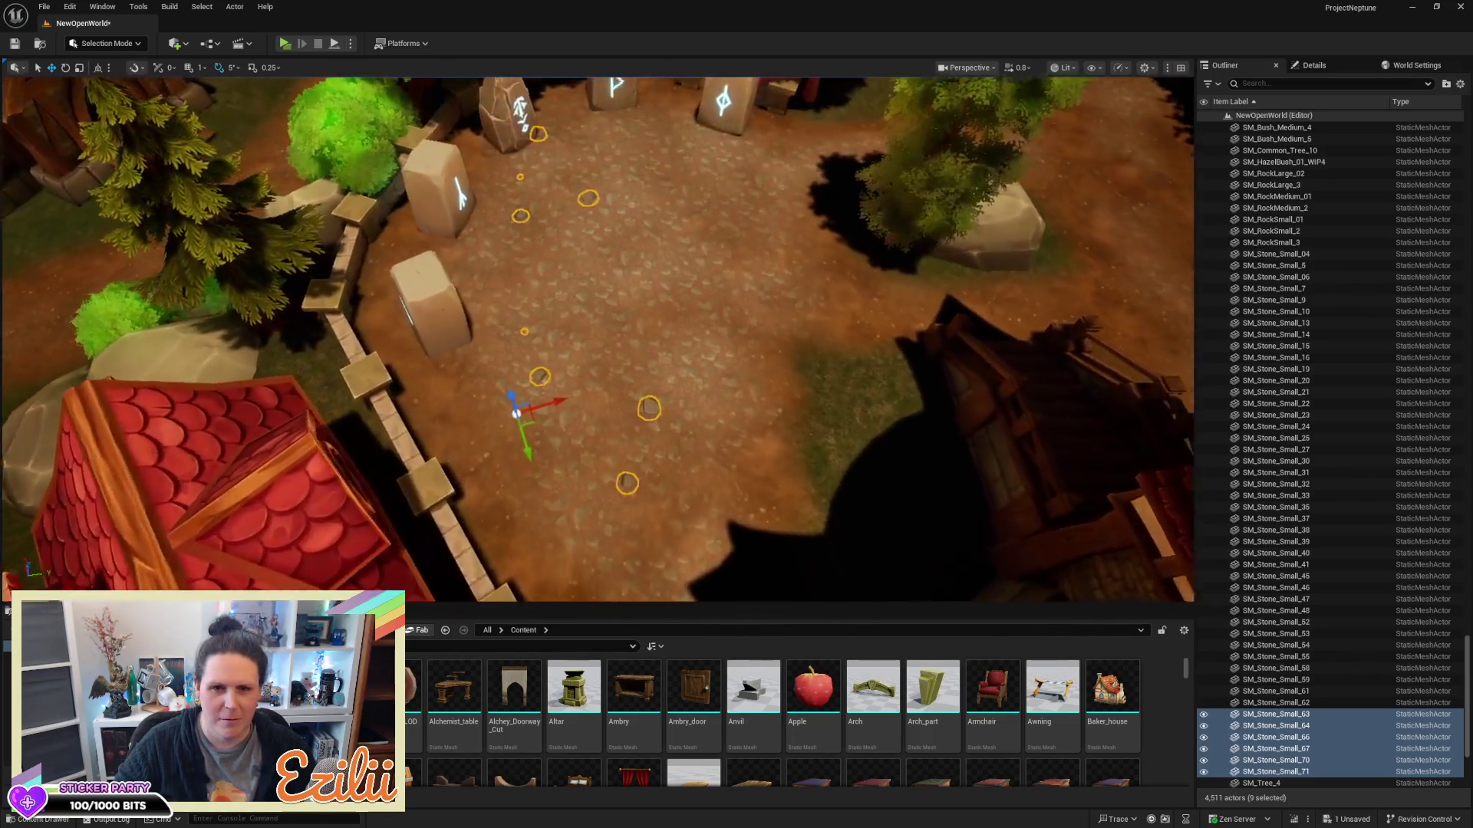
Rotate the nine copied stones 40 degrees, shift them up-right along the path, then deselect
key(e)
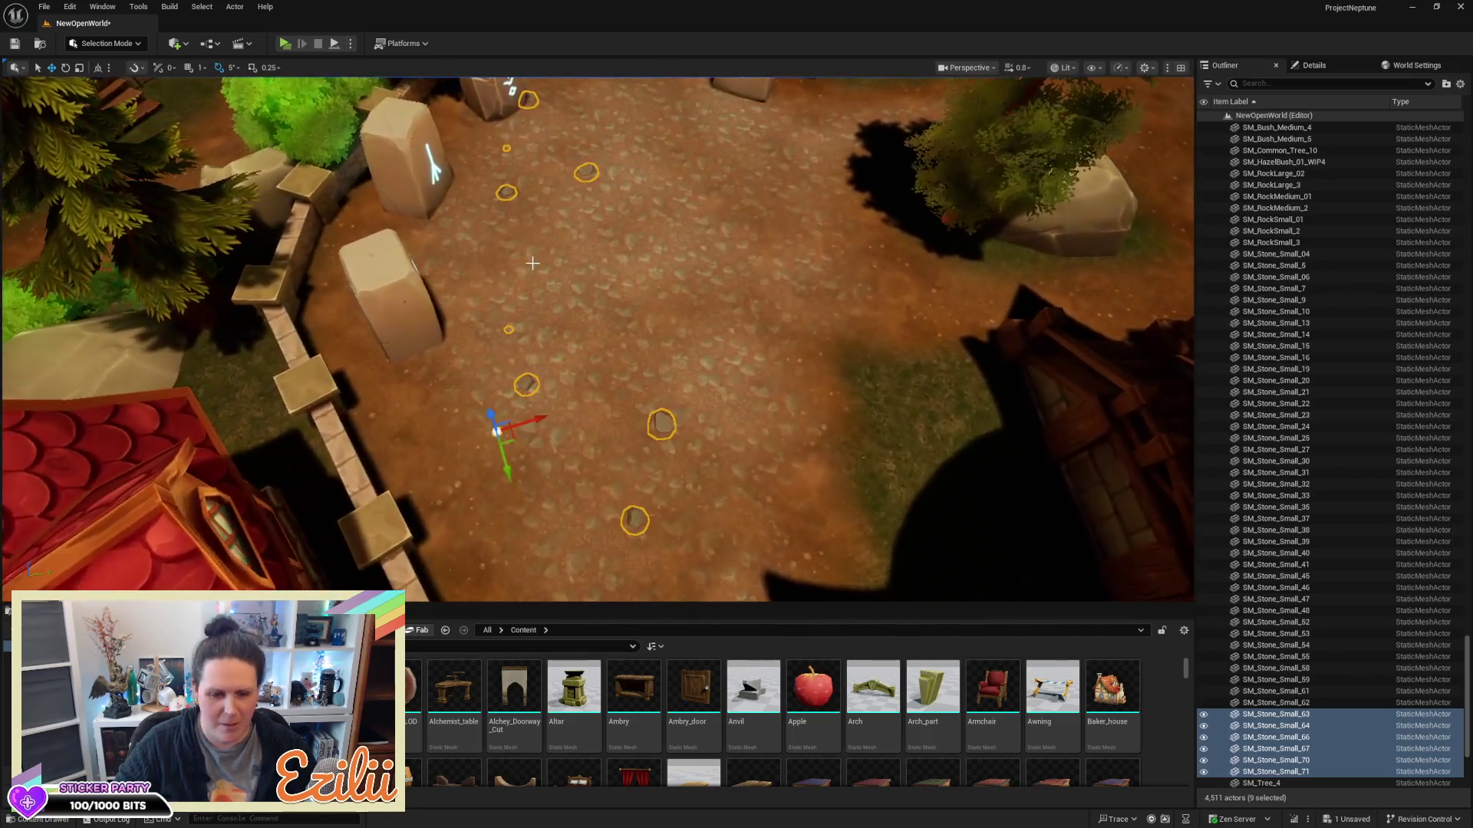
drag(558, 454, 561, 412)
key(w)
mouse_move(501, 451)
mouse_down()
mouse_move(565, 374)
mouse_move(573, 292)
mouse_move(391, 291)
mouse_move(575, 291)
mouse_move(727, 342)
mouse_up()
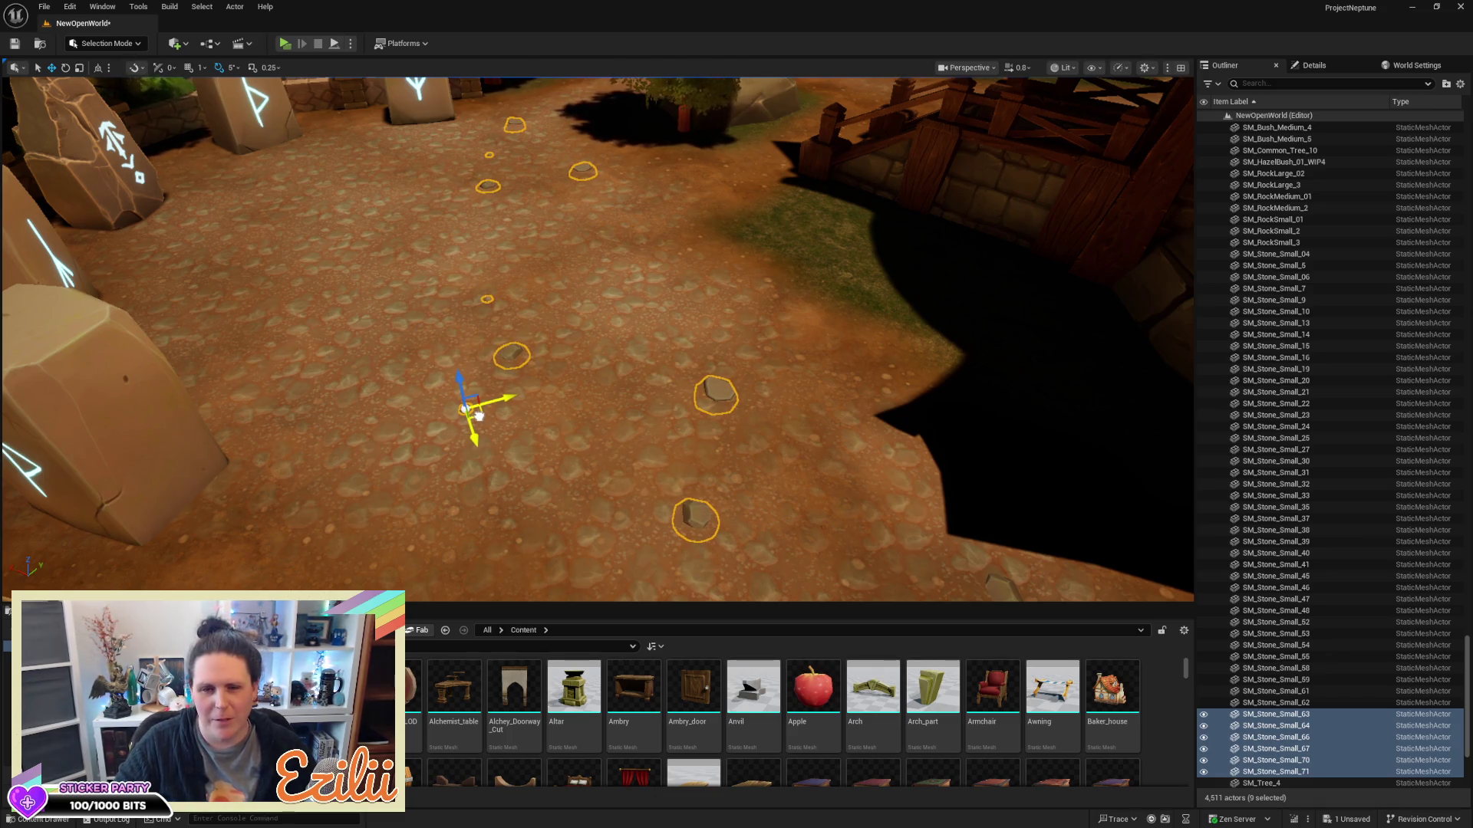
mouse_move(465, 408)
mouse_down()
mouse_move(430, 408)
mouse_move(429, 323)
mouse_move(429, 383)
mouse_move(337, 383)
mouse_move(338, 322)
mouse_move(369, 292)
mouse_move(862, 253)
mouse_up()
key(Escape)
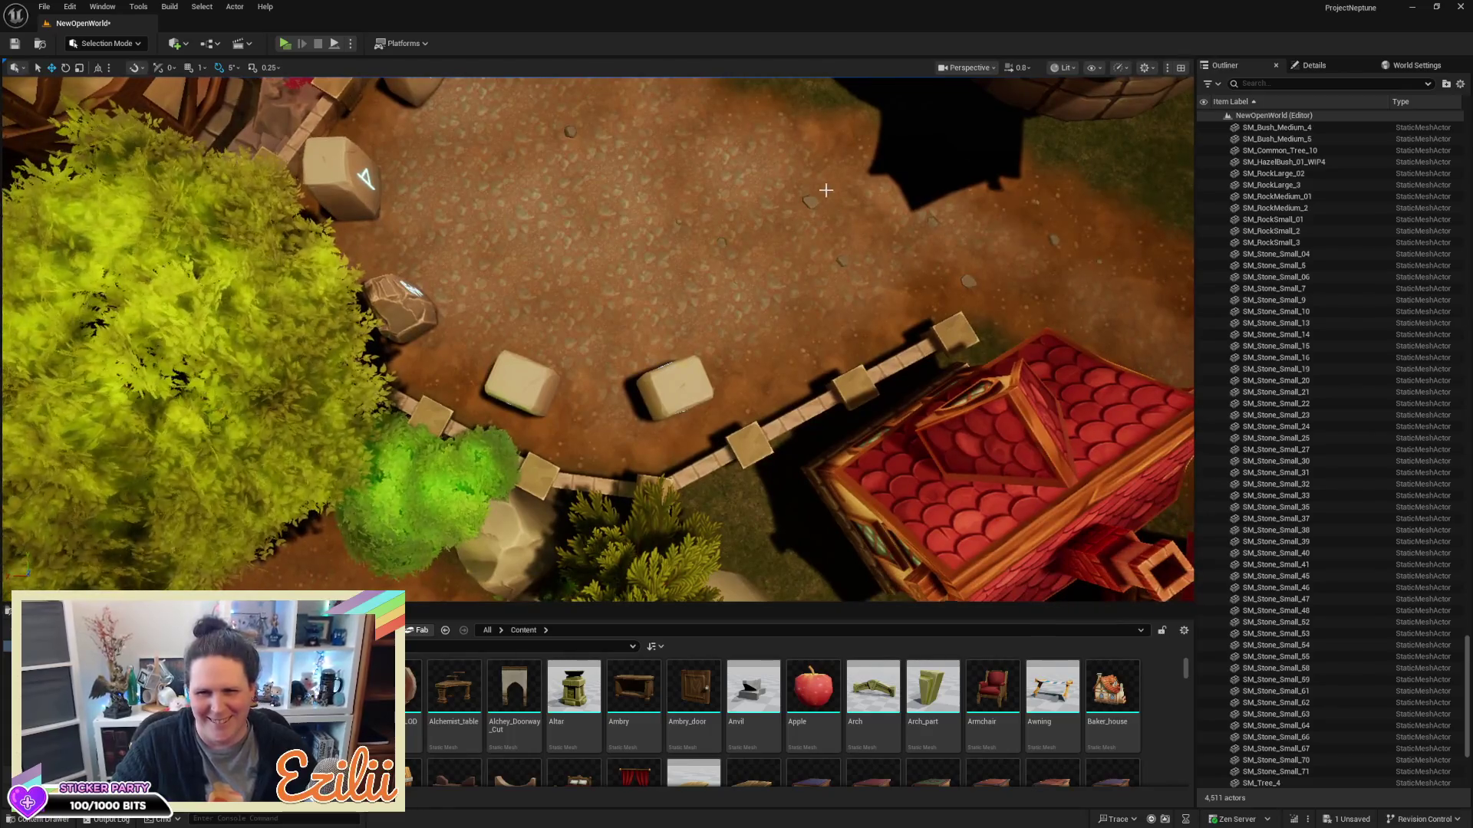
click(810, 202)
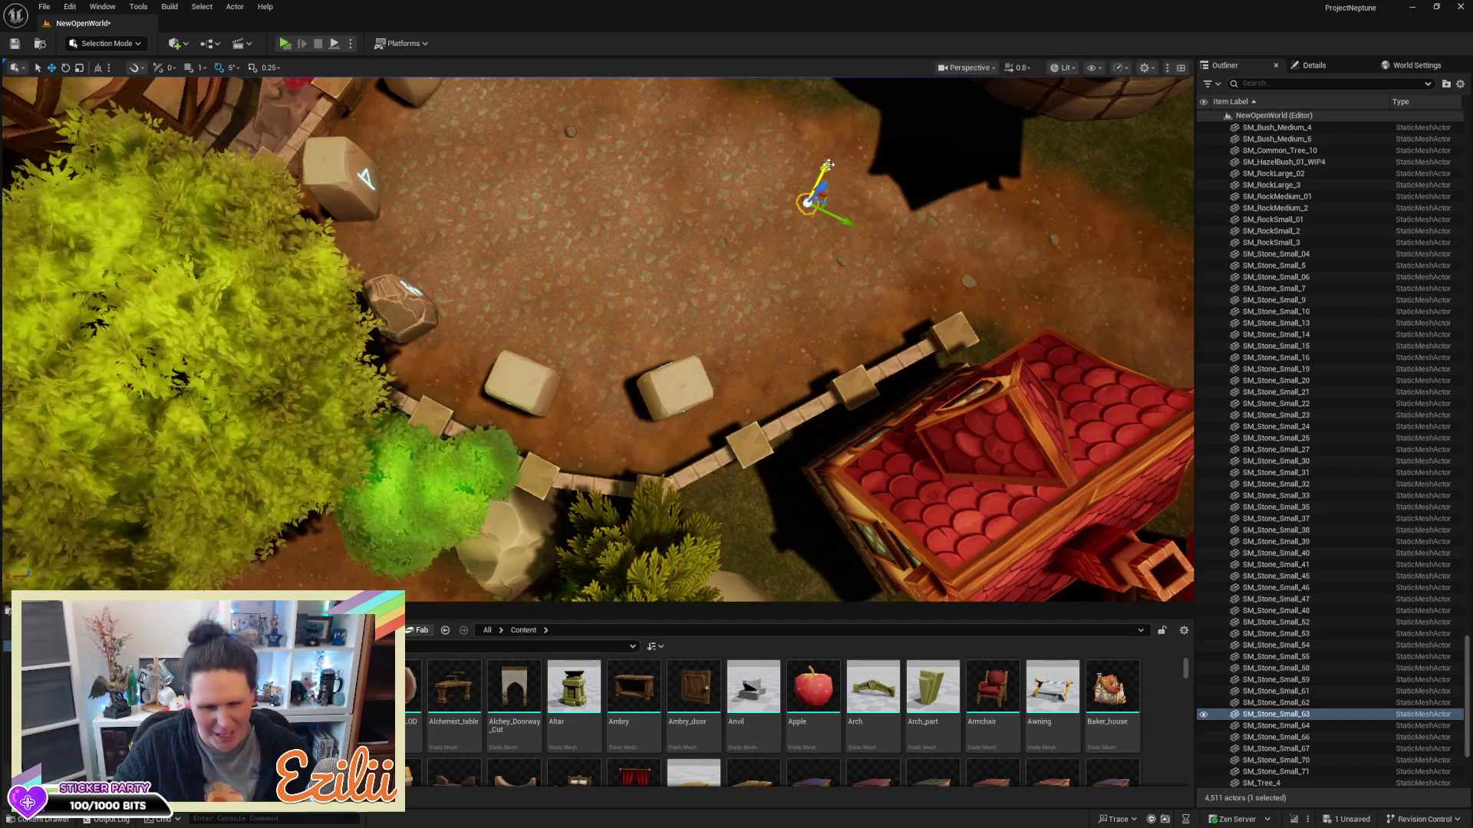
Duplicate a stone as SM_Stone_Small_72, slide it along X, and rotate it -5 degrees
mouse_move(828, 165)
mouse_down()
mouse_move(800, 315)
mouse_move(665, 263)
mouse_move(615, 273)
mouse_up()
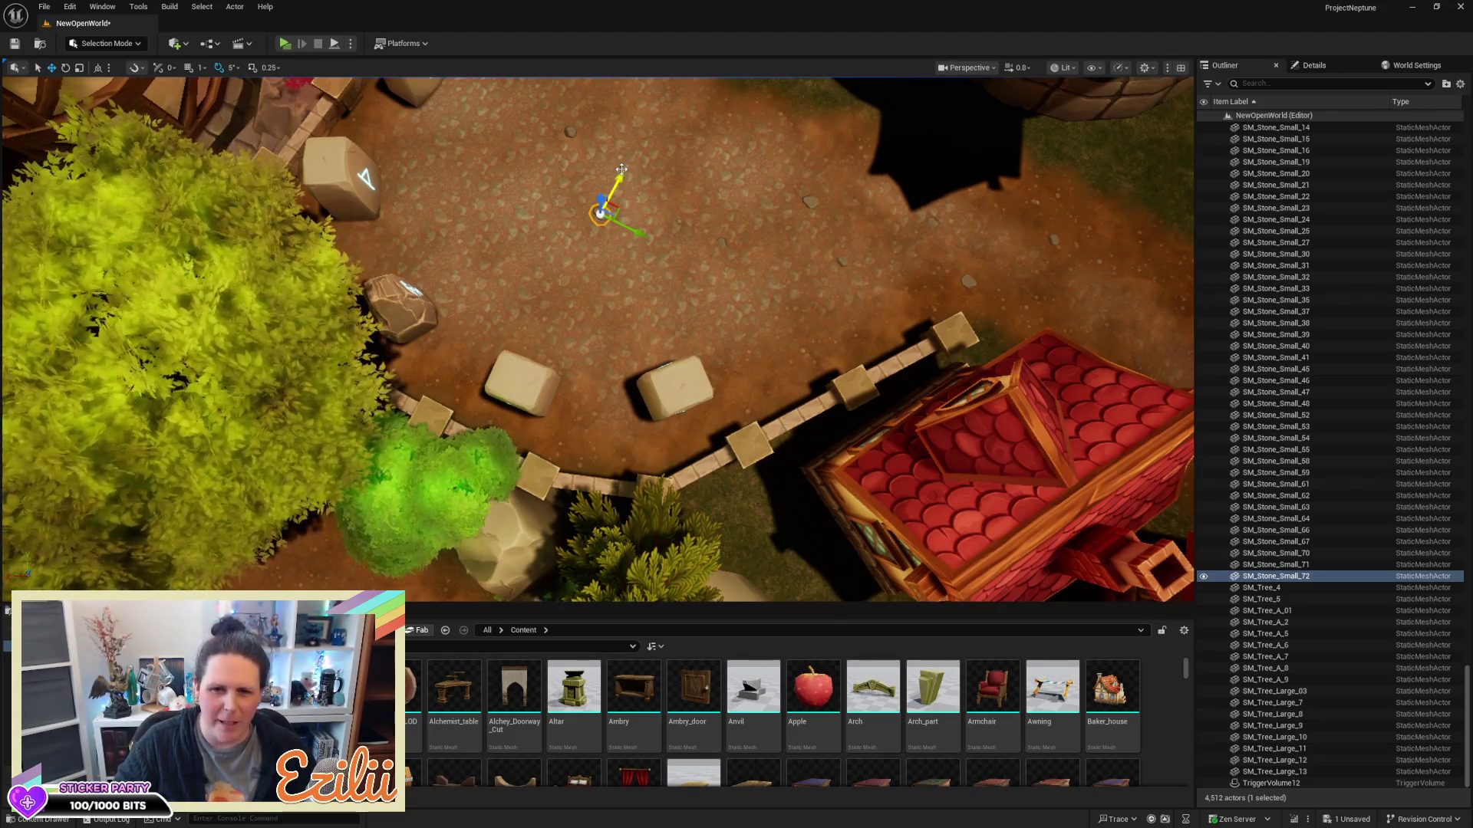
drag(620, 174, 586, 237)
scroll(596, 337, up, 10)
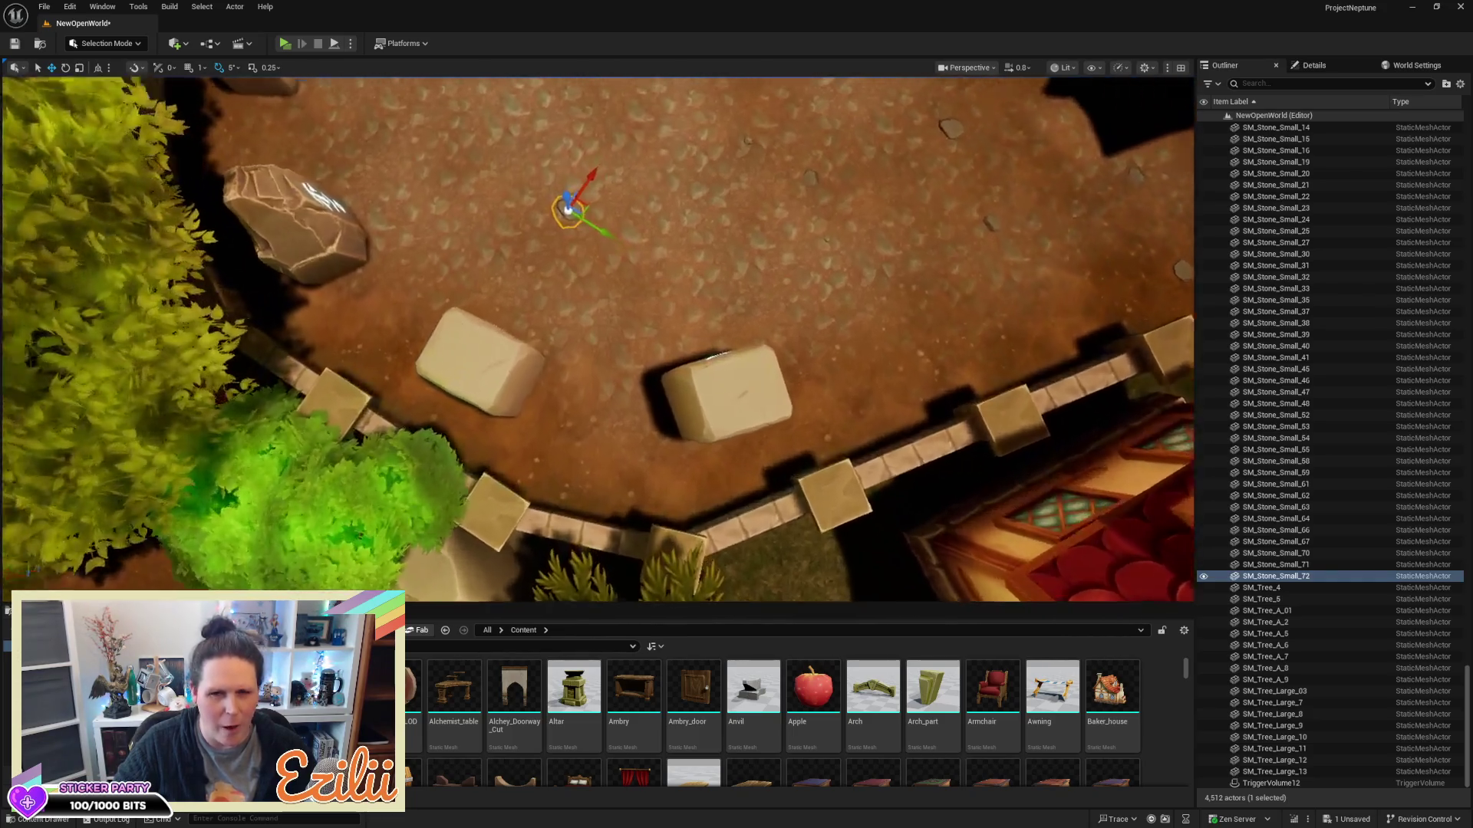
scroll(597, 337, down, 8)
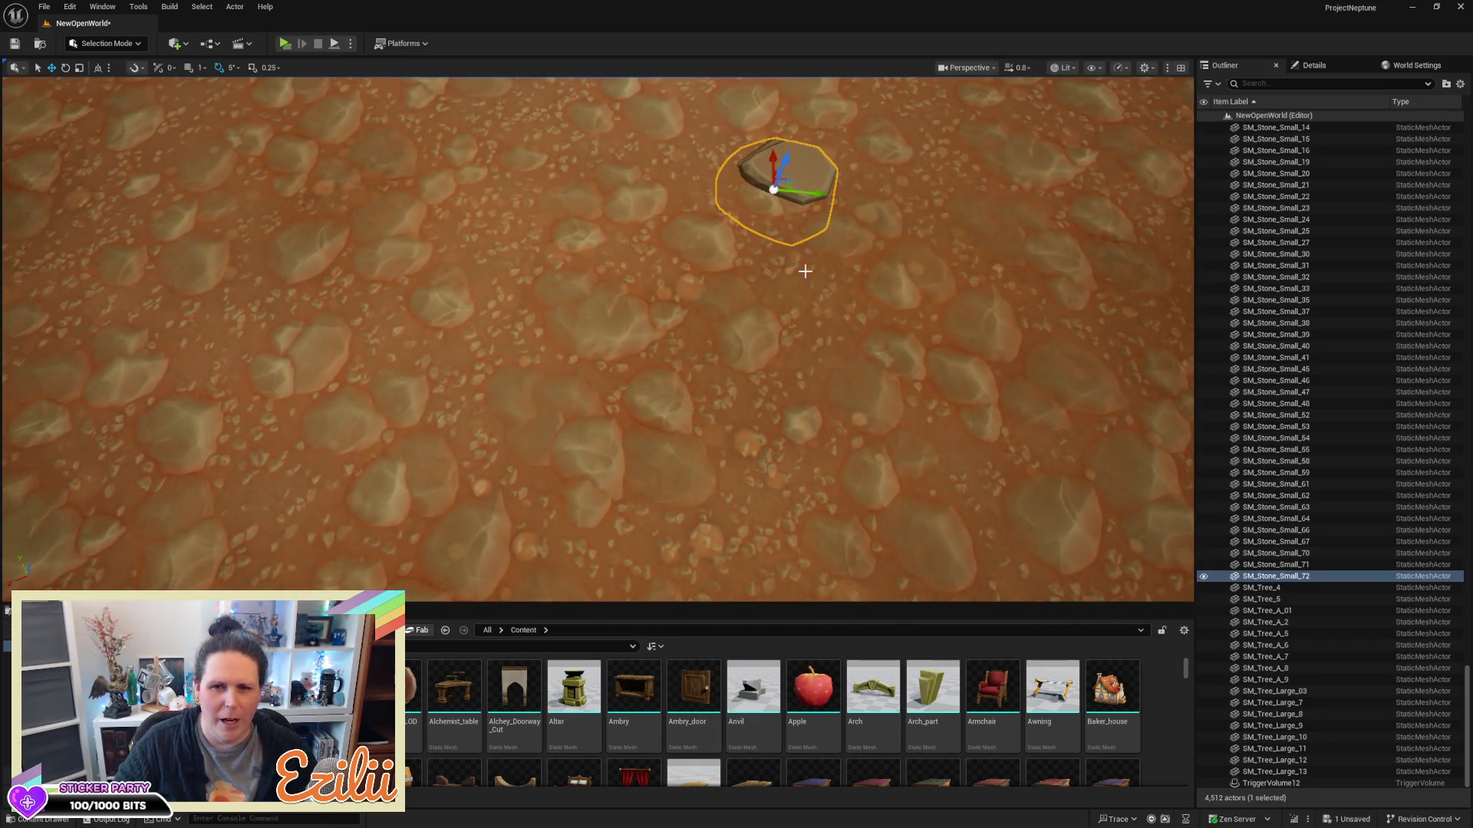
scroll(799, 266, up, 6)
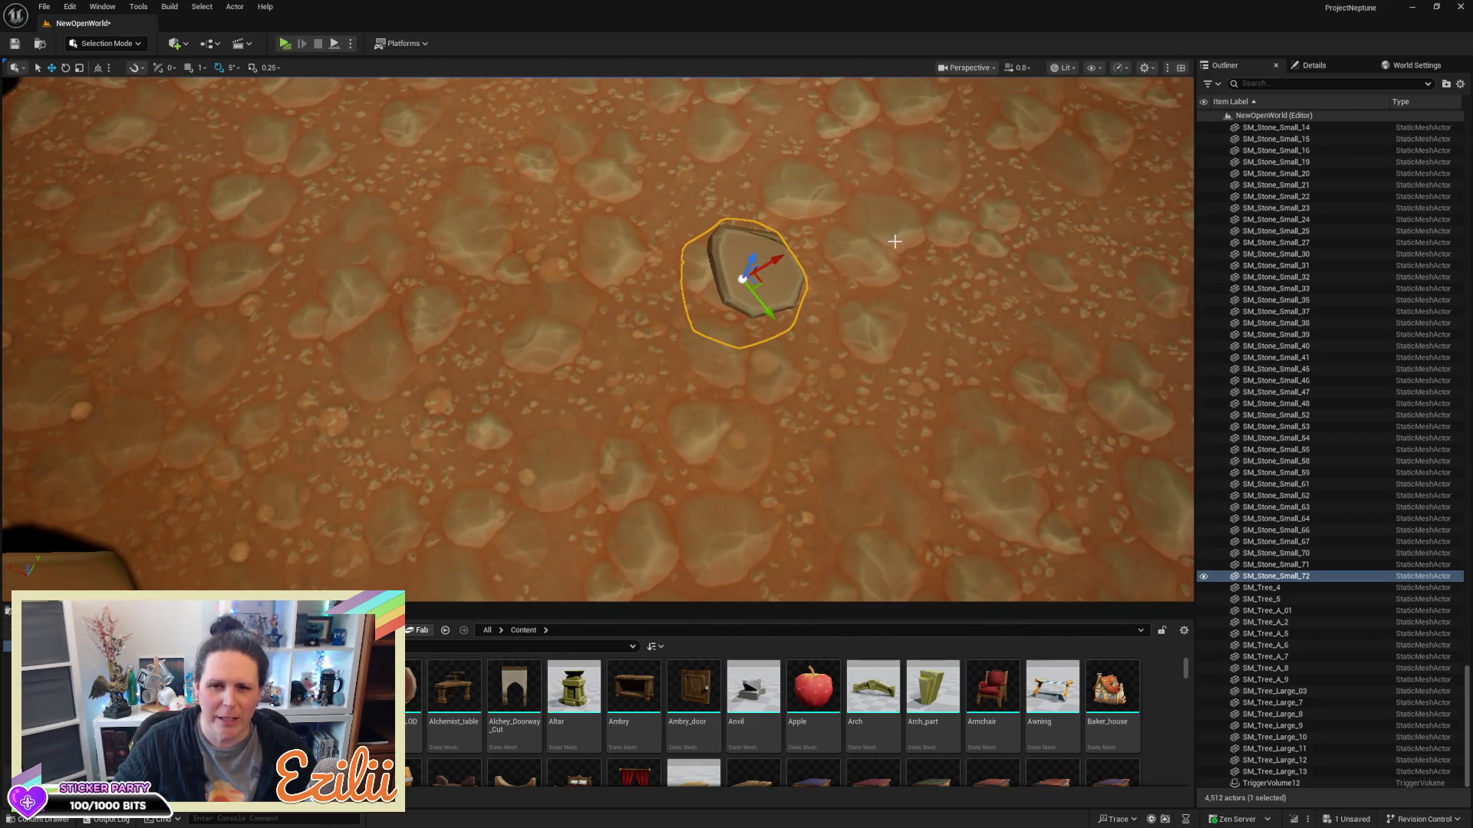
mouse_move(777, 258)
mouse_down()
mouse_move(746, 281)
mouse_move(759, 257)
mouse_up()
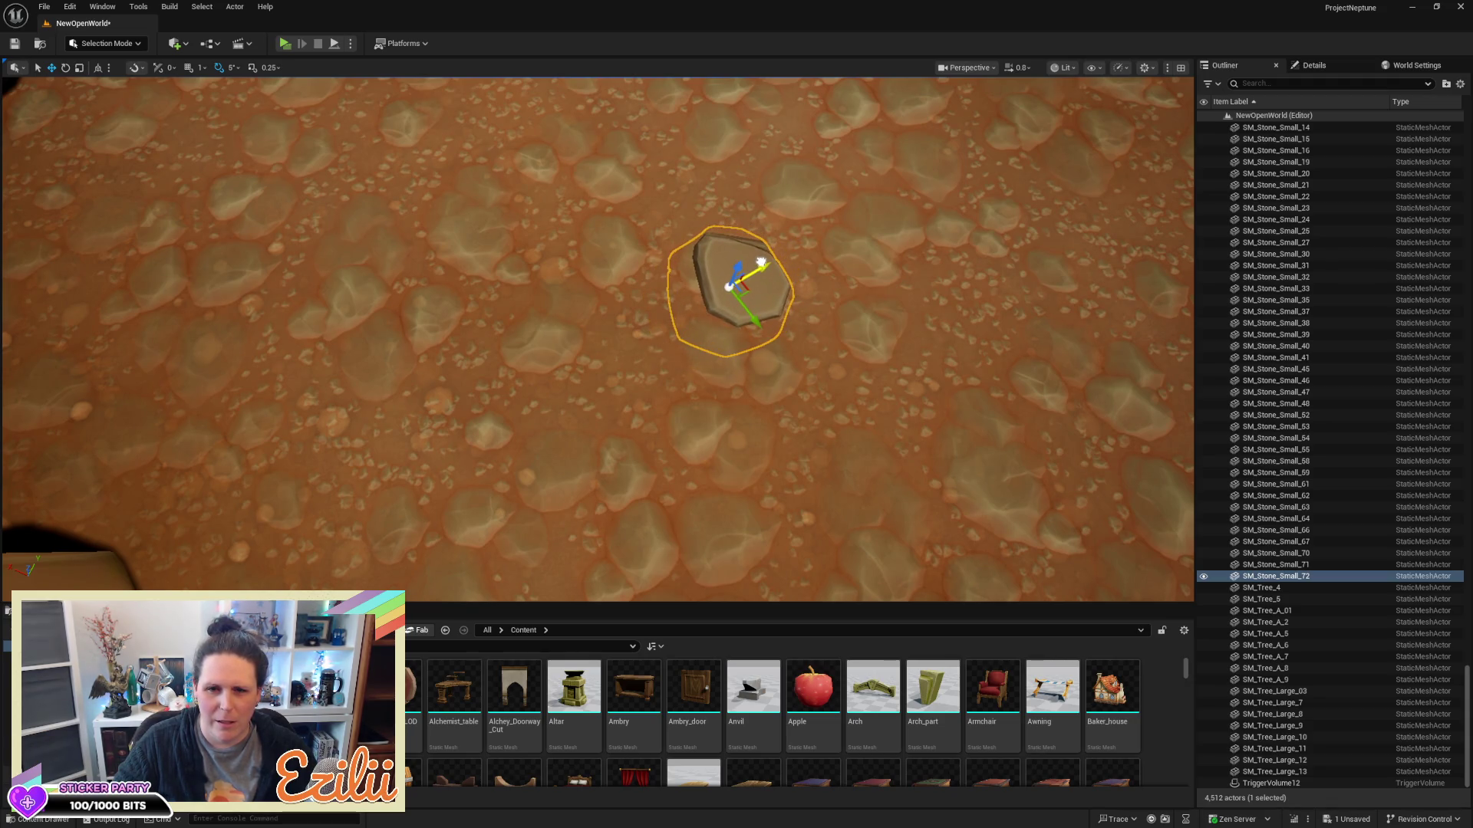
key(e)
mouse_move(763, 314)
mouse_down()
mouse_move(781, 251)
mouse_move(610, 385)
mouse_move(650, 348)
mouse_move(301, 482)
mouse_move(527, 246)
mouse_move(559, 286)
mouse_move(961, 278)
mouse_up()
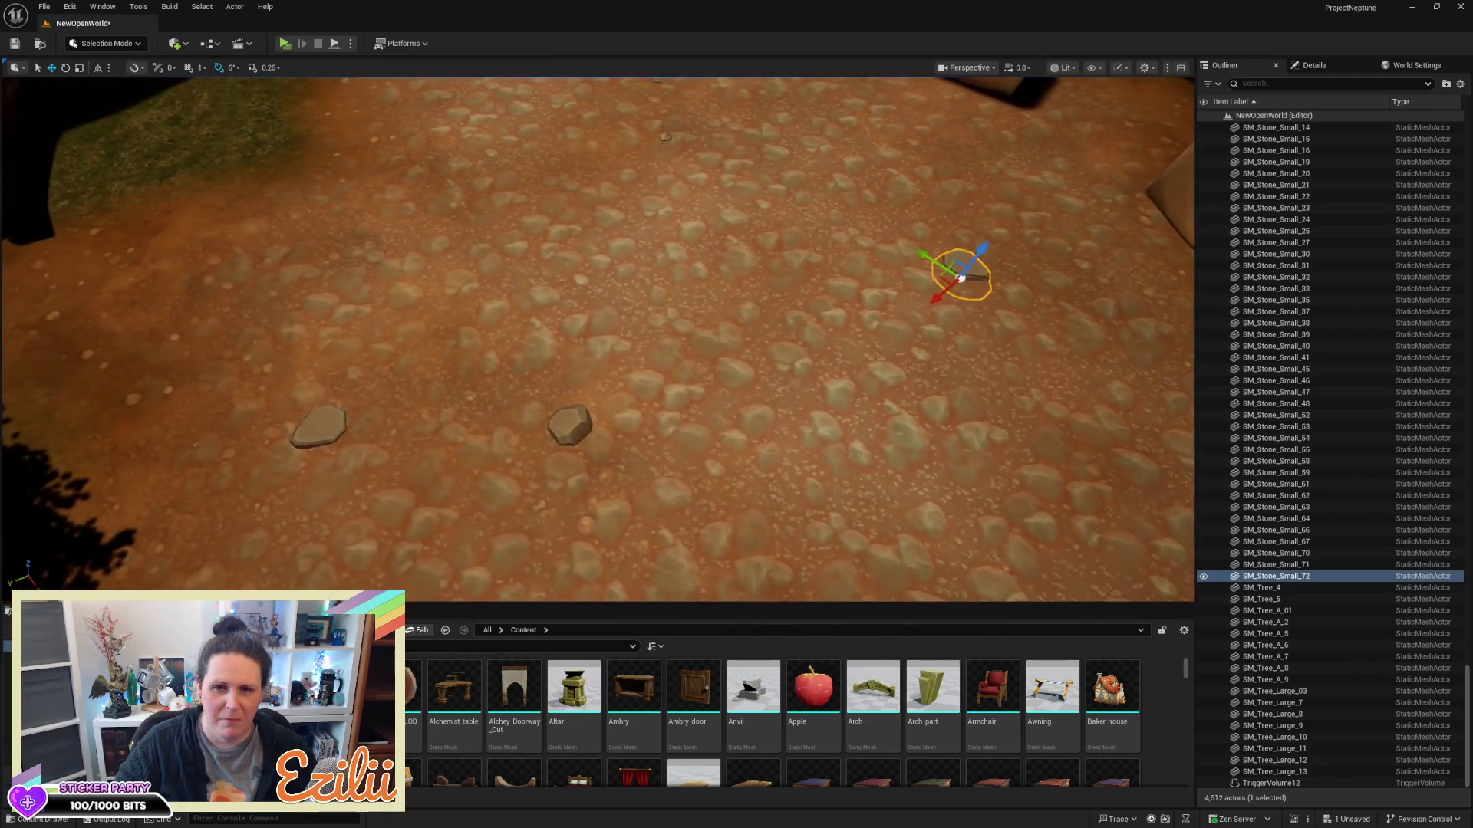
Select the stone SM_Stone_Small_64 on the left of the path
mouse_move(316, 389)
mouse_down()
mouse_move(316, 430)
mouse_move(316, 388)
mouse_up()
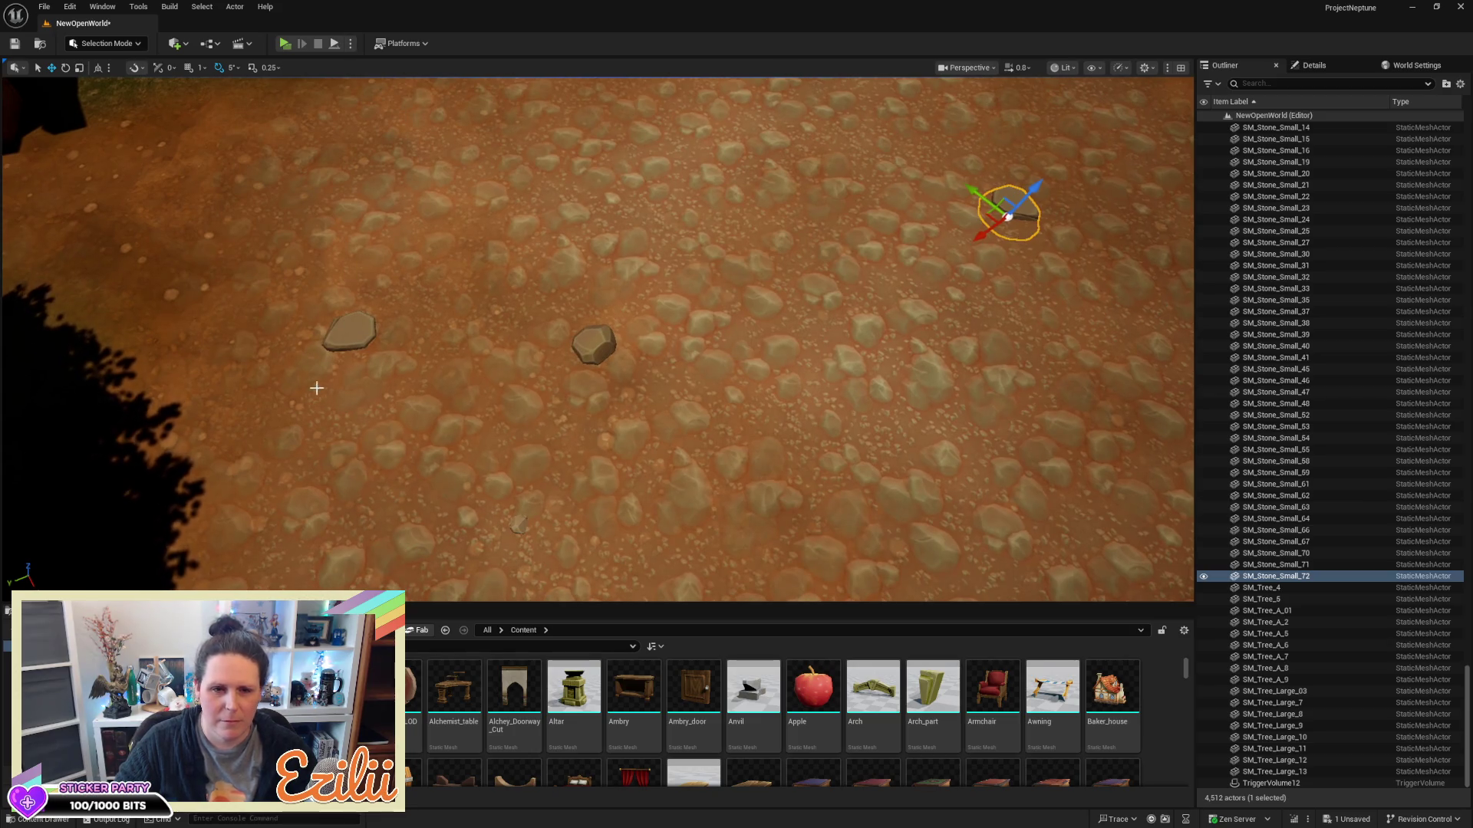
click(347, 334)
drag(660, 445, 641, 444)
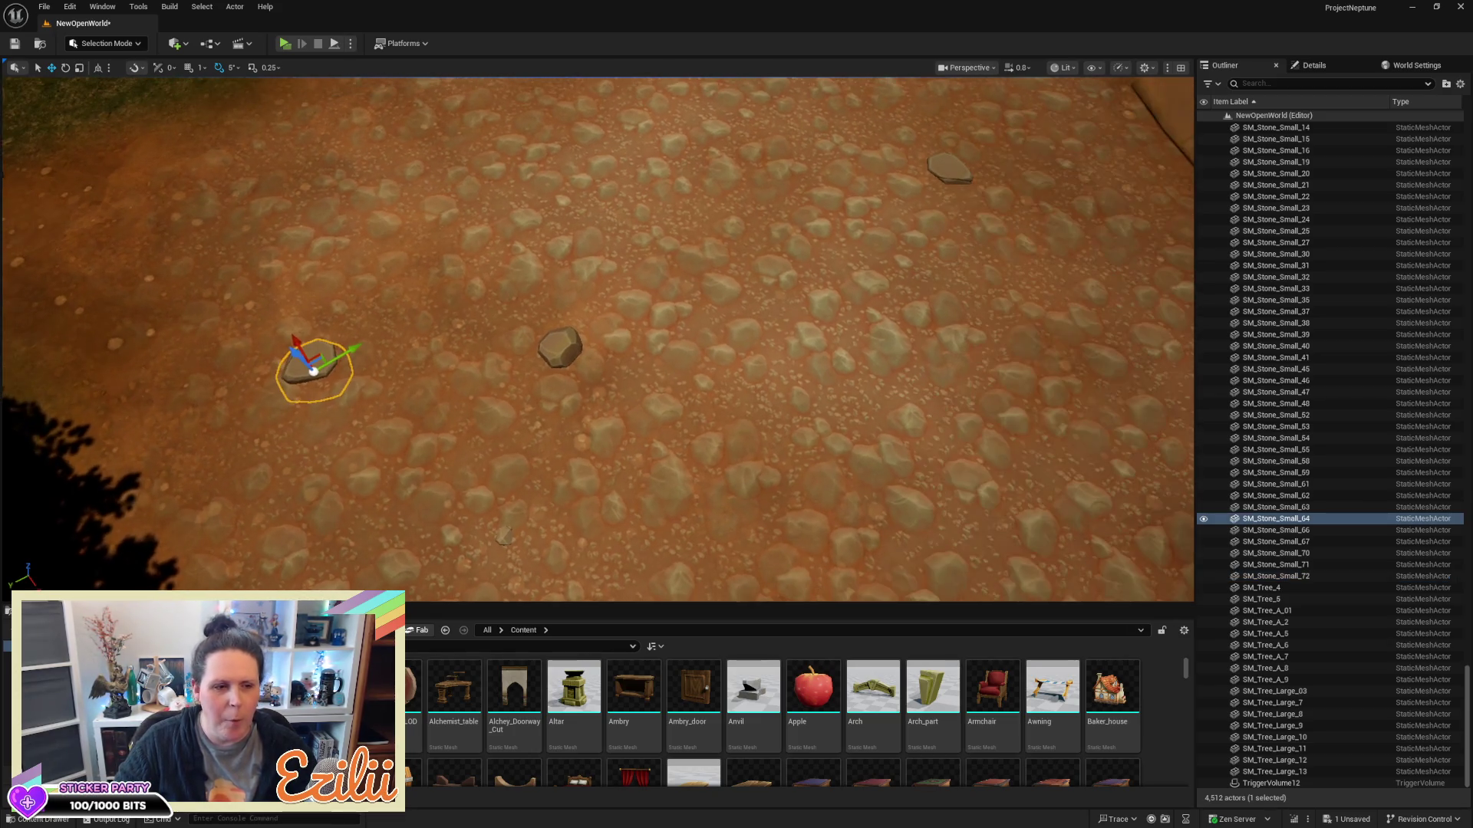
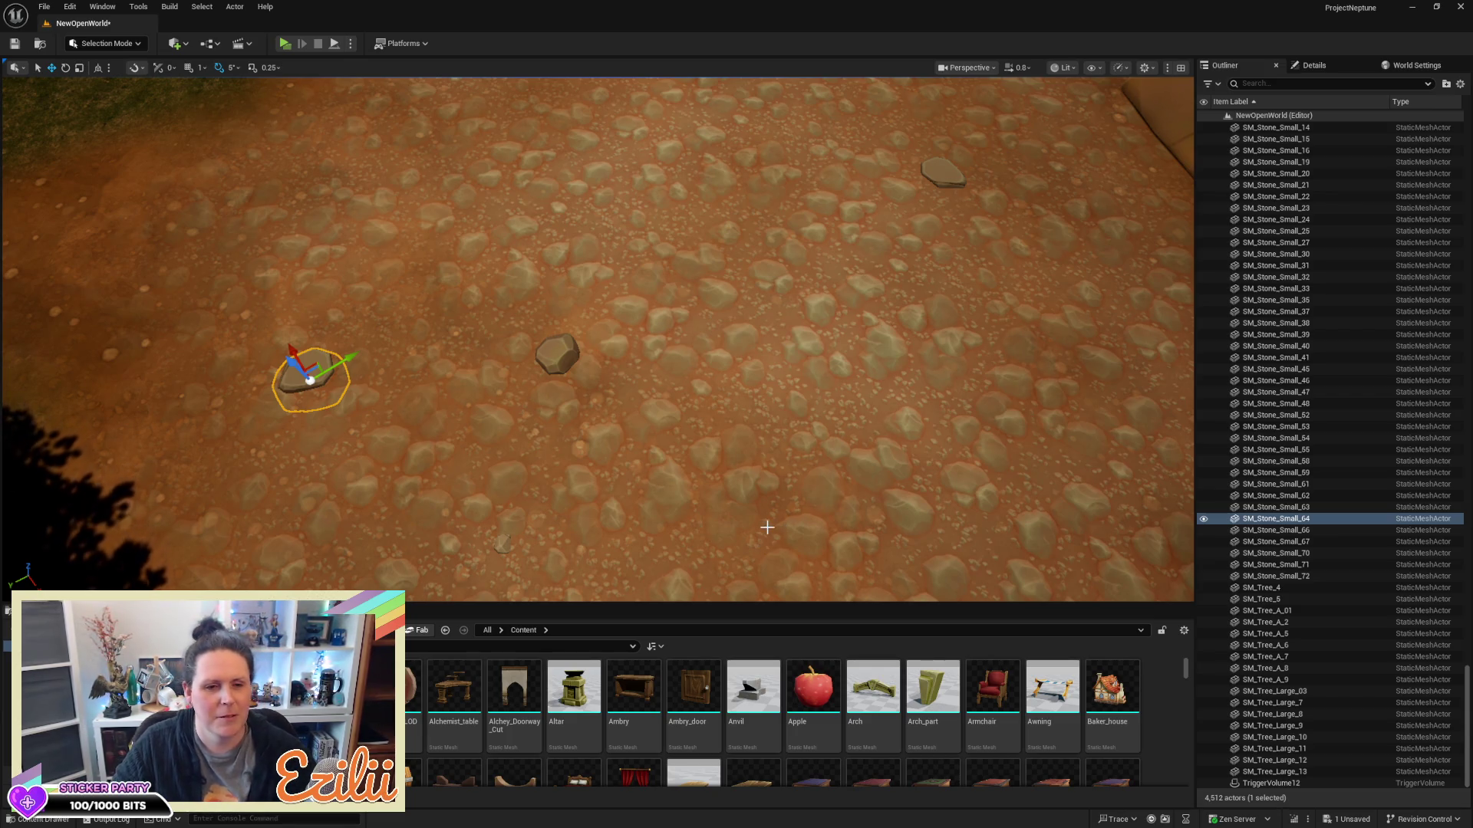
Select the other stone on the path and rotate it from -25 to -60 degrees
mouse_move(811, 484)
mouse_down()
mouse_move(736, 392)
mouse_move(710, 307)
mouse_up()
mouse_move(737, 410)
mouse_down()
mouse_move(710, 407)
mouse_move(727, 414)
mouse_move(729, 452)
mouse_up()
click(529, 406)
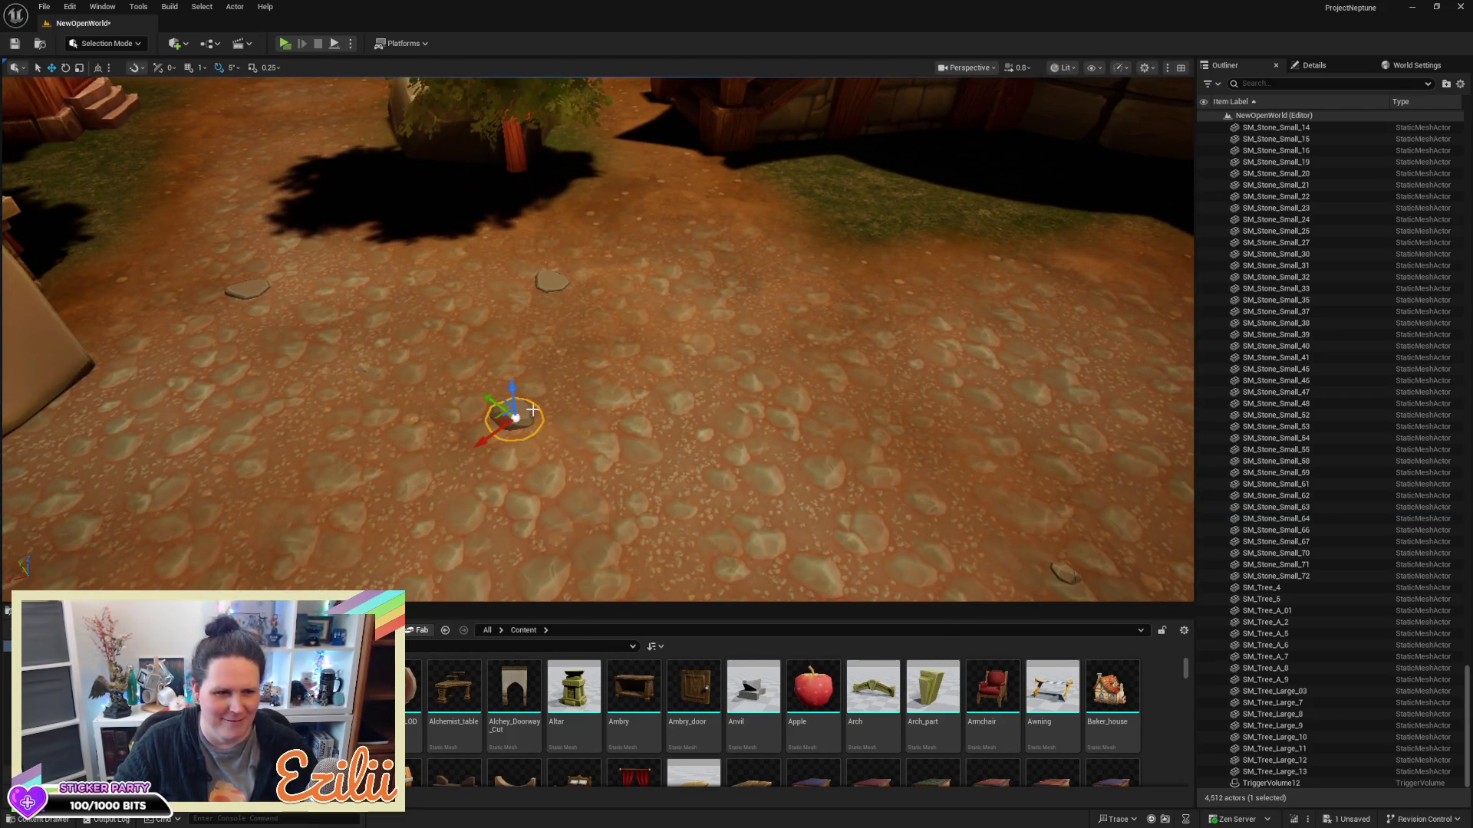
mouse_move(523, 416)
mouse_down()
mouse_move(514, 383)
mouse_move(533, 368)
mouse_move(666, 433)
mouse_move(775, 385)
mouse_up()
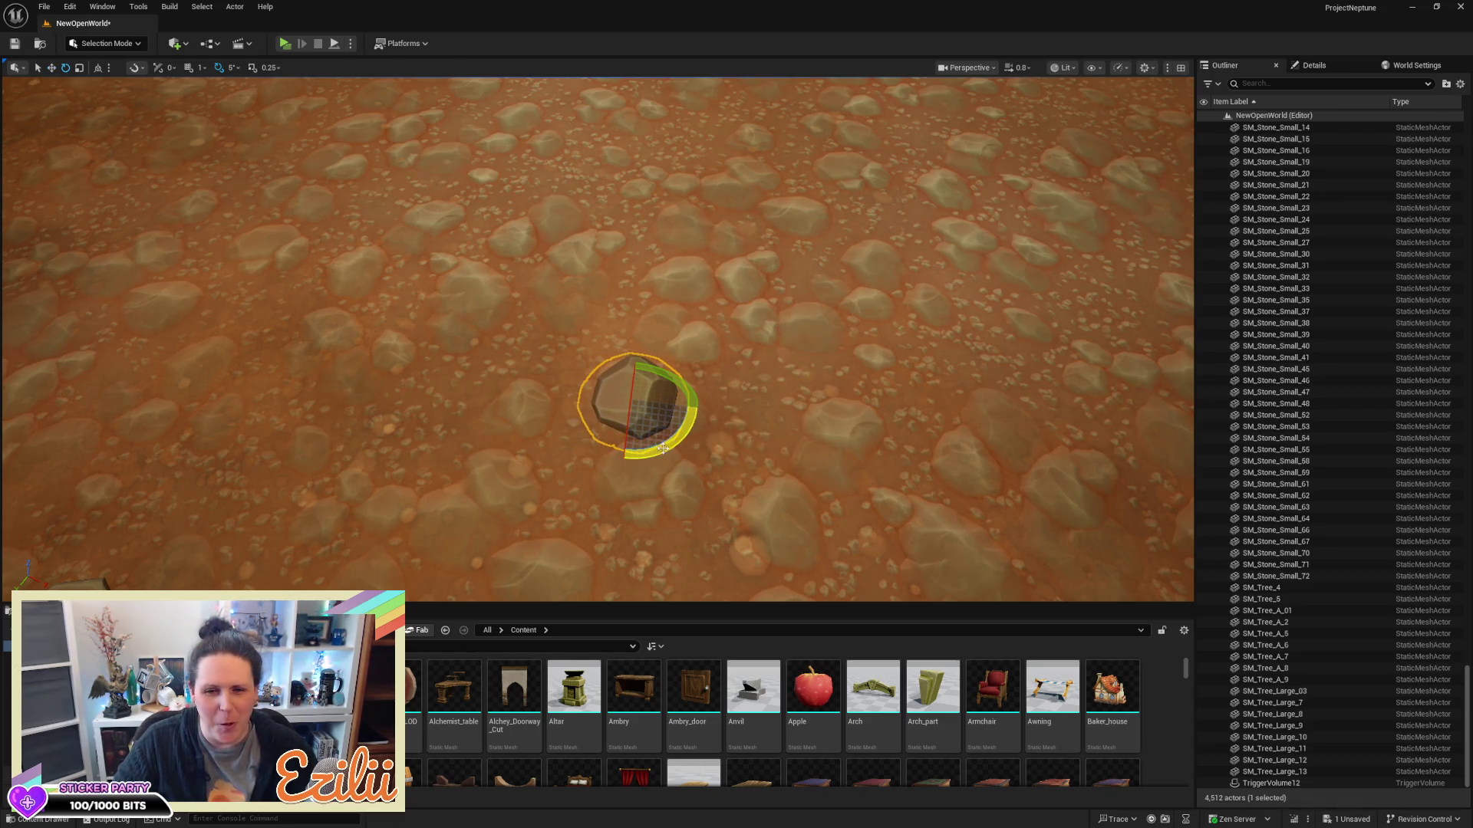
drag(694, 382, 672, 352)
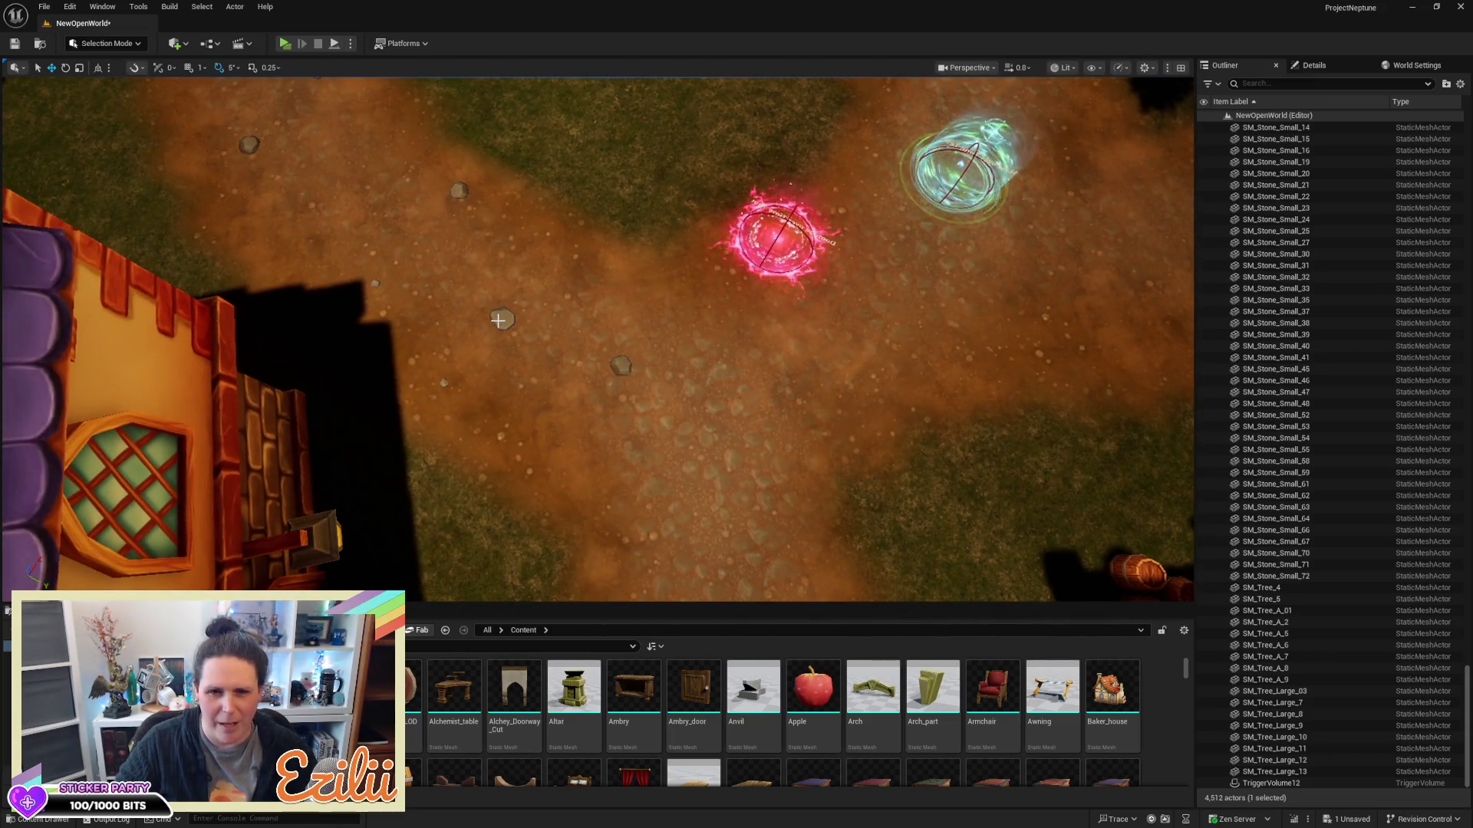
Box-select all the small stones scattered along the dirt path between the houses
click(498, 320)
drag(658, 370, 629, 330)
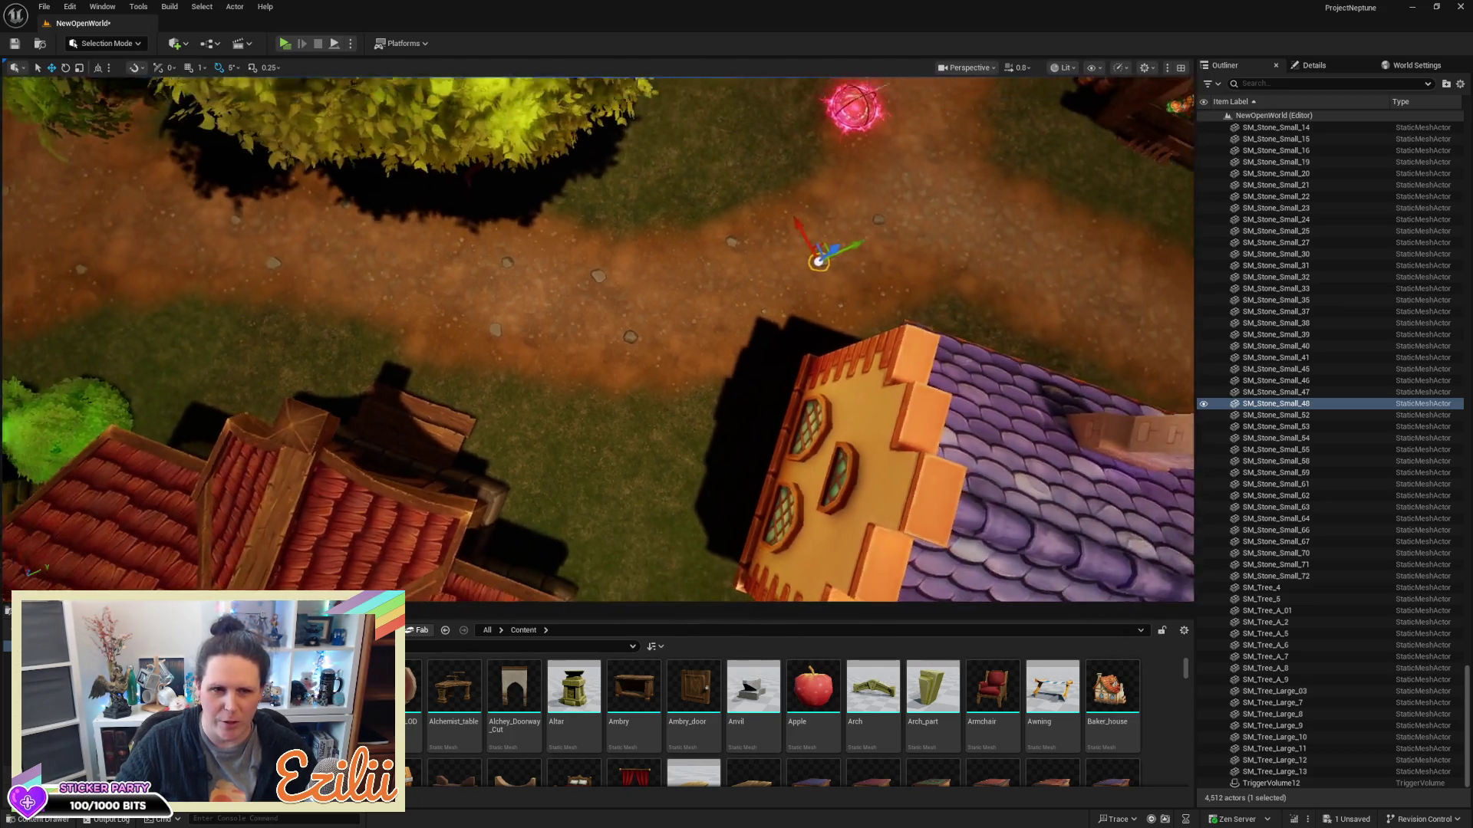
key(a)
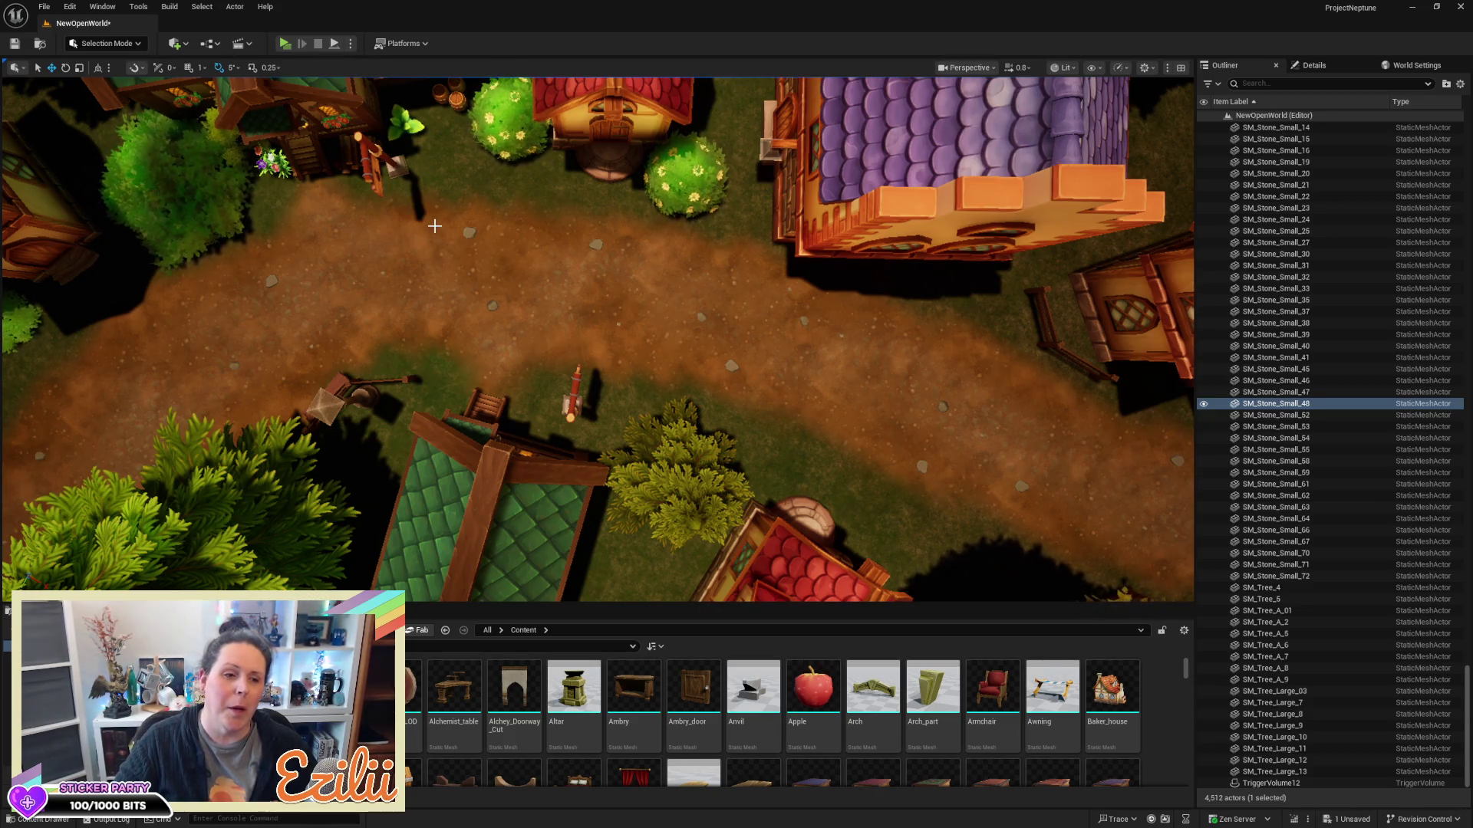
click(436, 218)
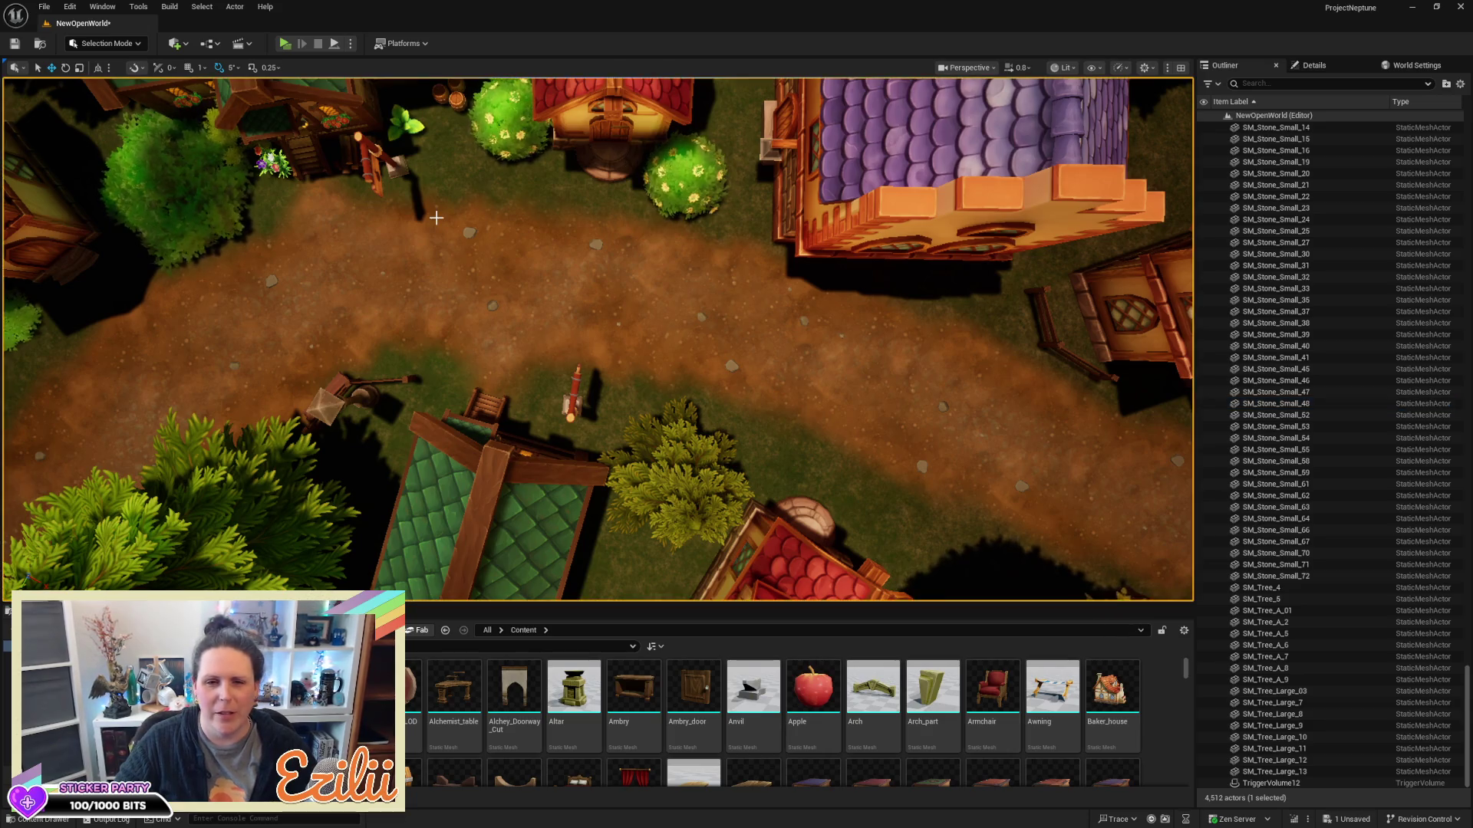
mouse_move(432, 219)
mouse_down()
mouse_move(523, 296)
mouse_move(644, 355)
mouse_up()
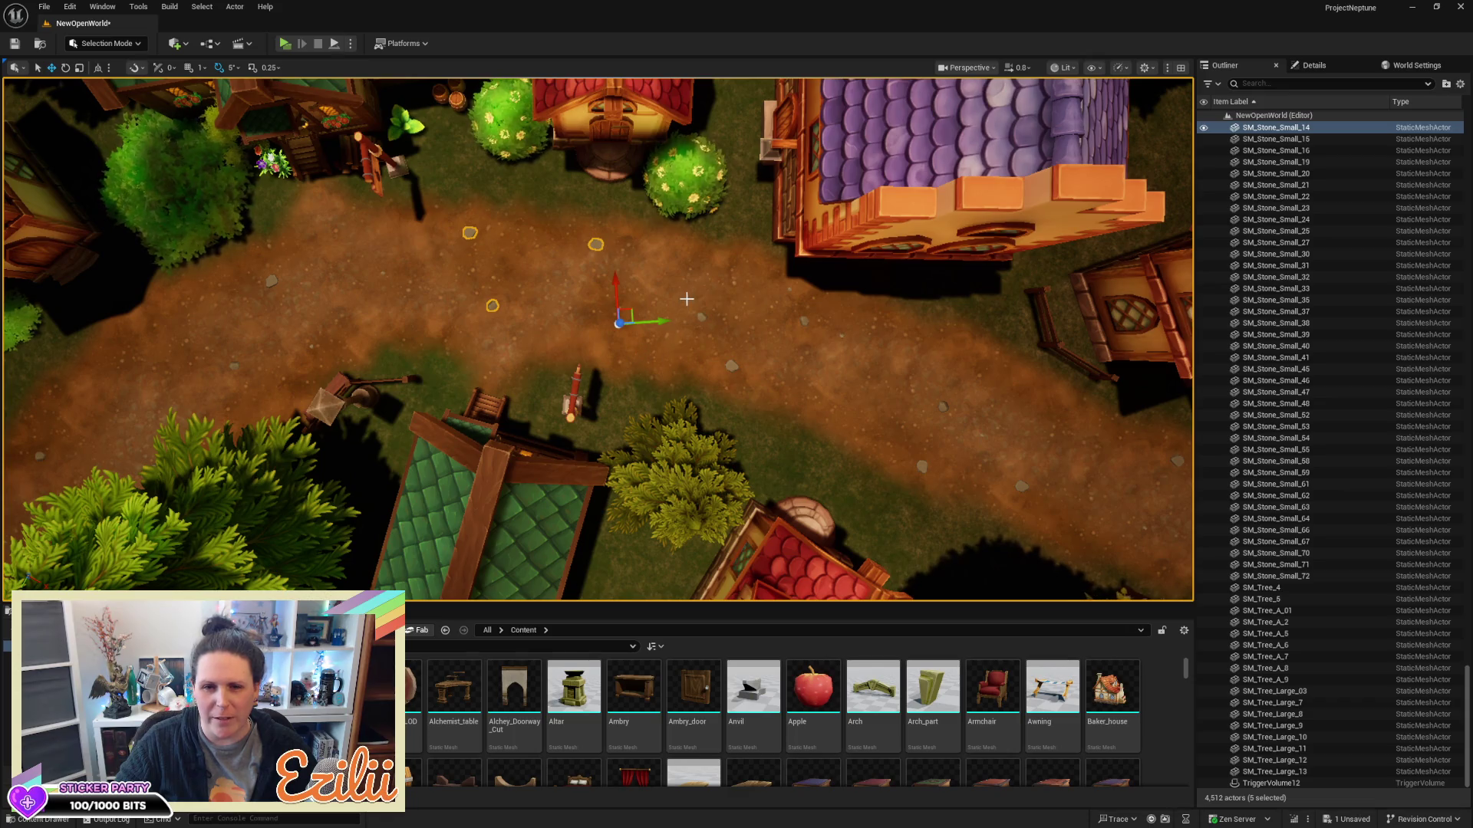
drag(687, 299, 879, 416)
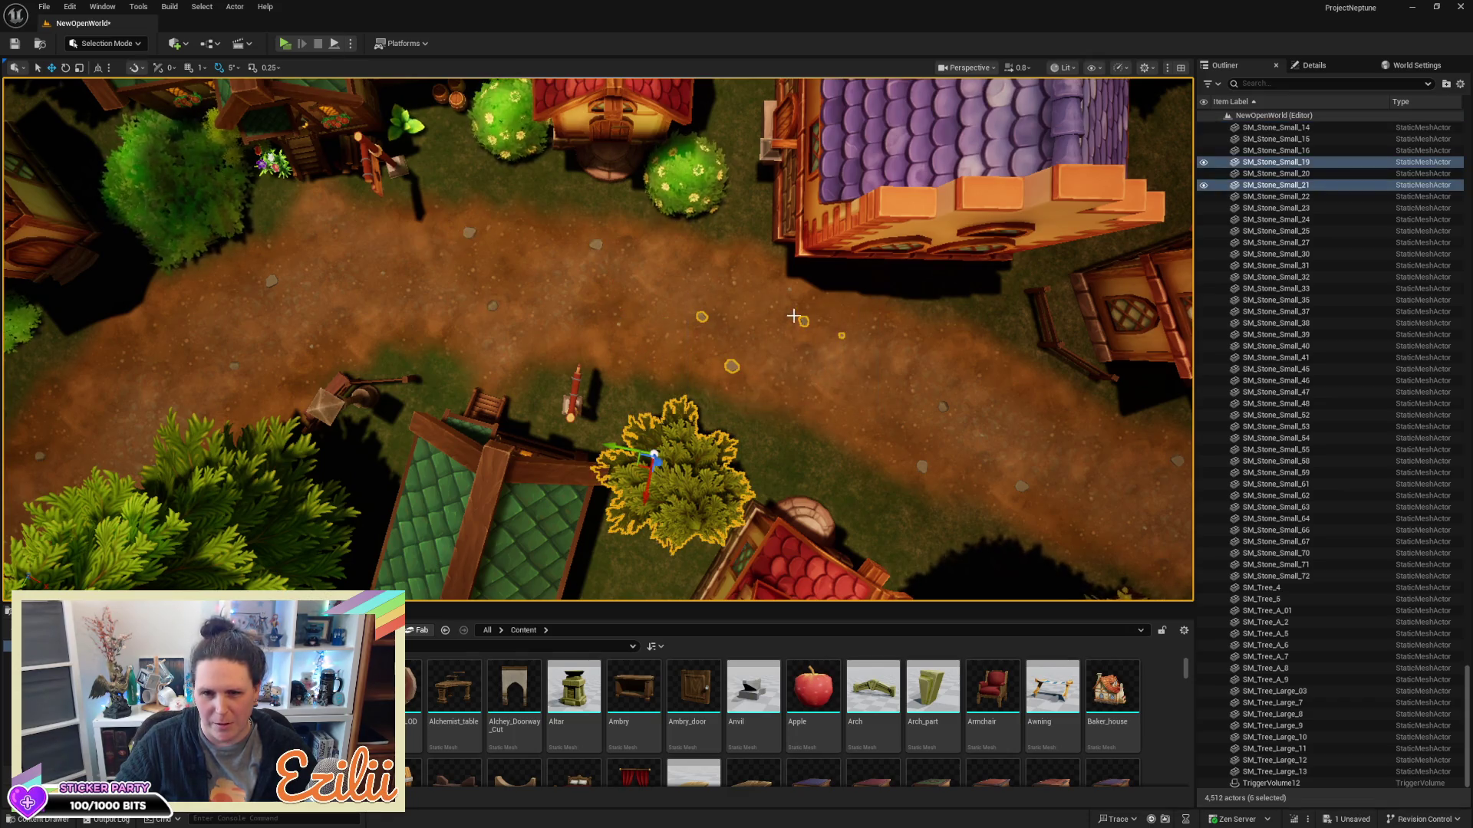
click(695, 479)
key(Right)
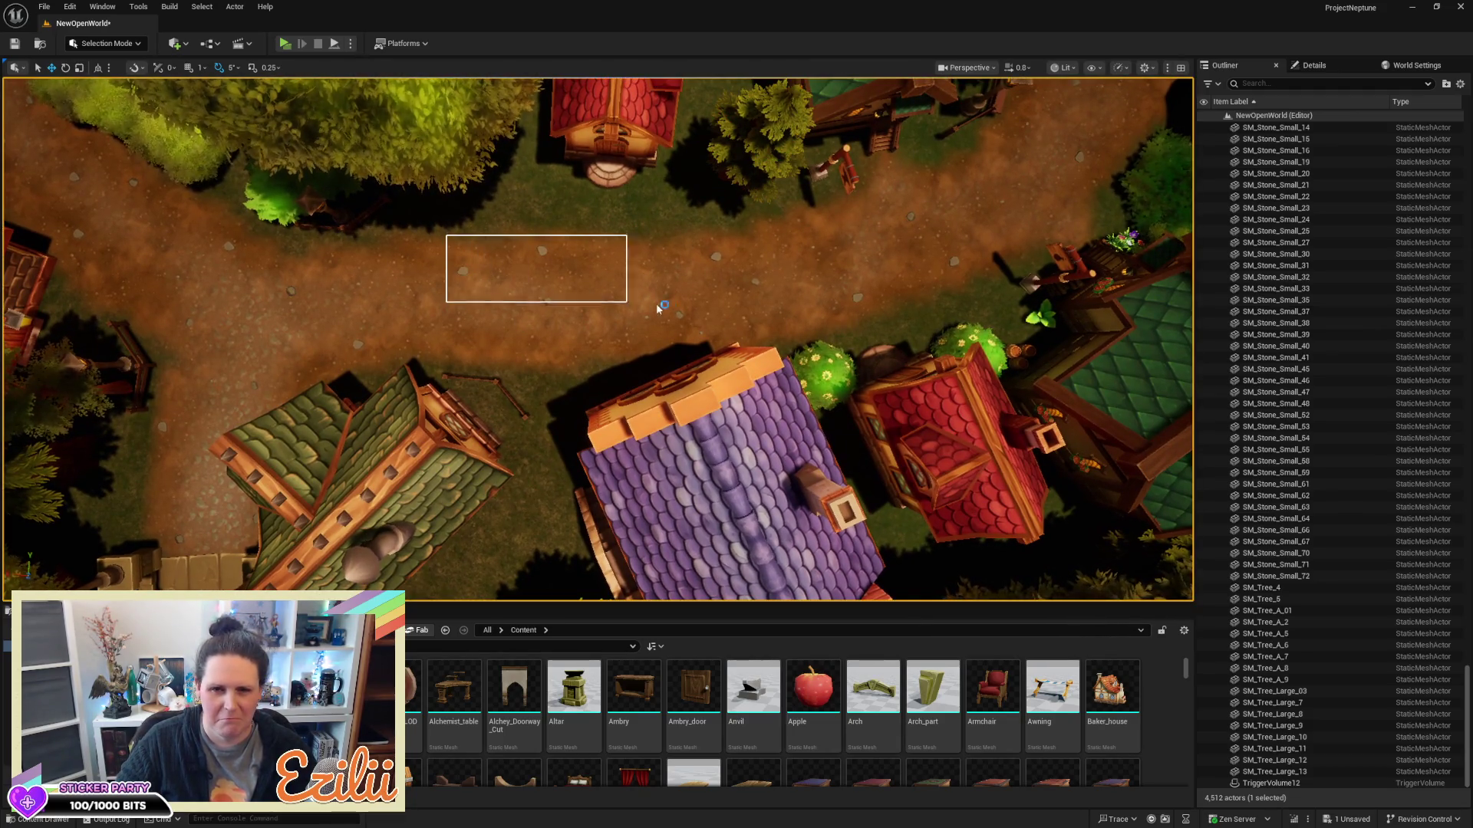
drag(777, 349, 777, 347)
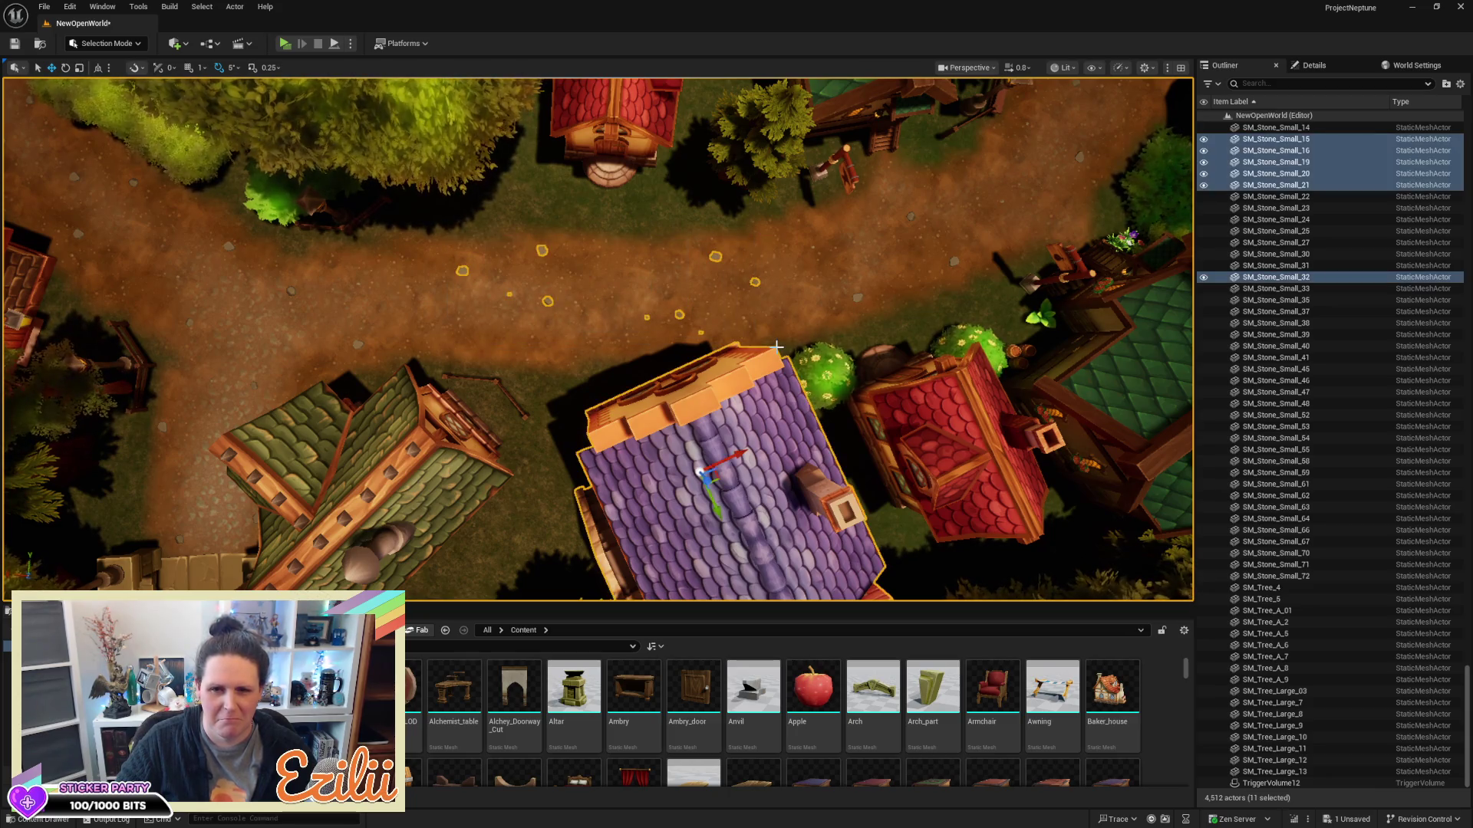
Drop the purple-roof house from the selection and Alt-drag nine stone copies, SM_Stone_Small_73–81
ctrl+click(785, 411)
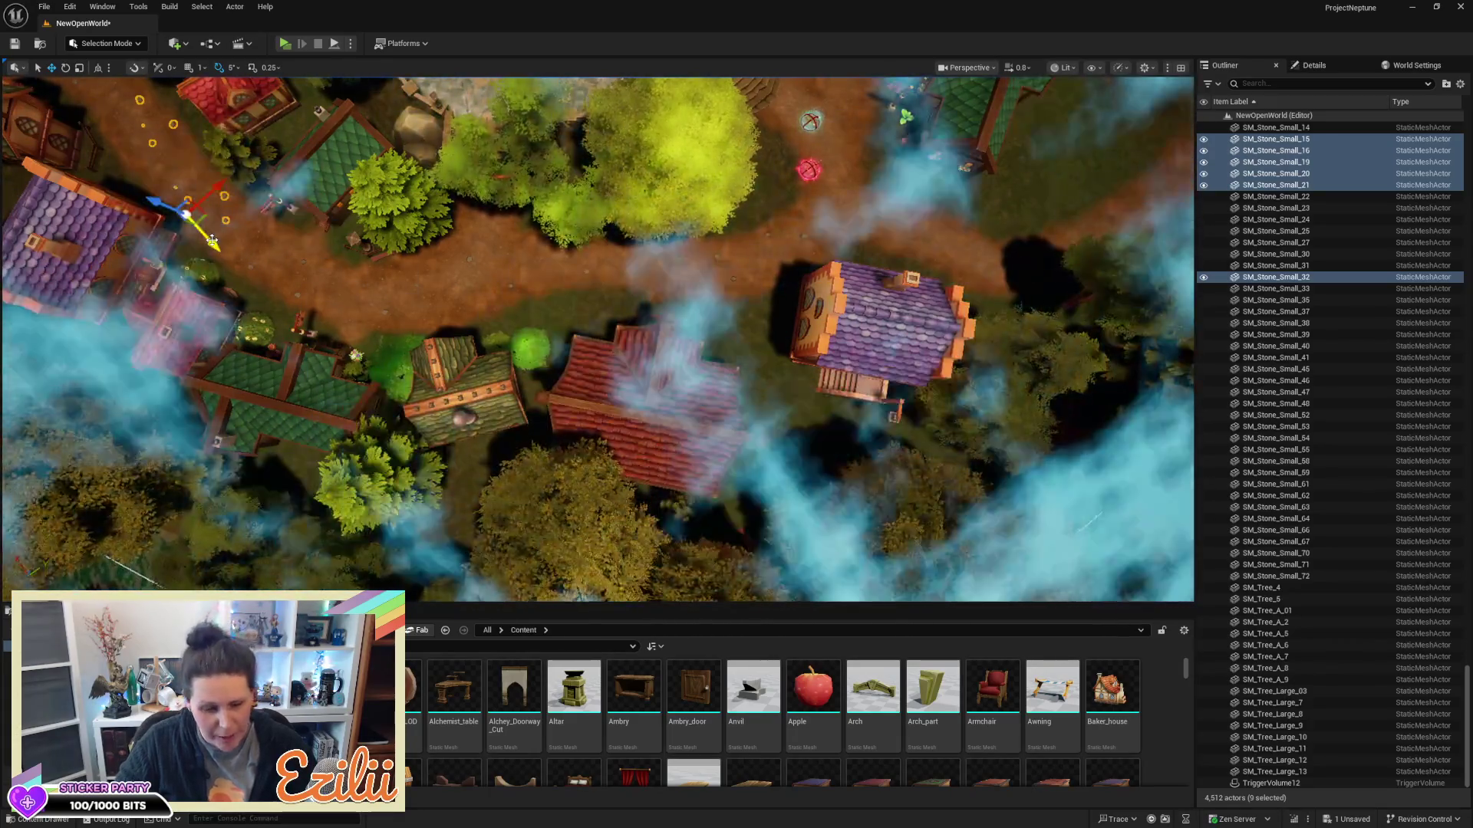
drag(203, 230, 255, 290)
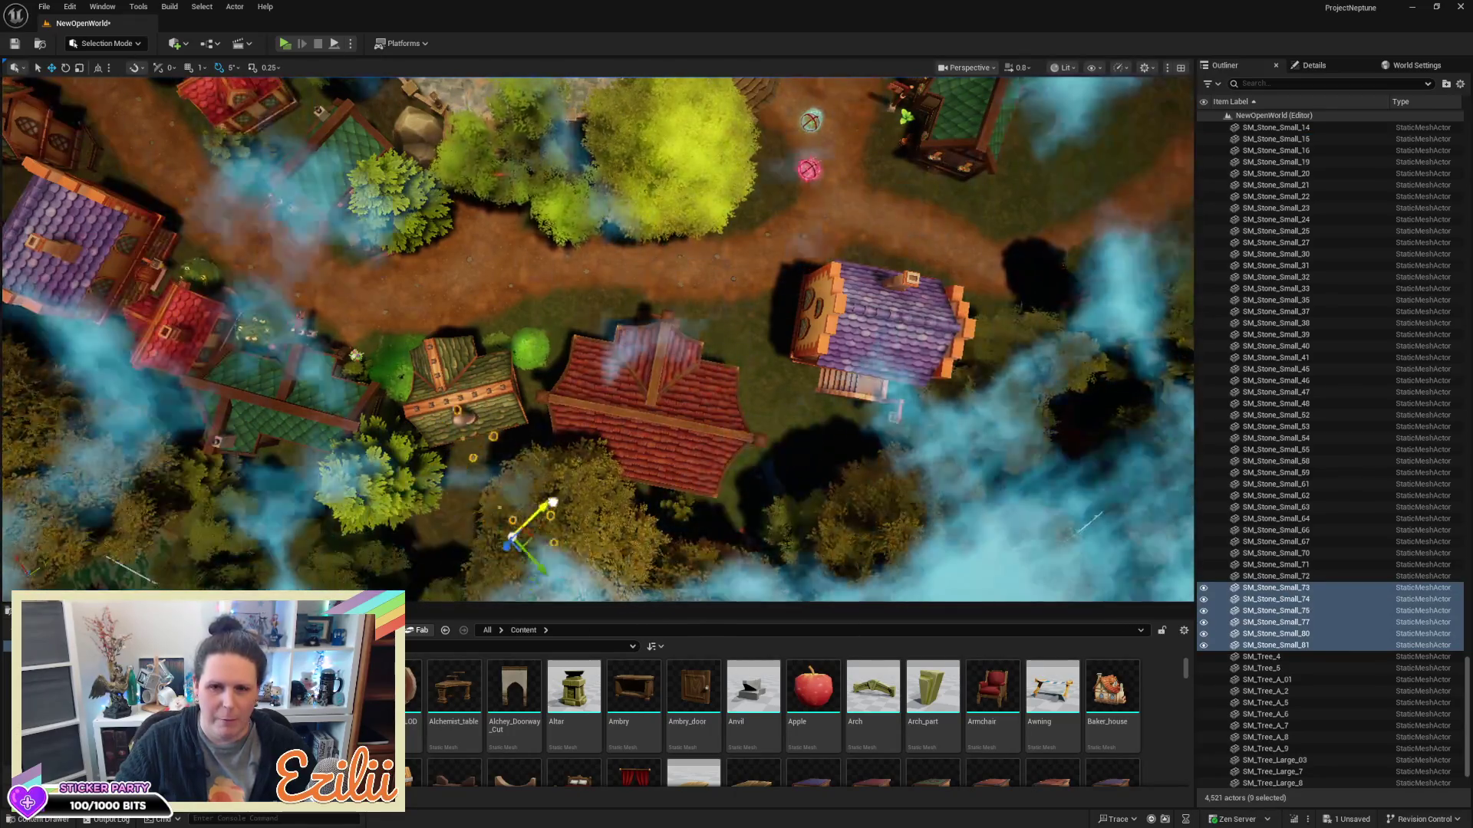
Move the nine copied stones onto the other path and rotate them 25 degrees
mouse_move(907, 228)
mouse_down()
mouse_move(882, 224)
mouse_move(882, 178)
mouse_move(882, 216)
mouse_move(965, 359)
mouse_up()
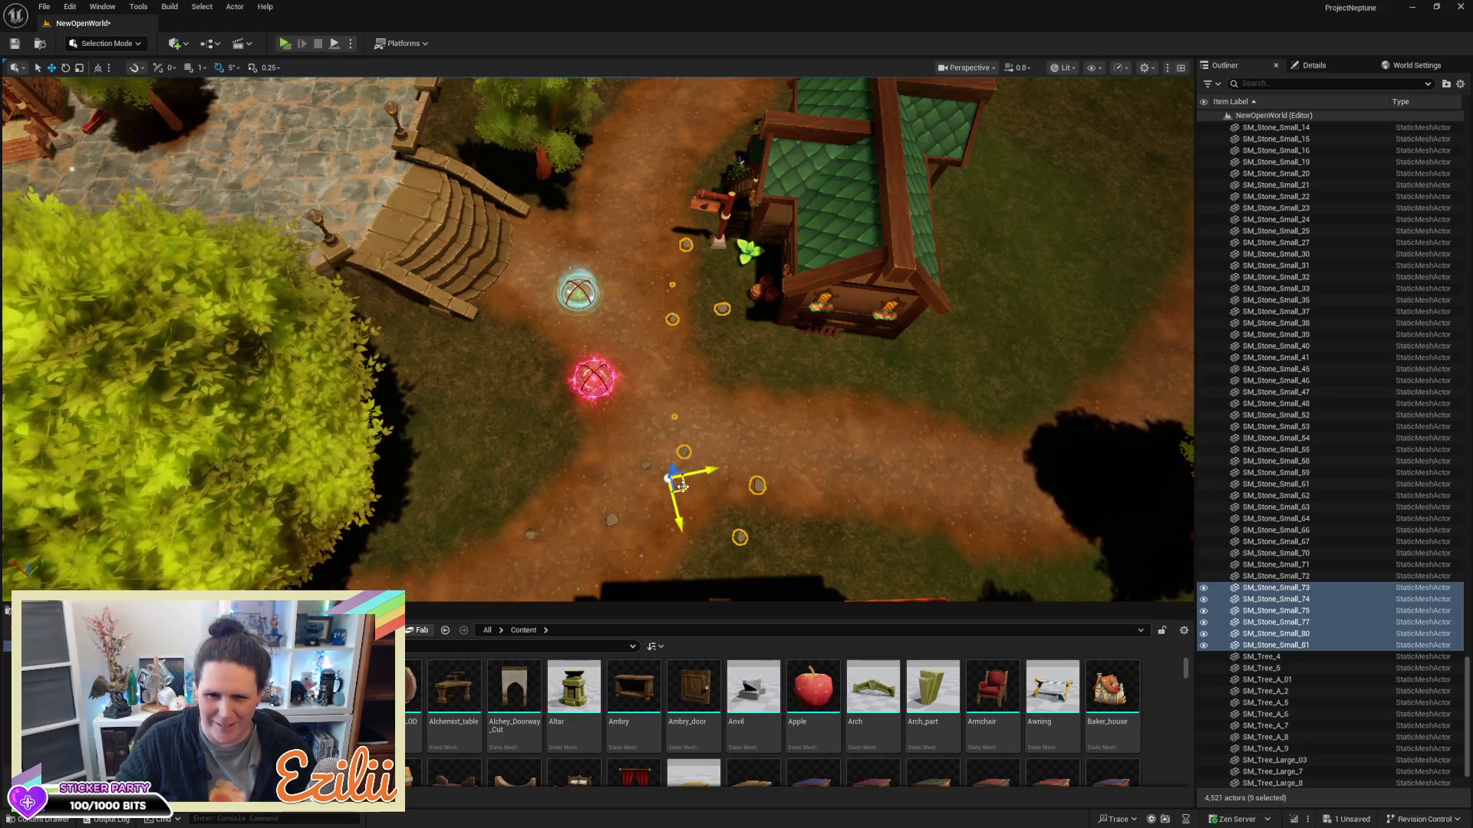
mouse_move(682, 485)
mouse_down()
mouse_move(606, 253)
mouse_move(618, 215)
mouse_move(522, 338)
mouse_move(639, 366)
mouse_up()
key(e)
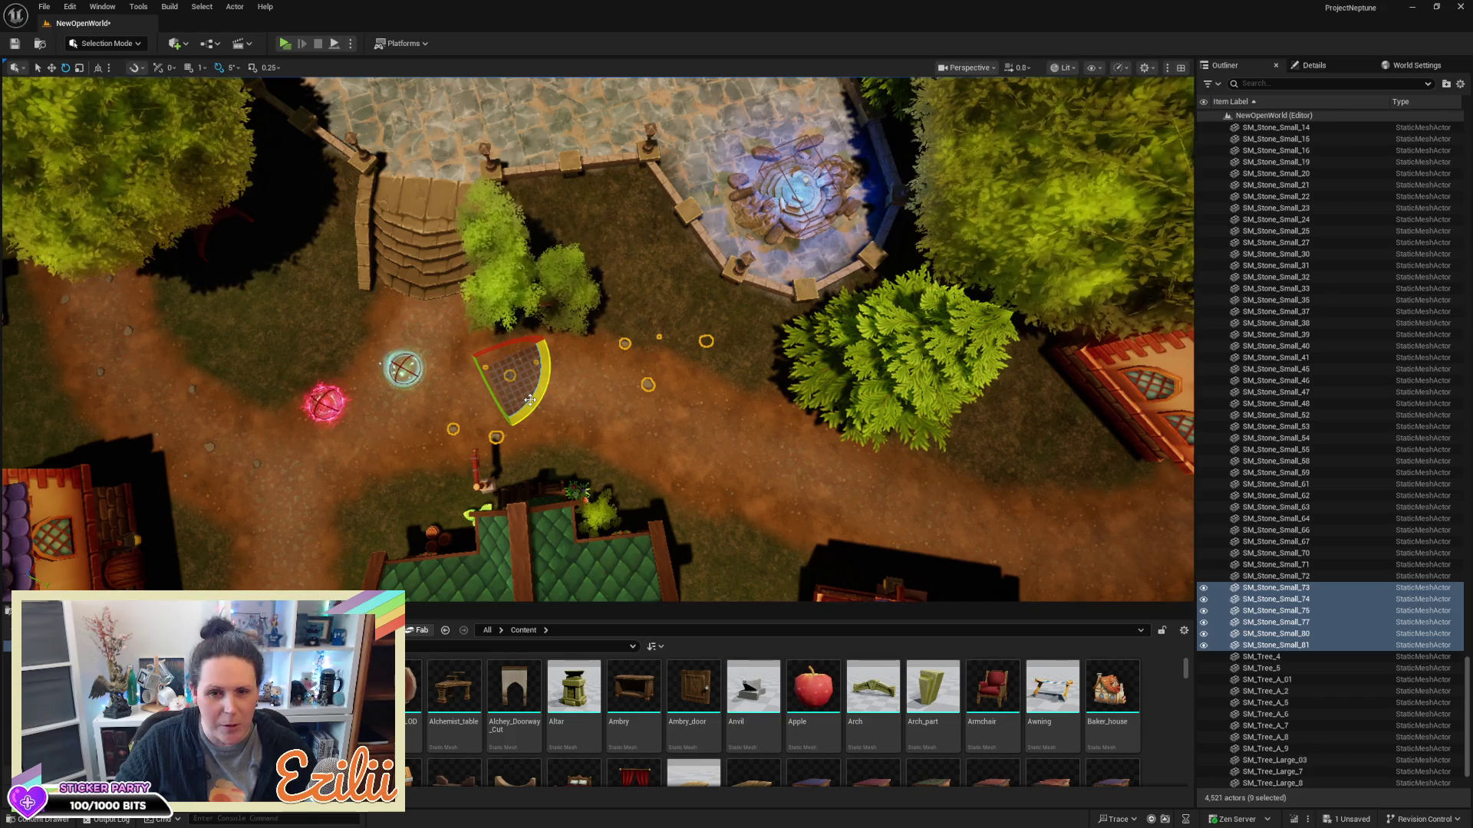
drag(532, 399, 498, 429)
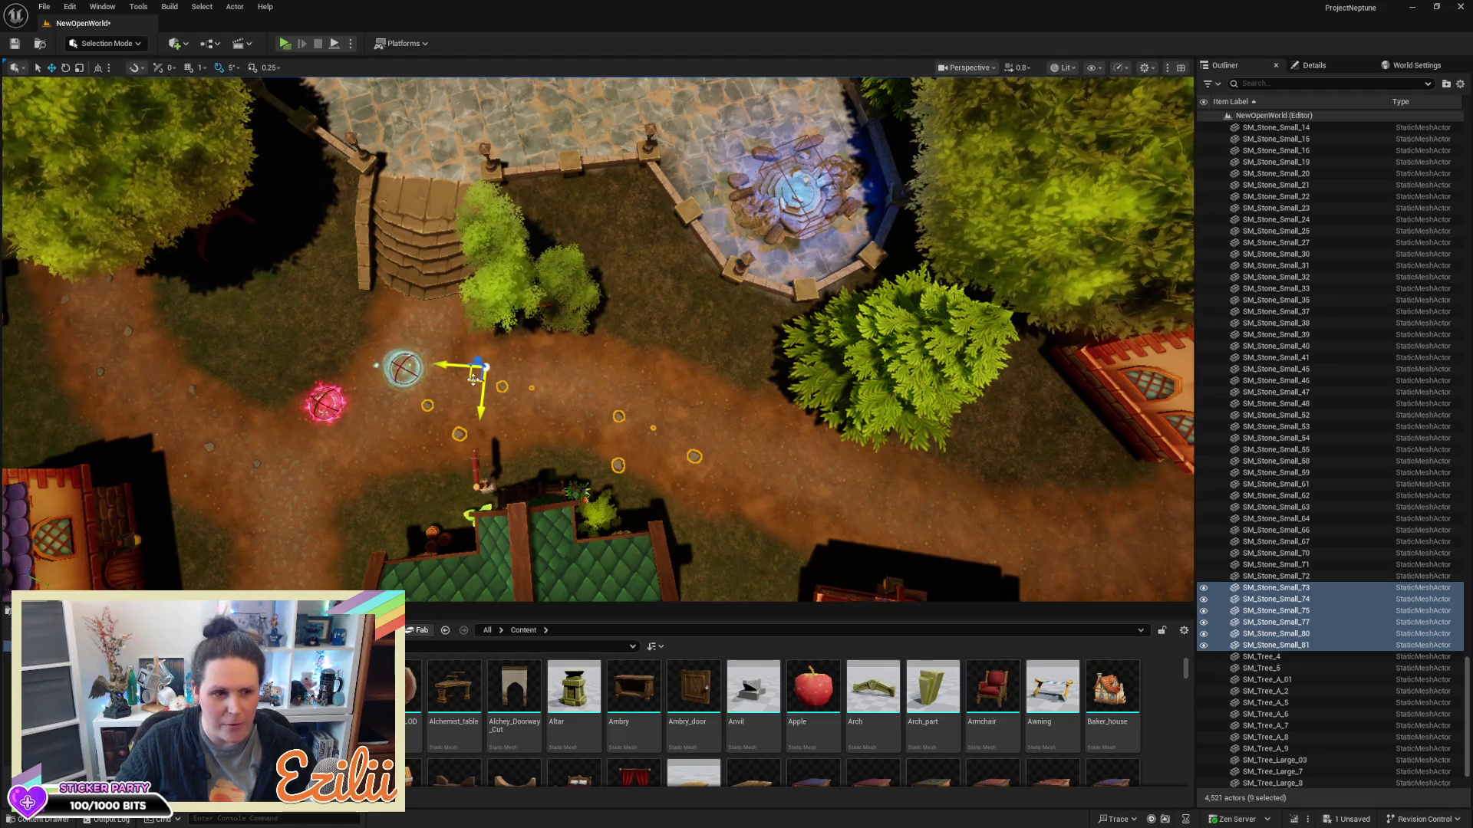
Slide the copied stones along the path toward the houses and review their placement
mouse_move(496, 373)
mouse_down()
mouse_move(641, 368)
mouse_move(663, 396)
mouse_move(647, 246)
mouse_move(678, 217)
mouse_up()
scroll(678, 217, up, 6)
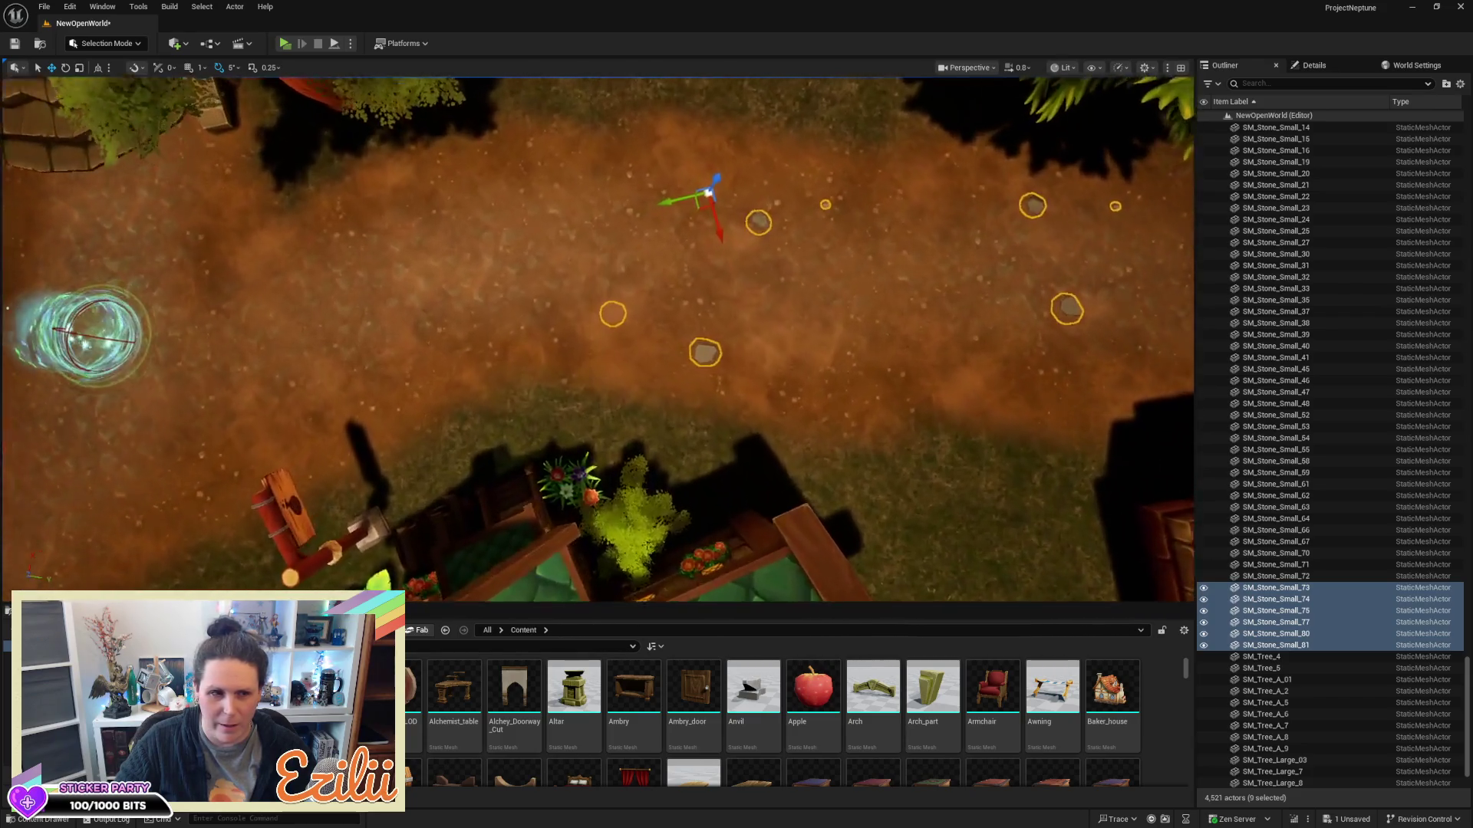
scroll(598, 338, down, 8)
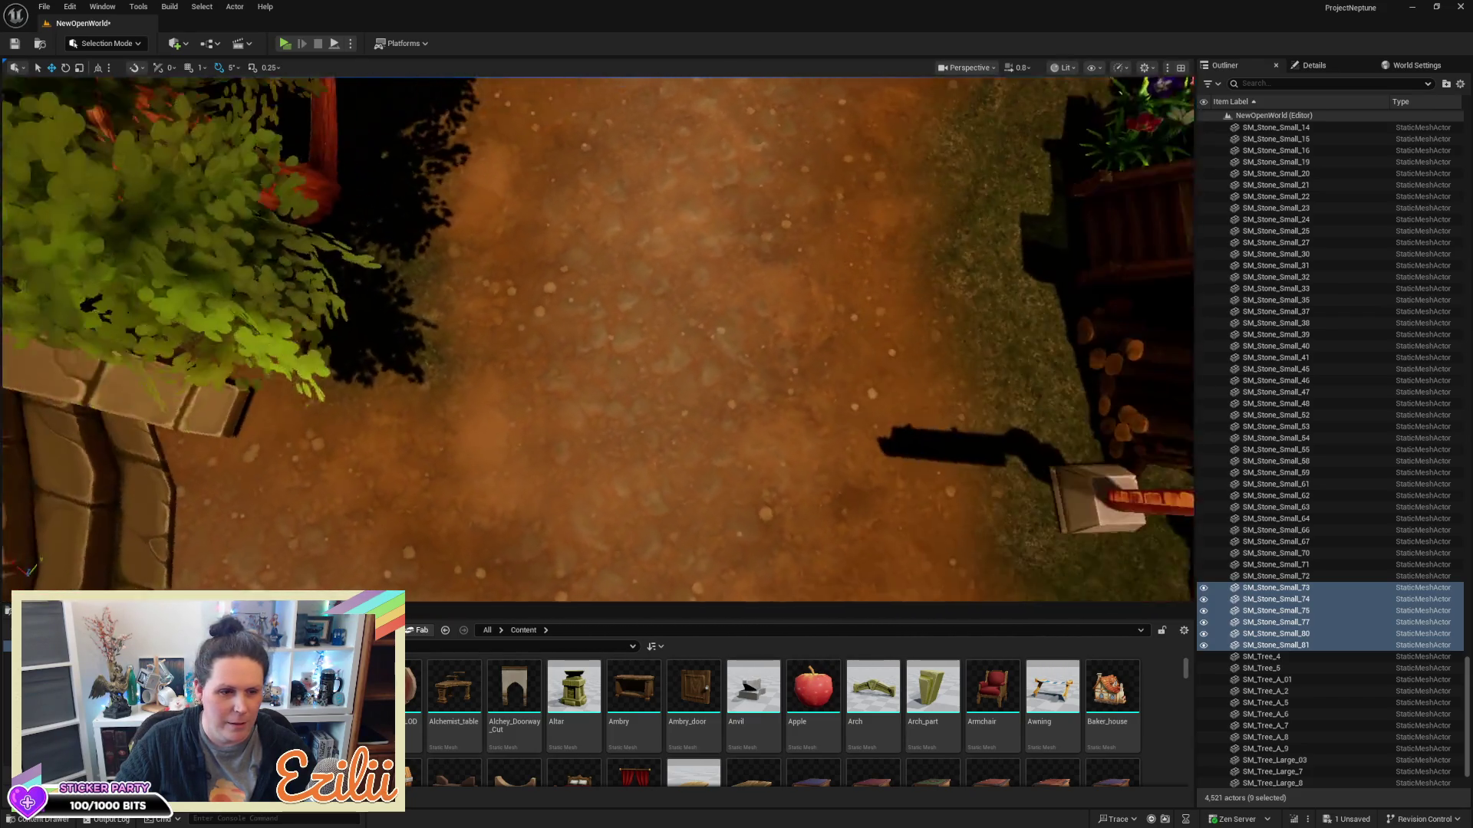
scroll(599, 337, down, 6)
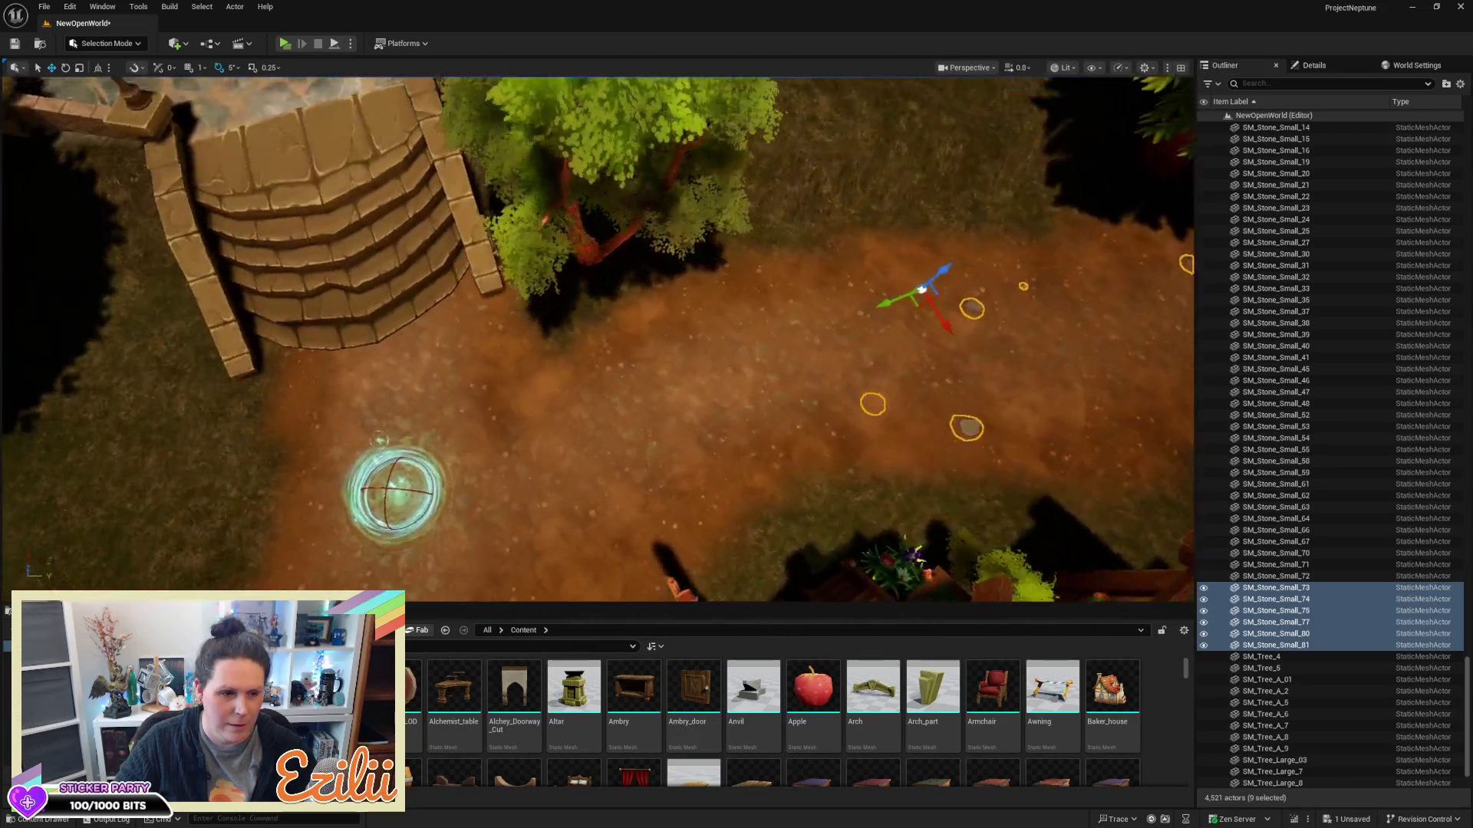
drag(752, 466, 691, 472)
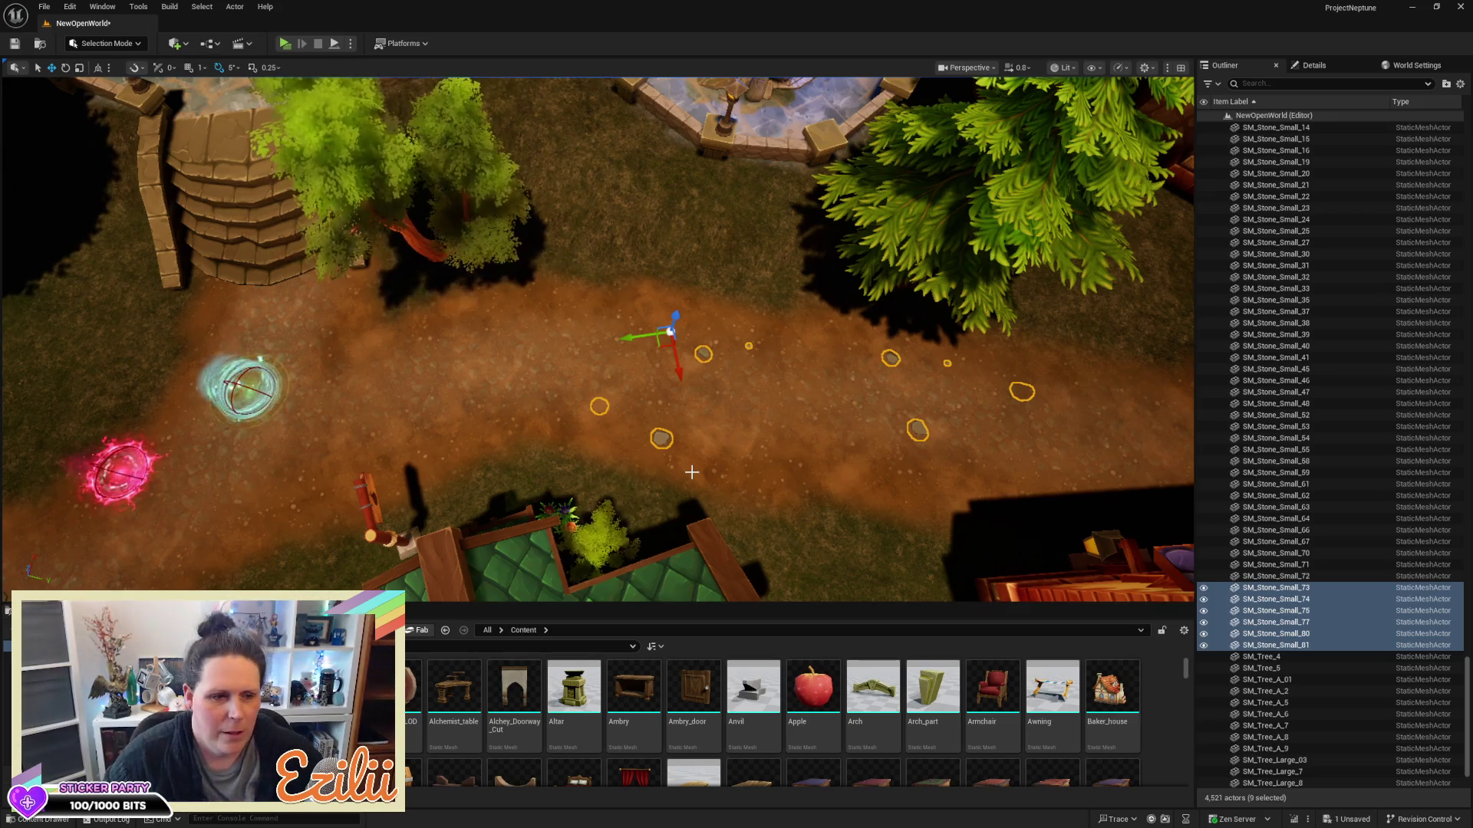
drag(724, 428, 724, 245)
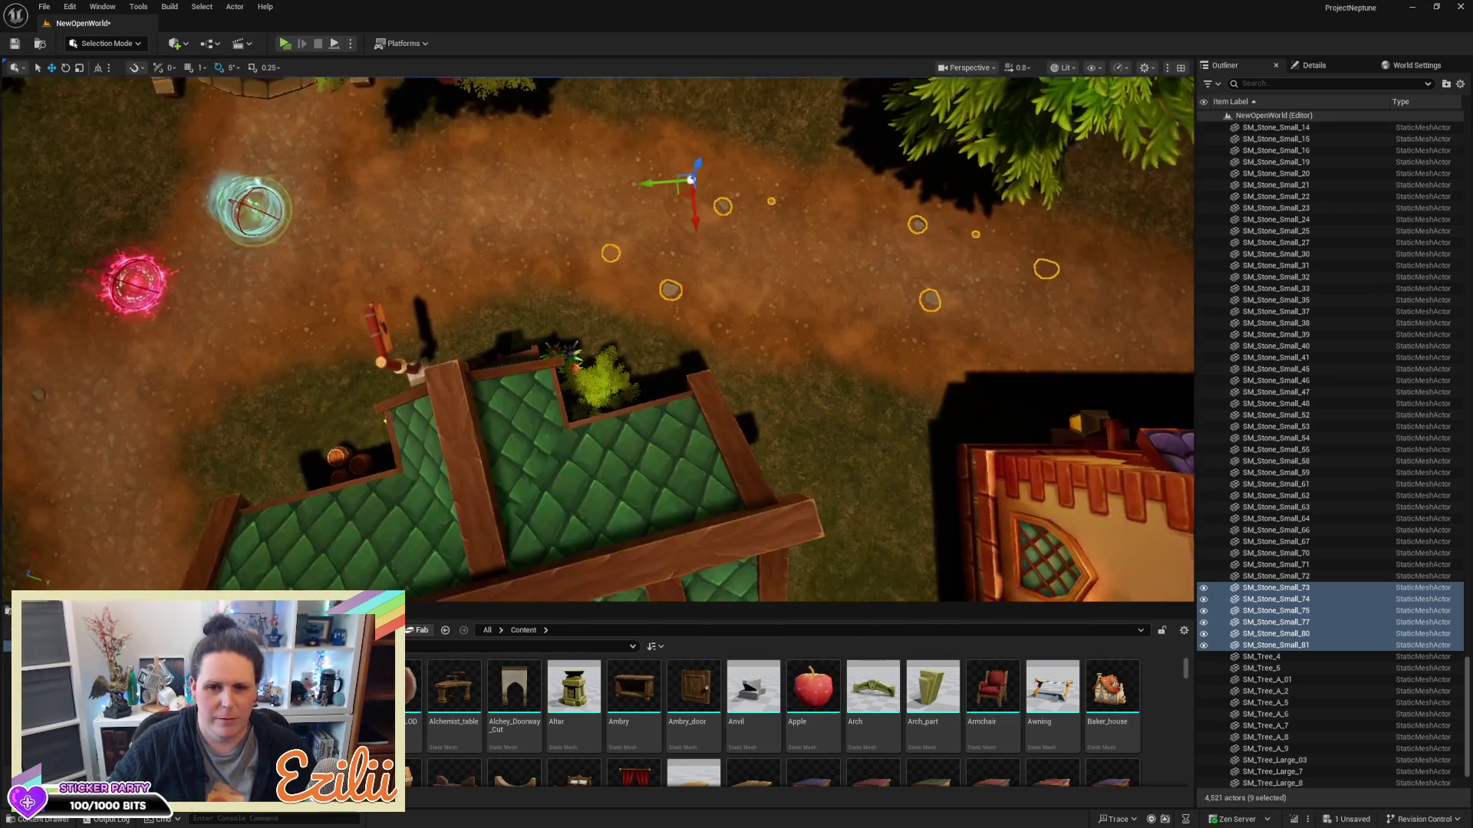
drag(448, 347, 448, 347)
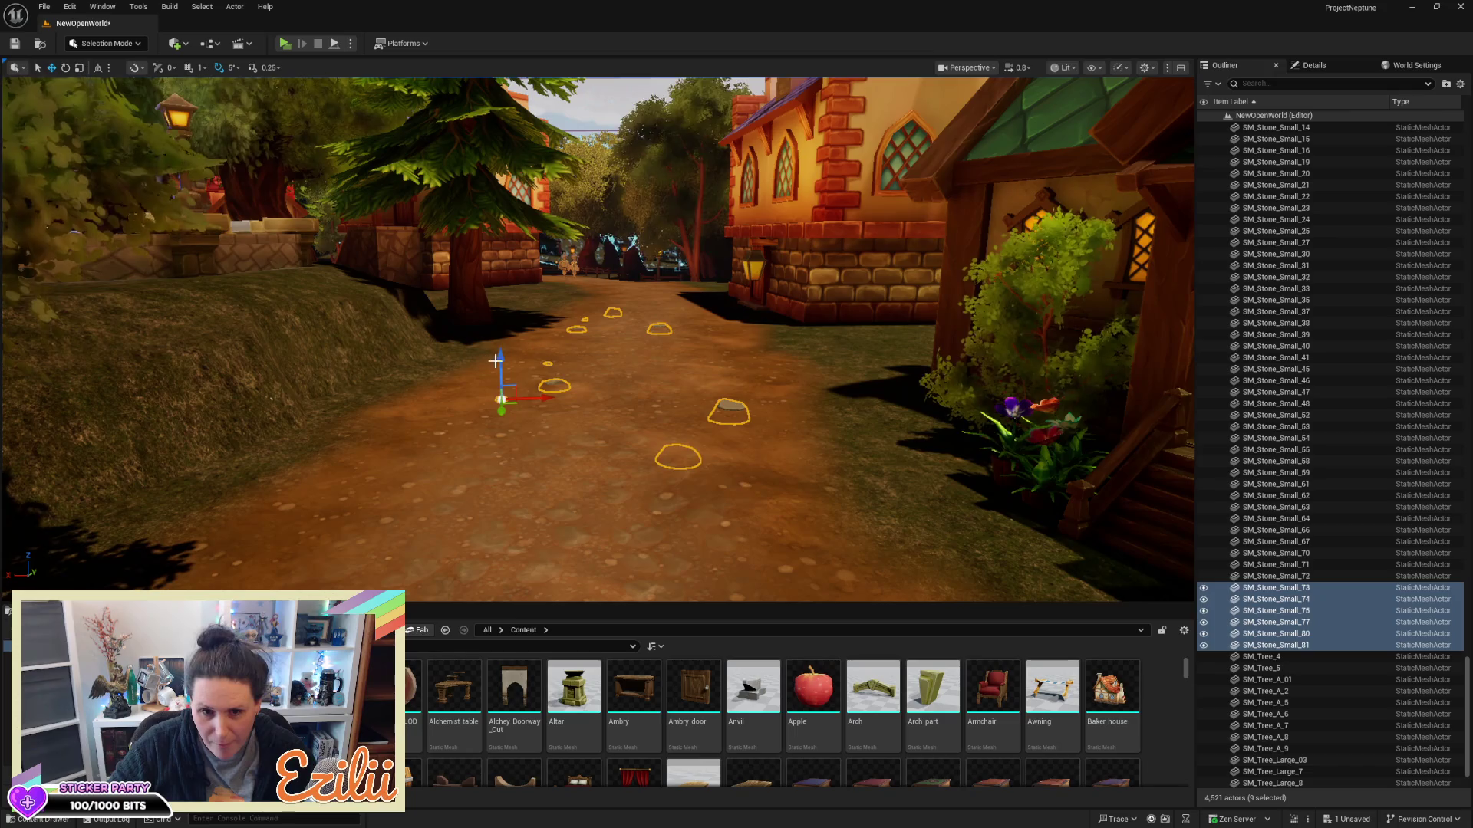
Nudge the stone group up slightly, then lower four individual stones into the ground
drag(499, 359, 501, 399)
scroll(495, 315, up, 4)
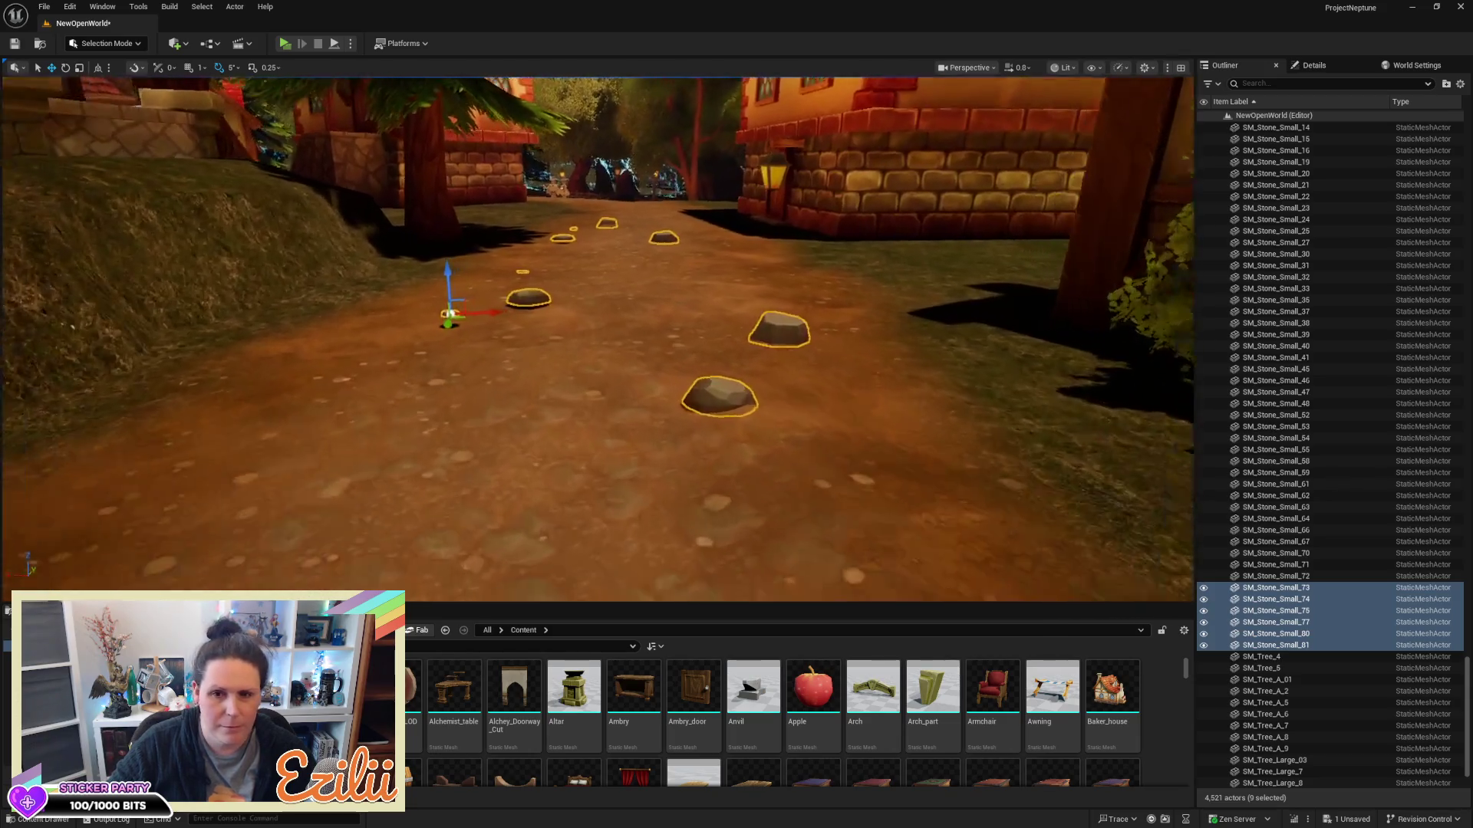
click(745, 415)
drag(761, 387, 760, 400)
click(819, 315)
drag(820, 297, 819, 314)
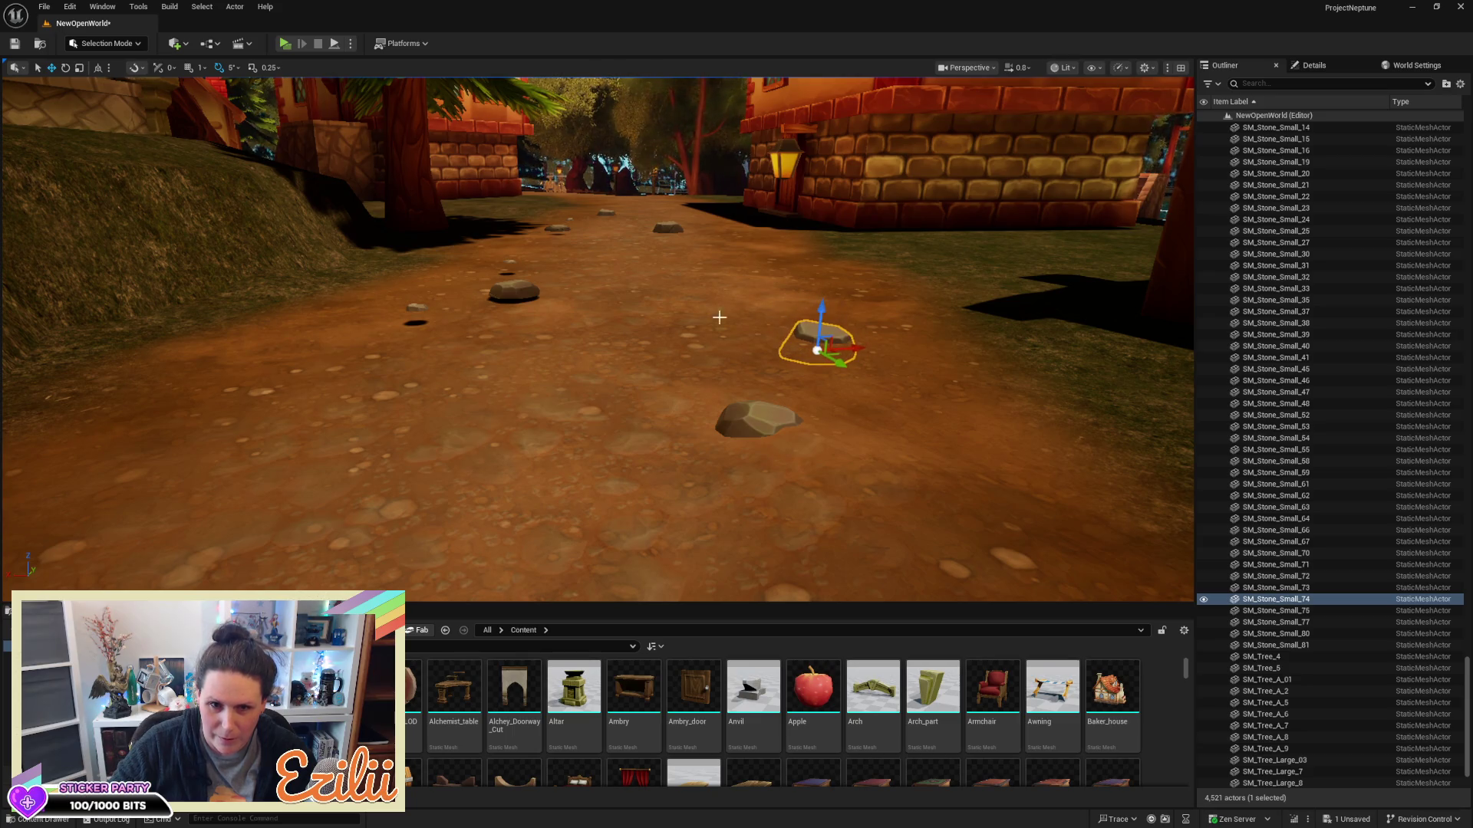
click(508, 287)
drag(514, 246, 511, 260)
click(413, 307)
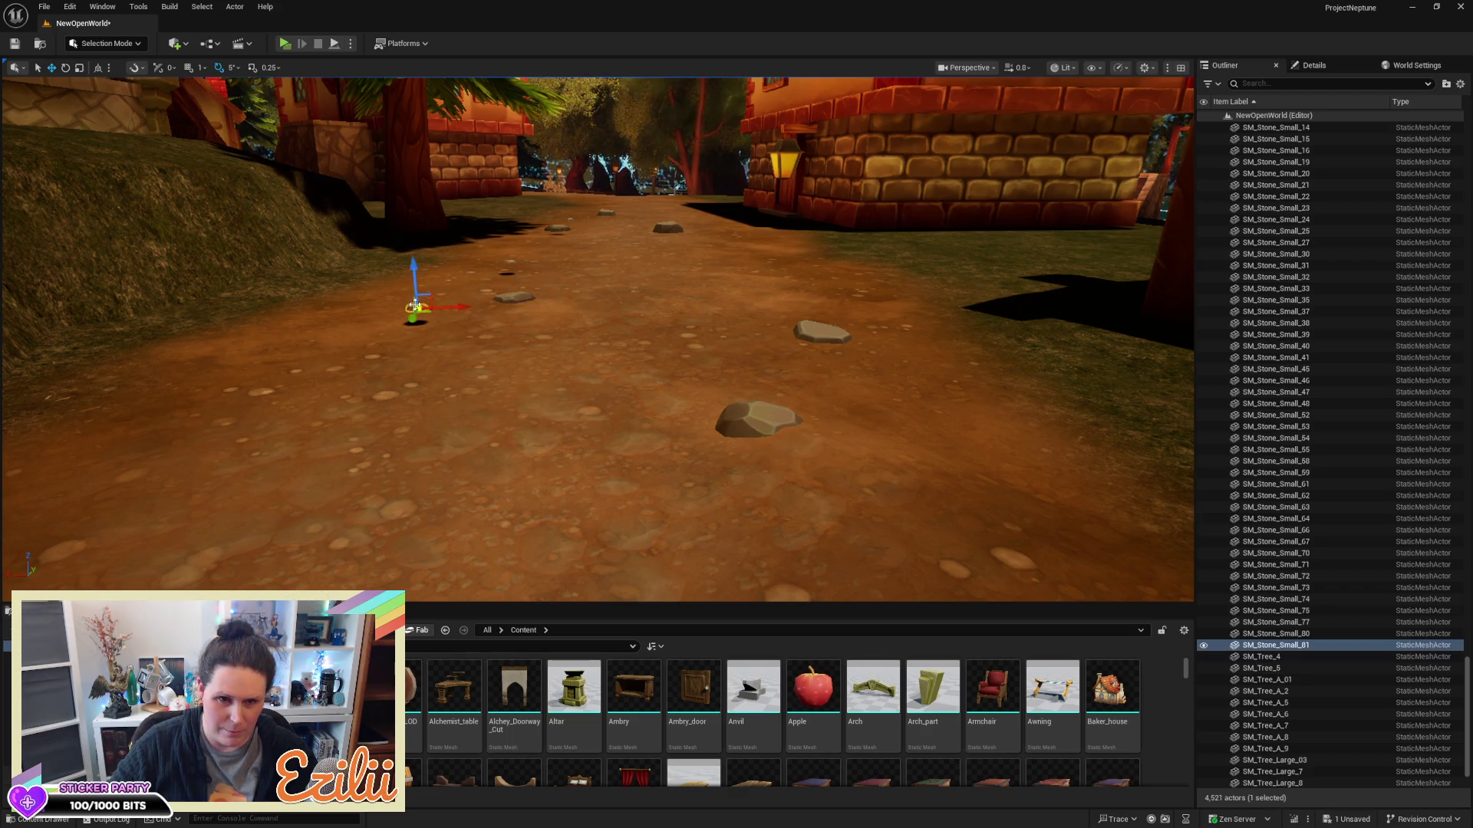
drag(411, 272, 411, 284)
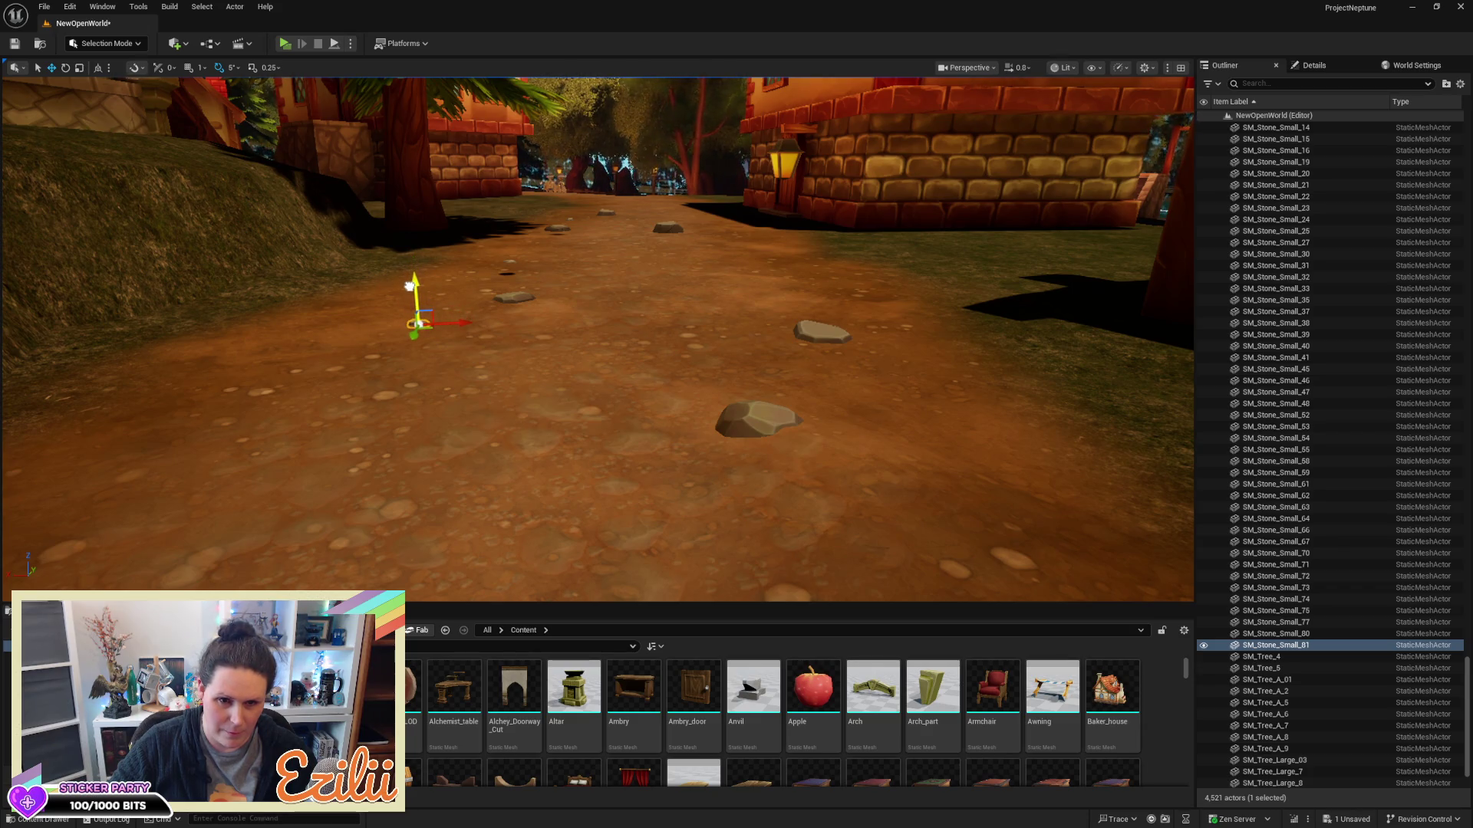
Lower four more floating stones, including the far one, down onto the terrain
mouse_move(500, 322)
mouse_down()
mouse_move(460, 322)
mouse_move(582, 355)
mouse_up()
click(349, 386)
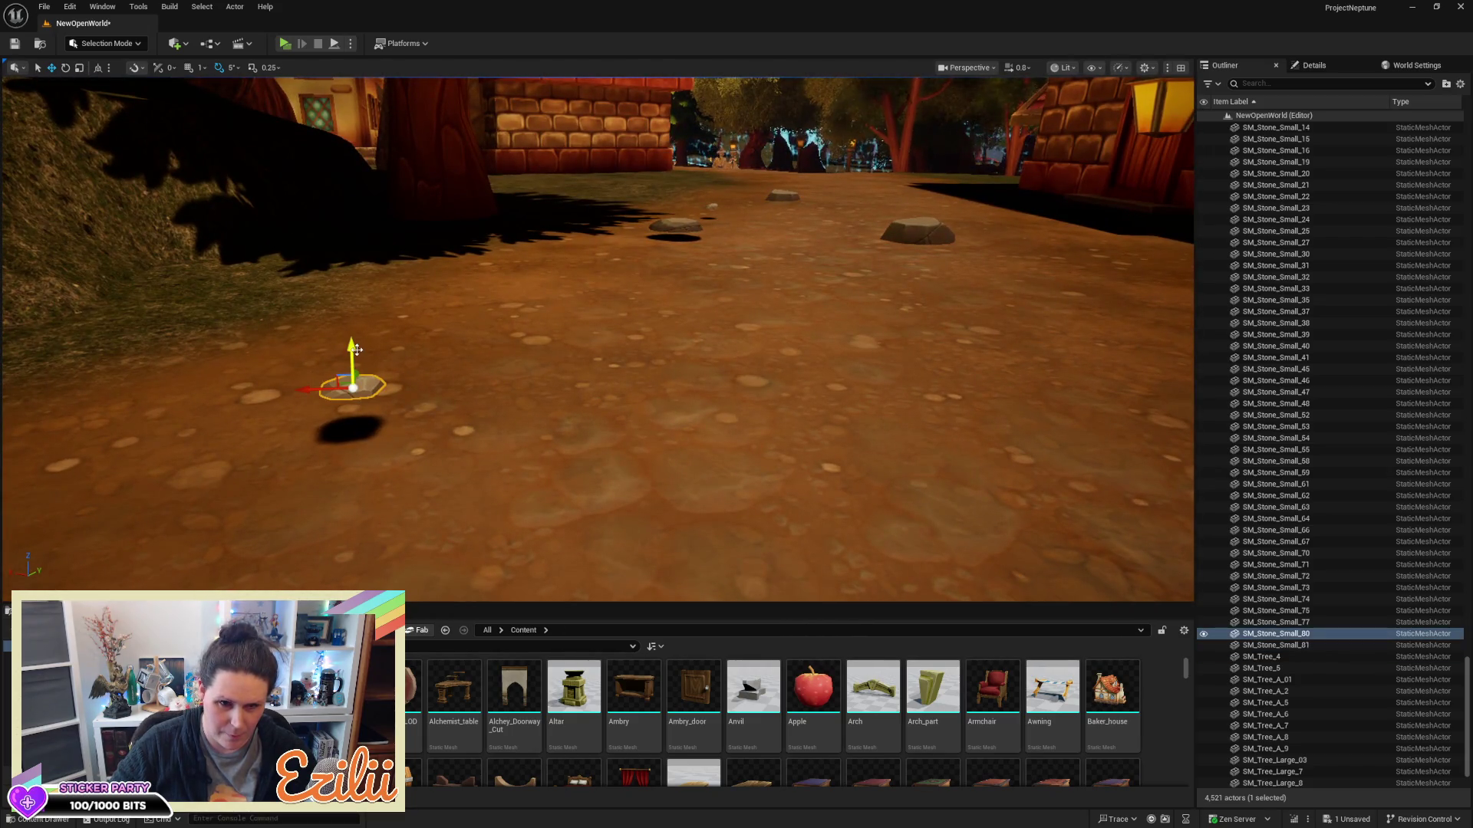
mouse_move(351, 353)
mouse_down()
mouse_move(349, 399)
mouse_move(364, 330)
mouse_up()
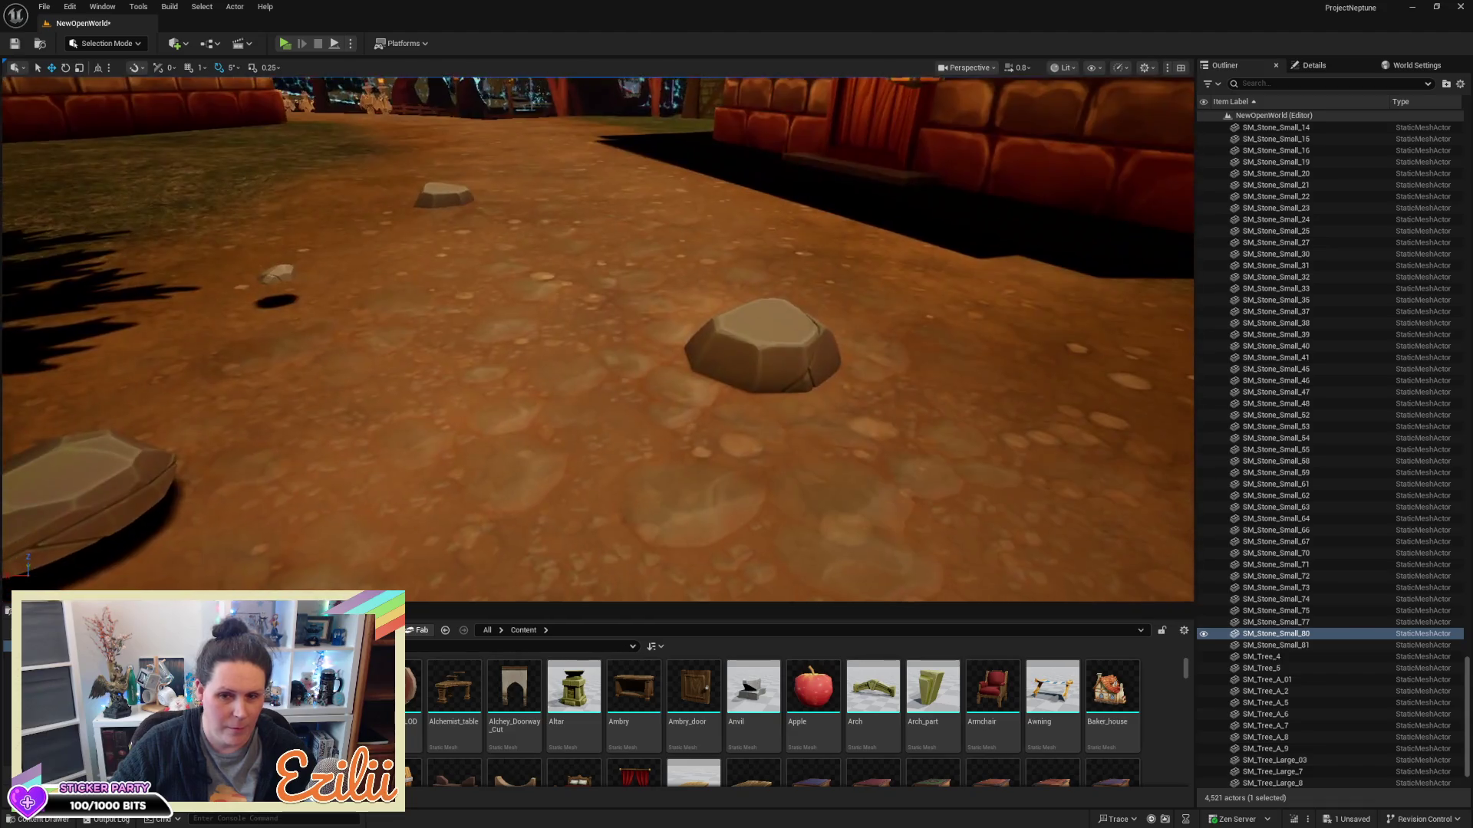
click(778, 327)
mouse_move(777, 327)
mouse_down()
mouse_move(771, 352)
mouse_move(371, 340)
mouse_move(346, 376)
mouse_up()
click(335, 362)
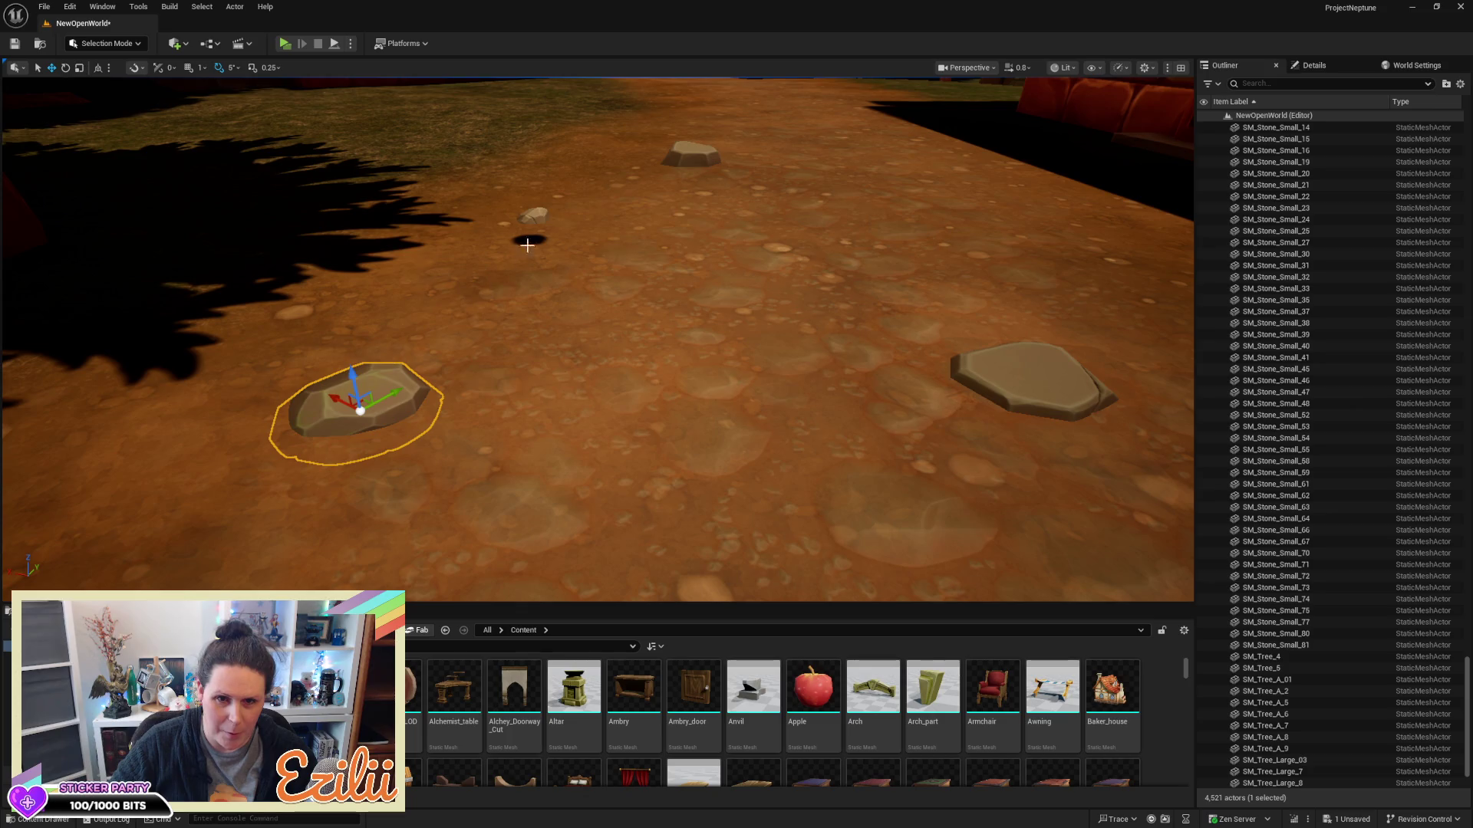
click(541, 218)
drag(529, 179, 523, 210)
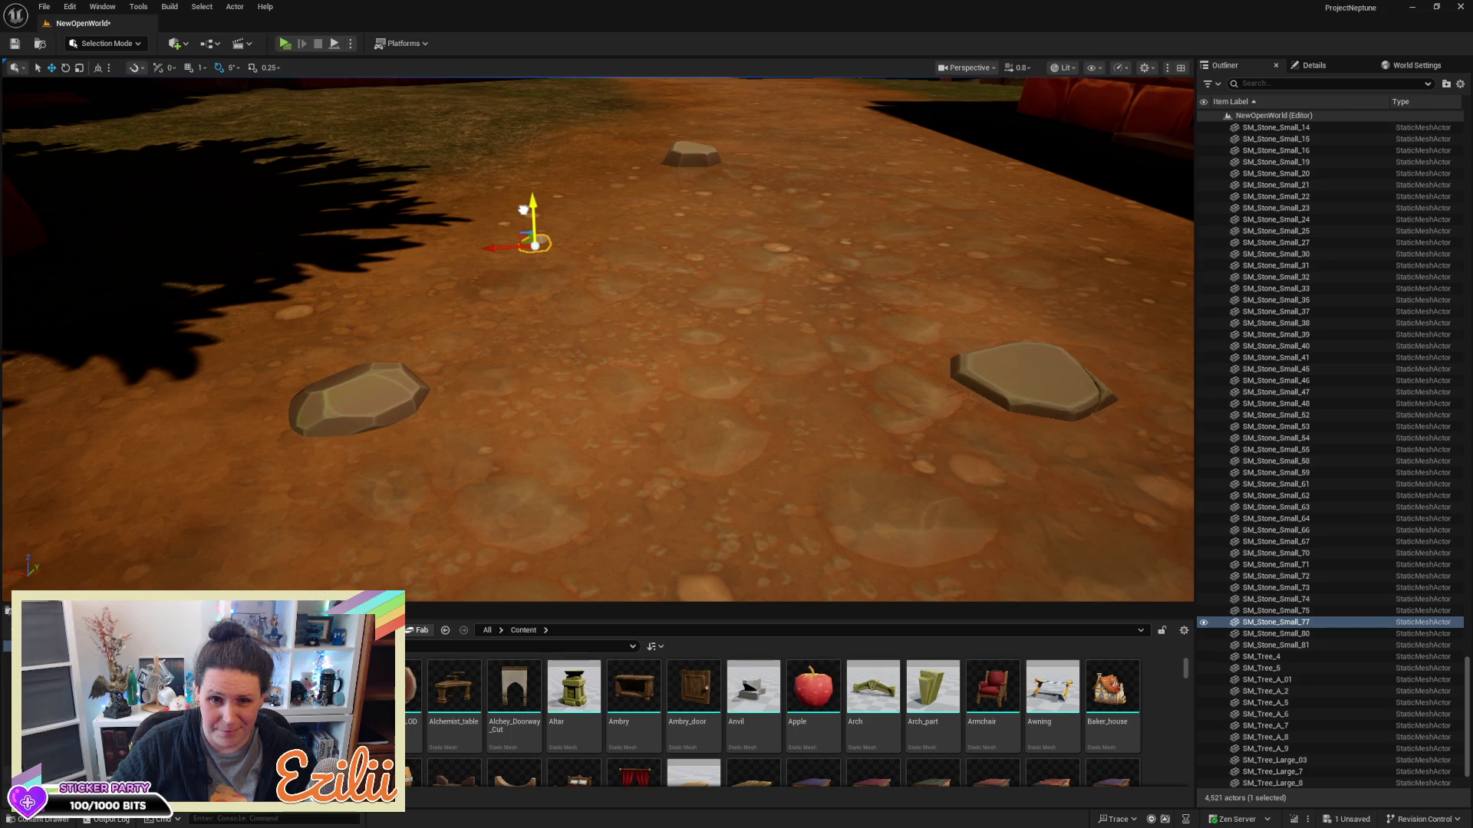
click(692, 143)
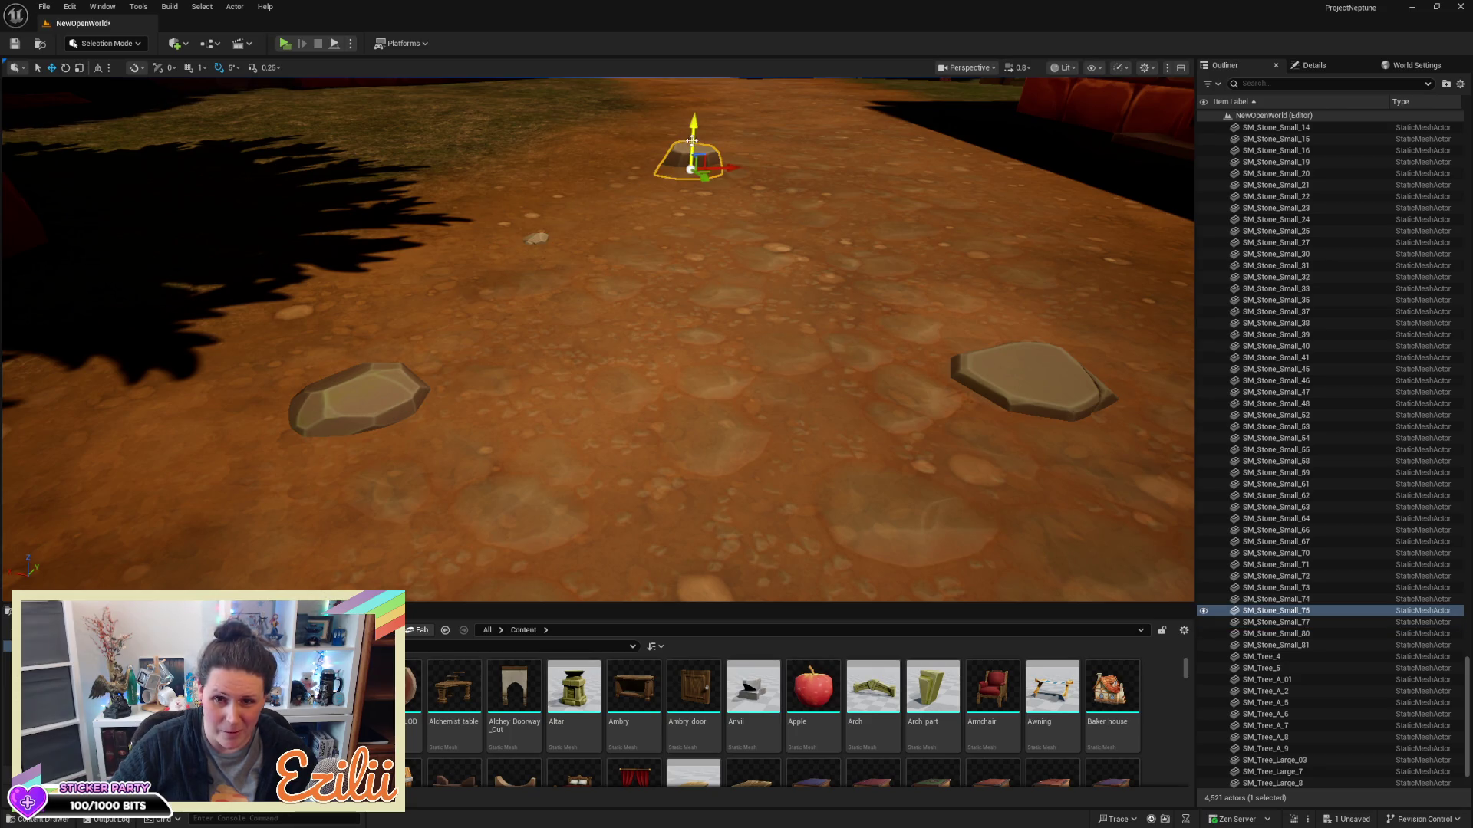
mouse_move(699, 126)
mouse_down()
mouse_move(693, 230)
mouse_move(767, 307)
mouse_move(892, 488)
mouse_move(798, 444)
mouse_move(806, 421)
mouse_move(960, 253)
mouse_move(990, 246)
mouse_up()
Move SM_Stone_Small_81 over to the right side of the dirt path
scroll(599, 338, up, 8)
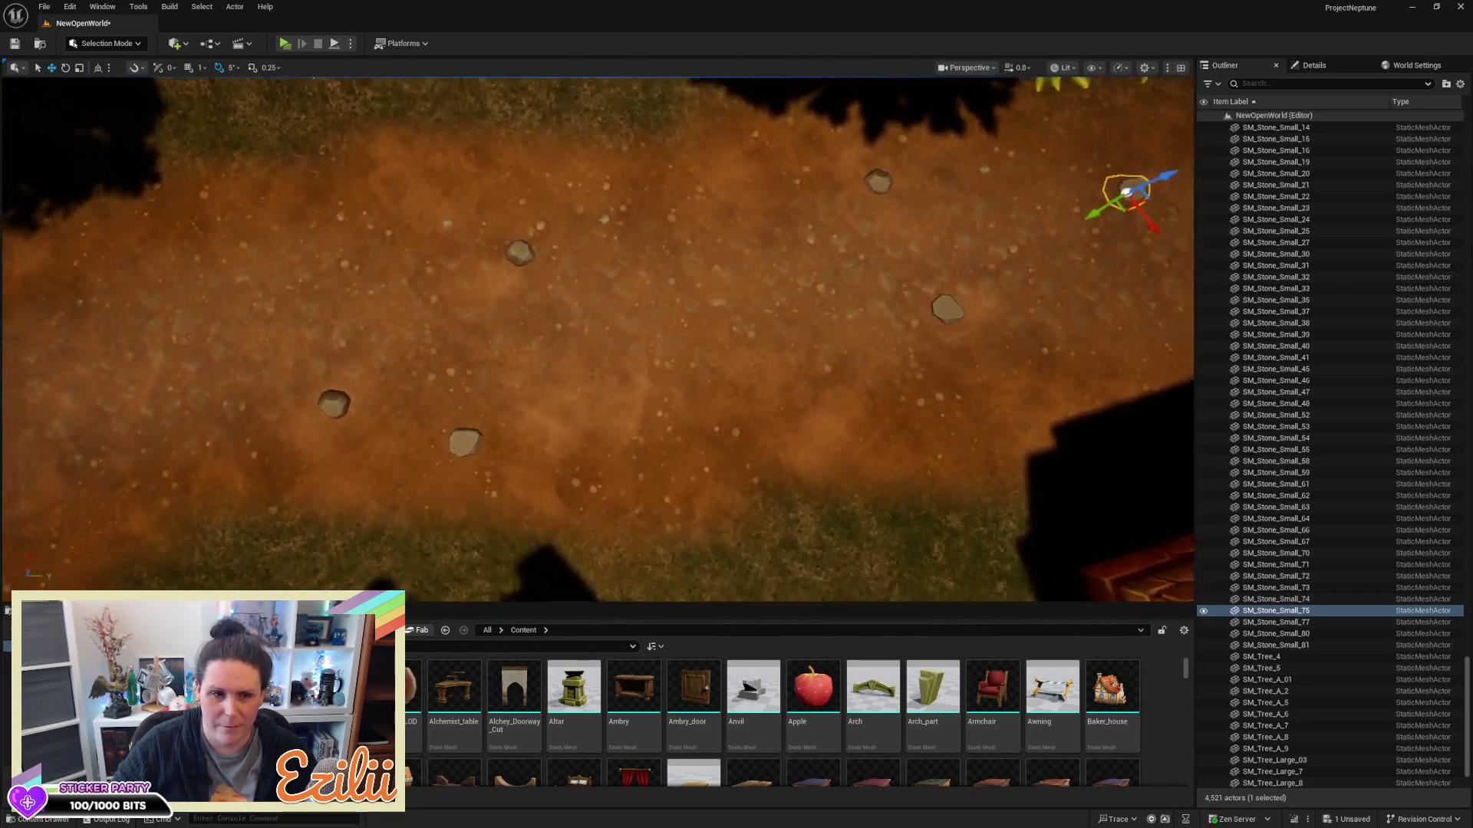
drag(598, 338, 699, 338)
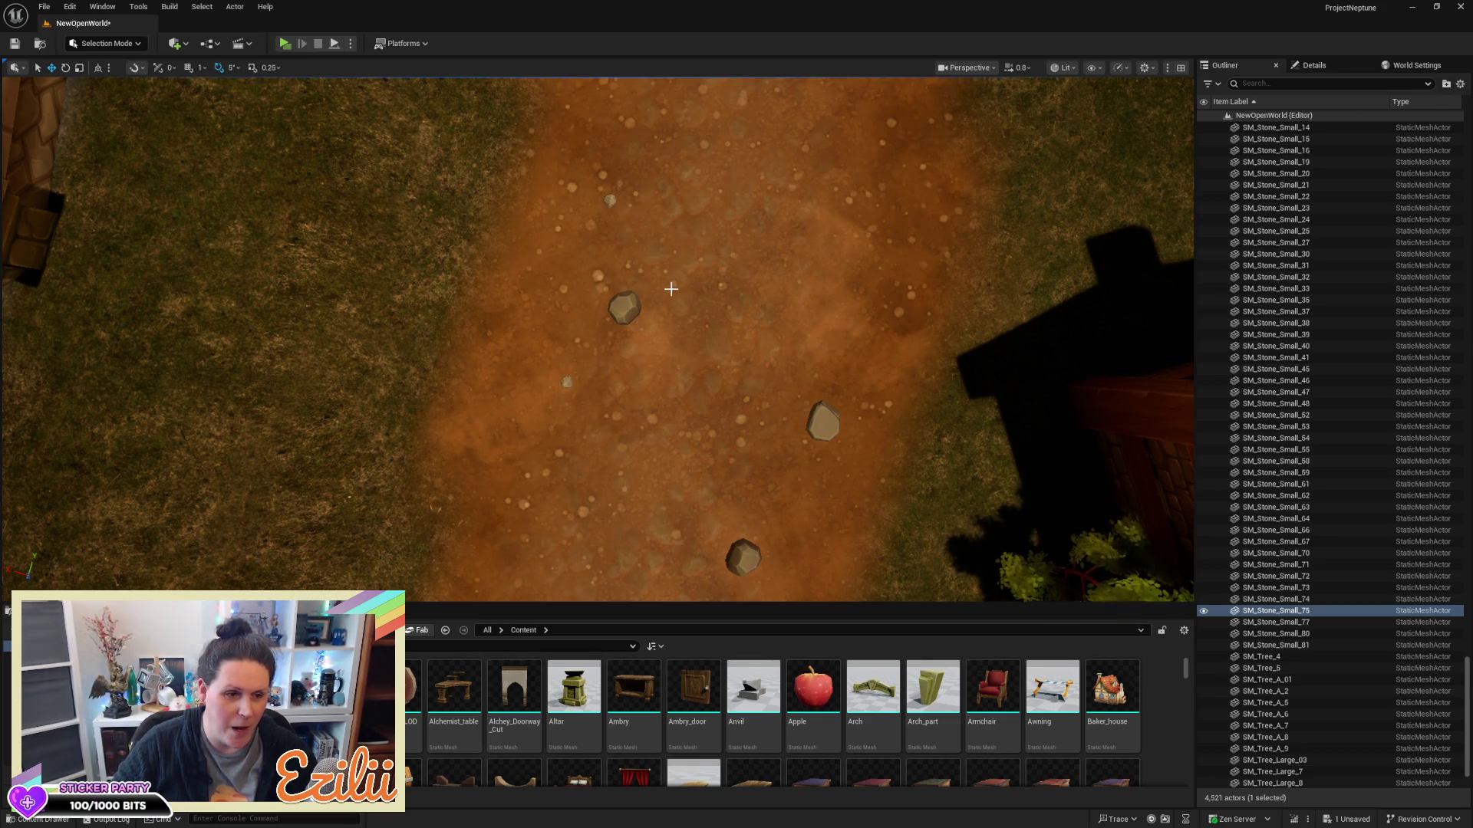
click(567, 382)
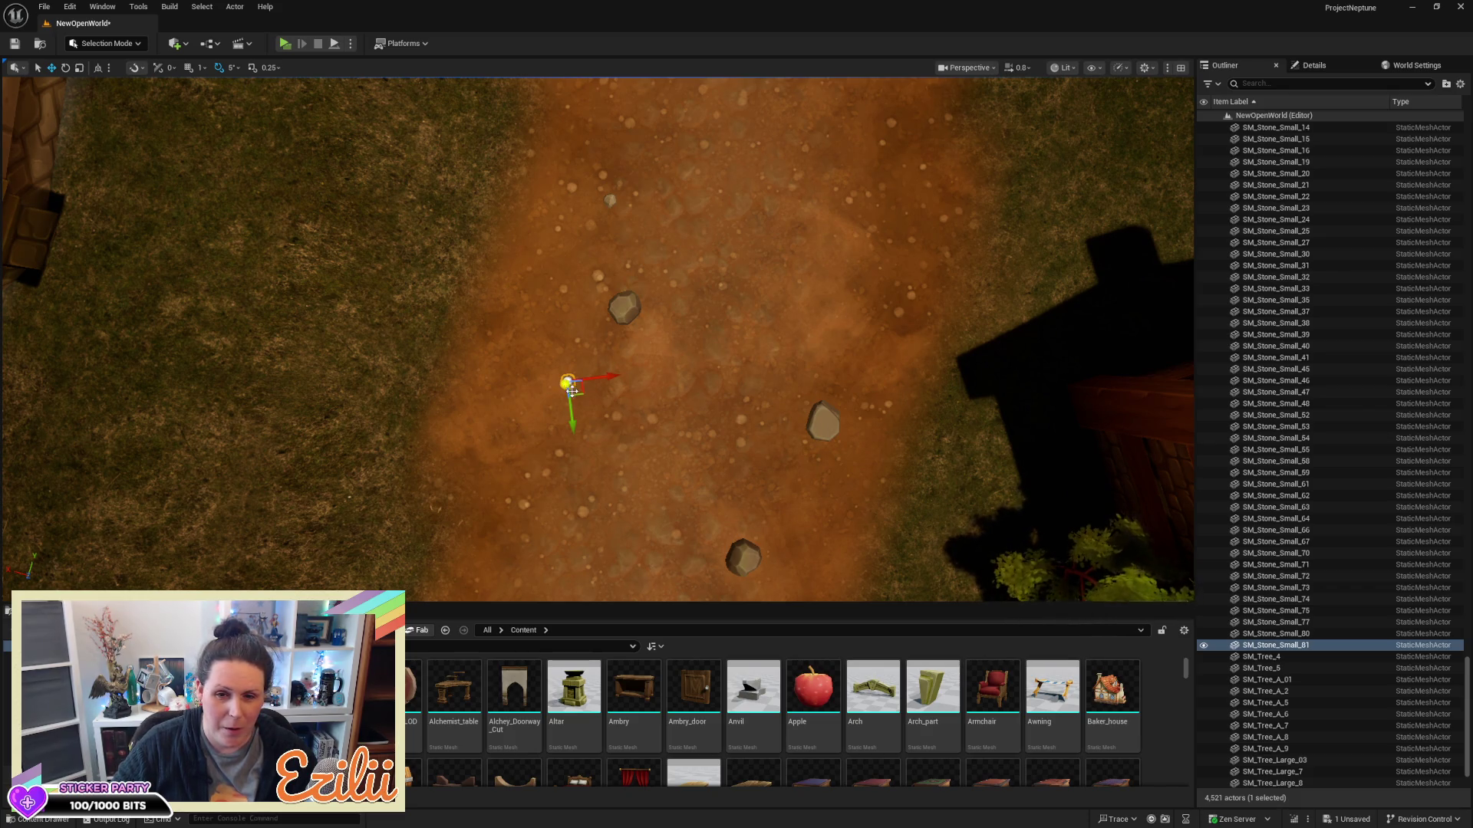
mouse_move(582, 396)
mouse_down()
mouse_move(804, 351)
mouse_move(861, 309)
mouse_up()
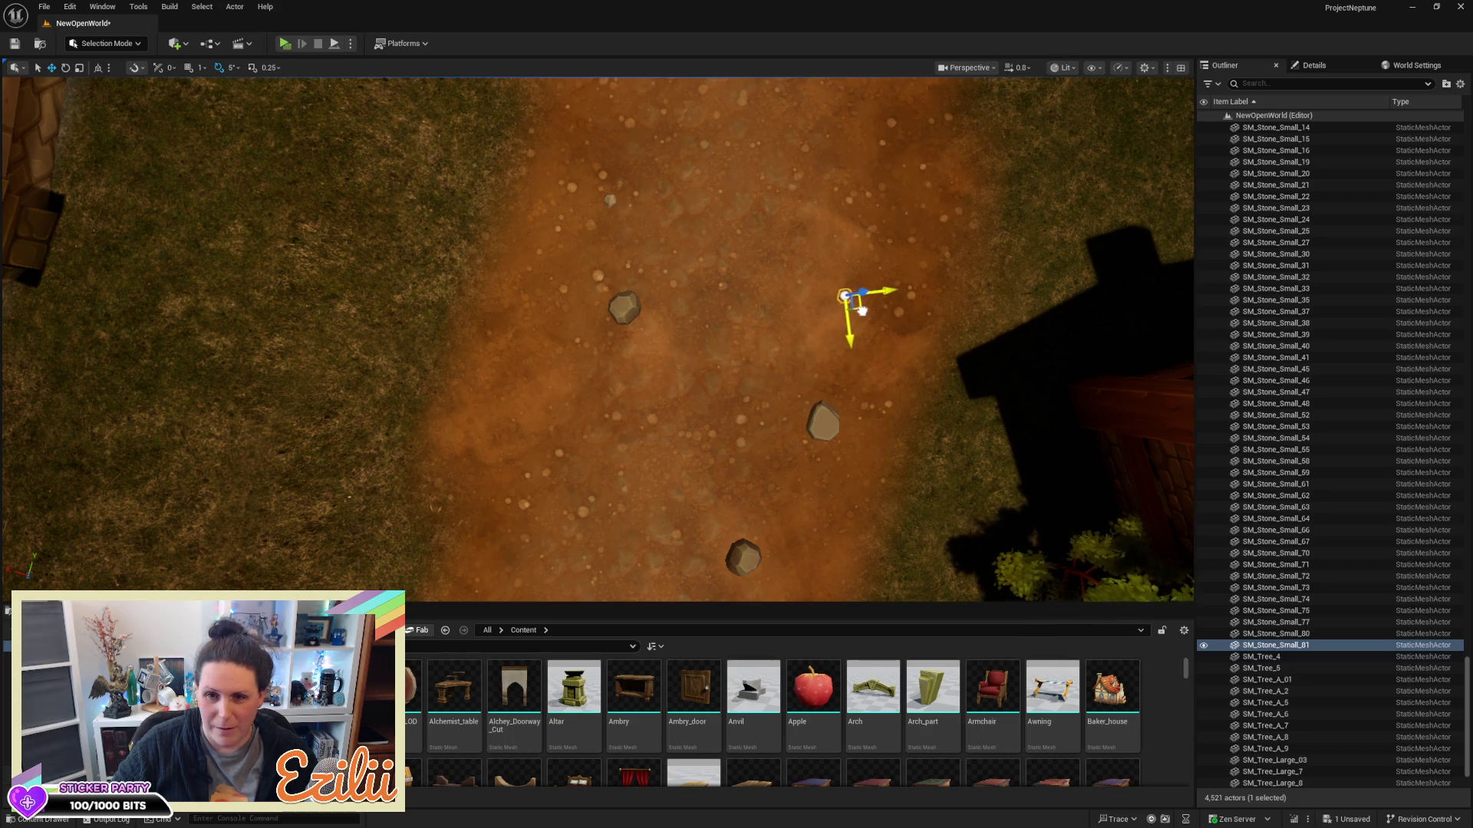
mouse_move(861, 254)
mouse_down()
mouse_move(613, 345)
mouse_move(863, 253)
mouse_up()
Inspect the left-side stone, the large stone near the top, and a flat path stone
click(250, 386)
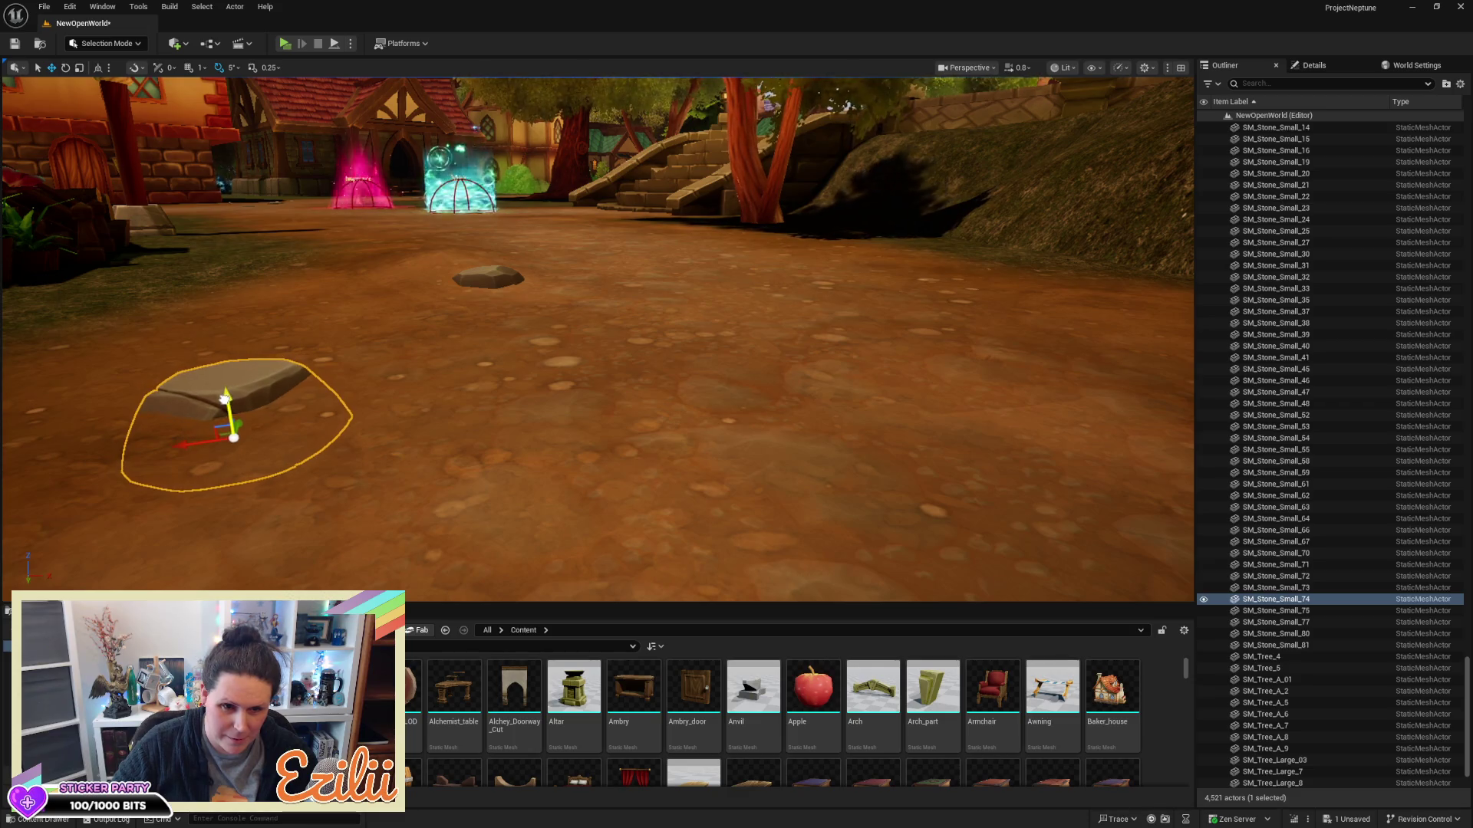
mouse_move(568, 427)
mouse_down()
mouse_move(583, 568)
mouse_move(641, 556)
mouse_move(276, 558)
mouse_up()
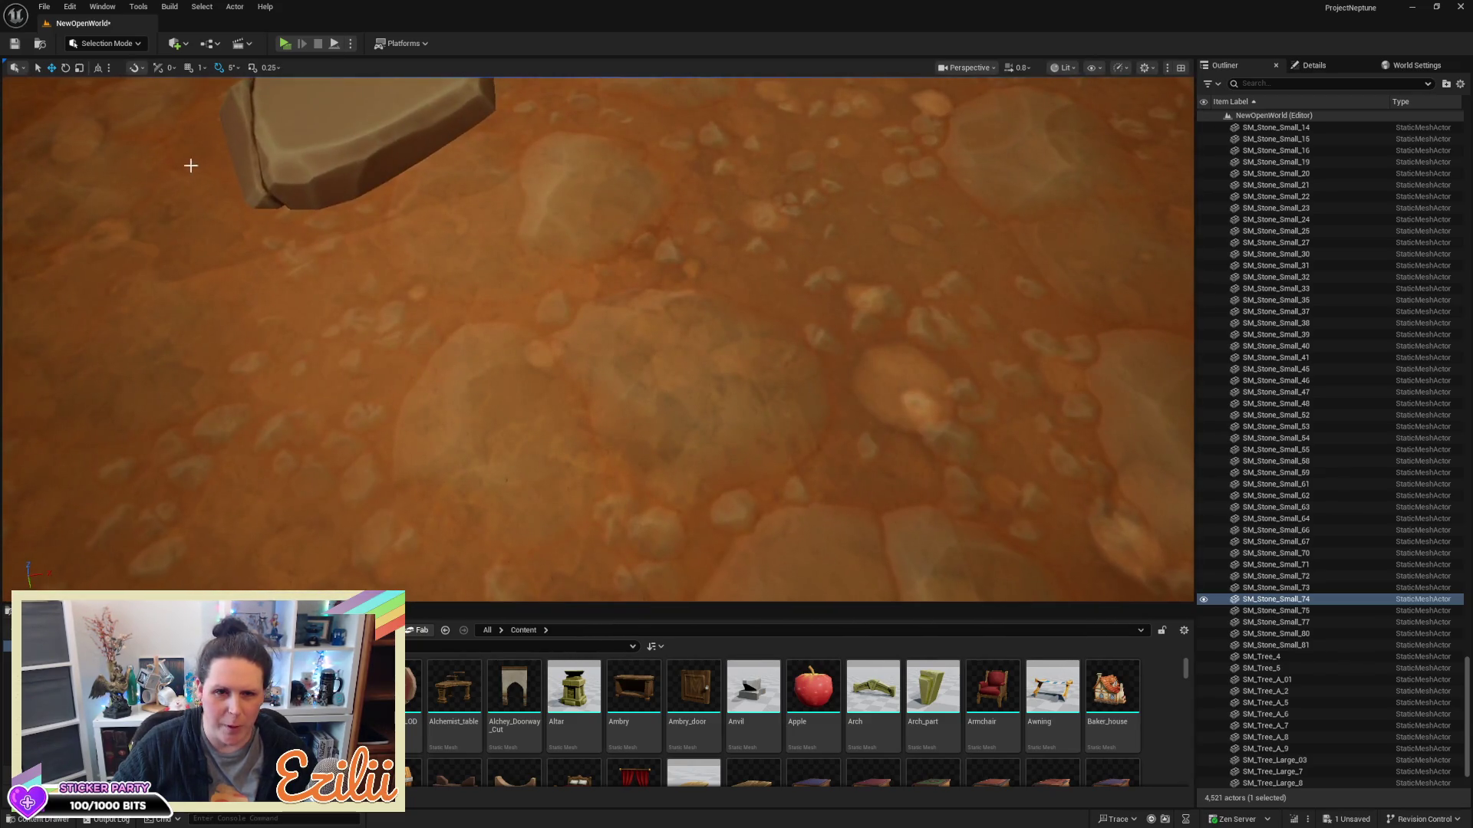
click(322, 145)
drag(322, 146, 322, 199)
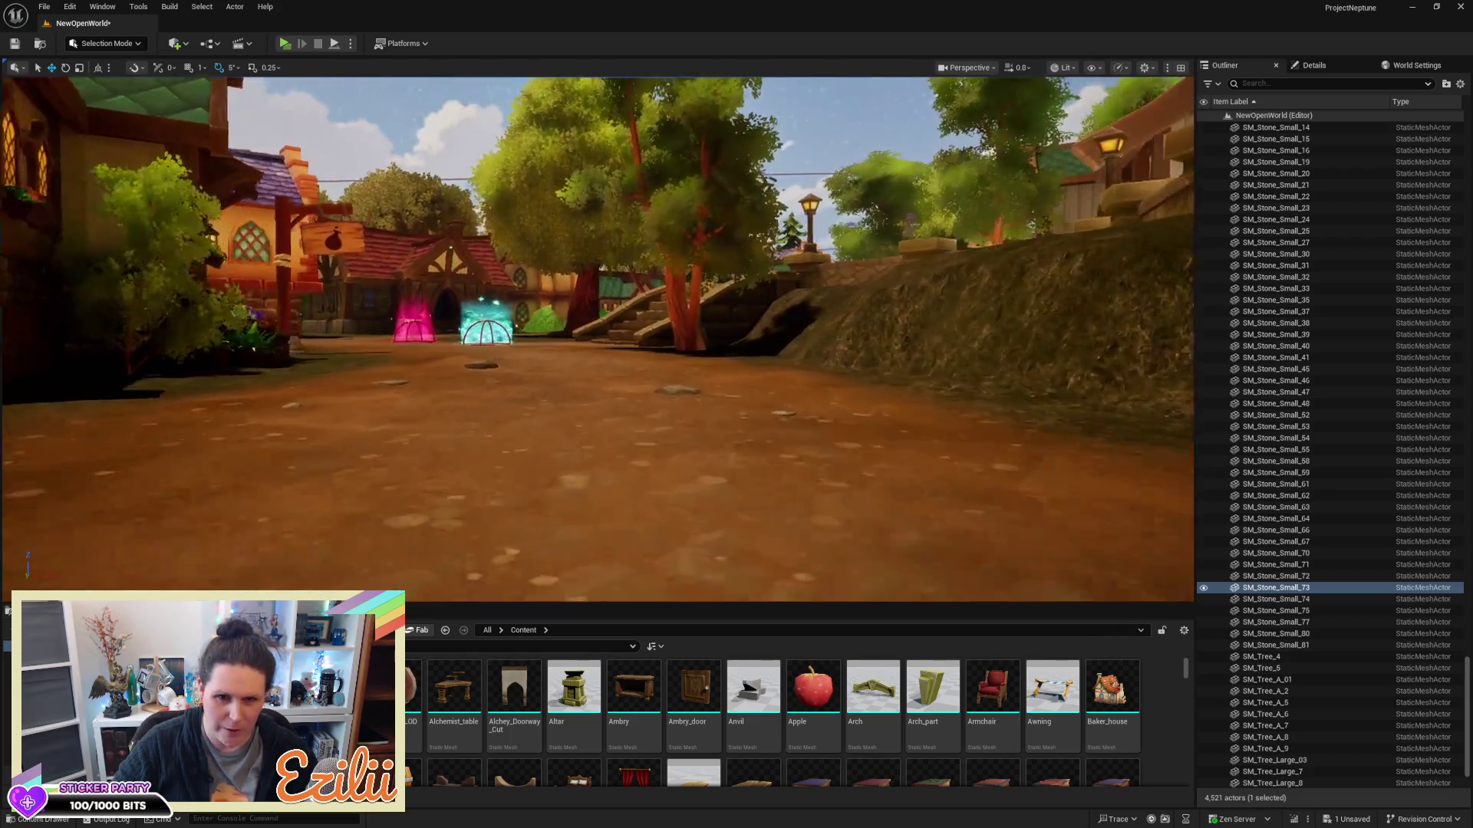
key(w)
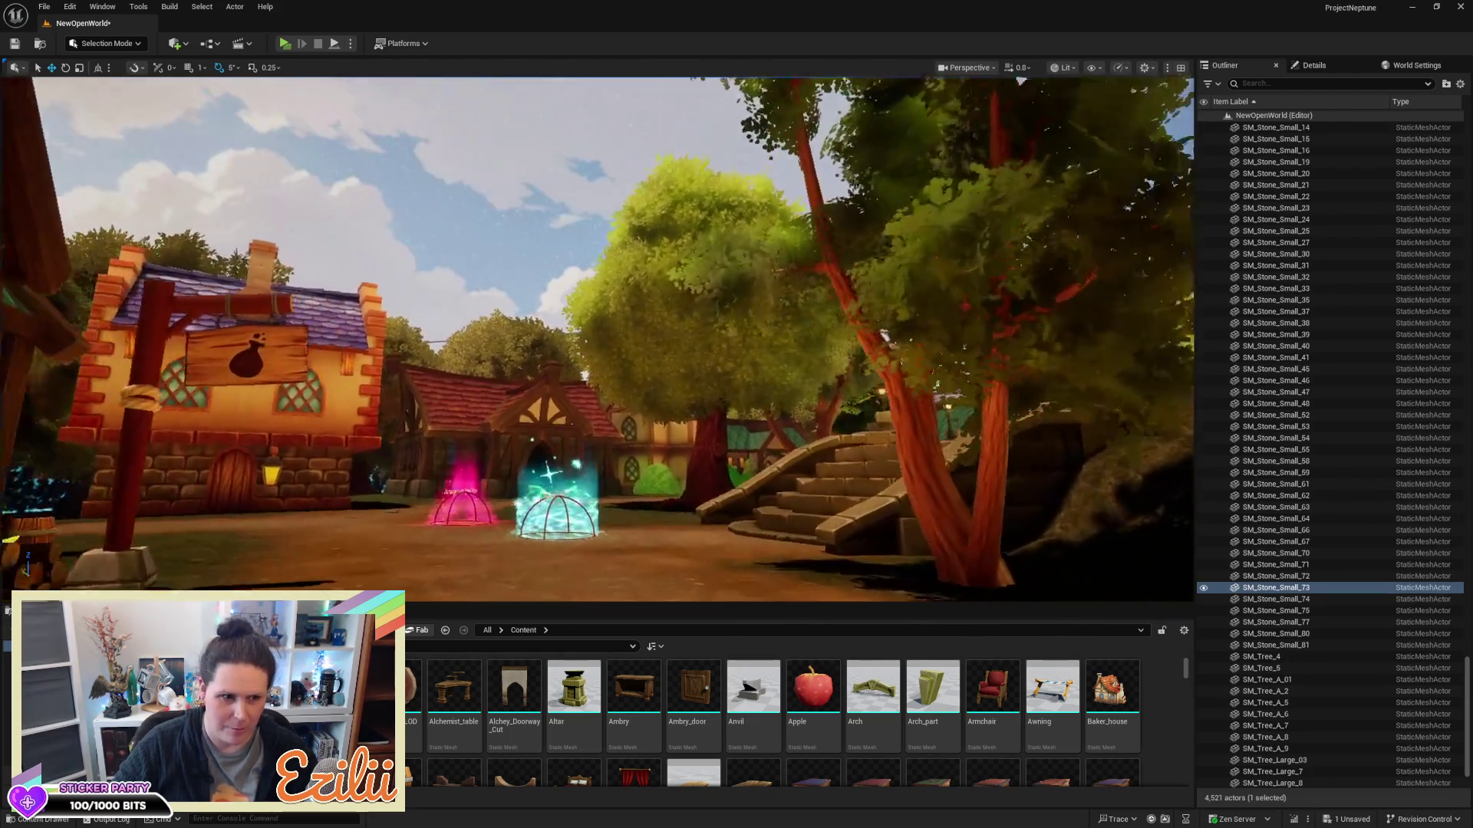
key(w)
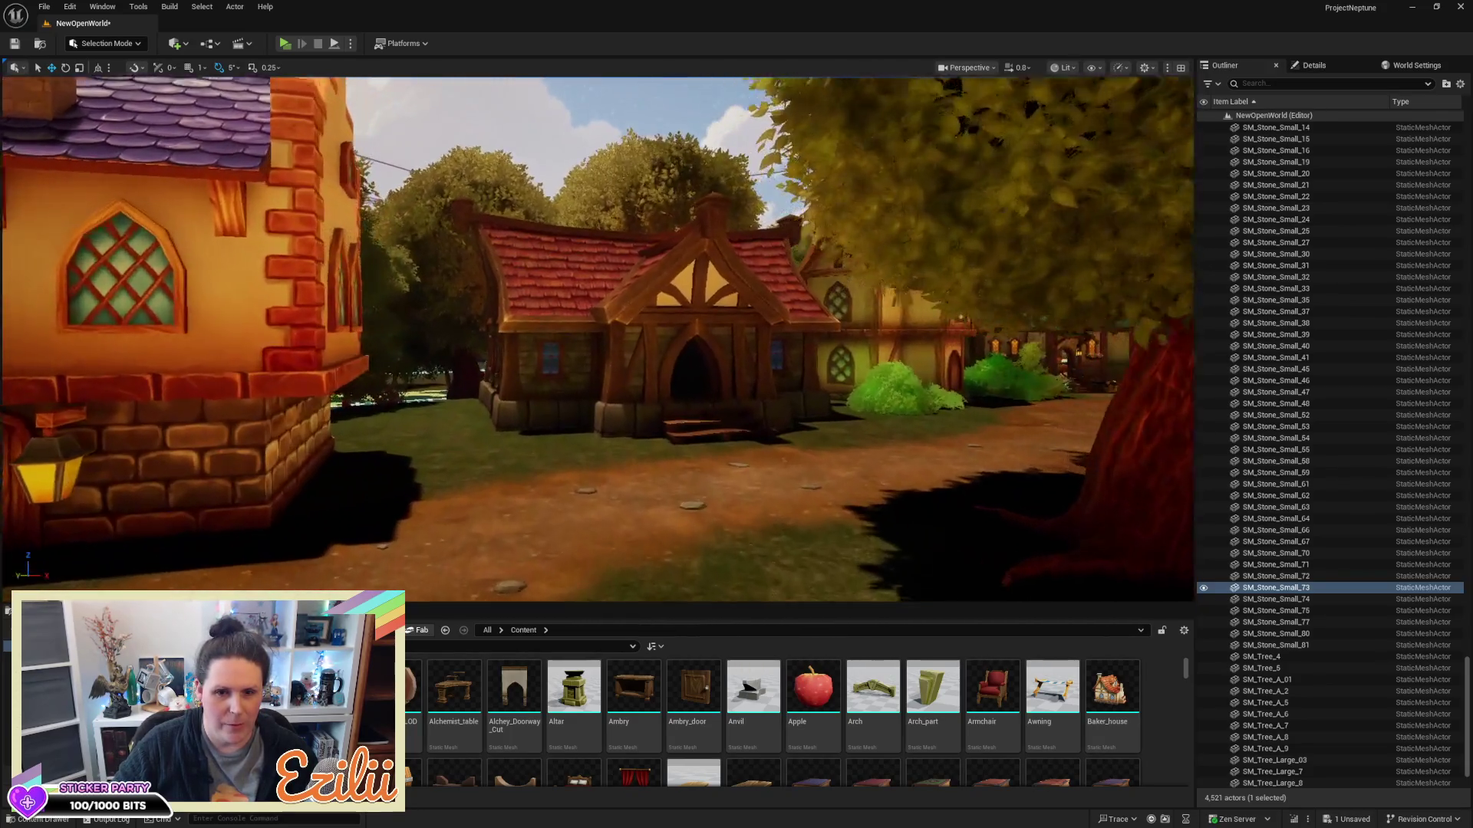
key(w)
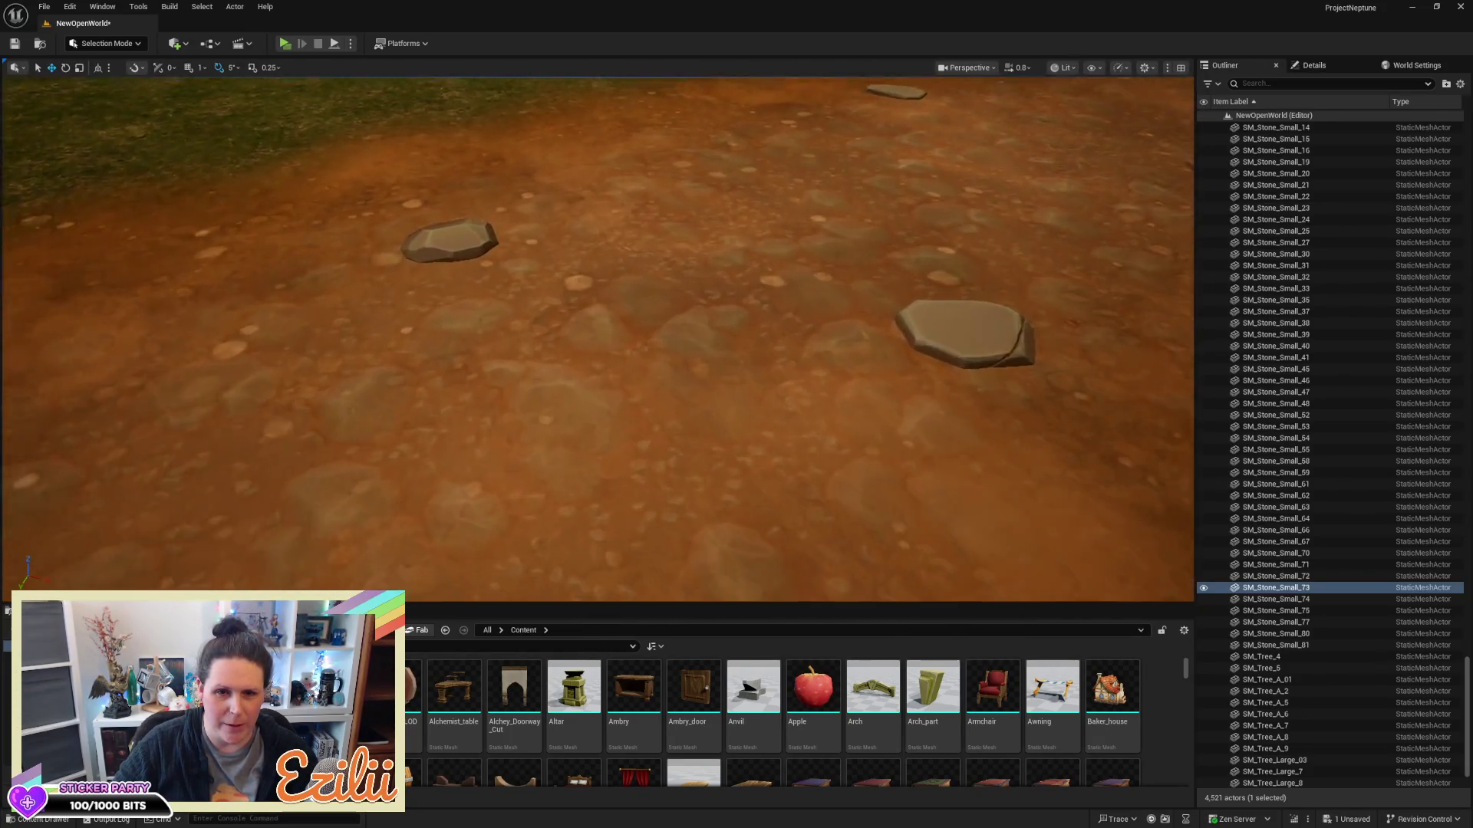
click(1029, 220)
key(s)
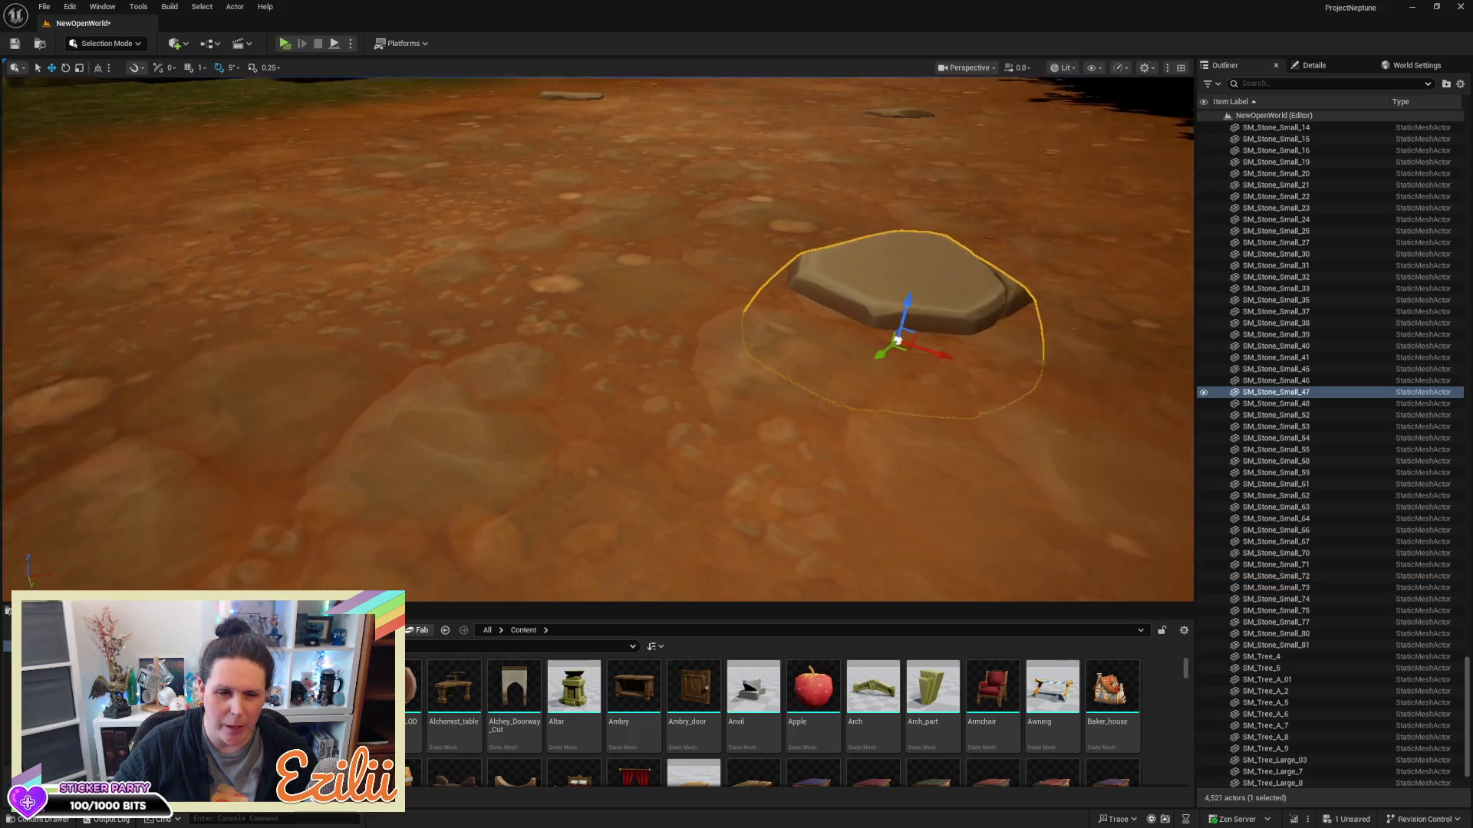
key(s)
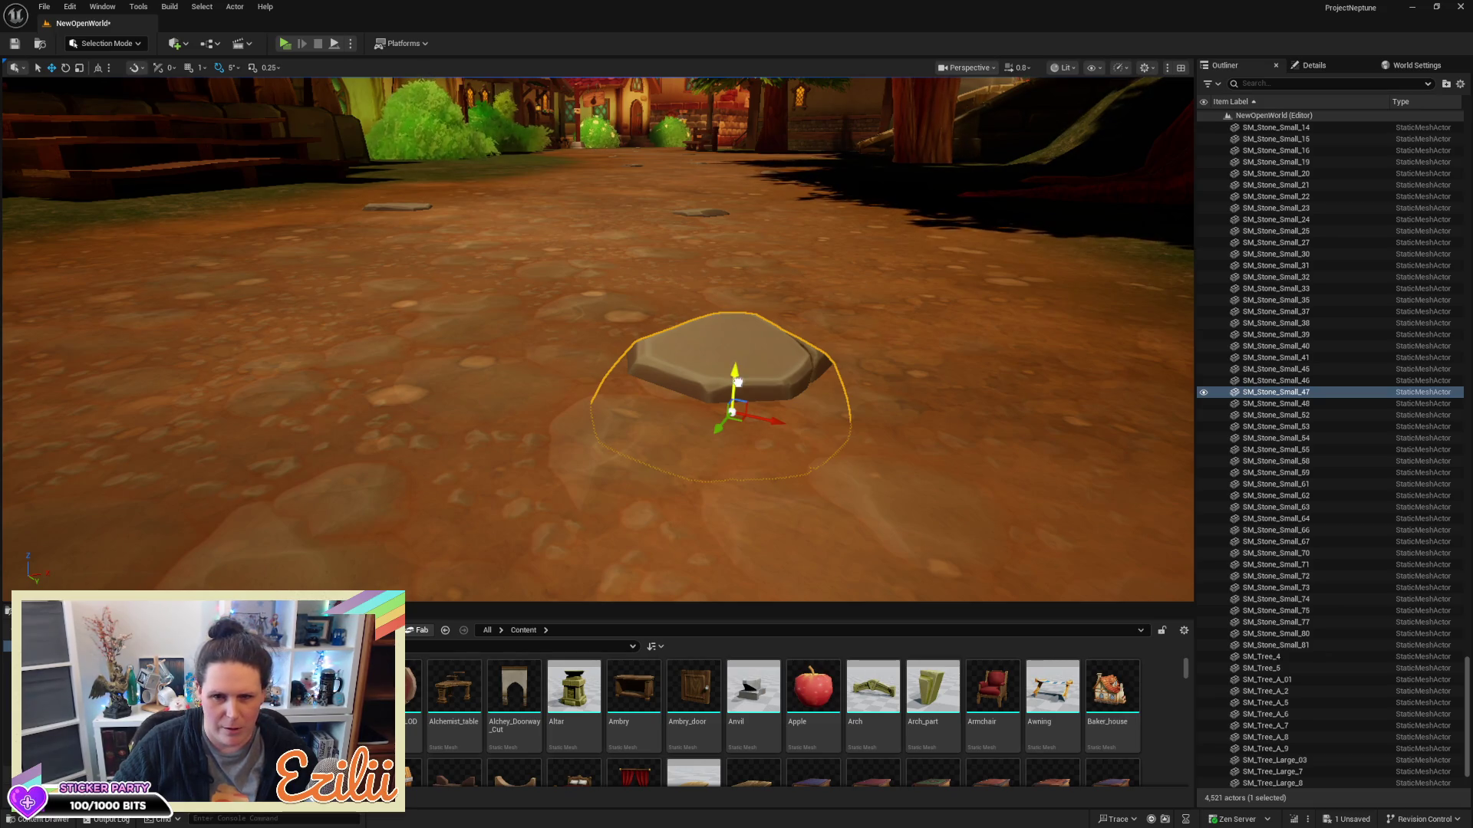
key(s)
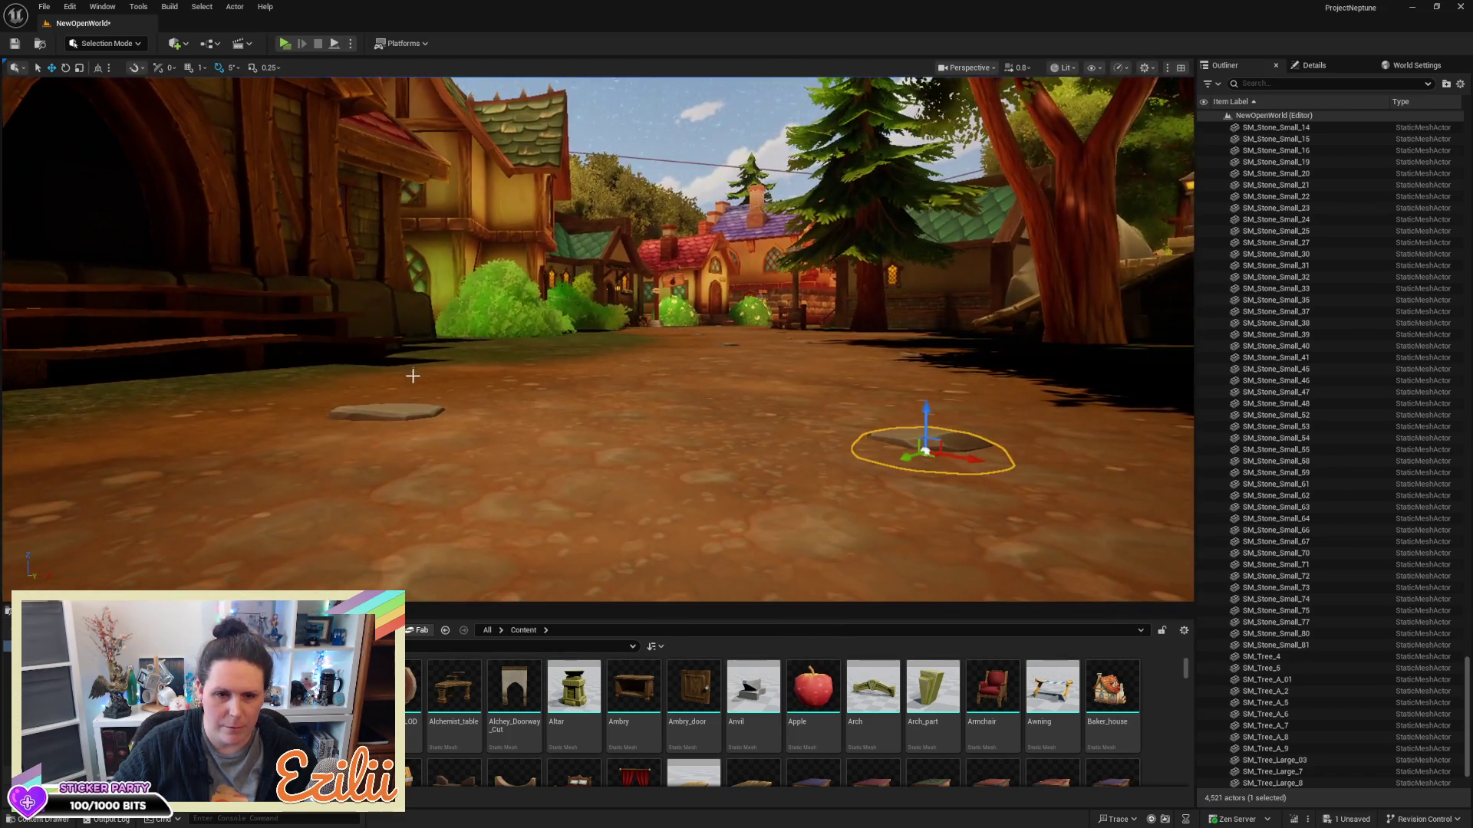
Check another left-side stone, then fly down and select the central stone SM_Stone_Small_48
click(369, 413)
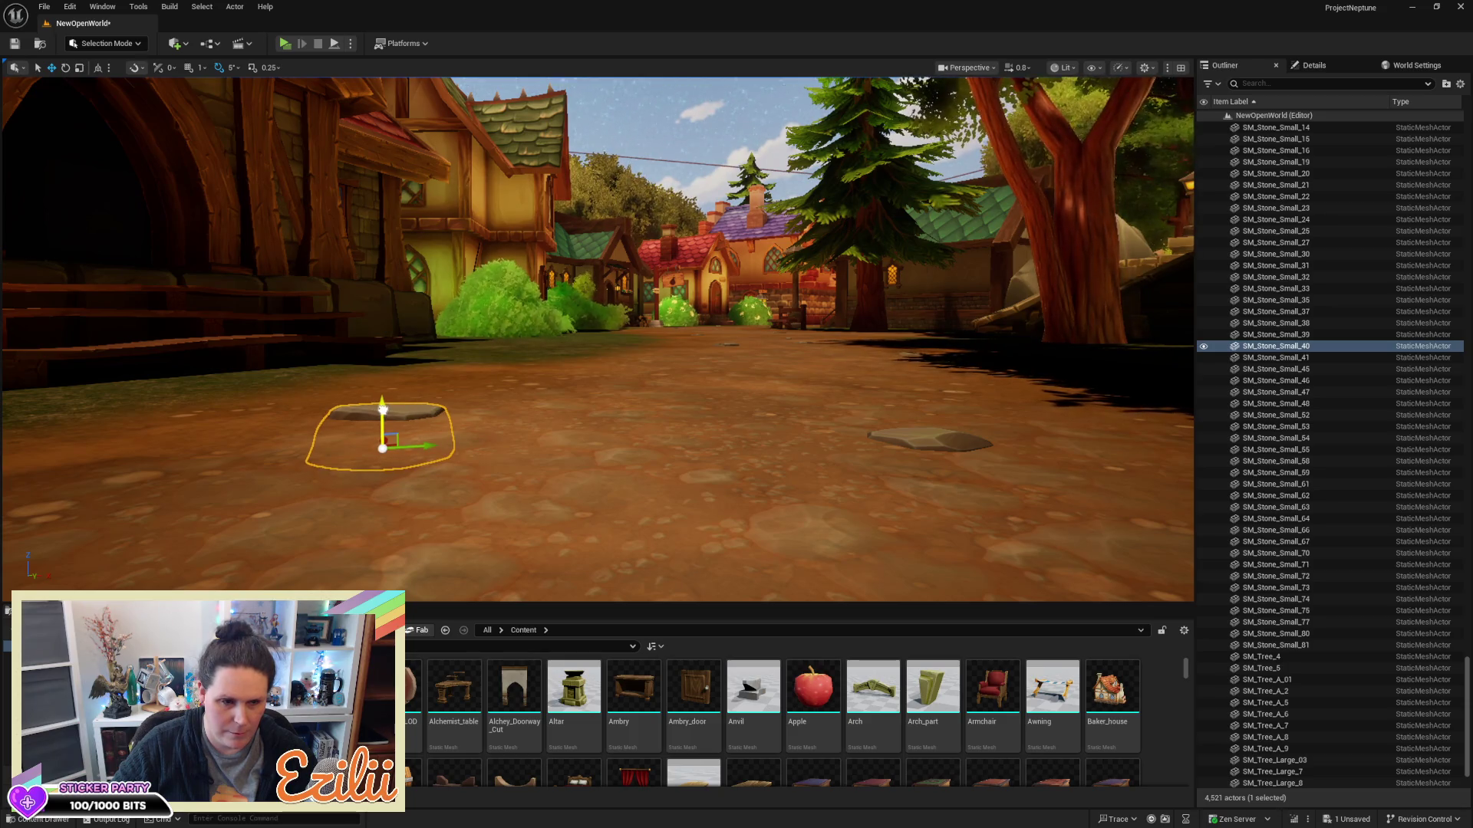
key(w)
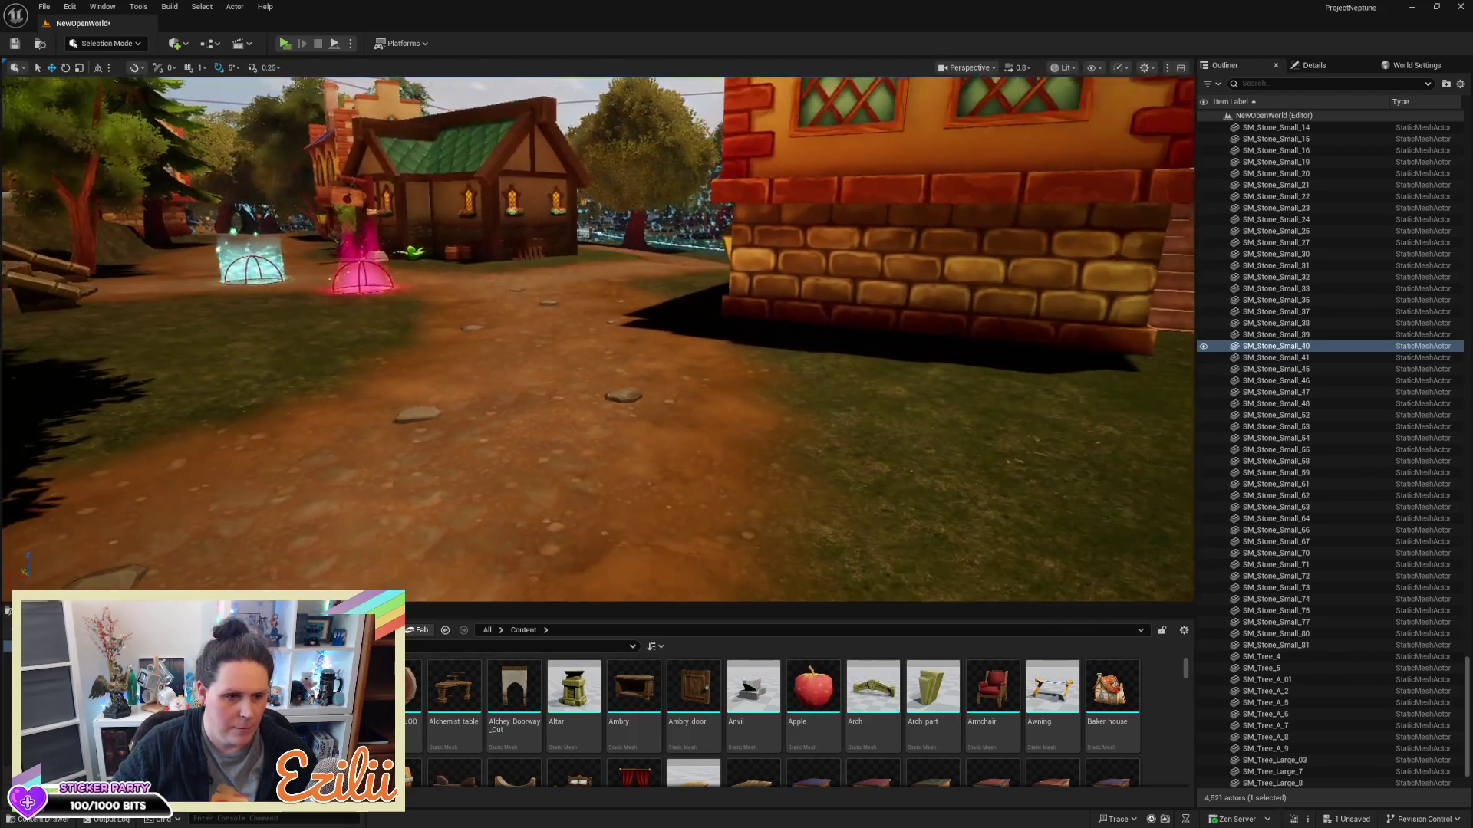
key(s)
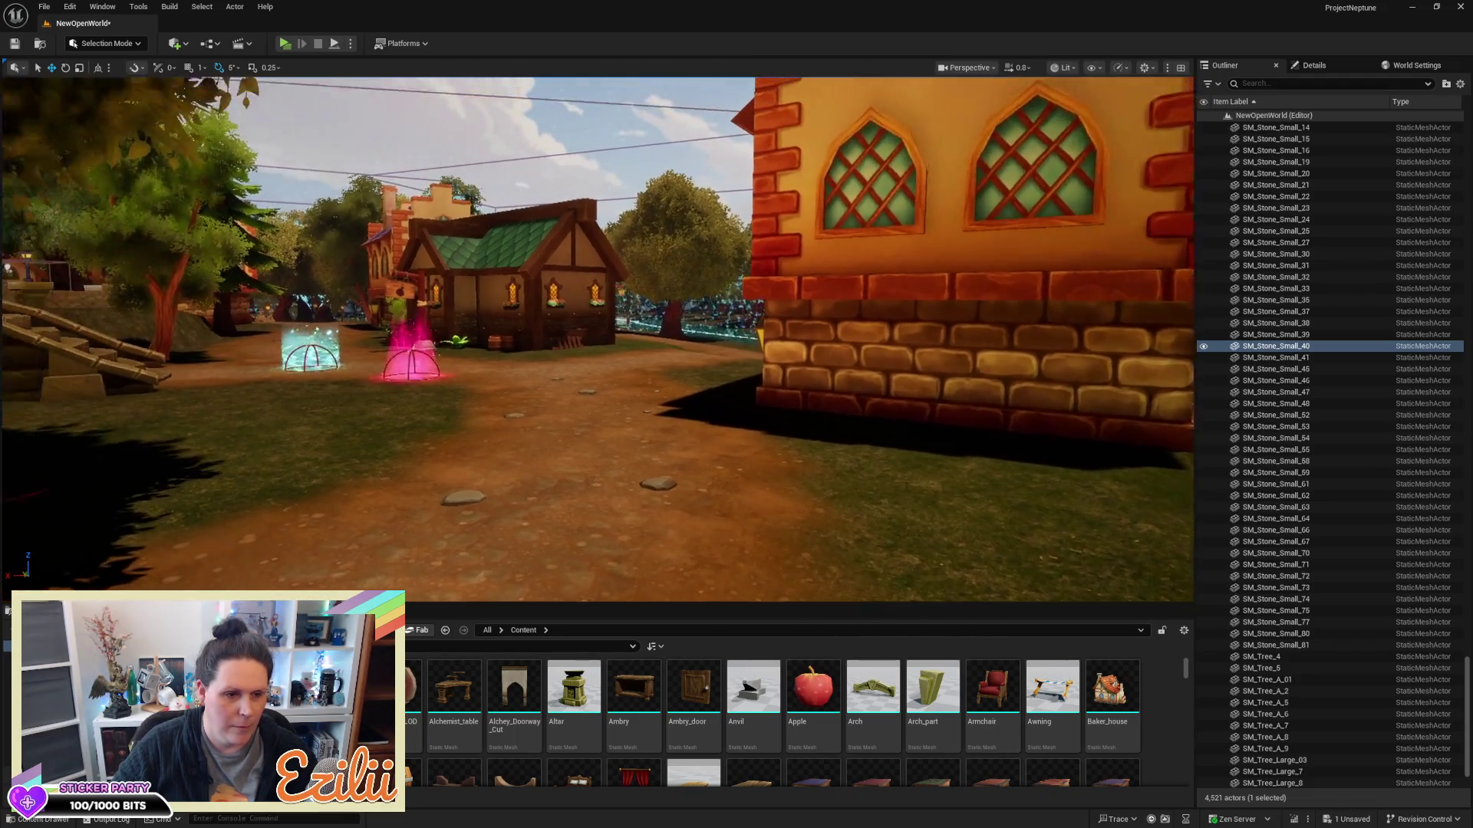
key(w)
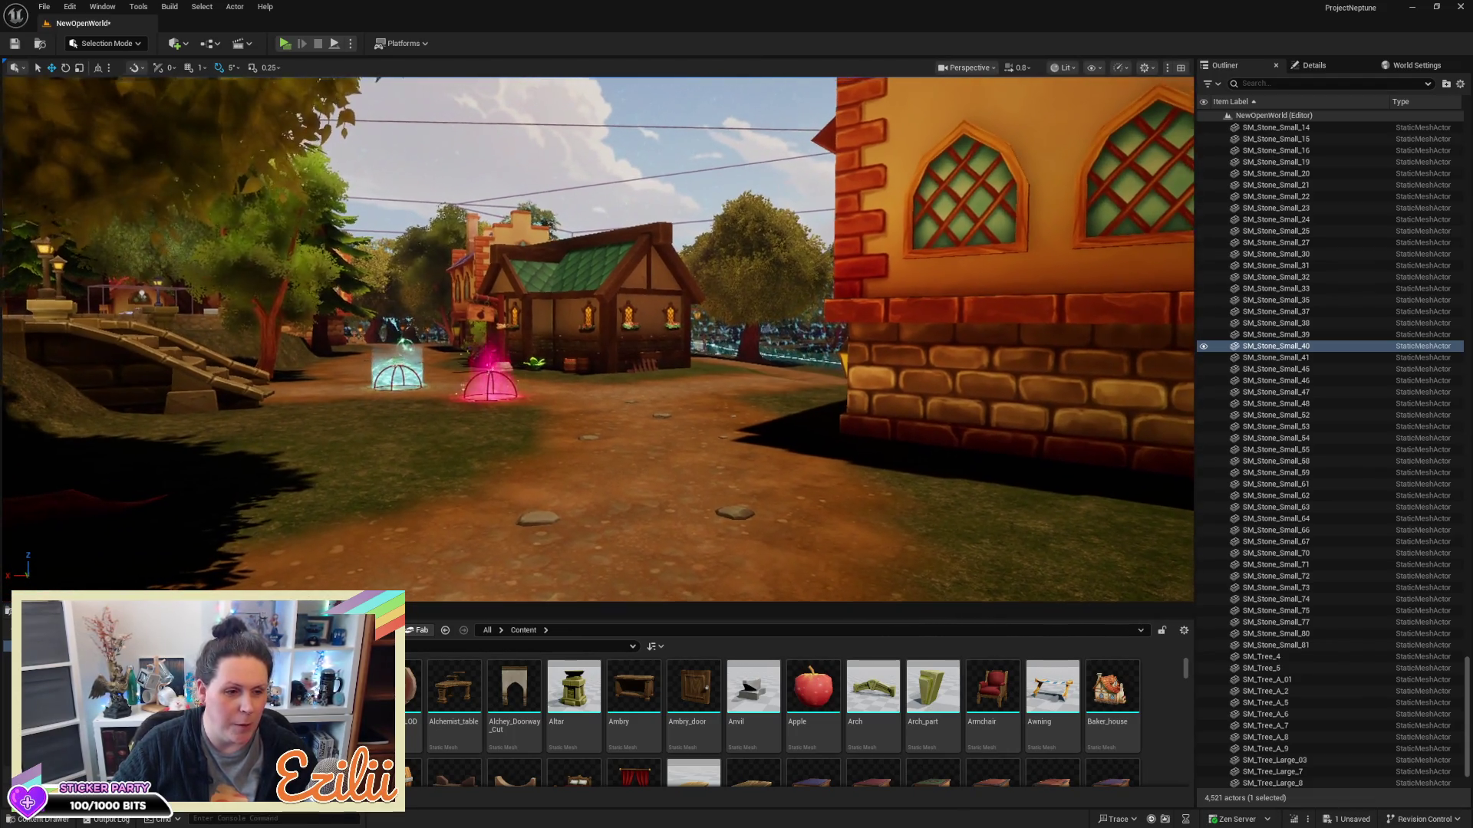
key(d)
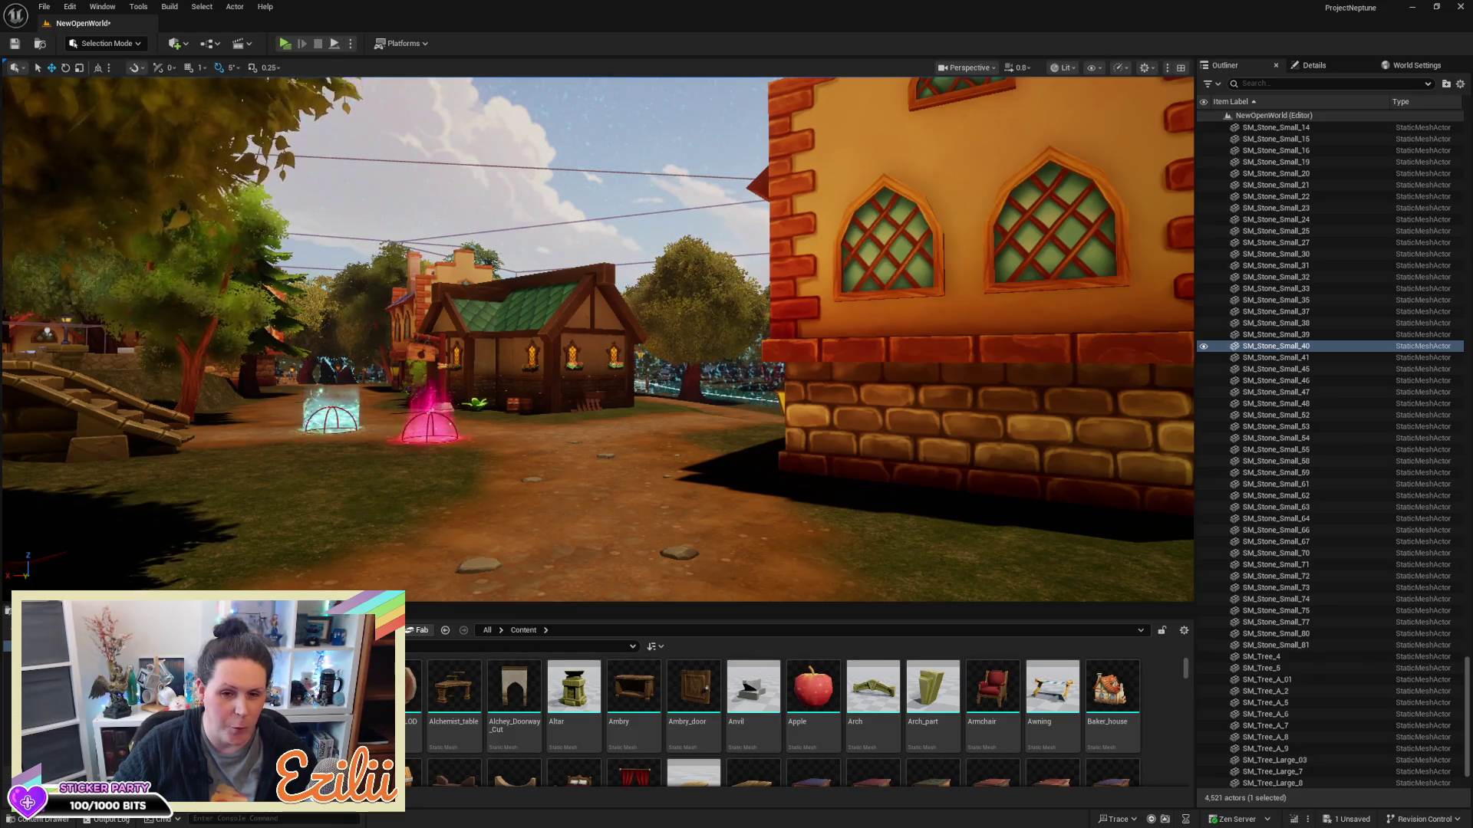
key(w)
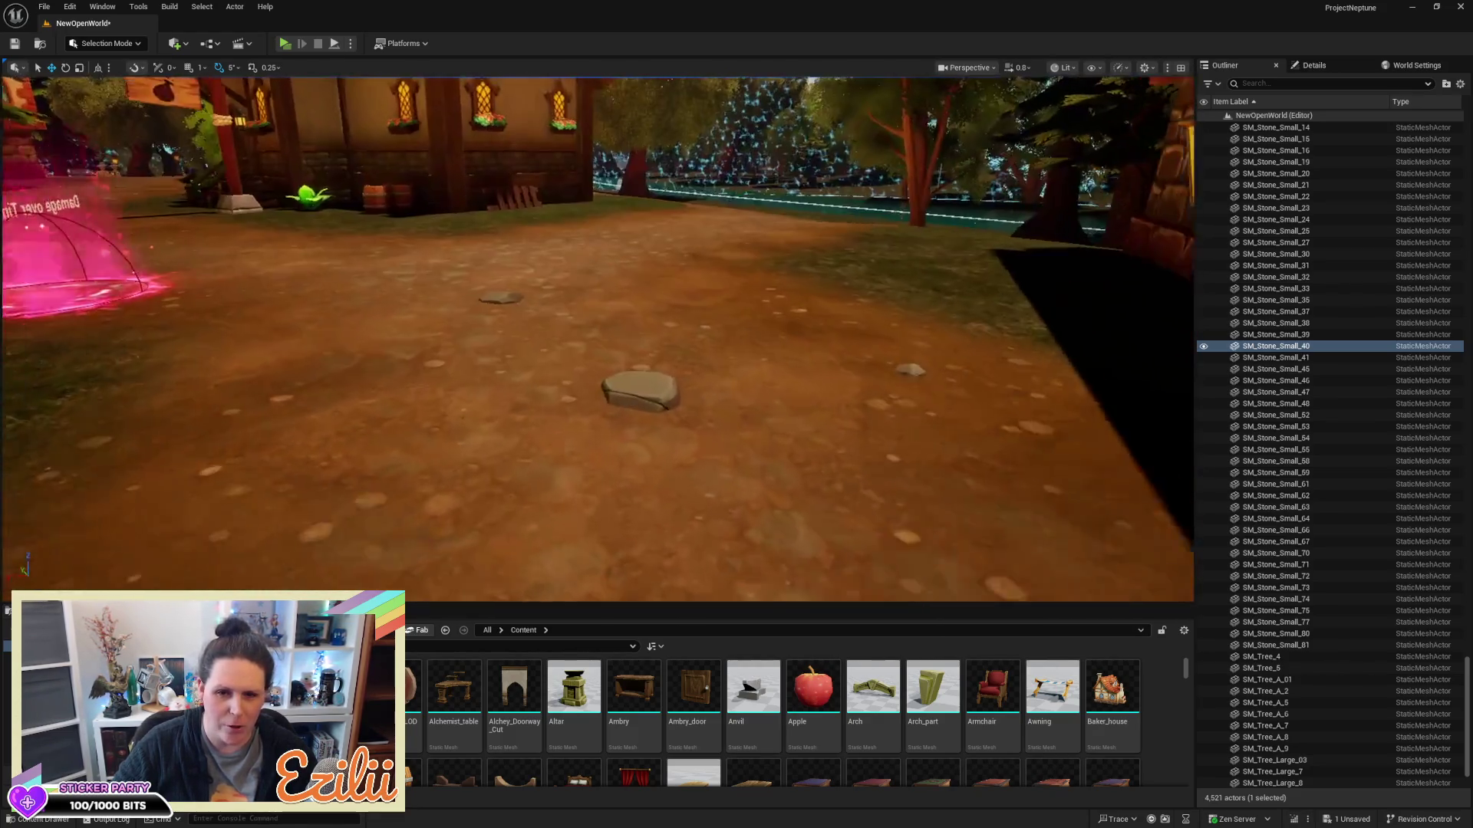
key(w)
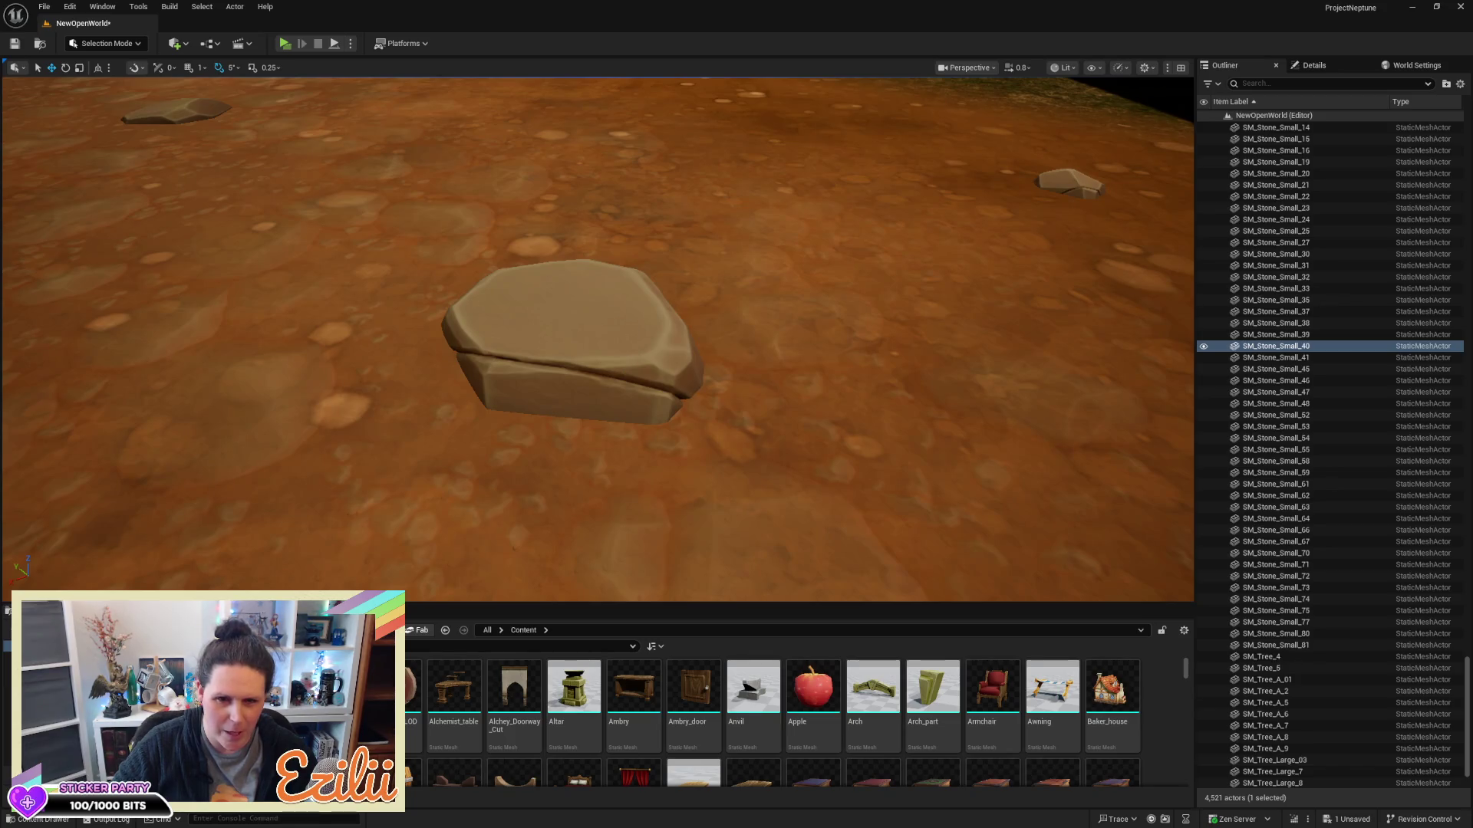
click(564, 358)
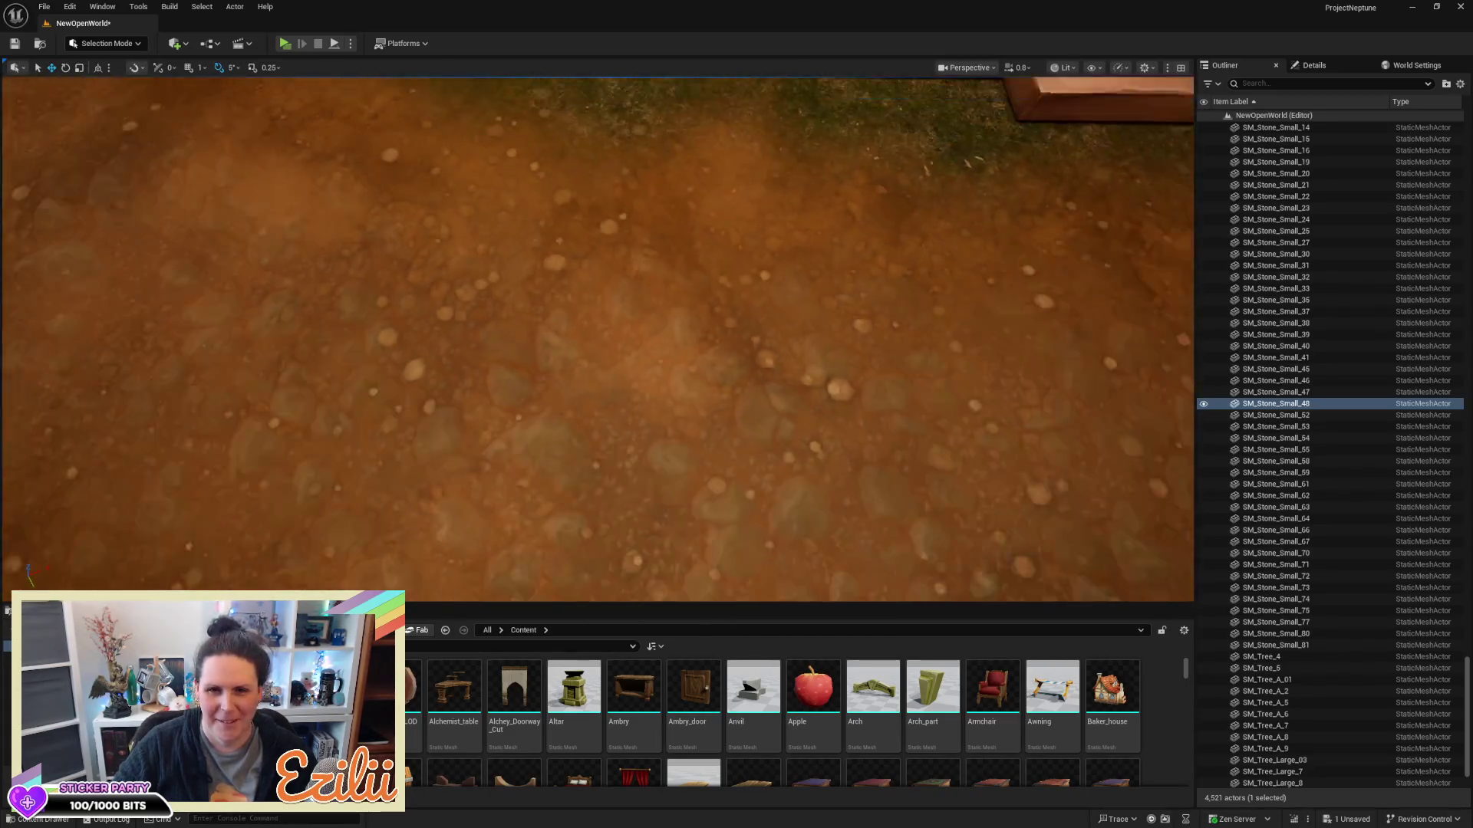
scroll(597, 338, down, 10)
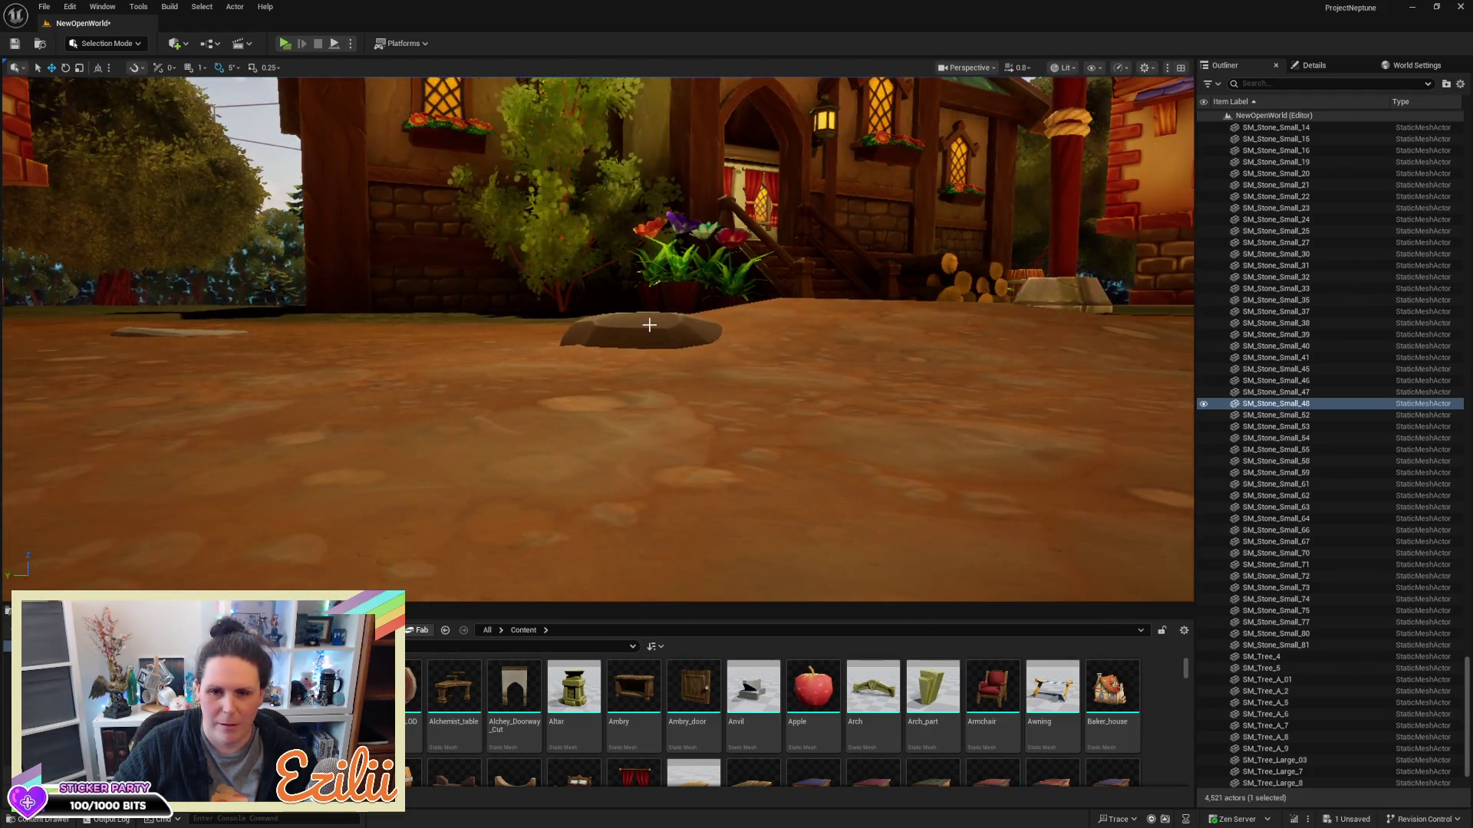
Save the map with Ctrl+S, then bring up the editor modes dropdown
click(651, 325)
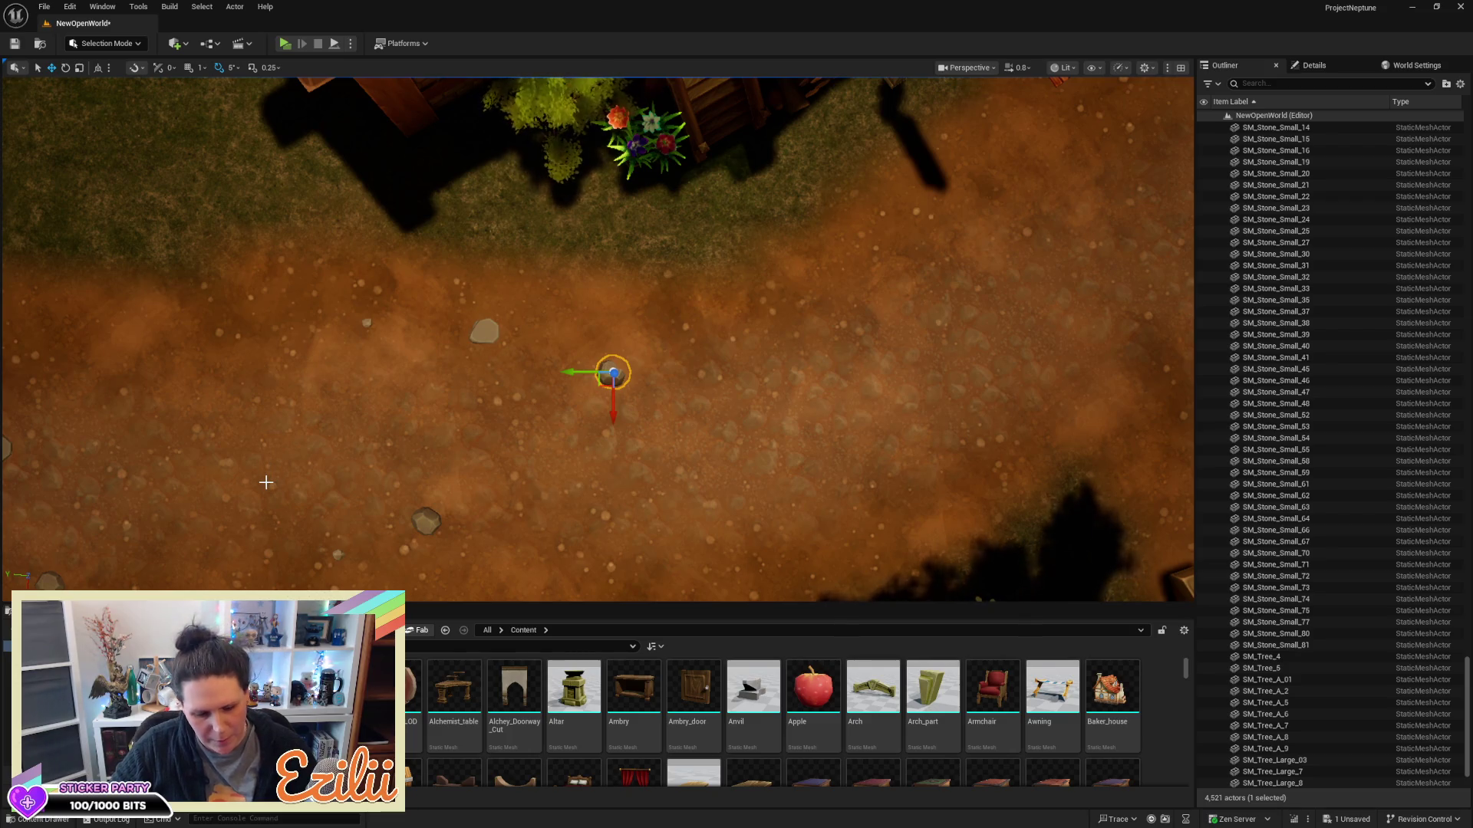
key(ctrl+s)
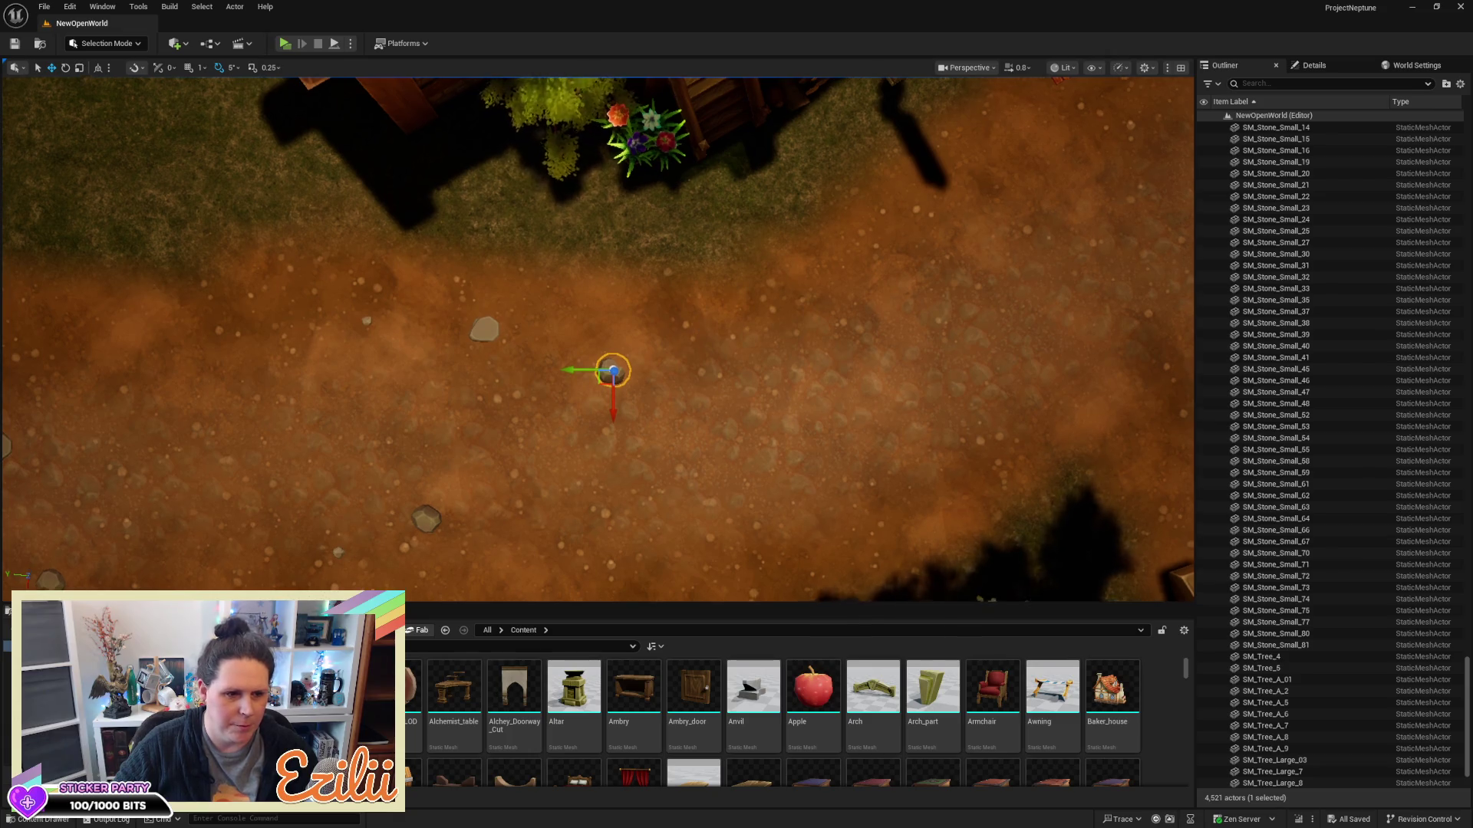
key(Right)
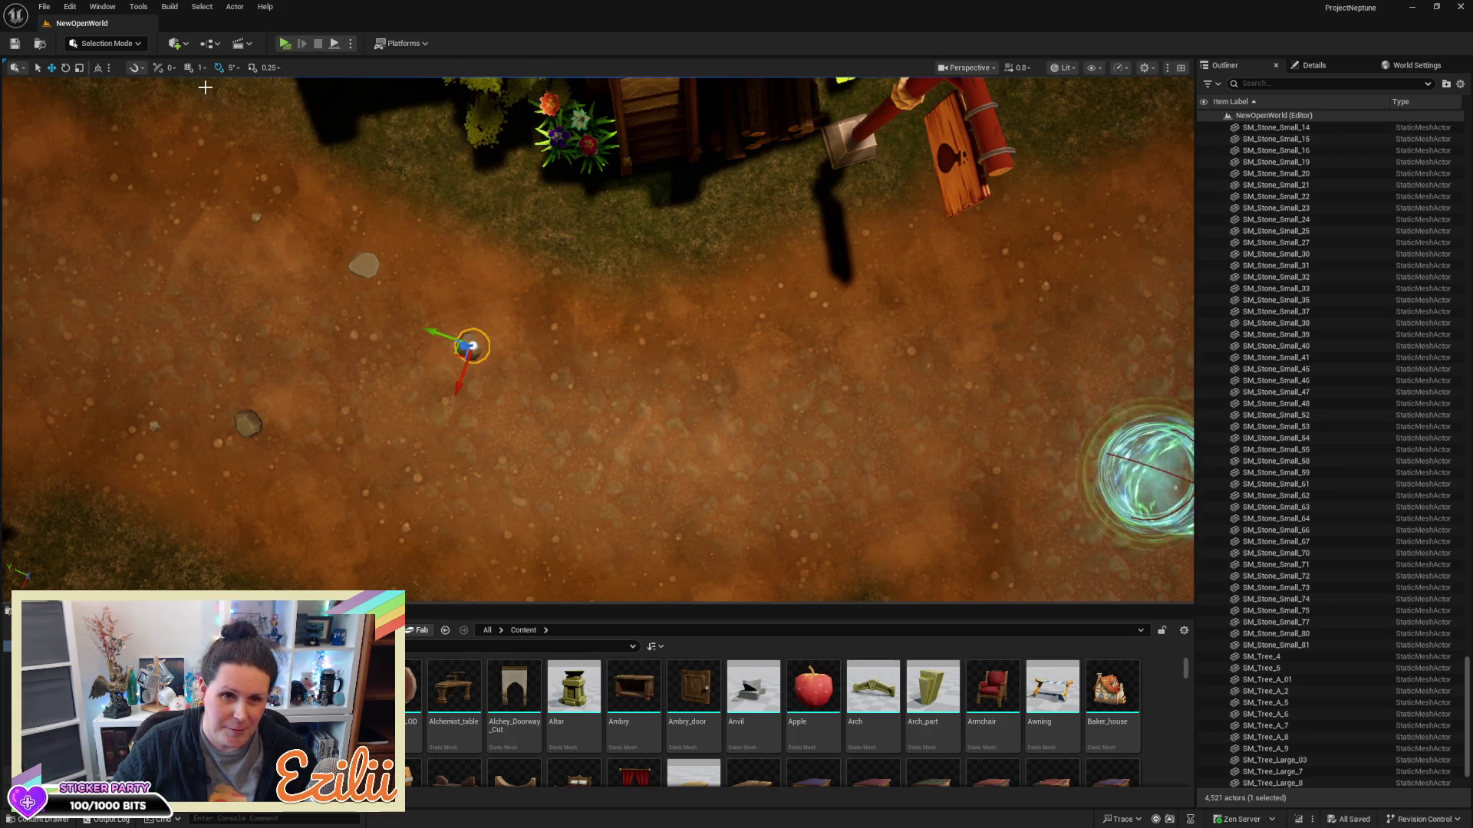
click(115, 43)
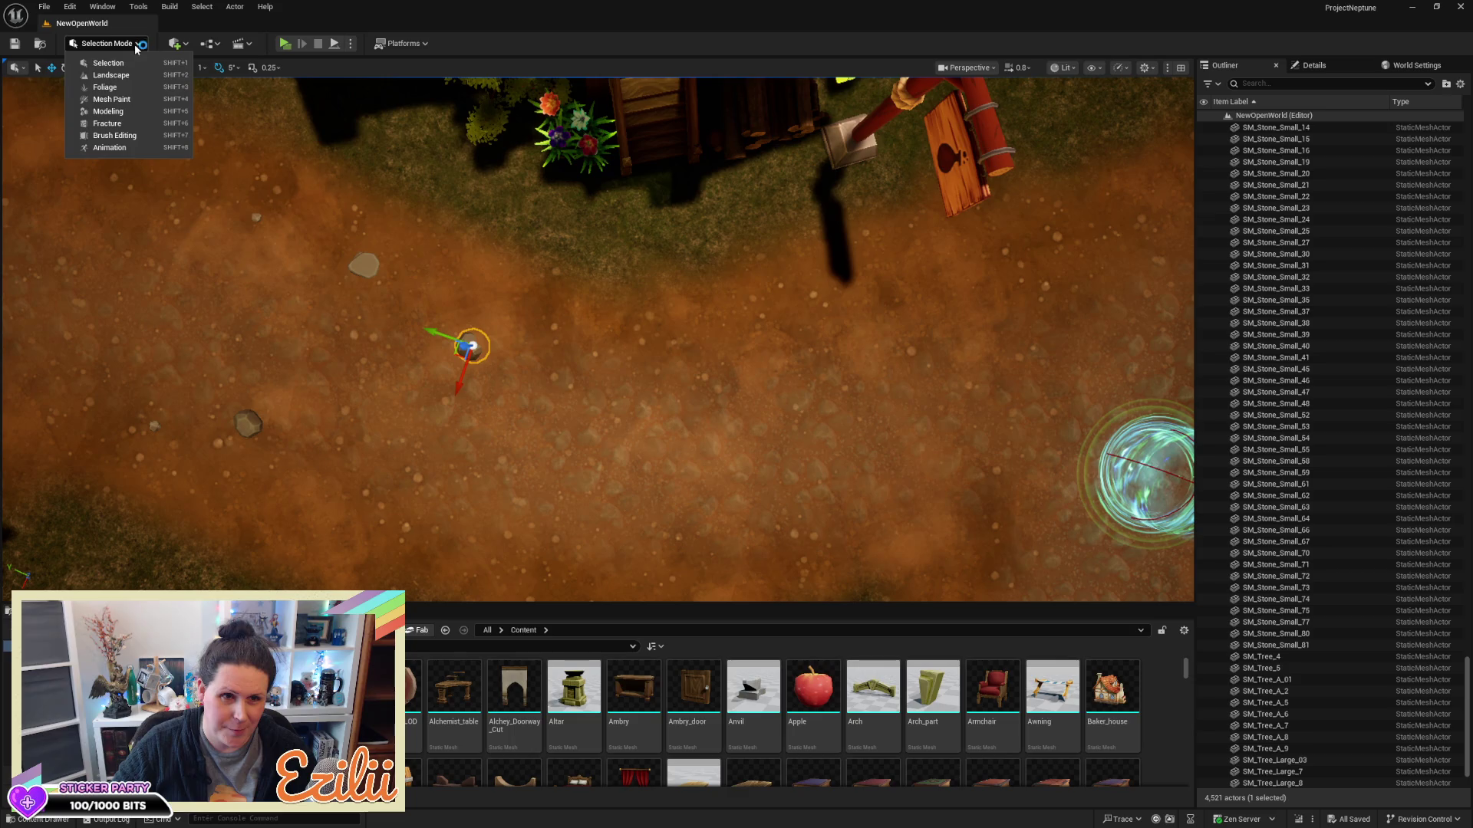
Enter Landscape mode and pick the Flatten sculpt tool for the path terrain
click(111, 76)
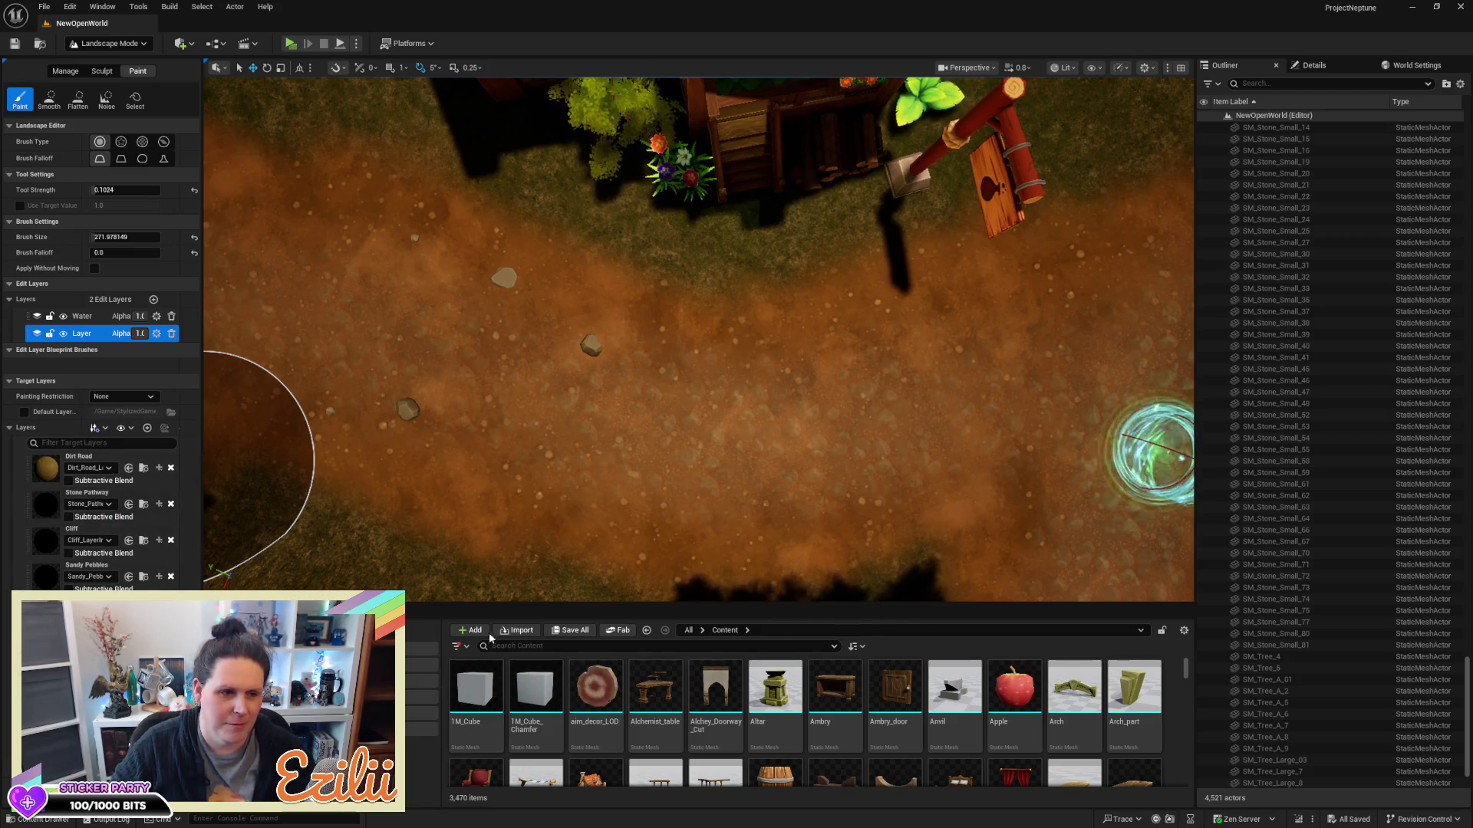
key(a)
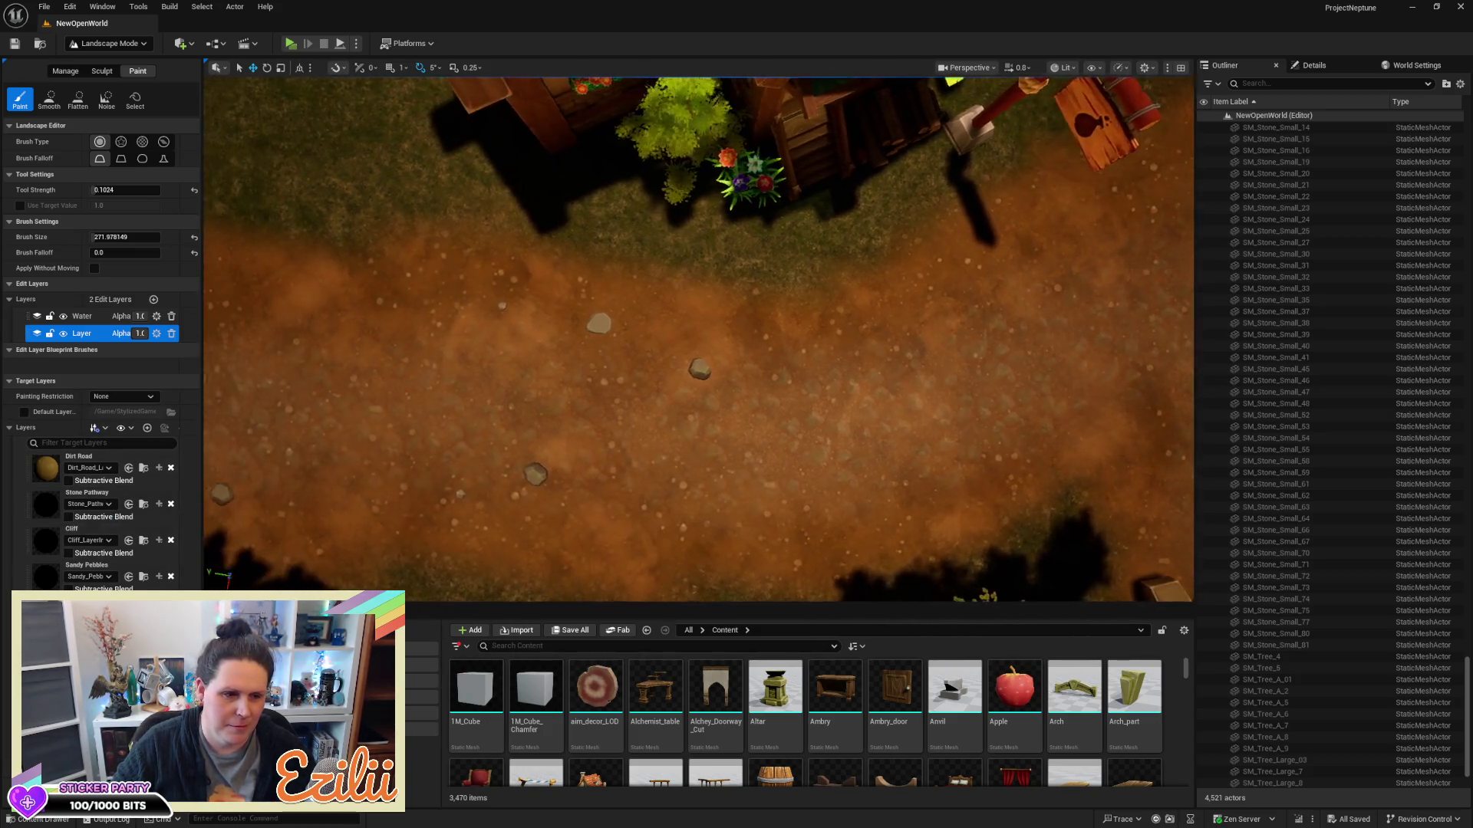
key(s)
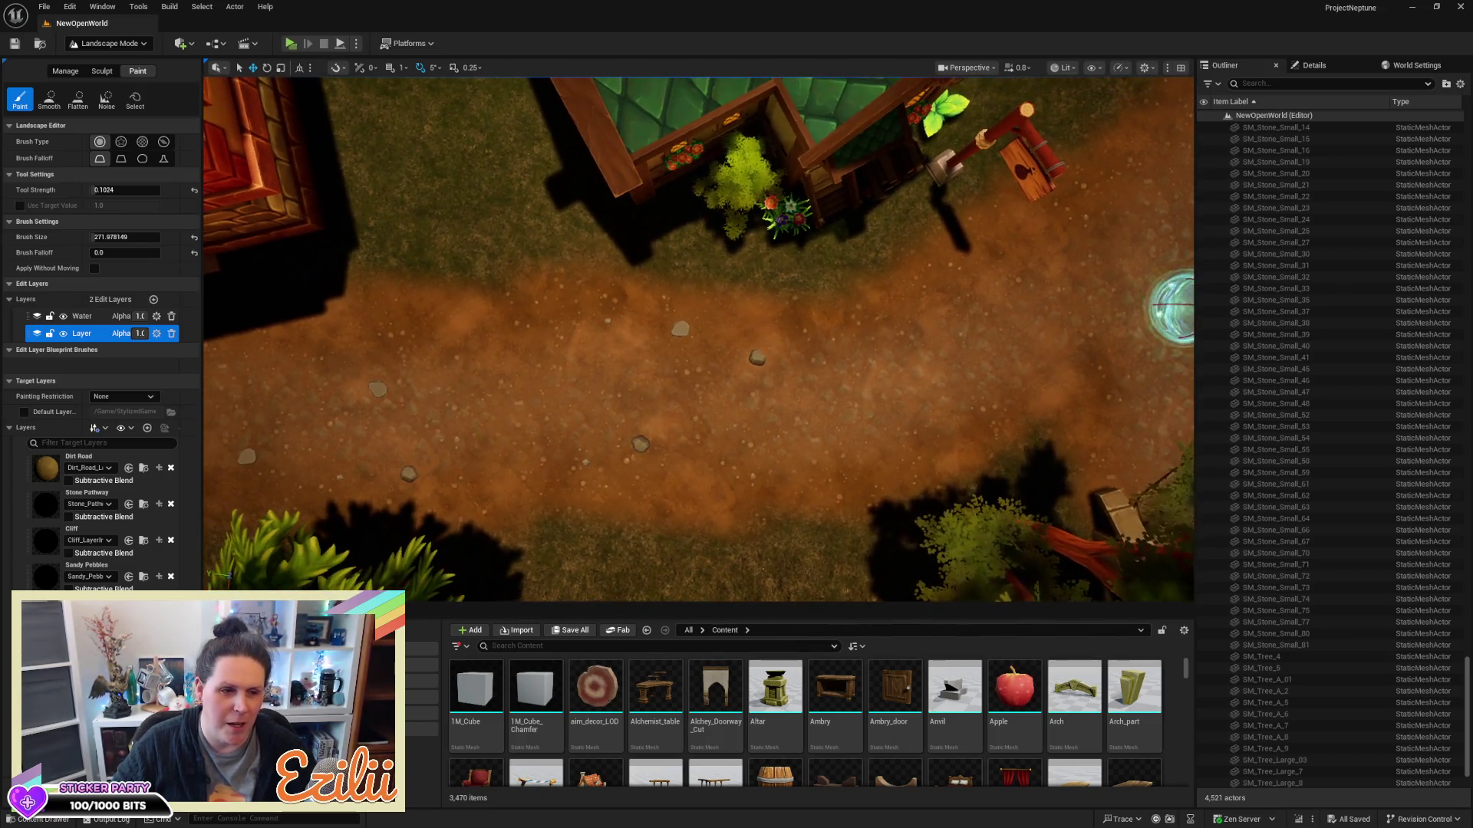
key(d)
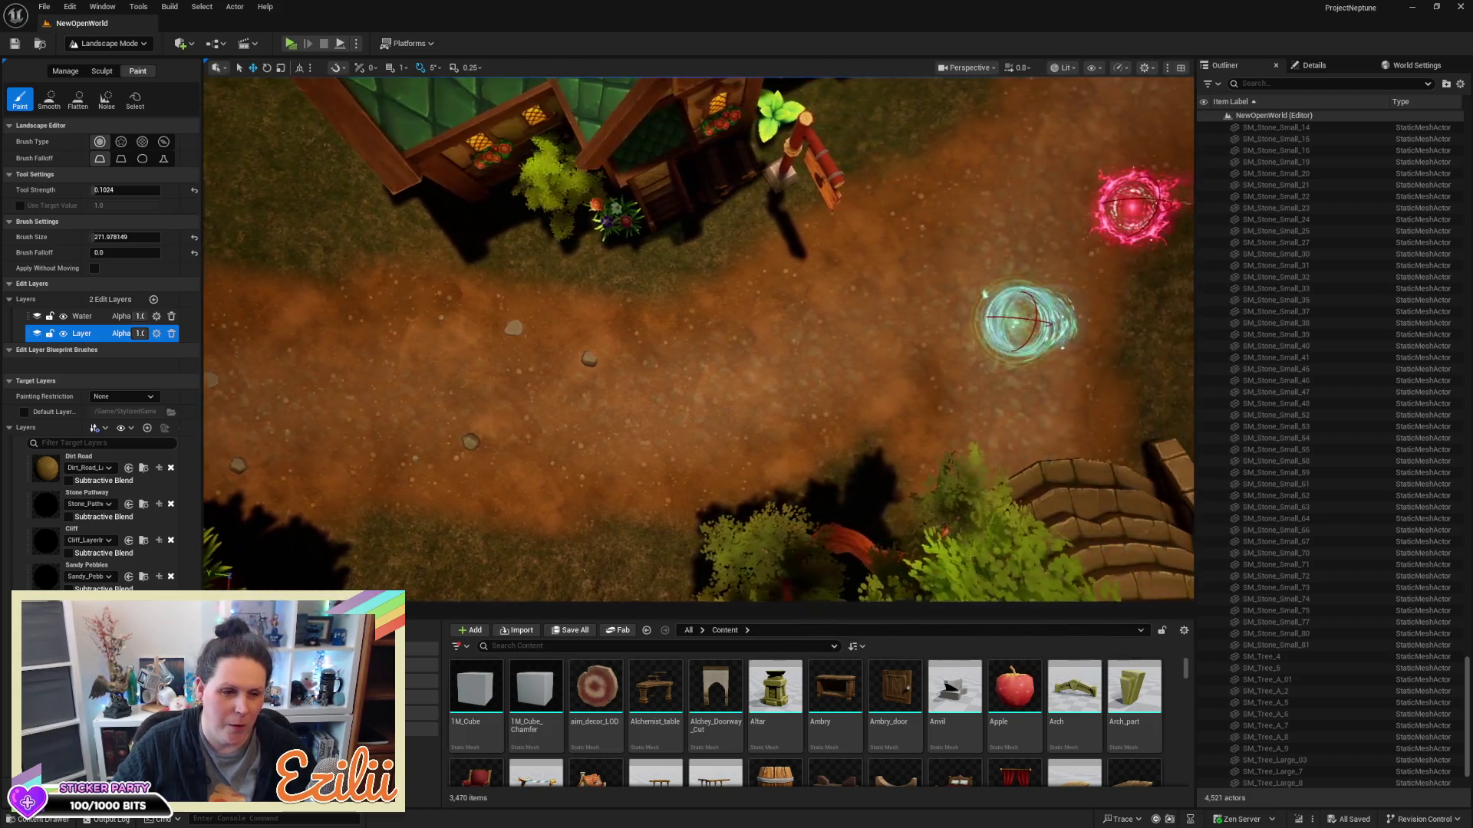
key(a)
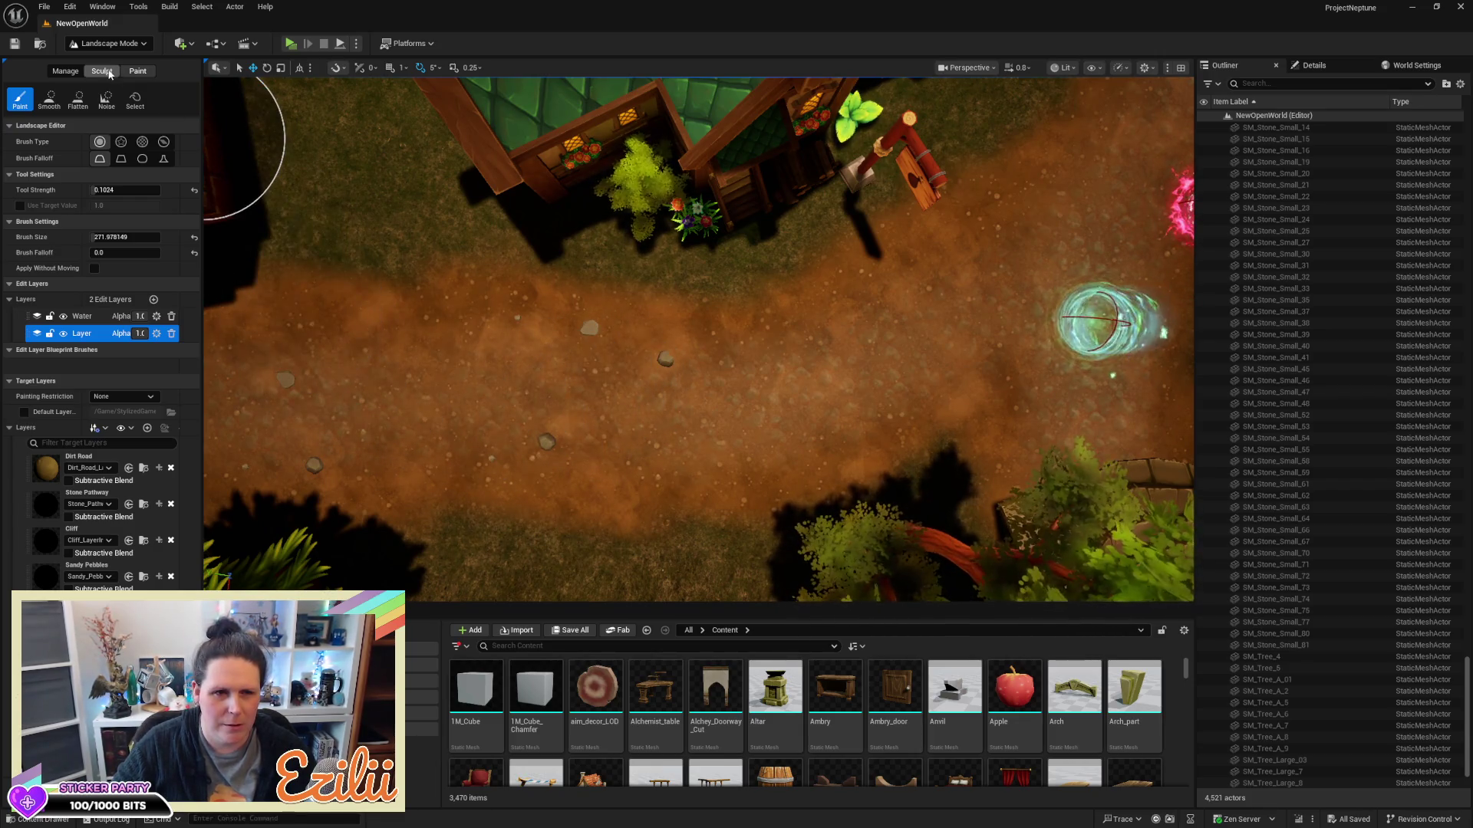
click(78, 98)
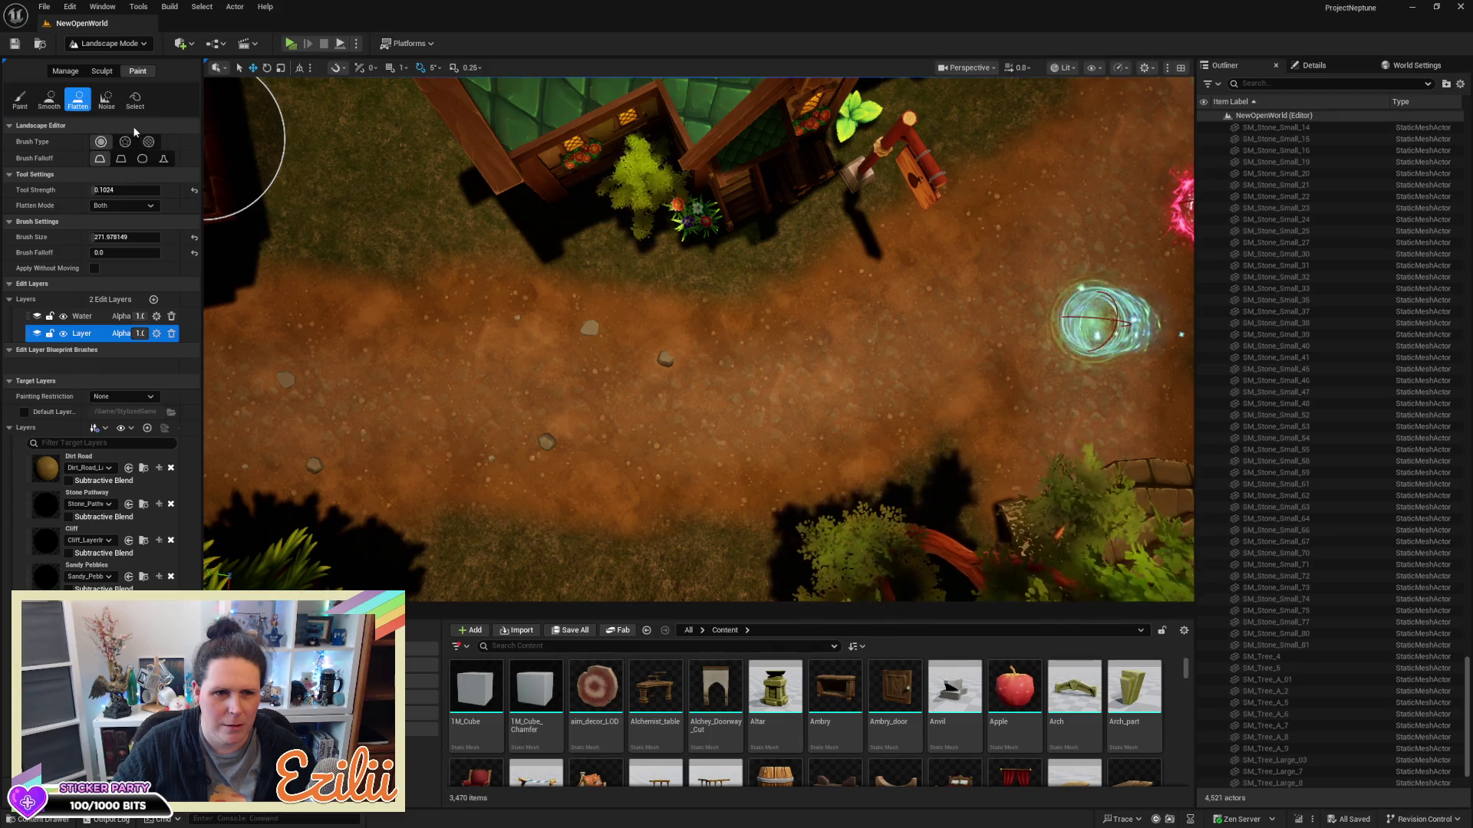
click(99, 71)
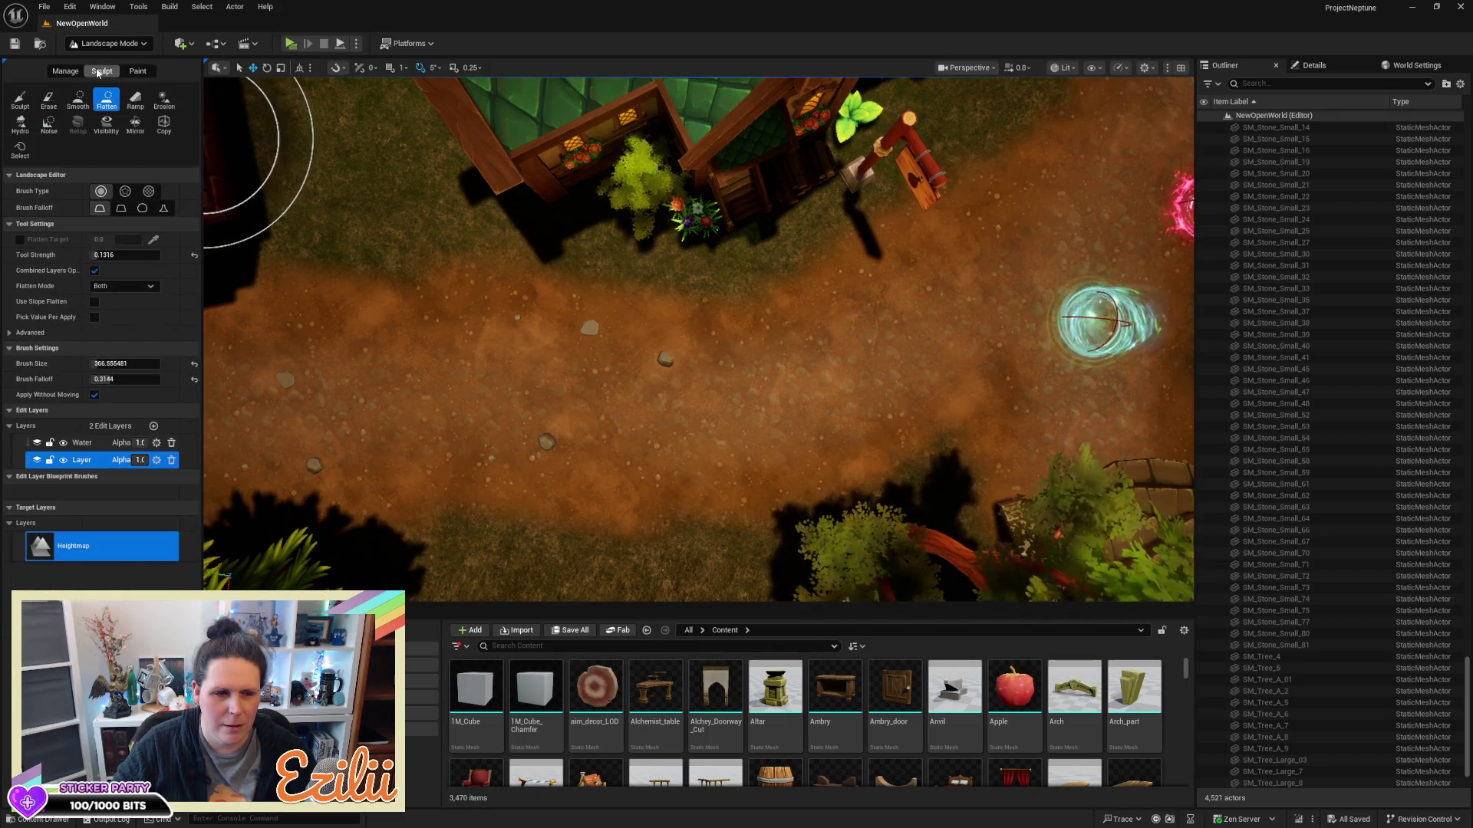
Flatten the terrain along the dirt path, save the map, and return to Selection Mode
mouse_move(277, 409)
mouse_down()
mouse_move(305, 437)
mouse_move(447, 474)
mouse_move(529, 394)
mouse_move(783, 388)
mouse_up()
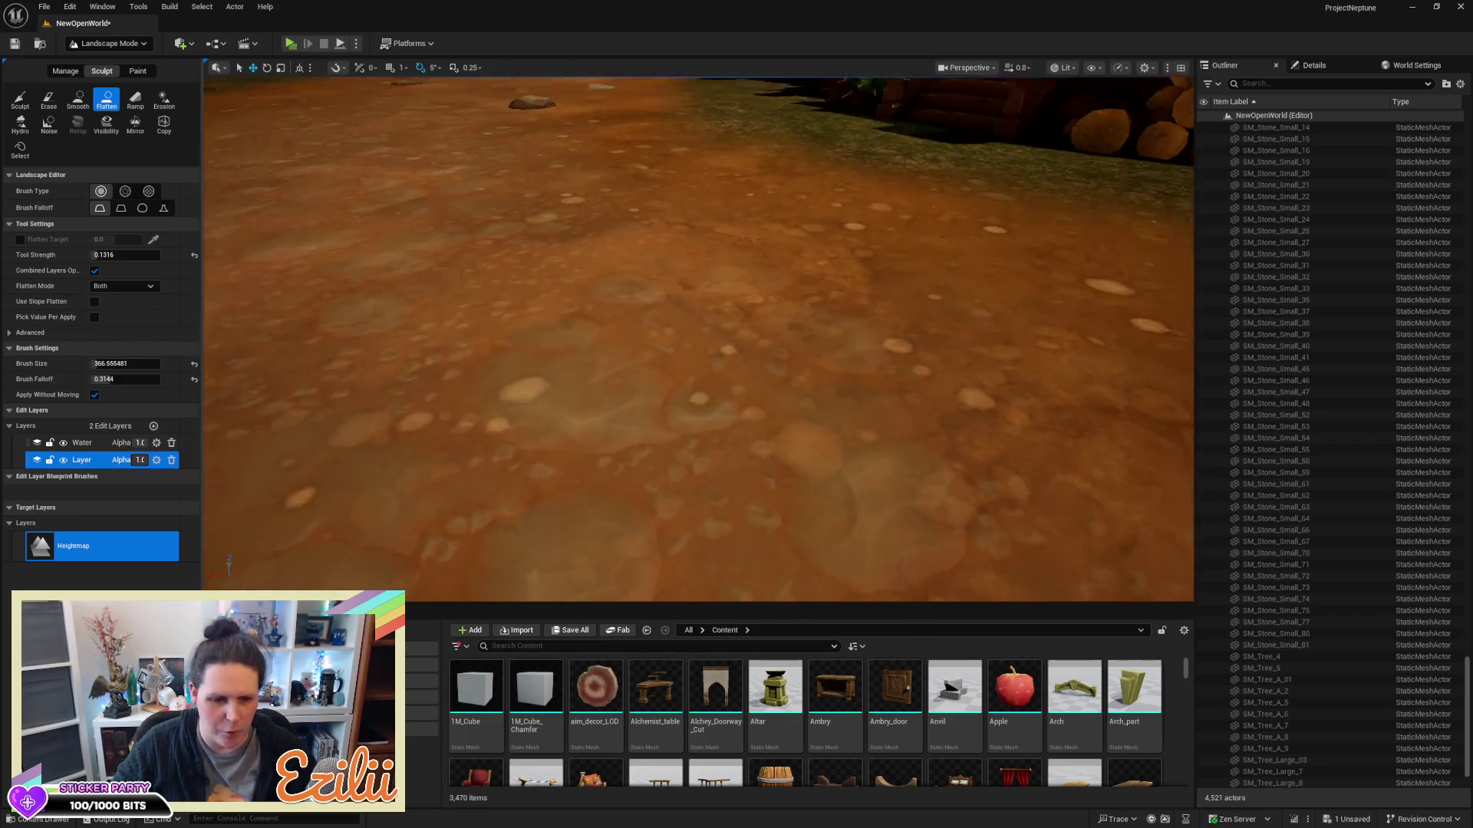
key(ctrl+s)
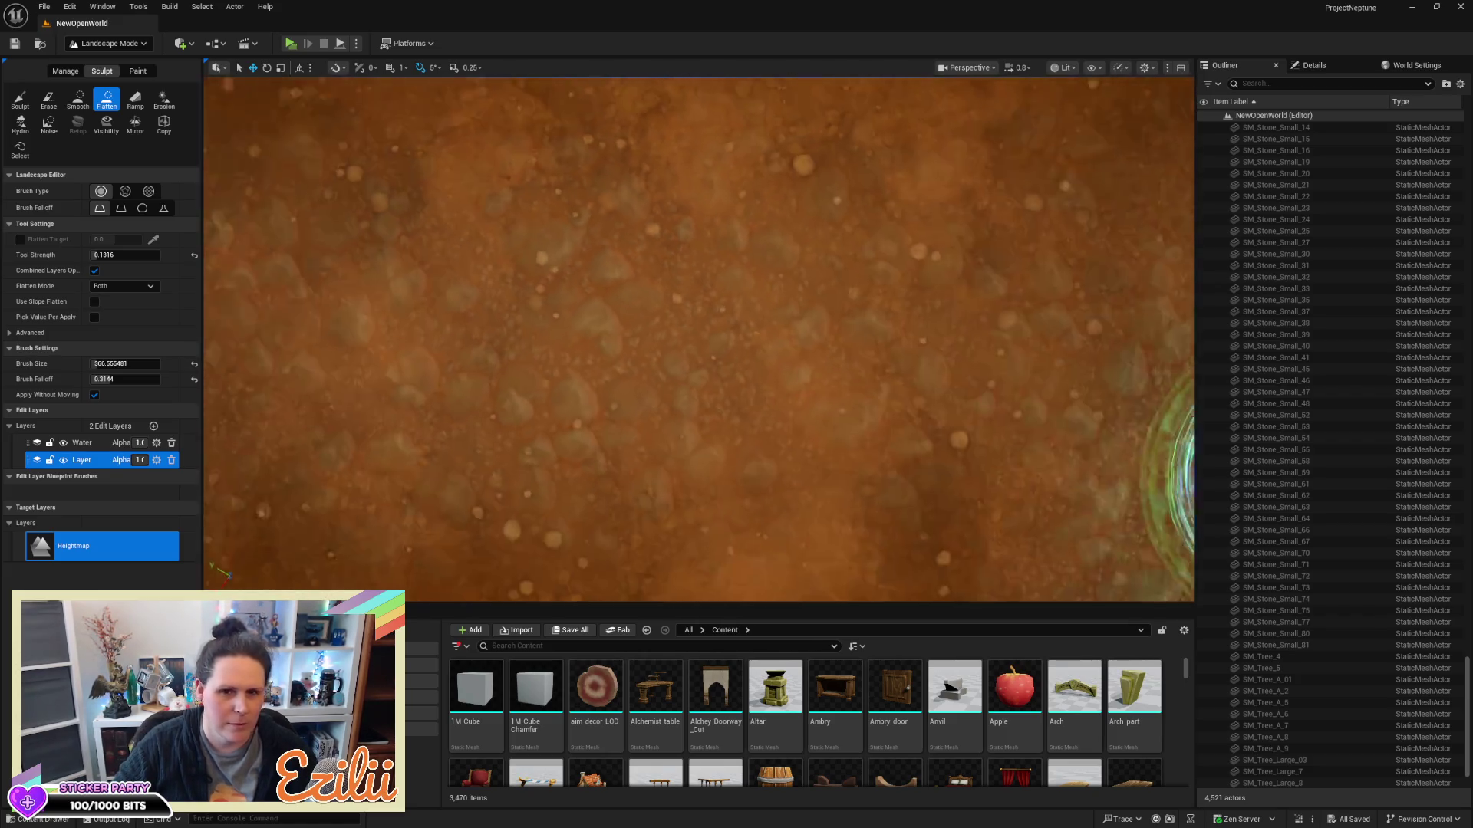
scroll(982, 330, down, 5)
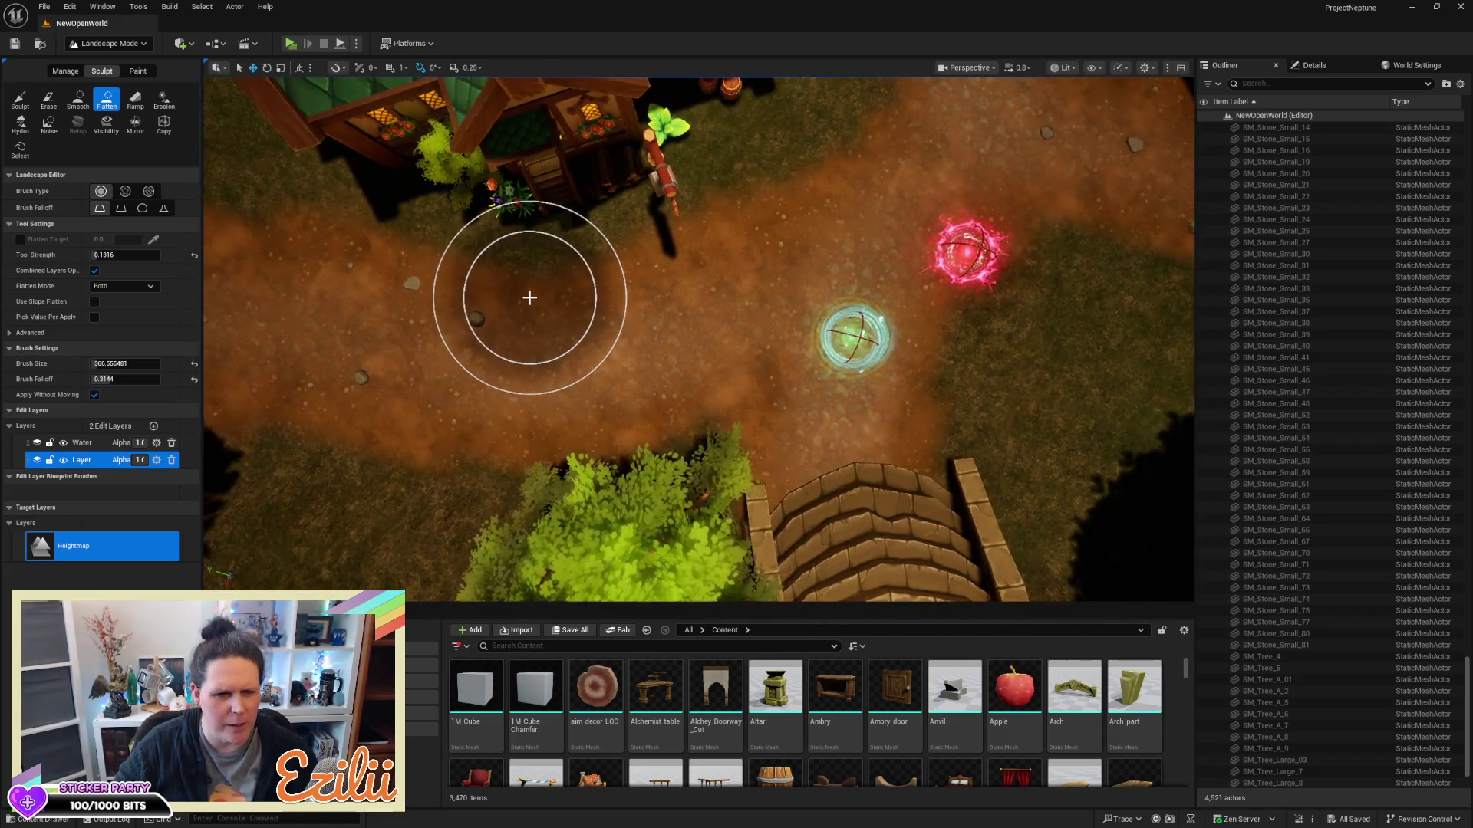
click(136, 43)
click(108, 59)
scroll(597, 339, up, 10)
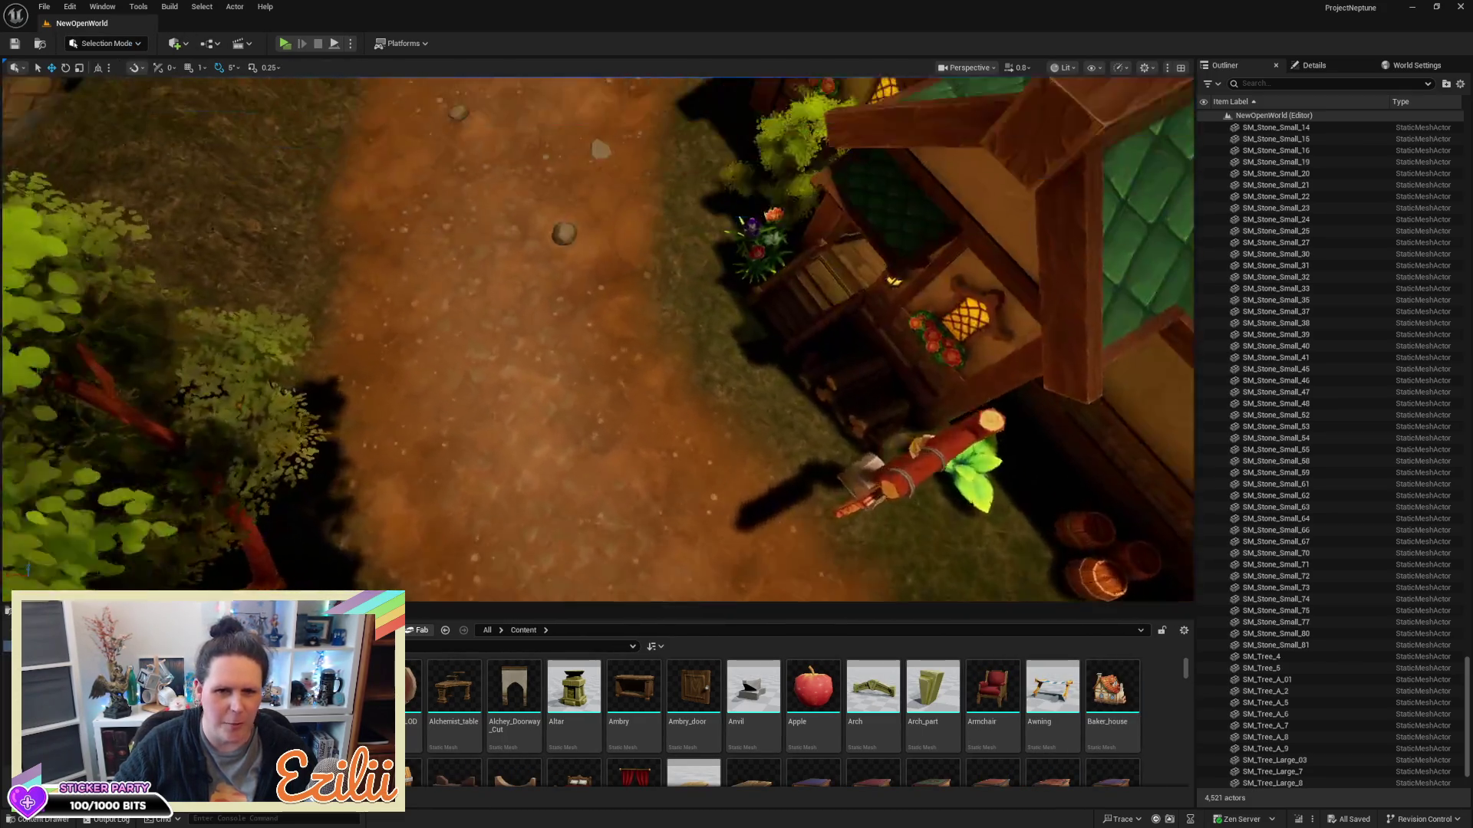
Set the stone's height so it sits into the flattened path, then deselect it
scroll(597, 339, up, 8)
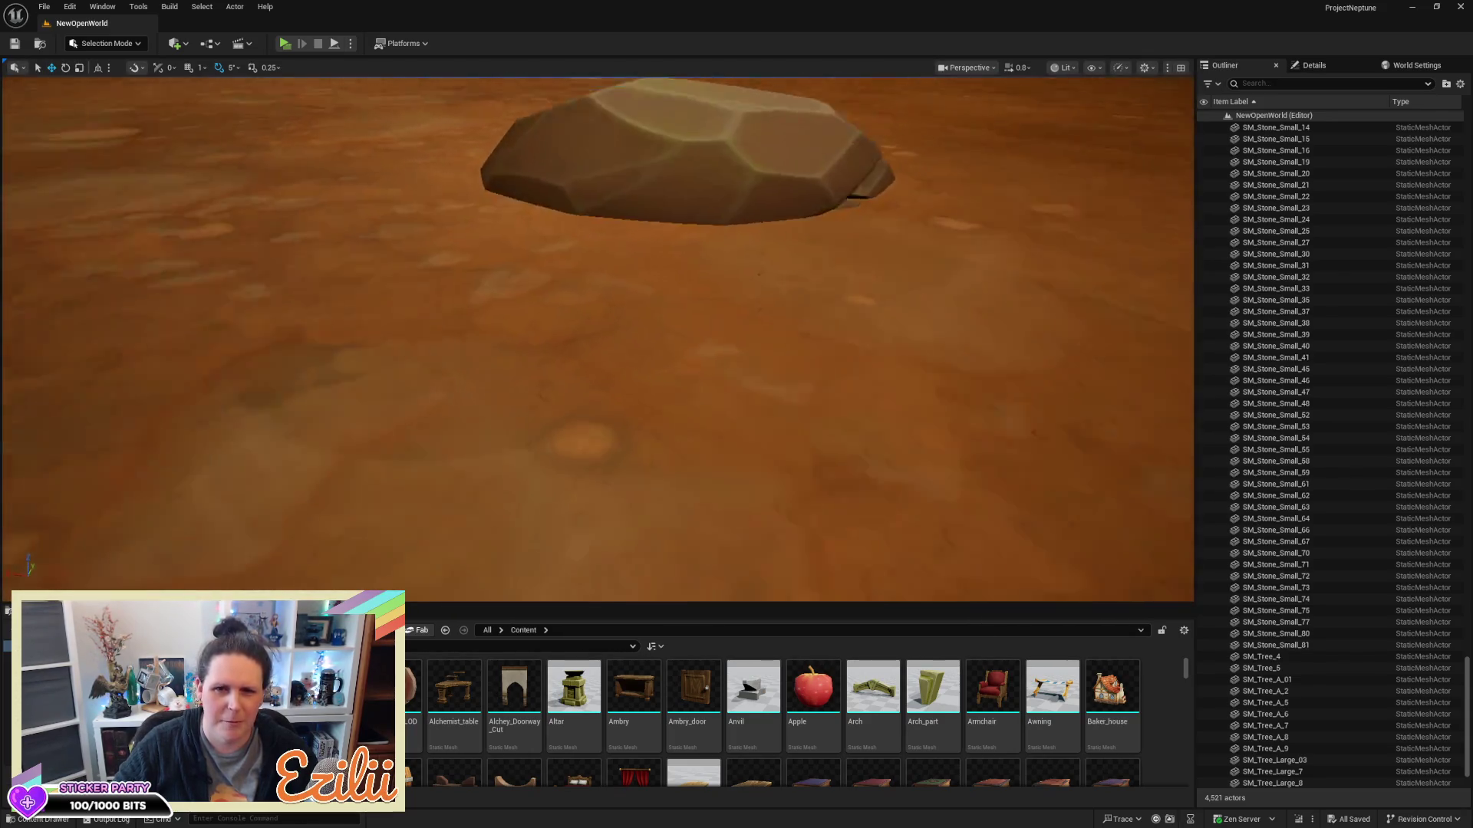
drag(705, 198, 706, 233)
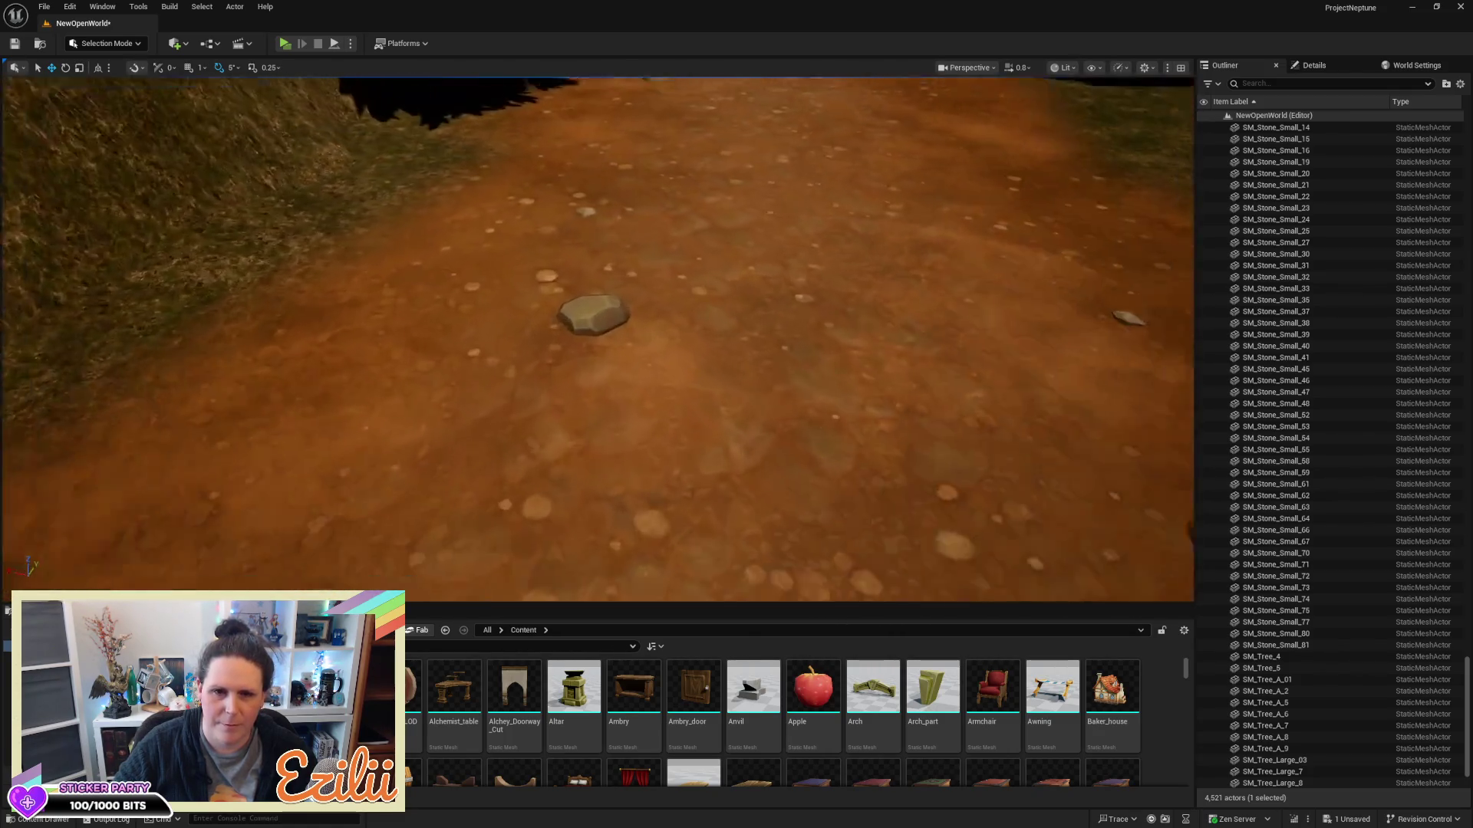
scroll(652, 302, up, 3)
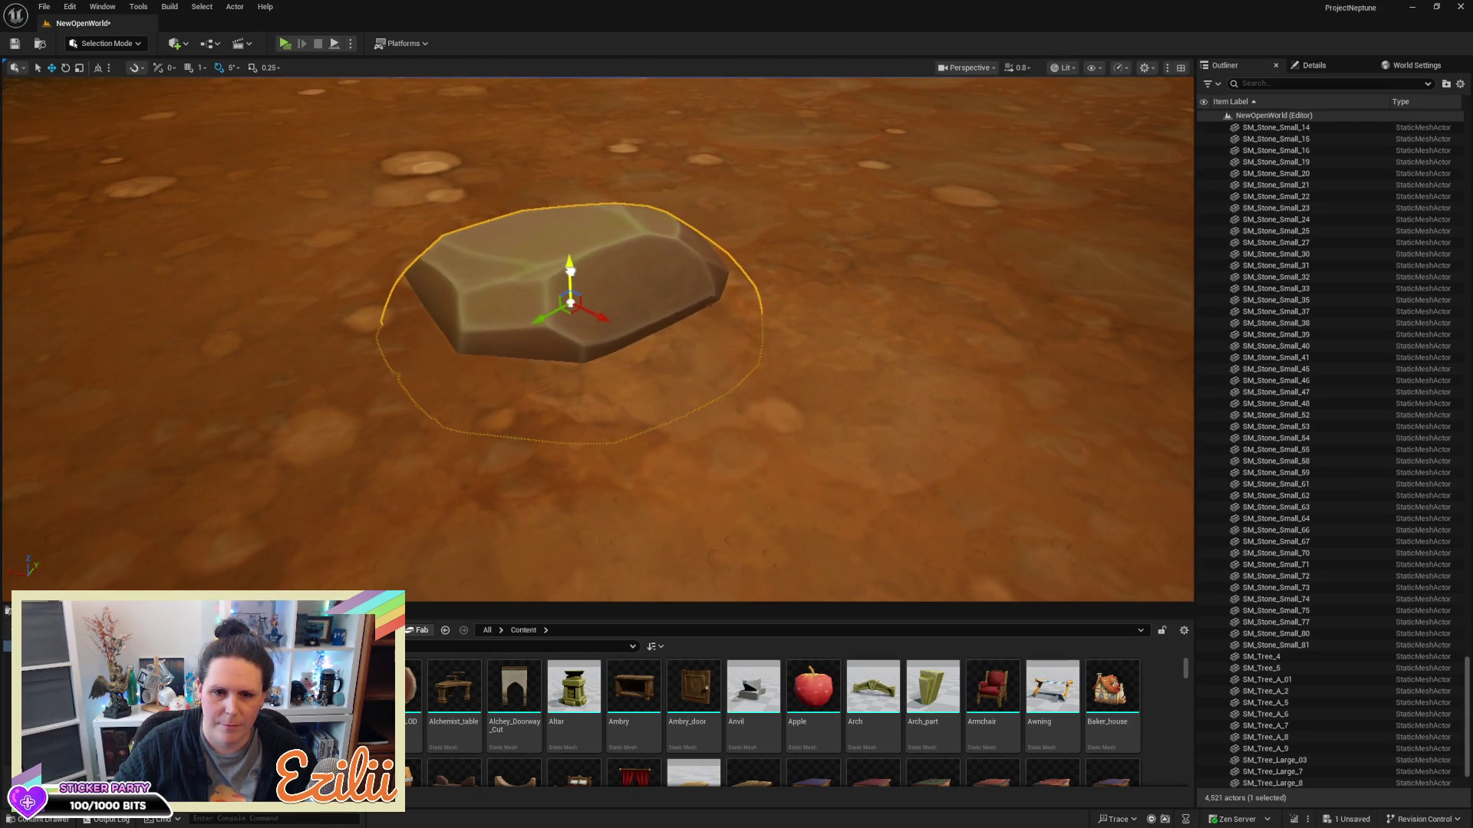
drag(612, 272, 612, 369)
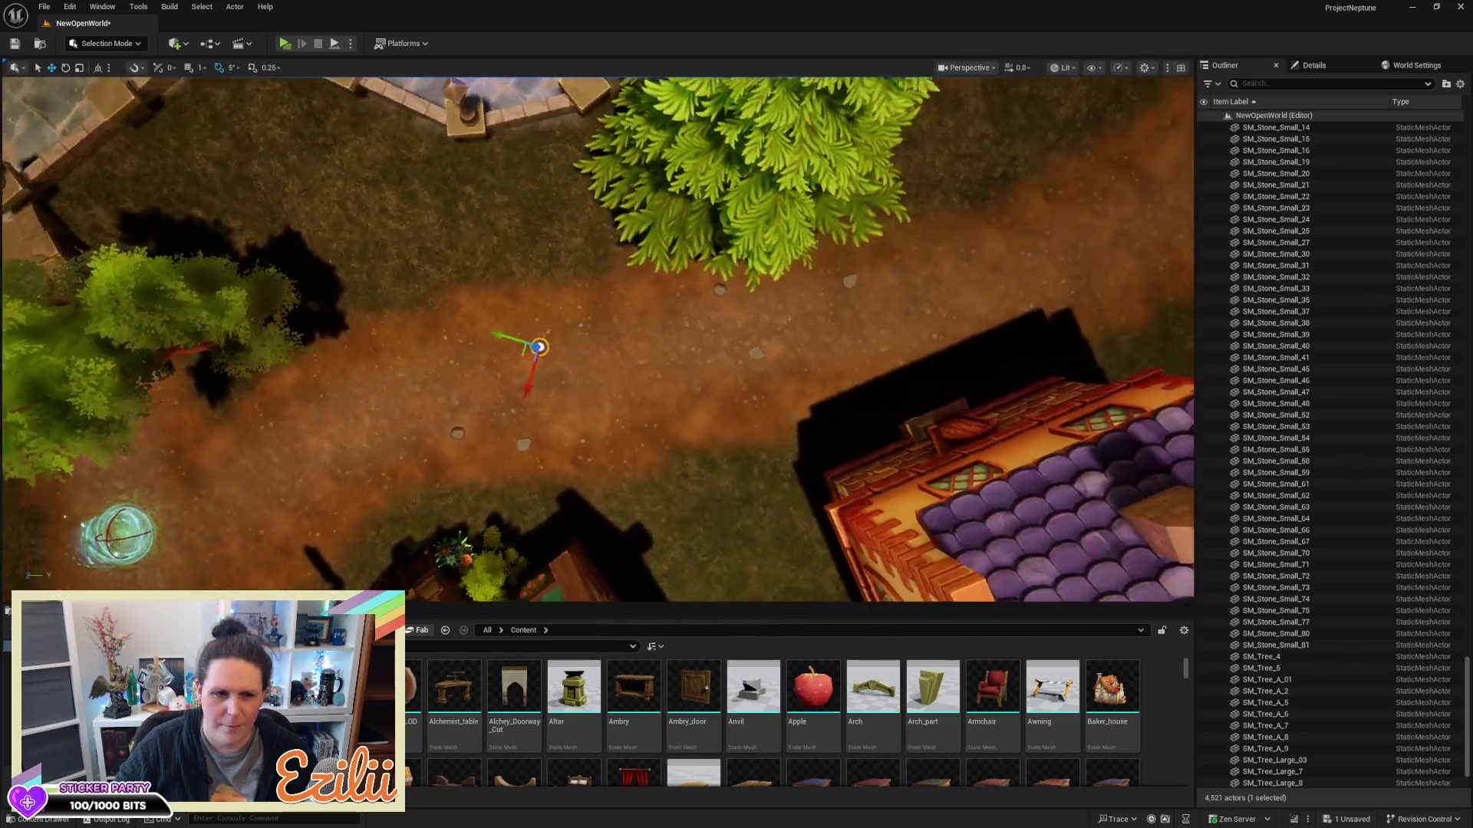
scroll(598, 338, up, 2)
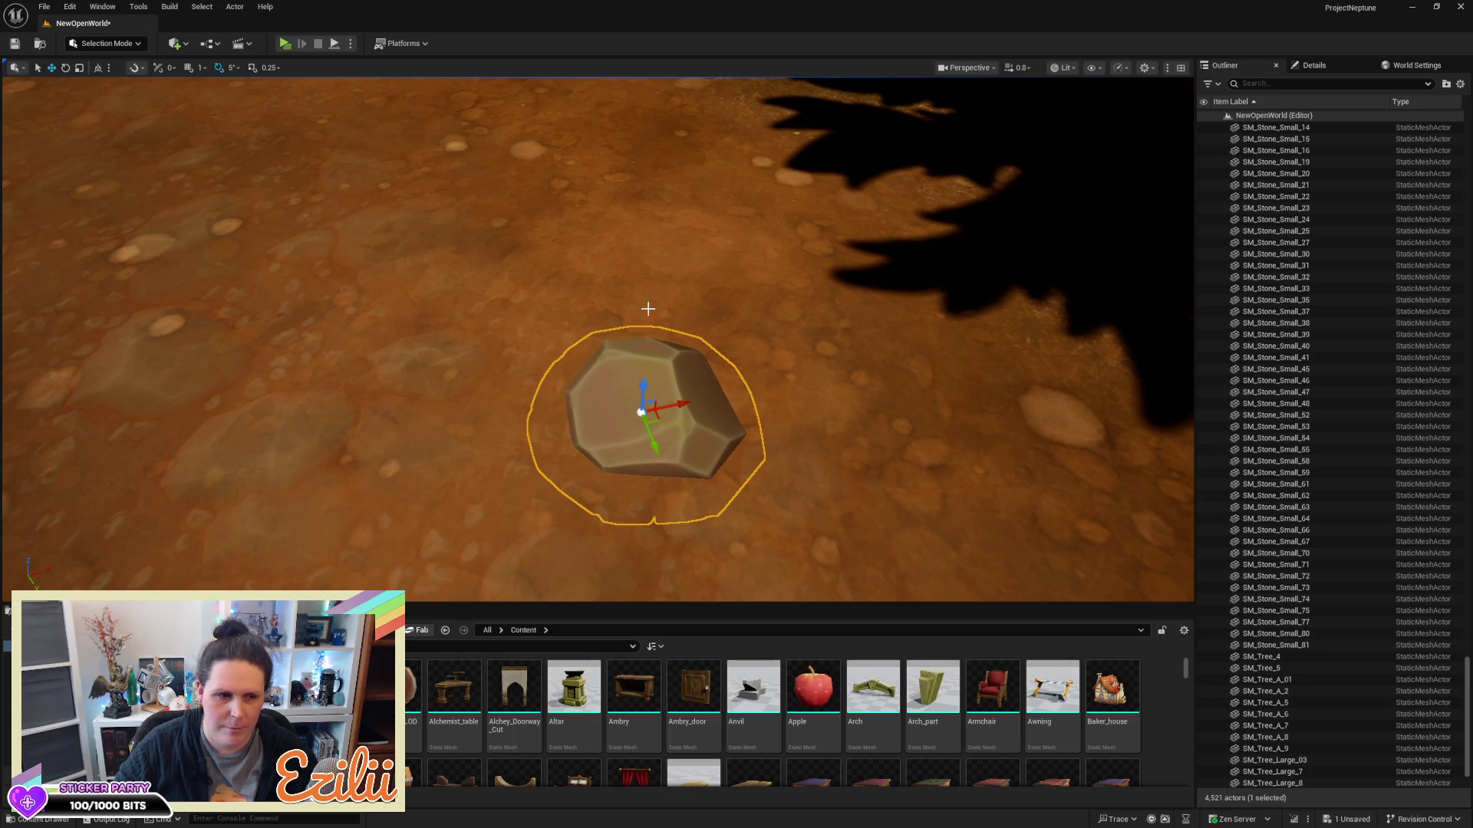
key(1)
key(Escape)
mouse_move(649, 309)
mouse_down()
mouse_move(698, 292)
mouse_move(683, 384)
mouse_up()
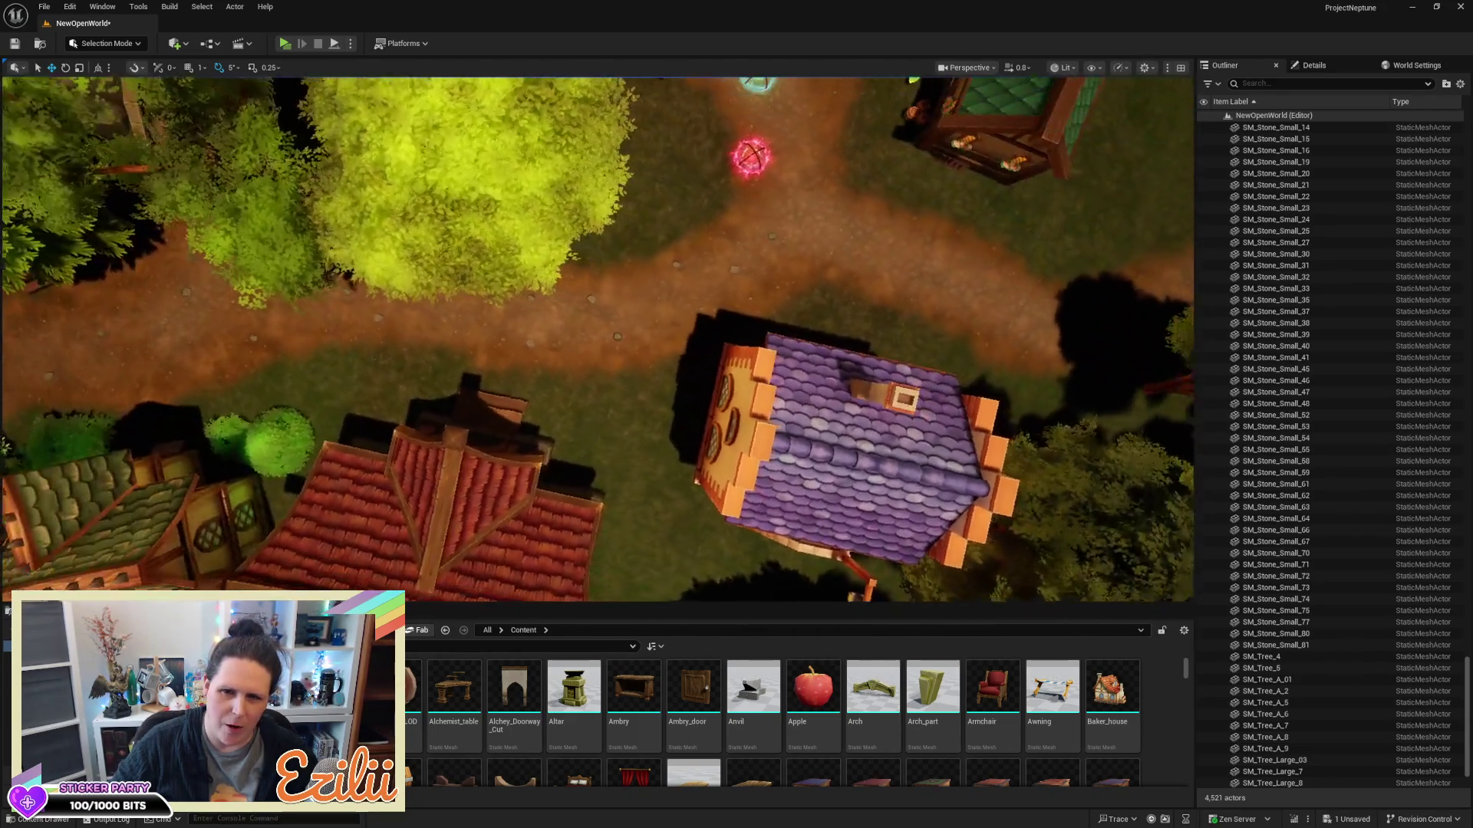
key(d)
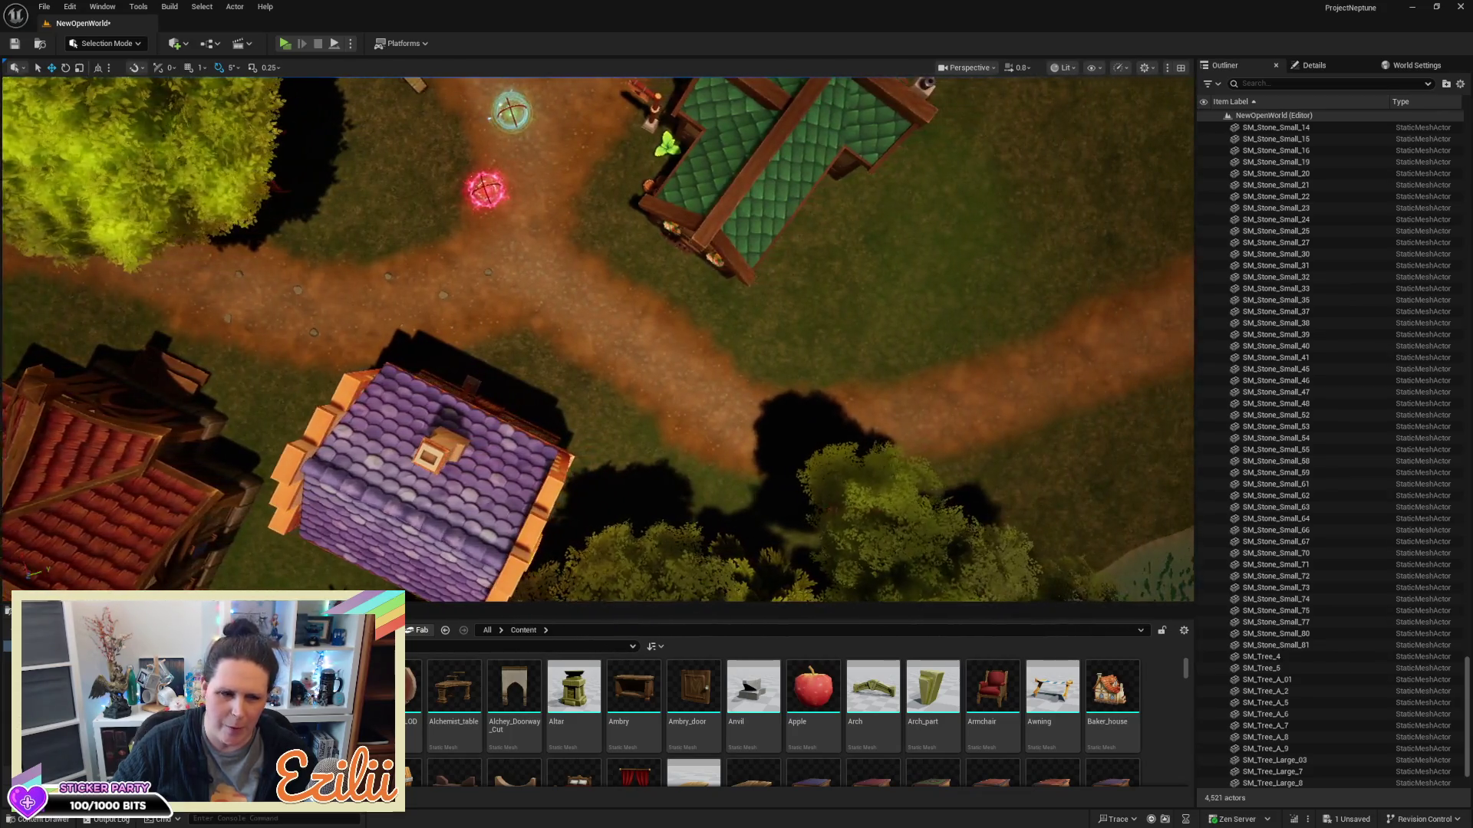
key(d)
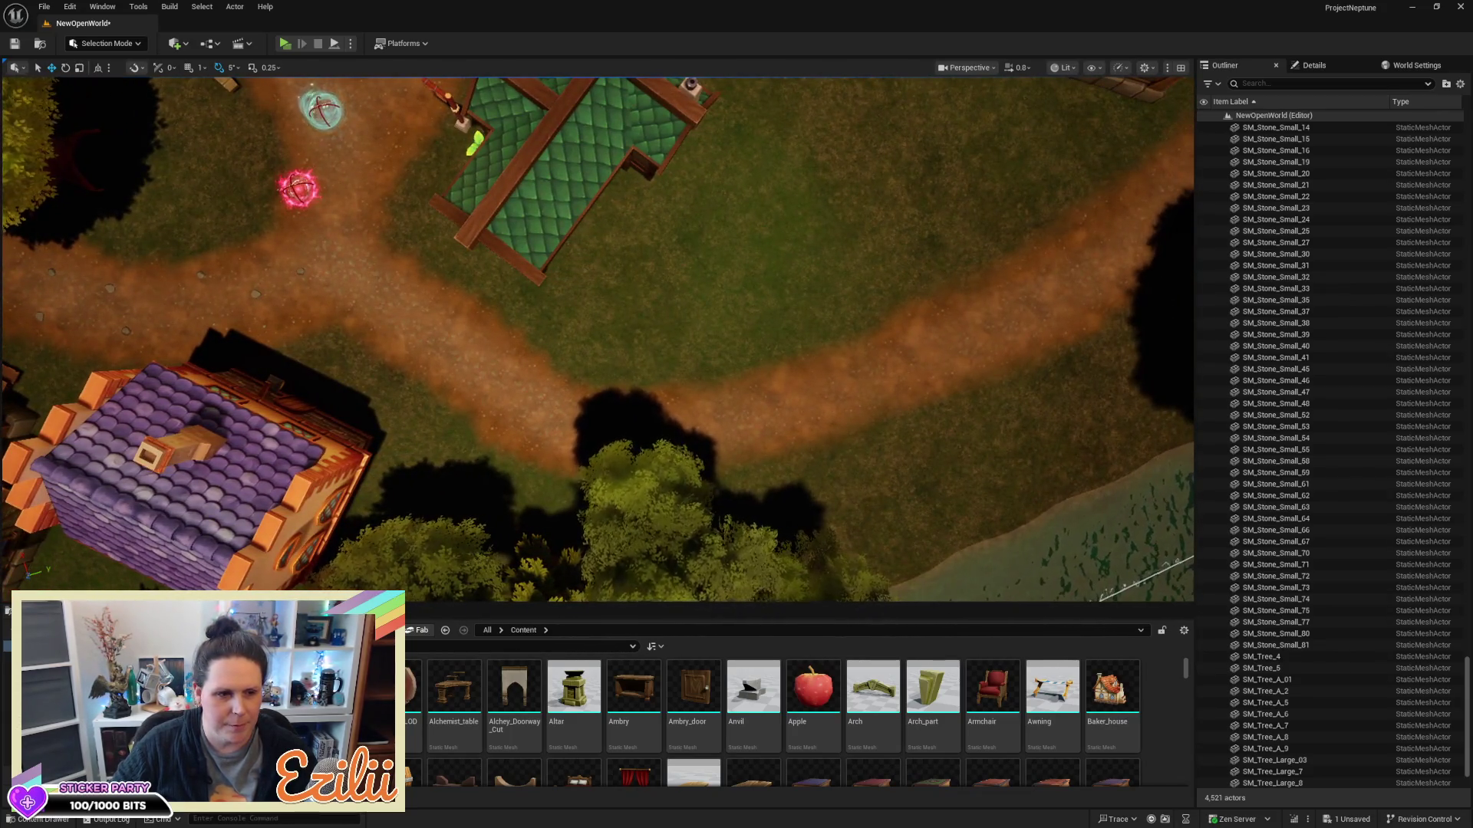
key(w)
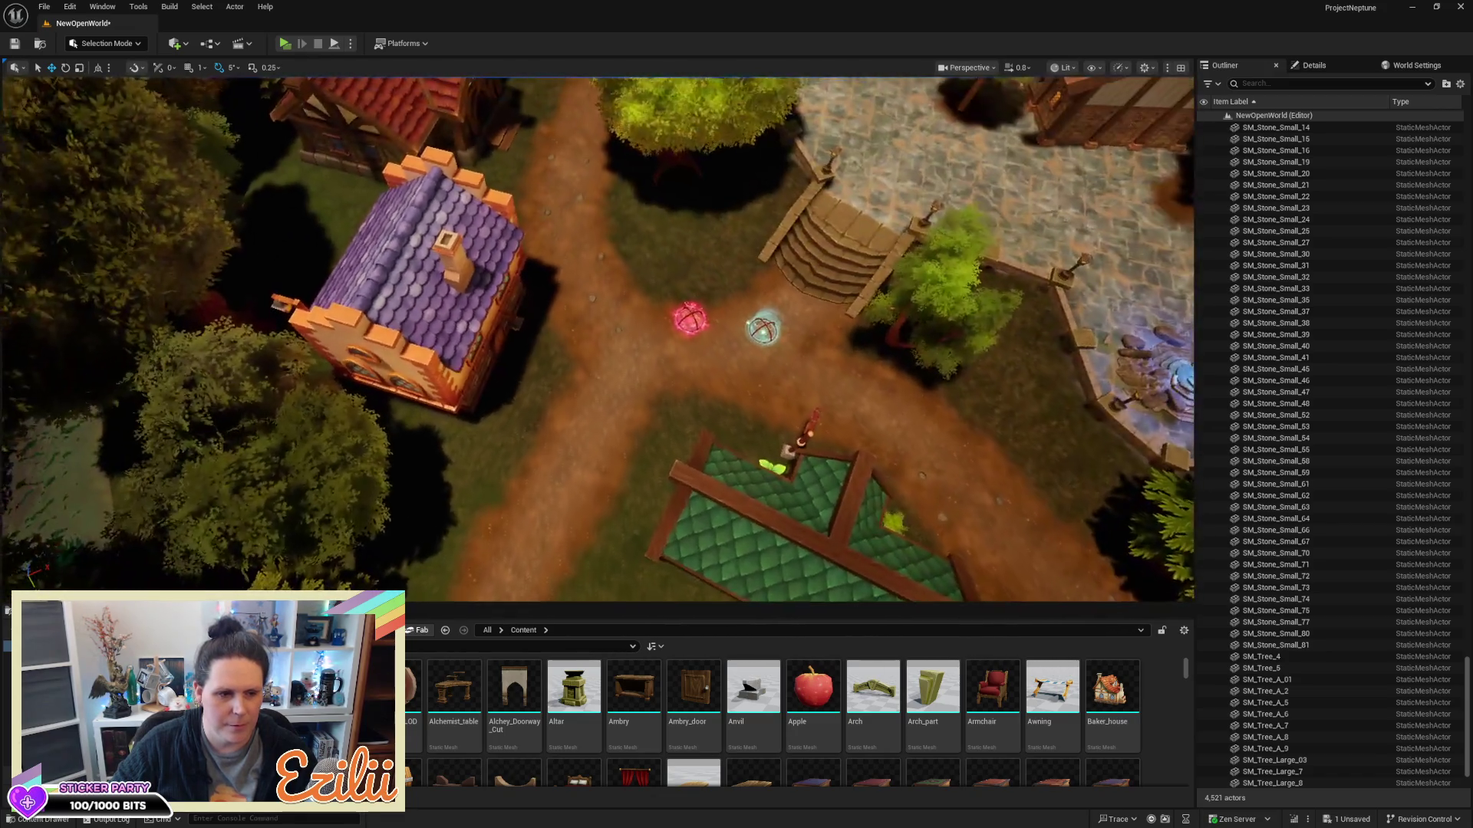
key(w)
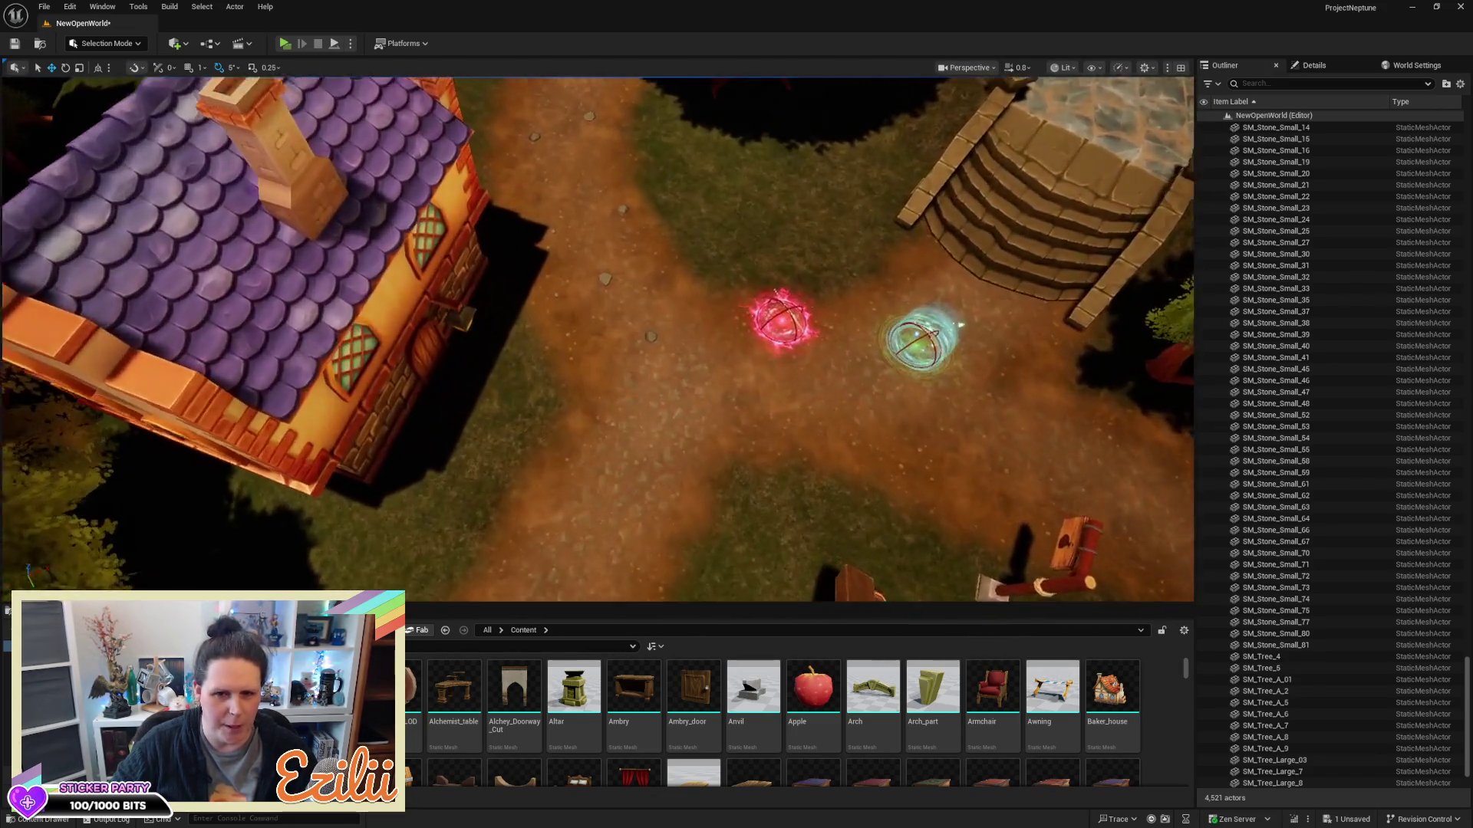
key(w)
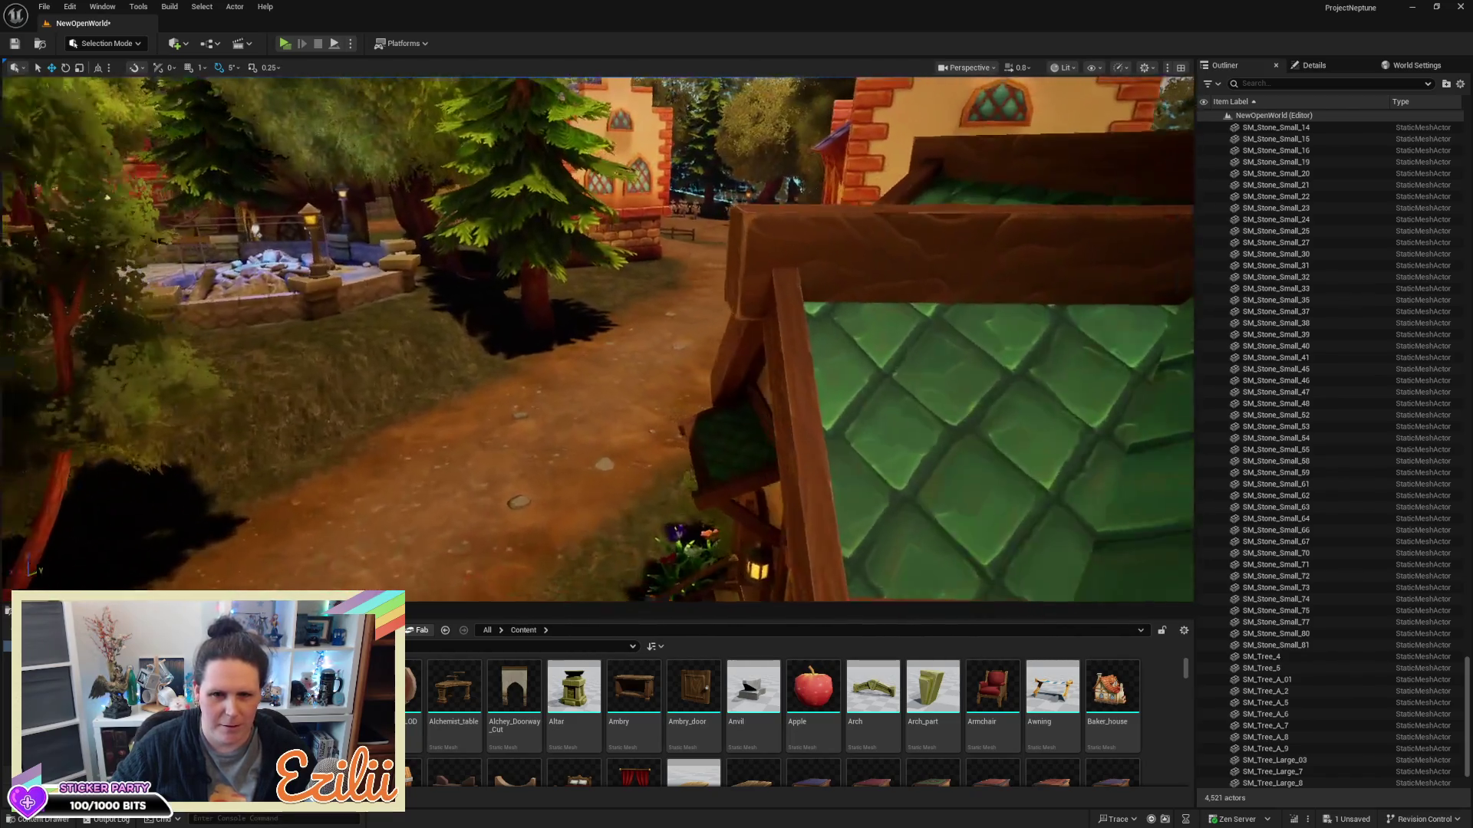
key(w)
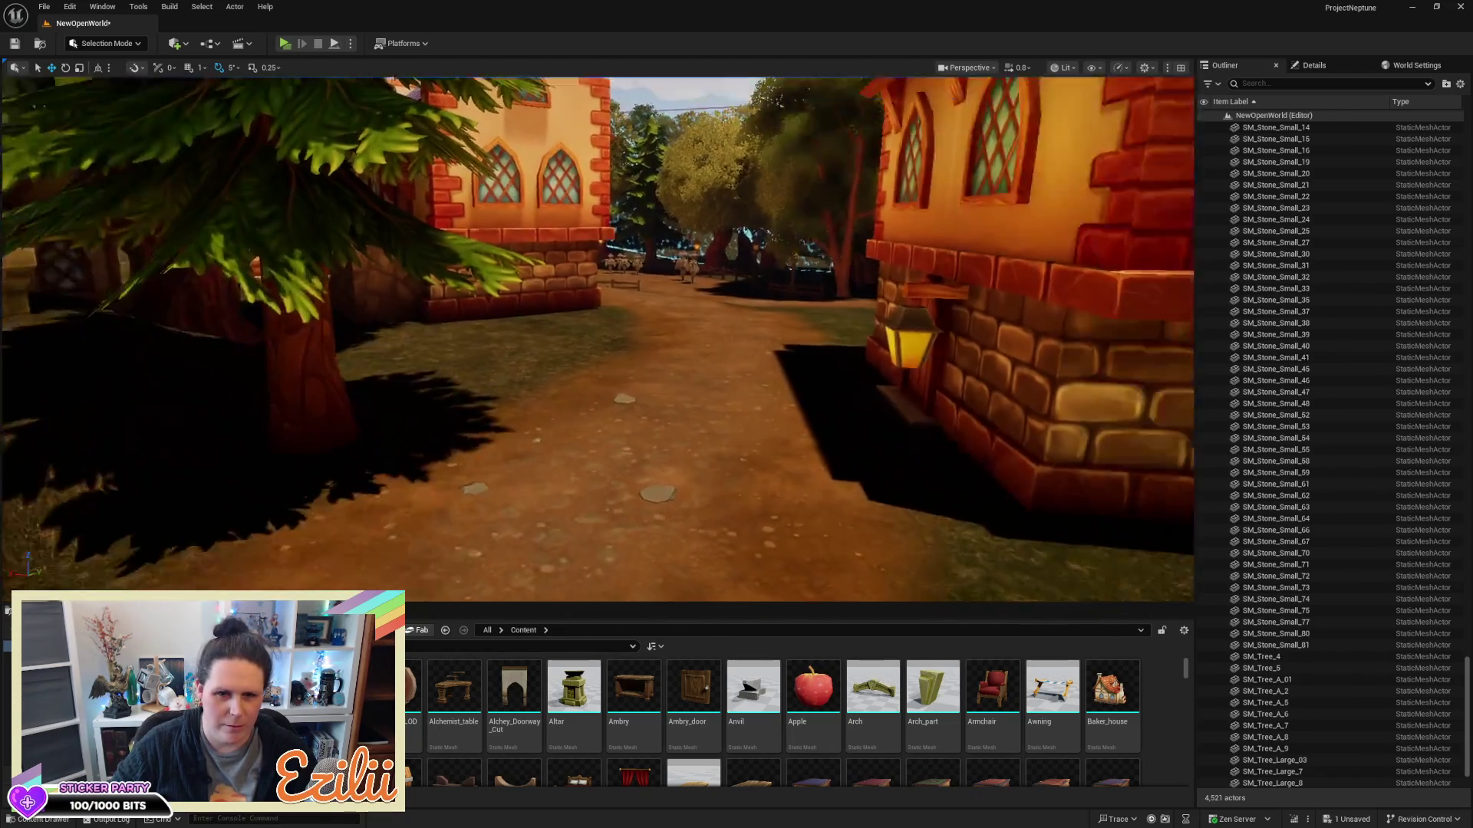
key(w)
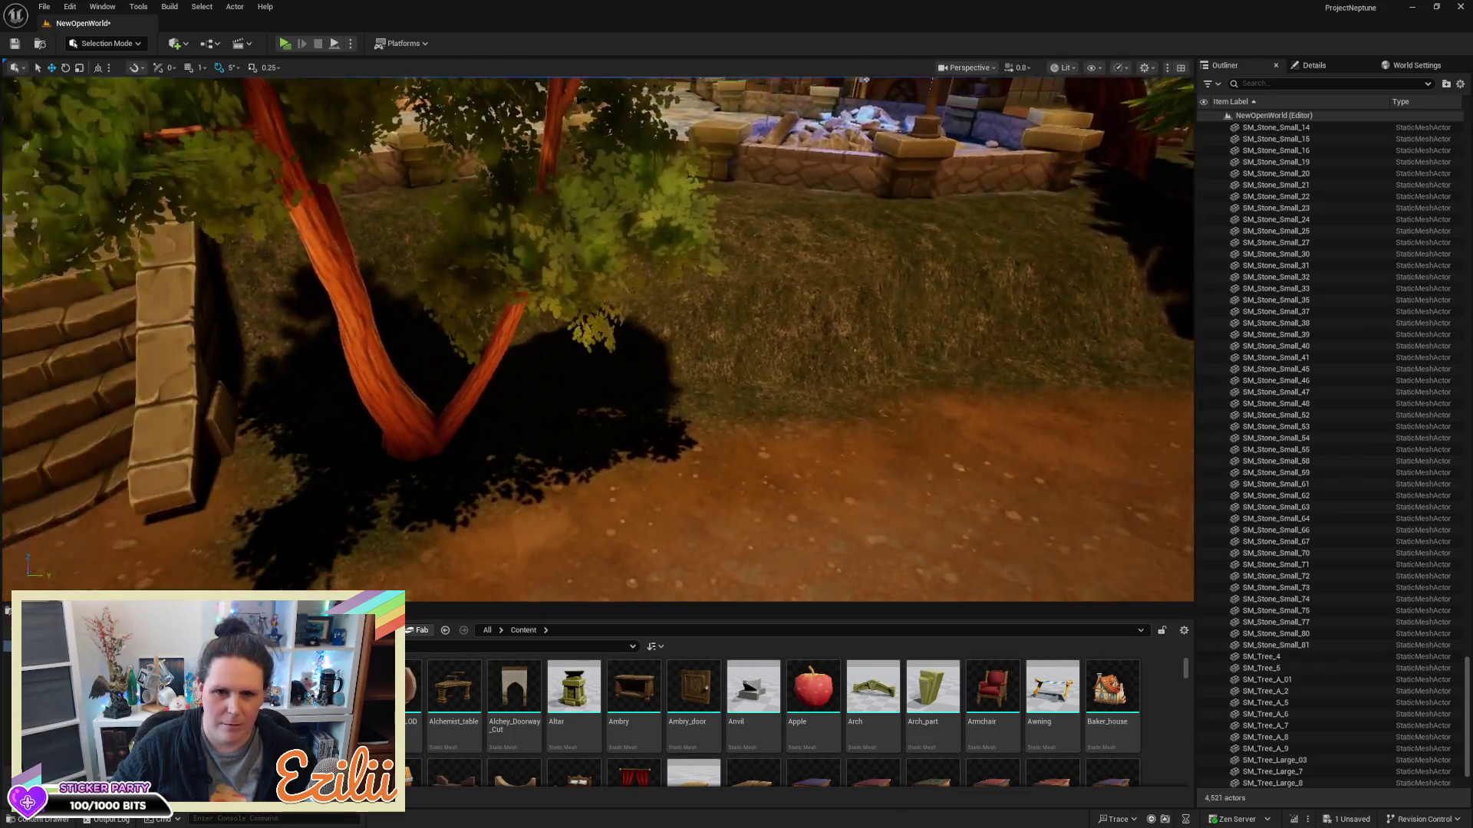
key(s)
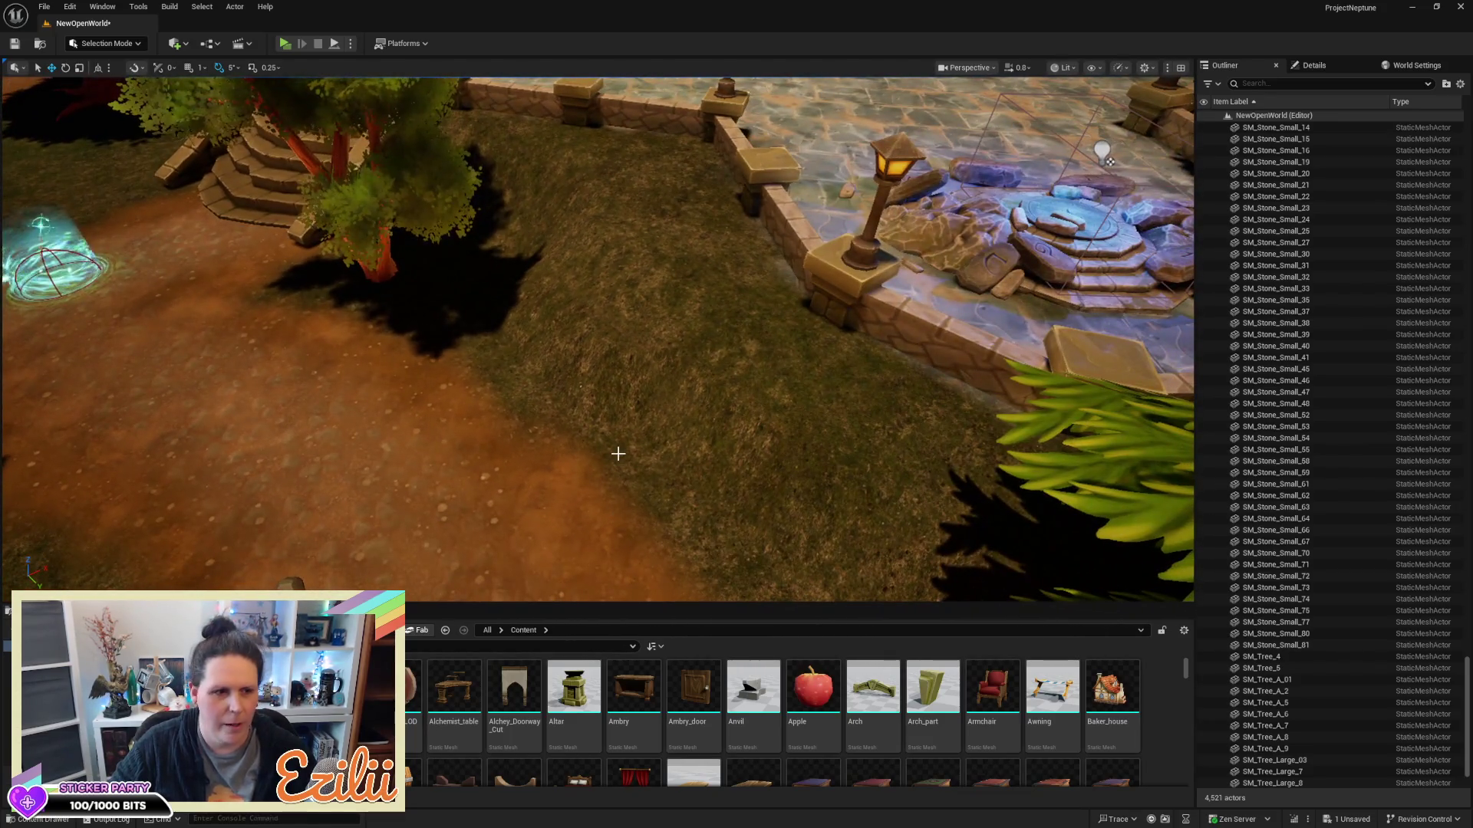